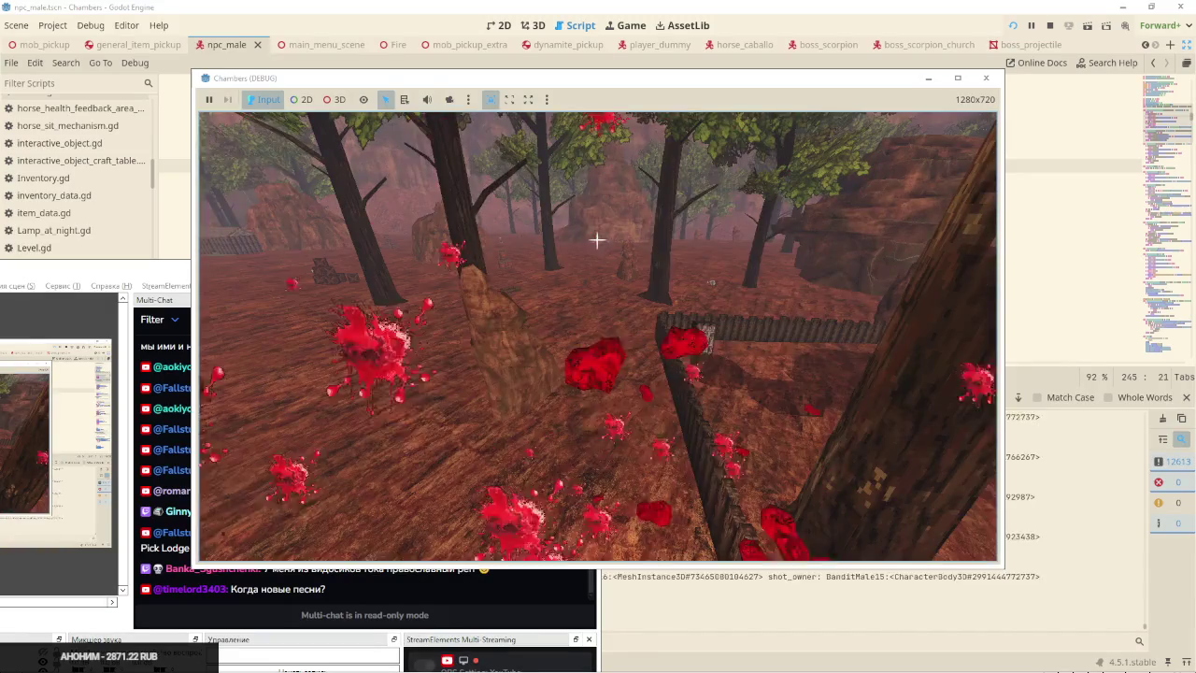
Fire four shots at the nearby bandits and by the rock, checking each hit produces blood bursts
click(598, 243)
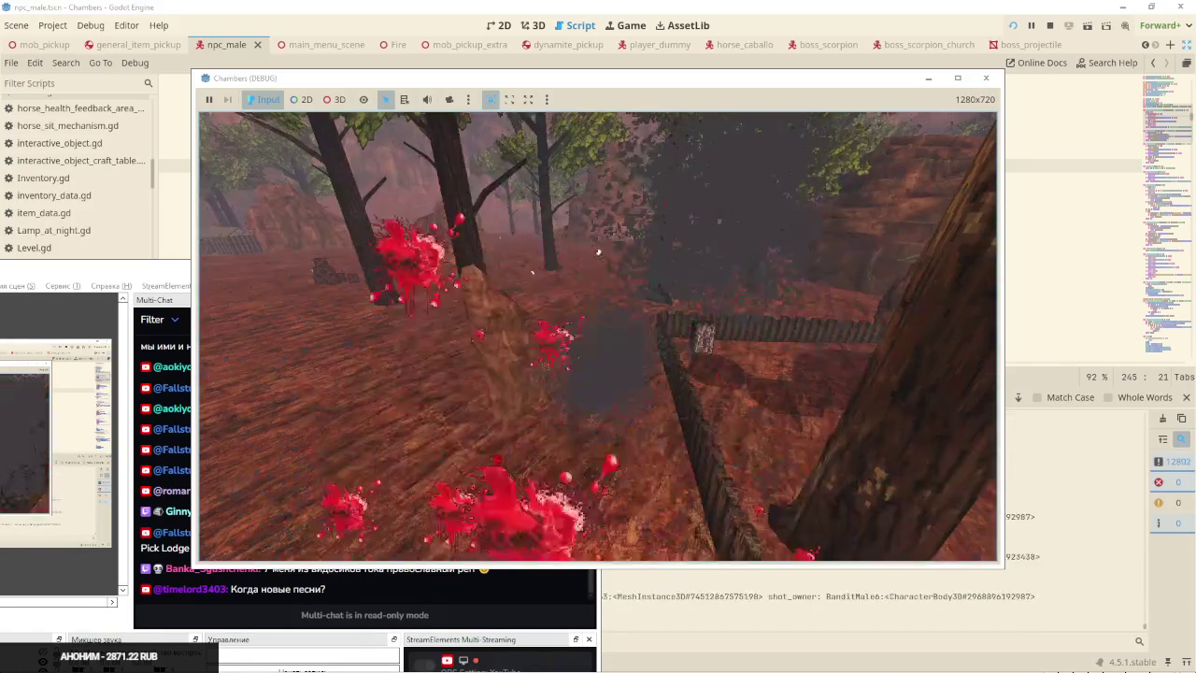
click(598, 245)
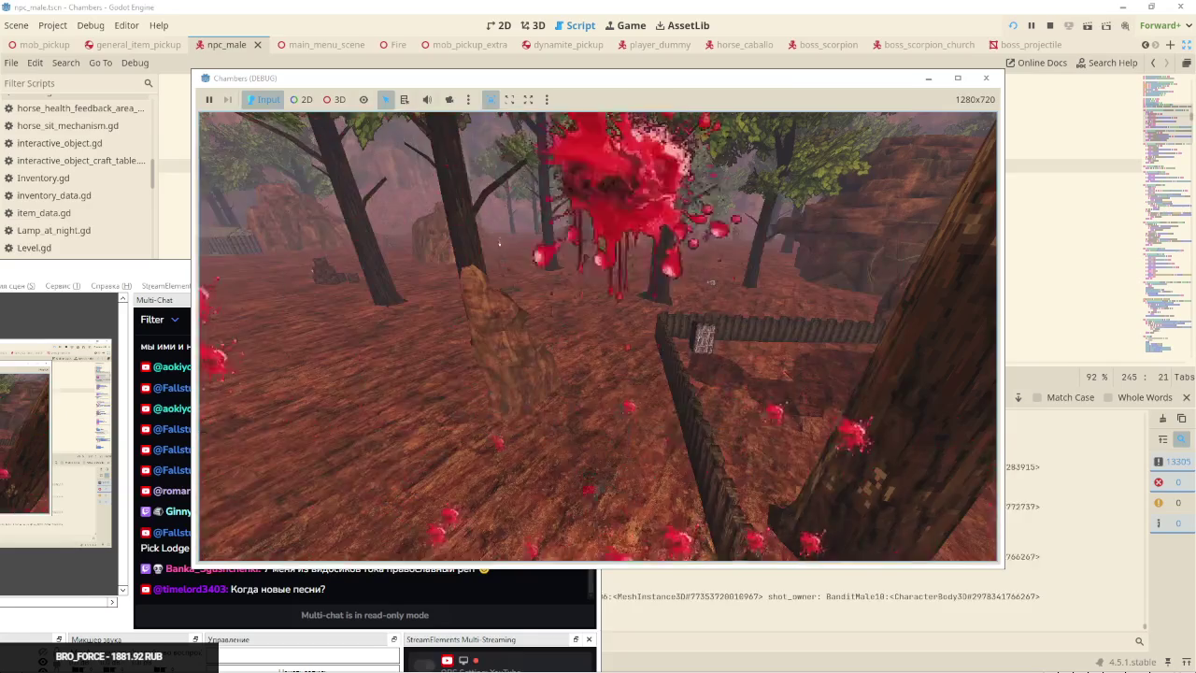
click(498, 241)
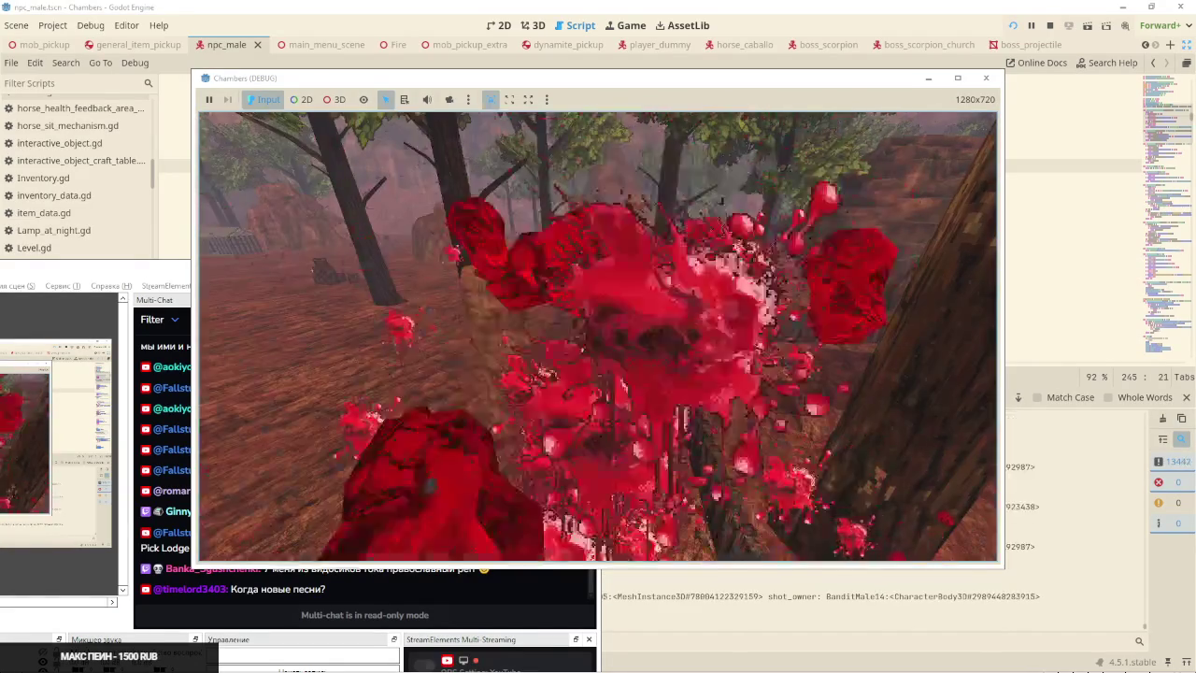
click(499, 242)
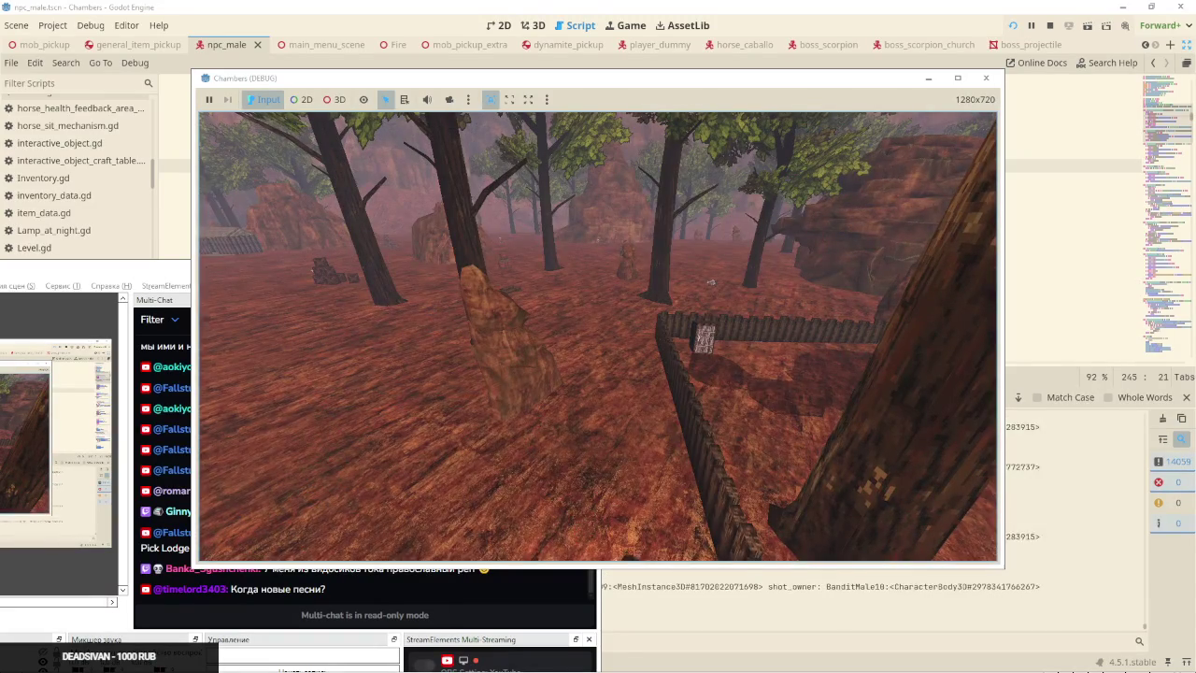
Fire four more shots at the bandits near the rock and wooden fence
click(598, 234)
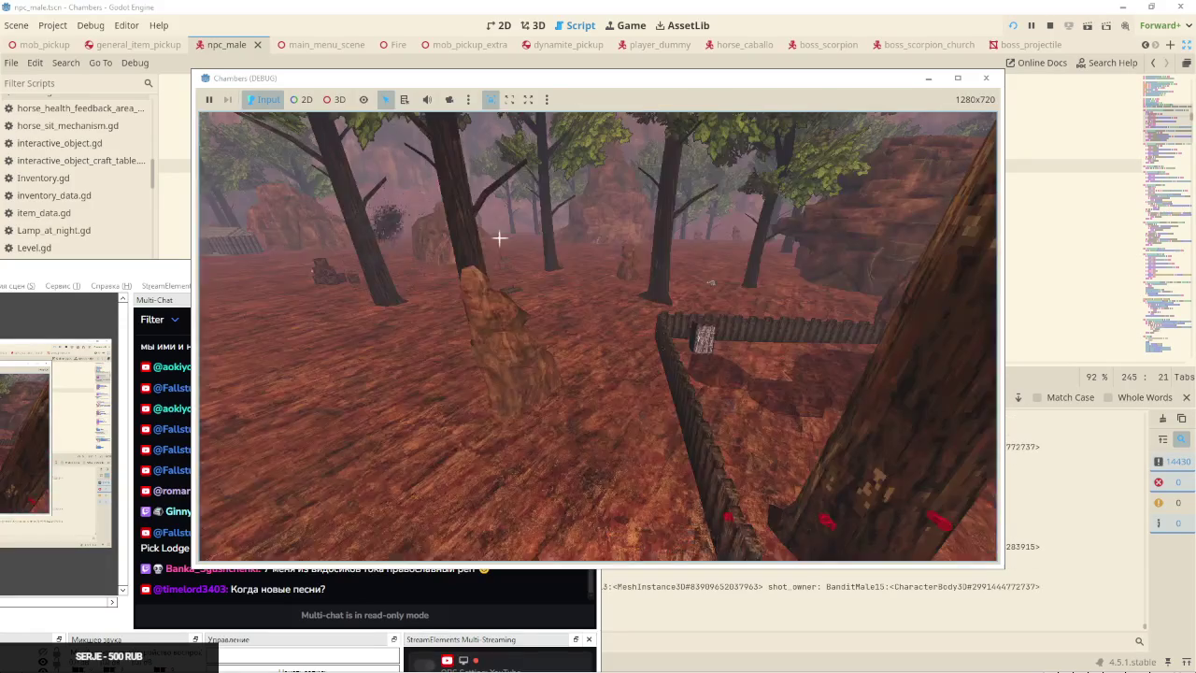
click(500, 239)
click(596, 240)
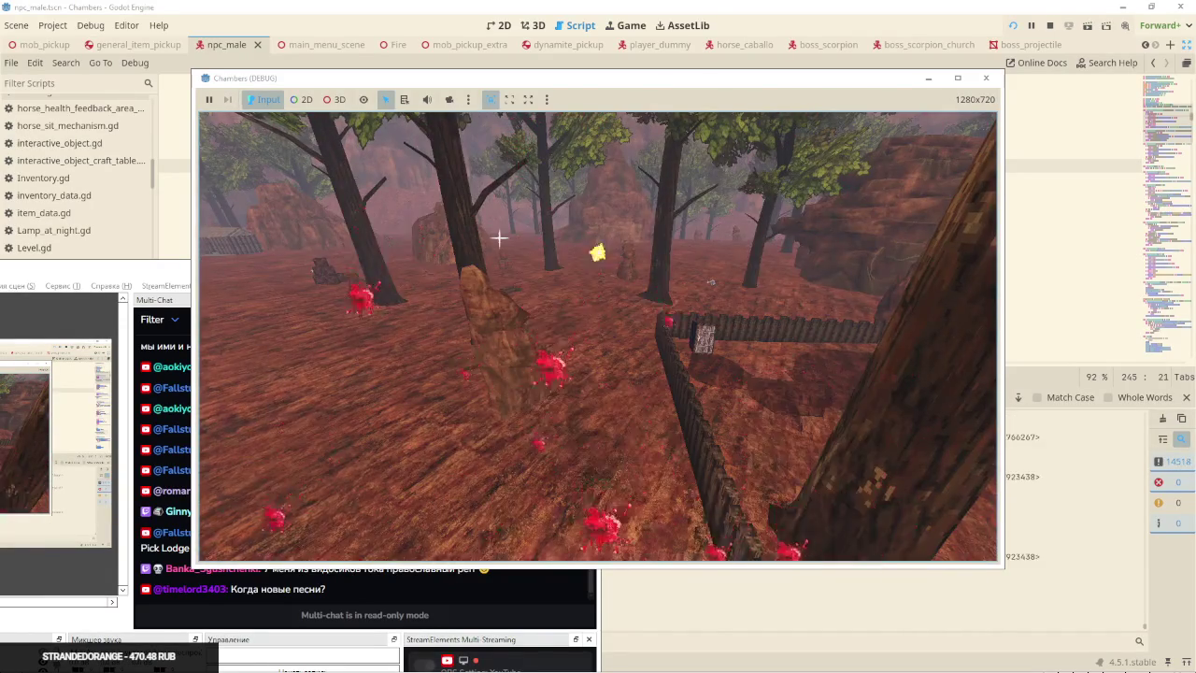
click(596, 240)
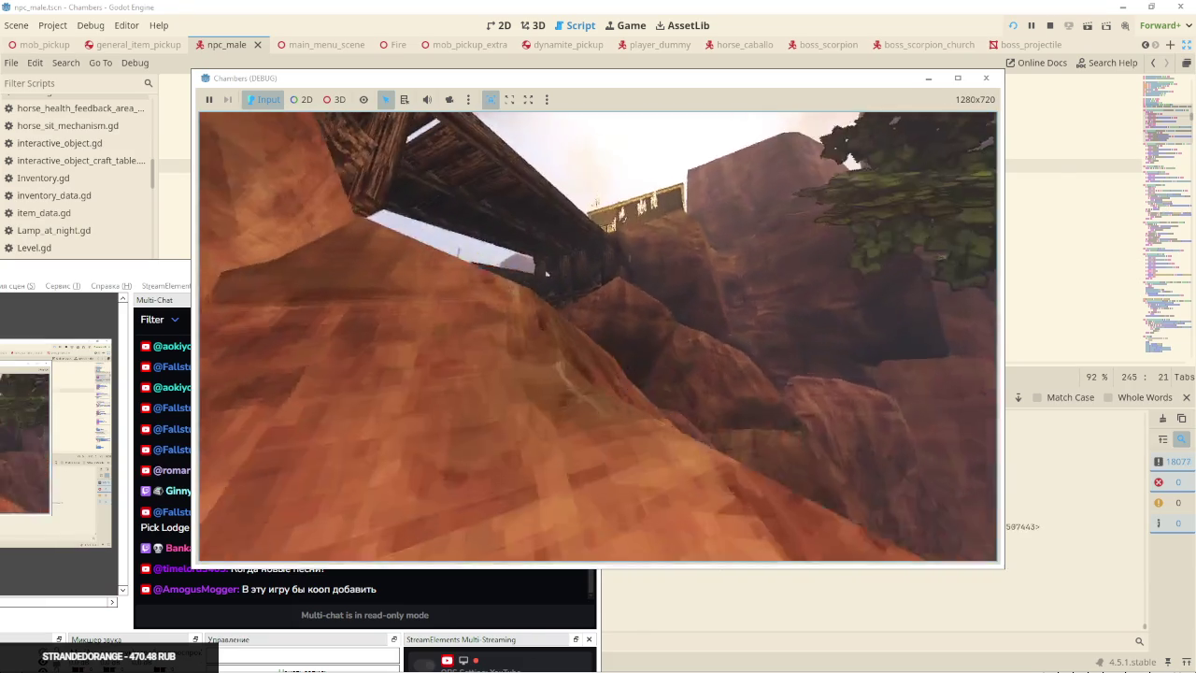
Reach the red-rock canyon beneath the wooden trestle bridges, then switch away from the game
key(alt+Tab)
Pause the YouTube music playing in Chrome
click(673, 425)
click(617, 12)
click(601, 249)
Return to the game and walk forward toward the wooden structure
key(alt+Tab)
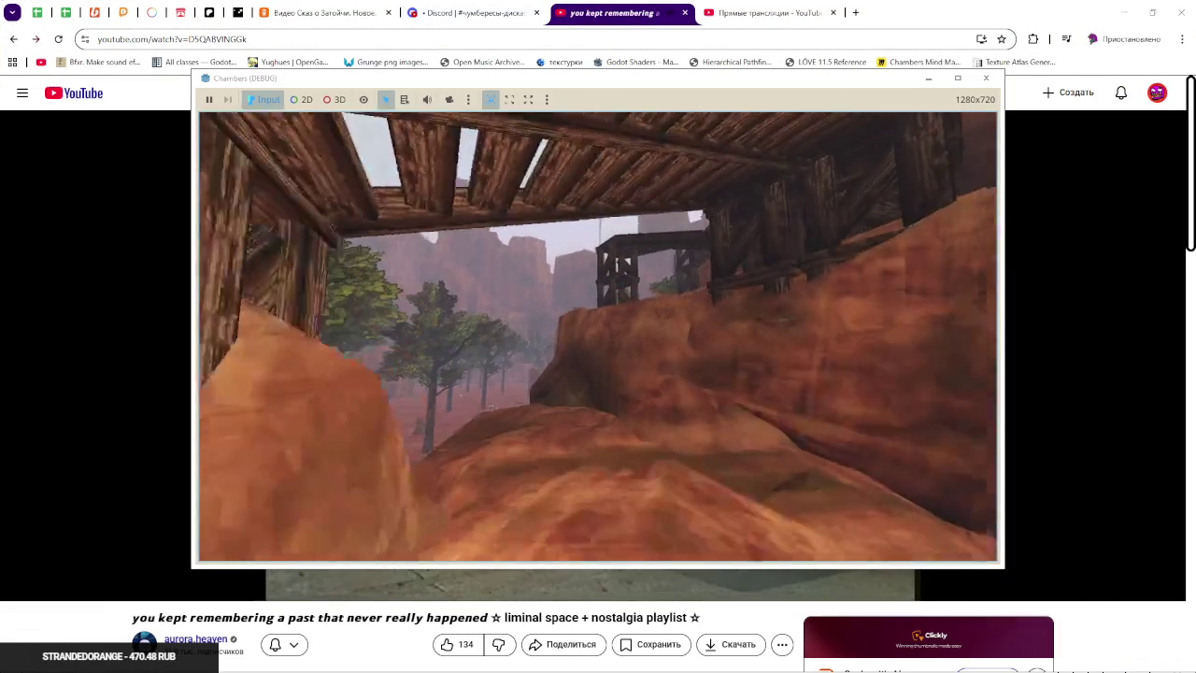
key(w)
key(w)
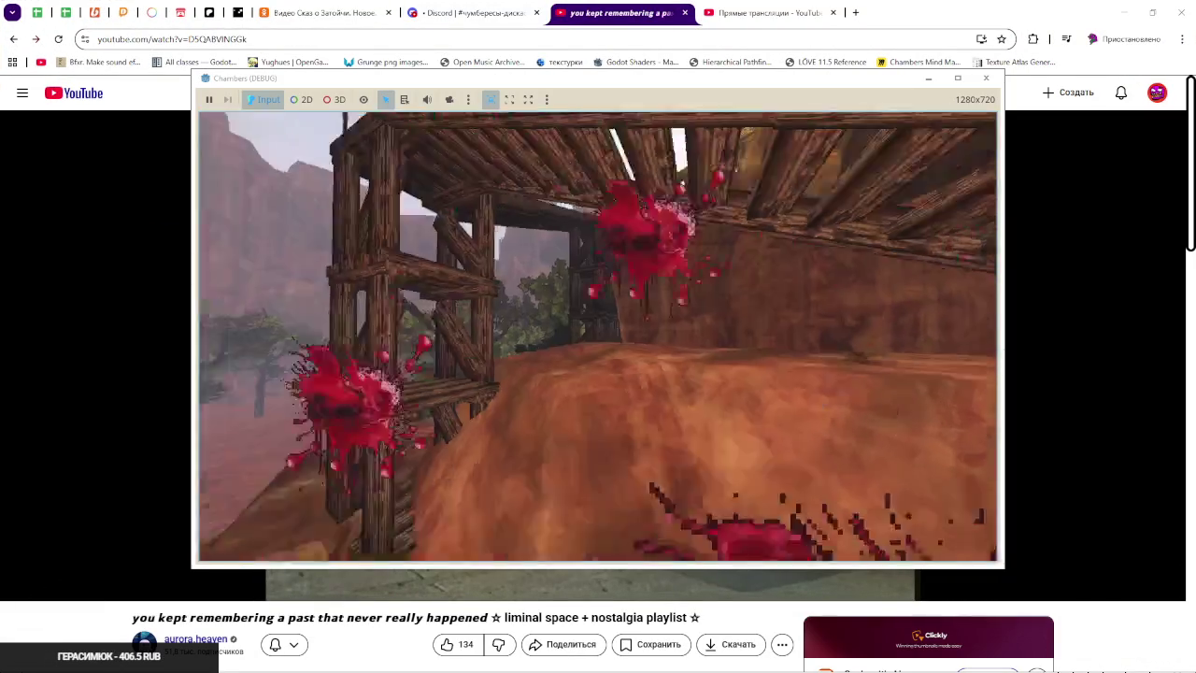
key(w)
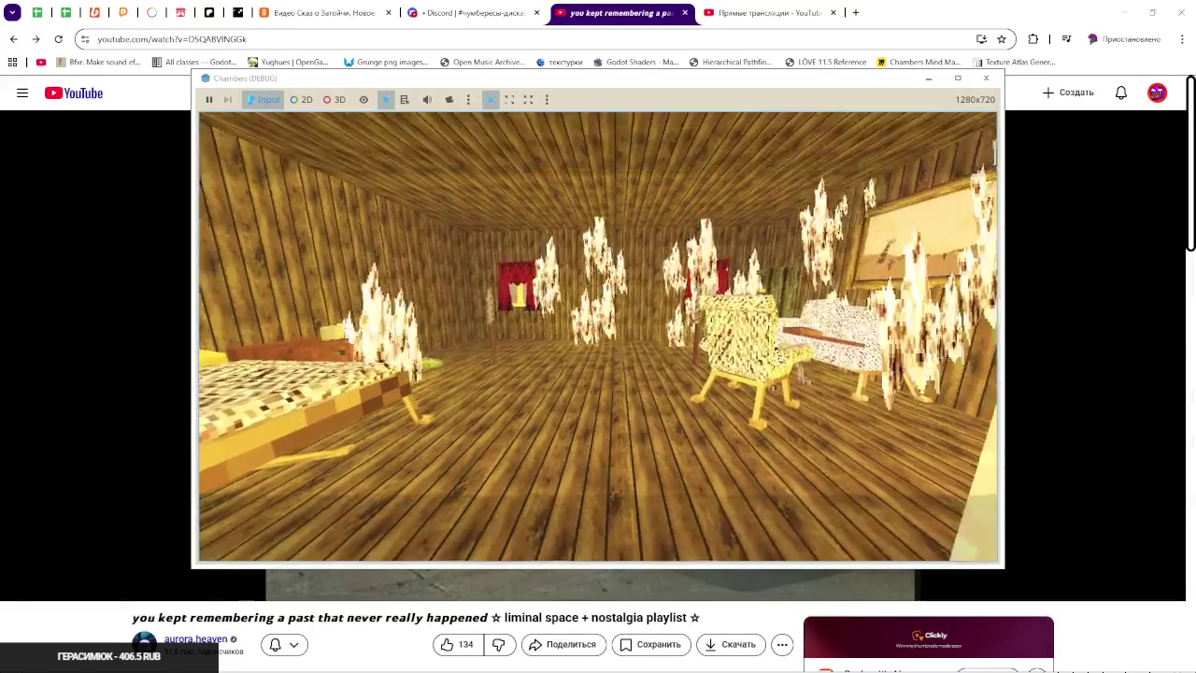
Start a new empty Codex chat in VS Code and focus its input box
key(alt+Tab)
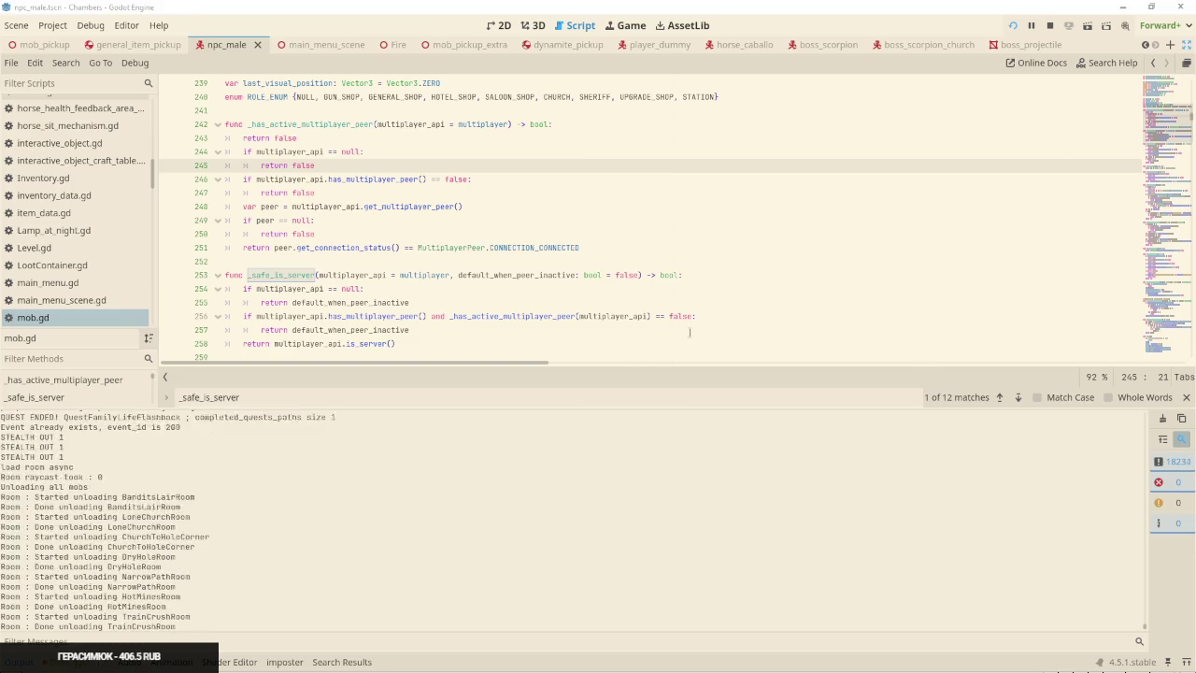
key(alt+Tab)
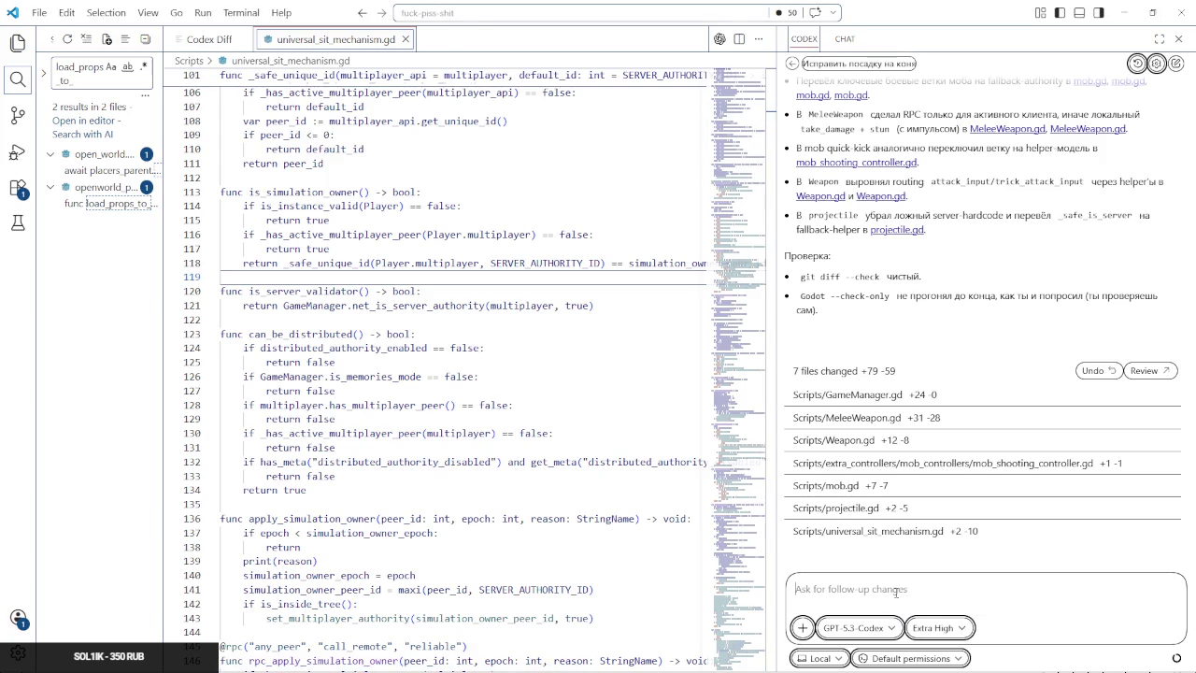
click(1176, 63)
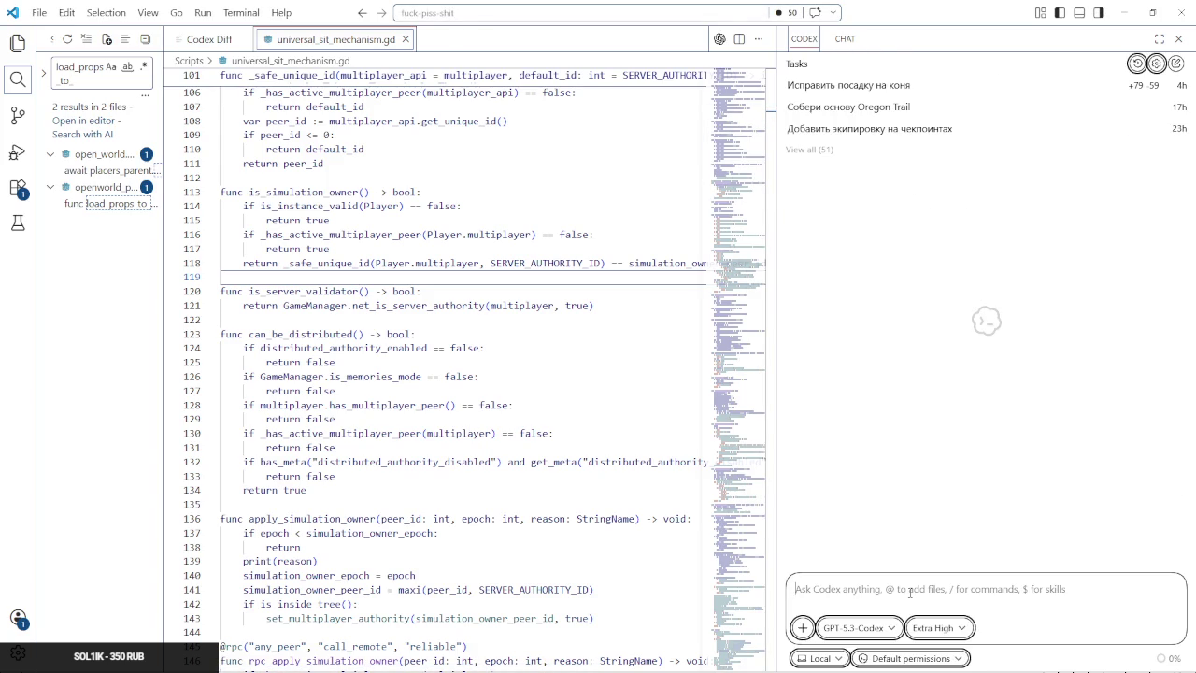
key(alt+shift)
click(911, 591)
key(alt+Tab)
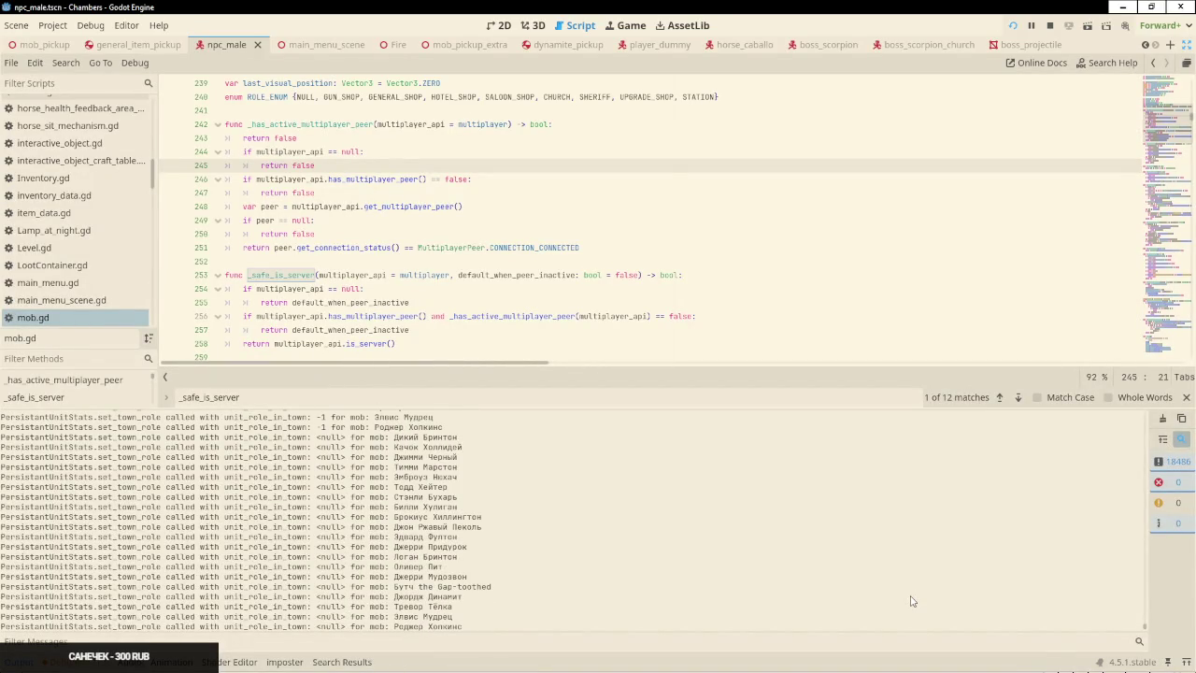
Send Codex a Russian request to check boss_scorpion_church projectiles no longer exploding
key(alt+Tab)
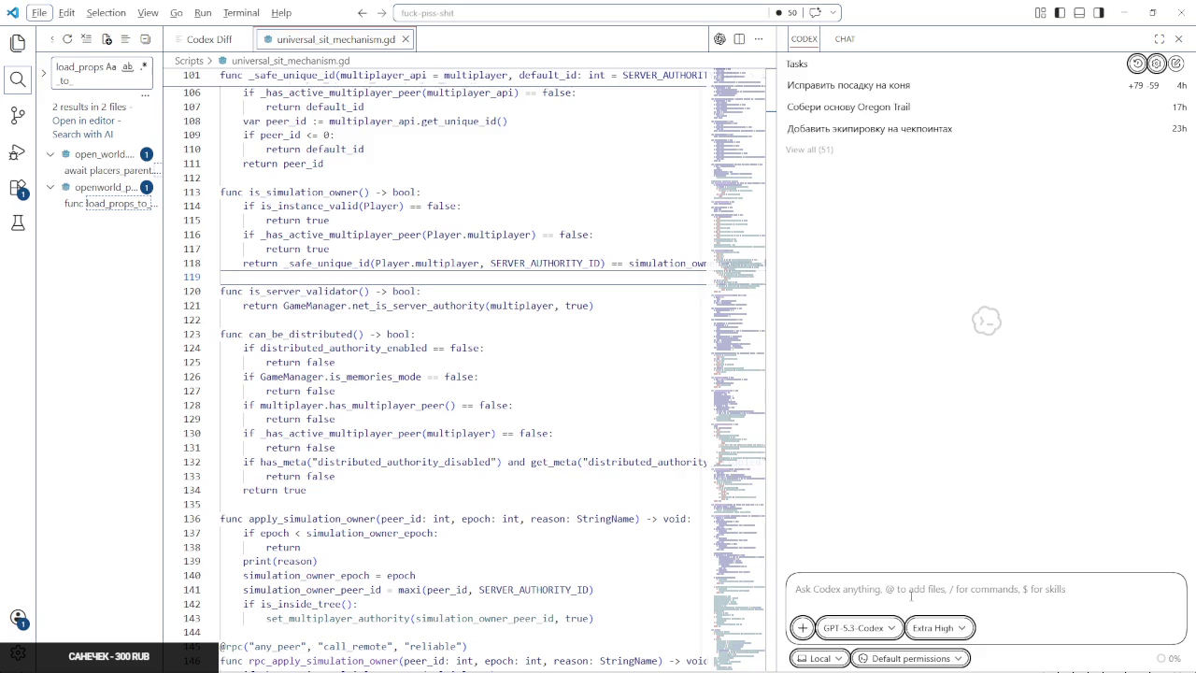
click(911, 595)
text(проверь )
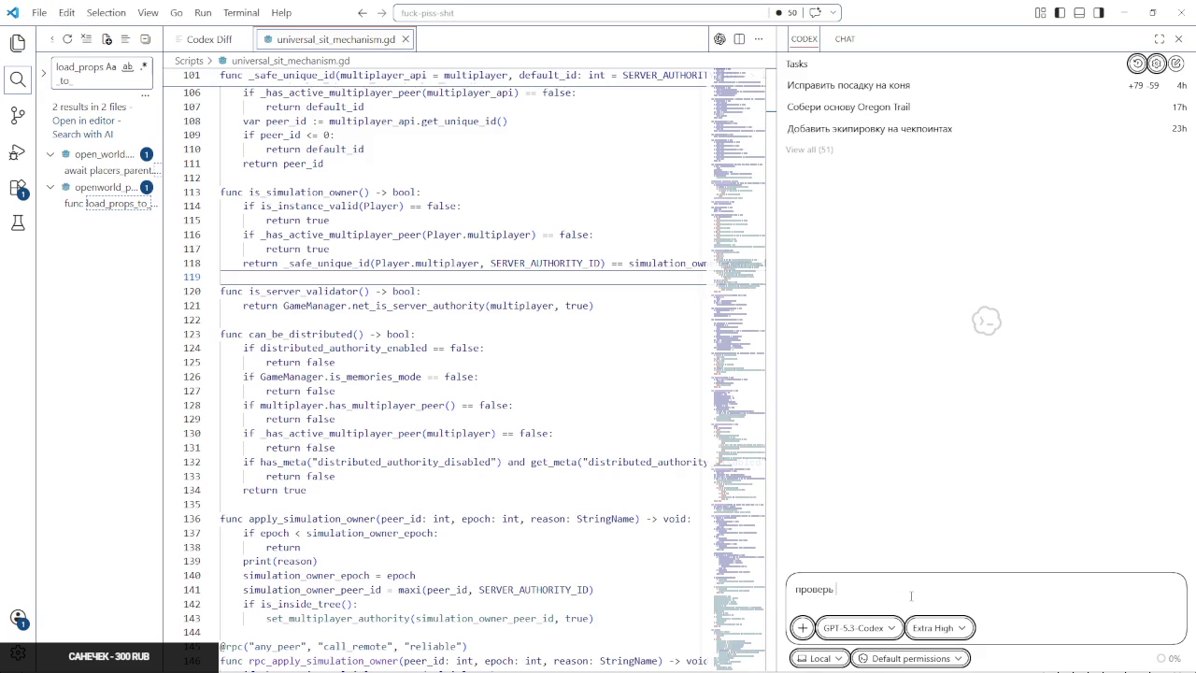
text(boss_)
text(scorpion )
text(_church)
text(р)
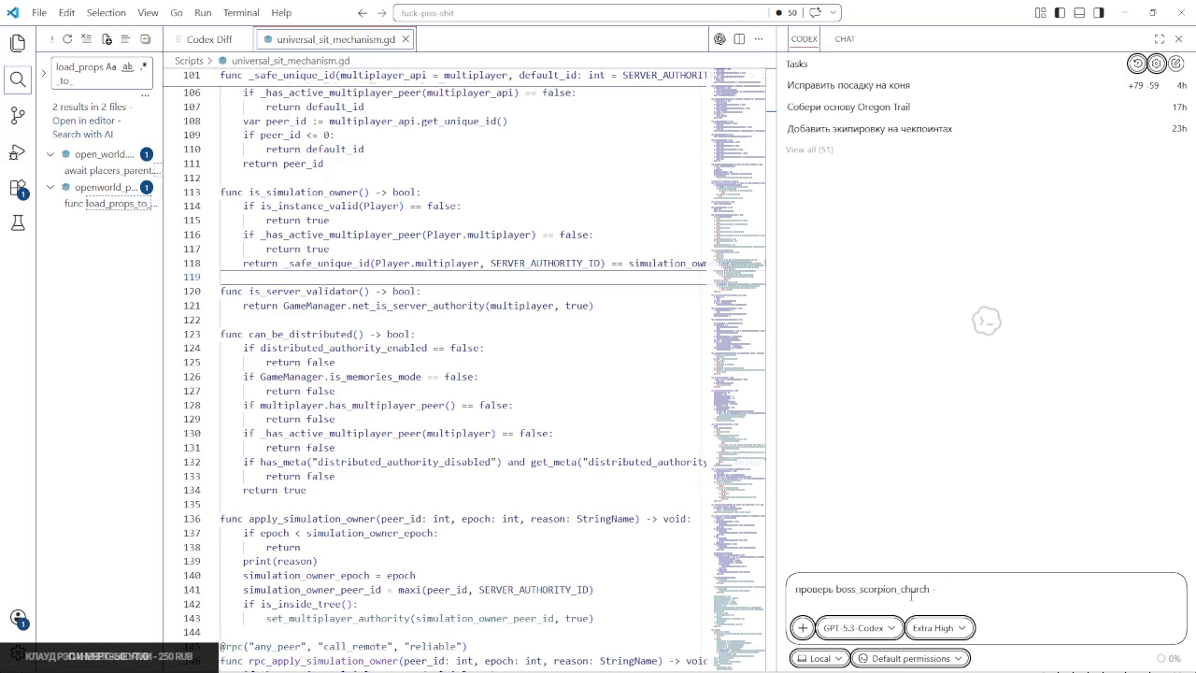
text(аньше)
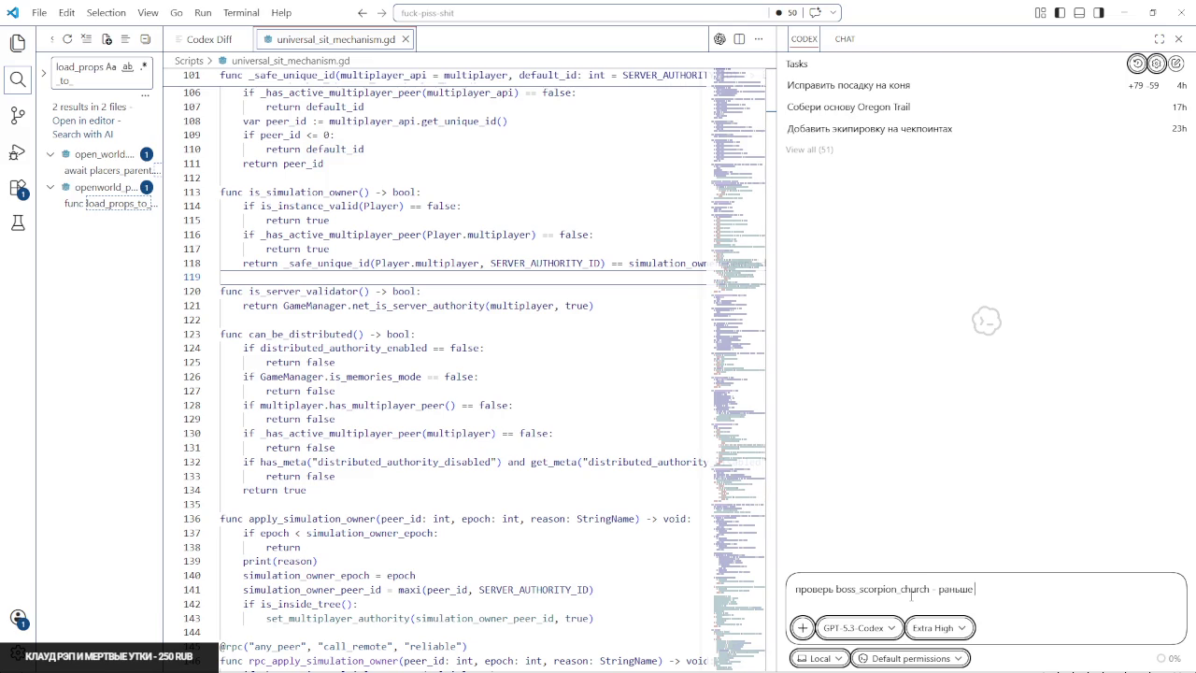
text( erro проджектайлы вз)
text(рывались, сей)
text(час нет)
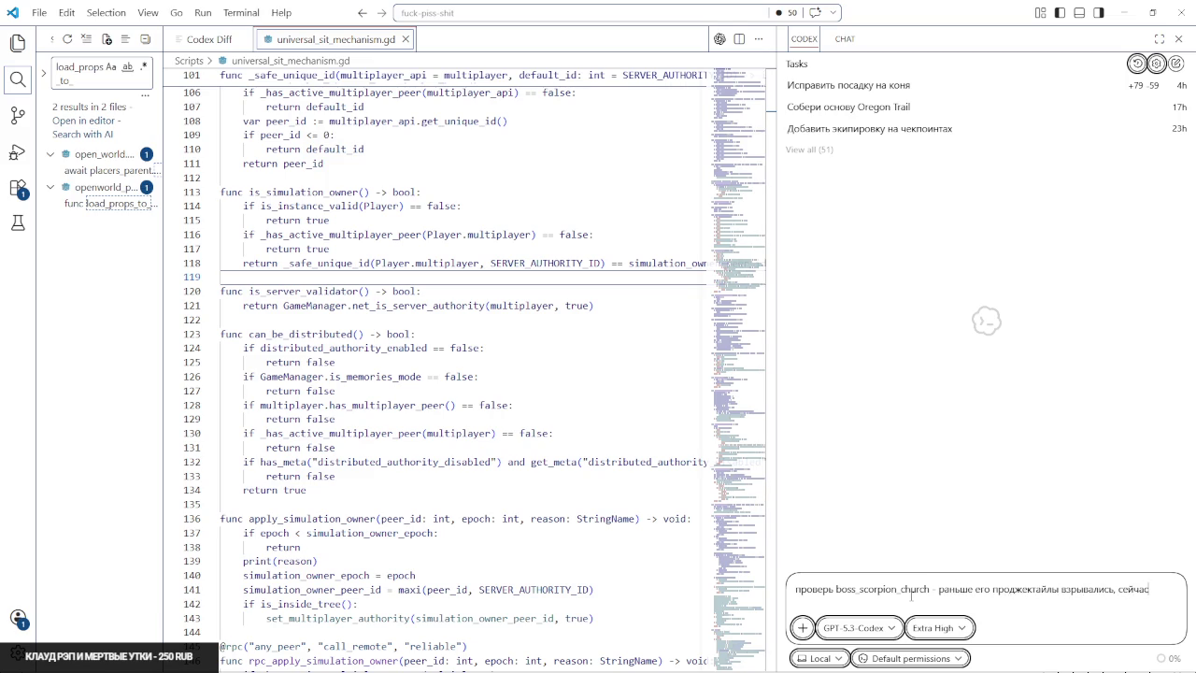
key(Return)
key(alt+Tab)
key(alt+Tab)
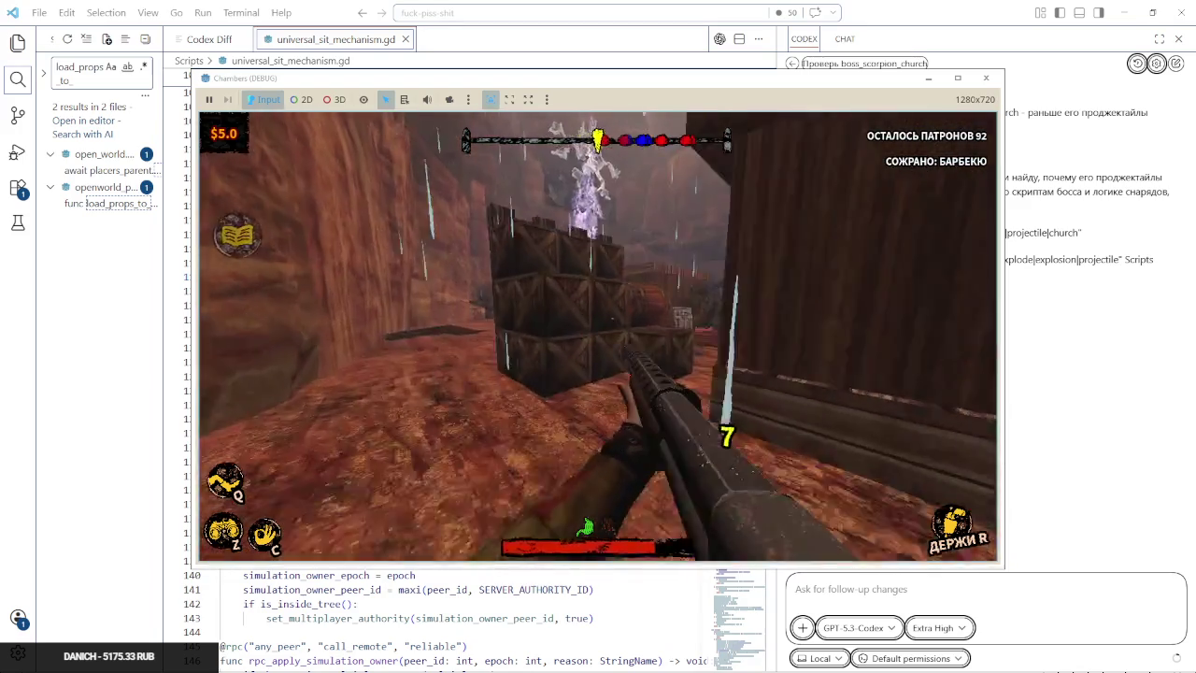
Walk up to the boss, advance its dialogue twice with E, then close the game
key(w)
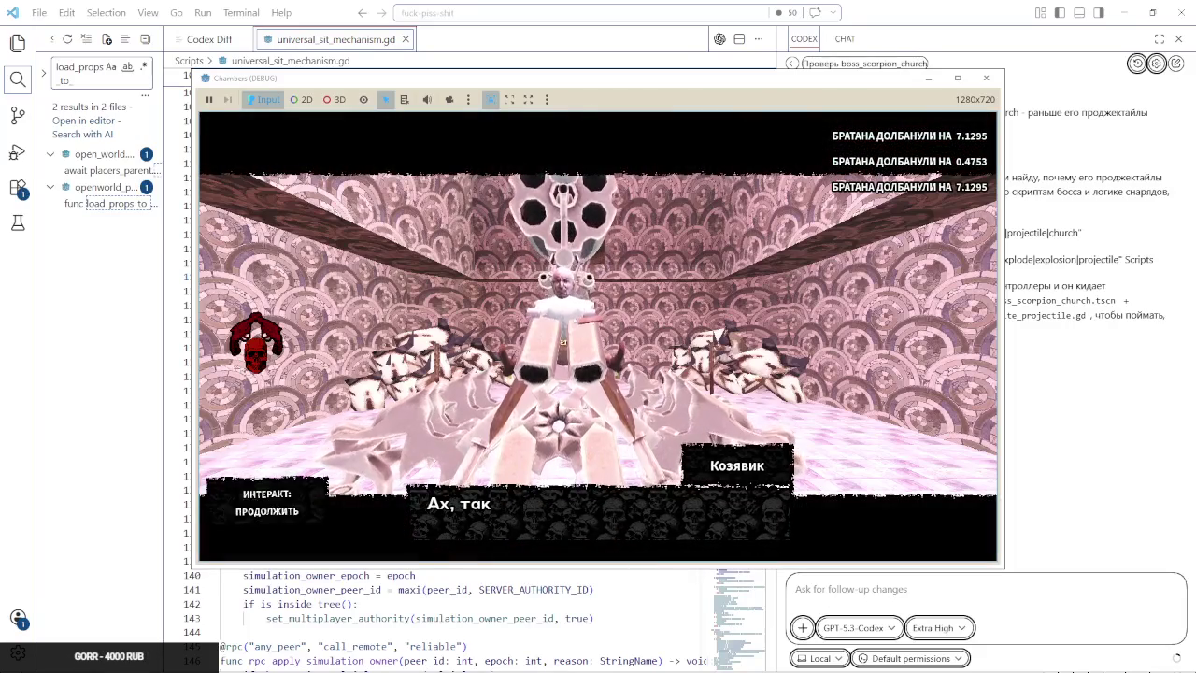
key(e)
key(e)
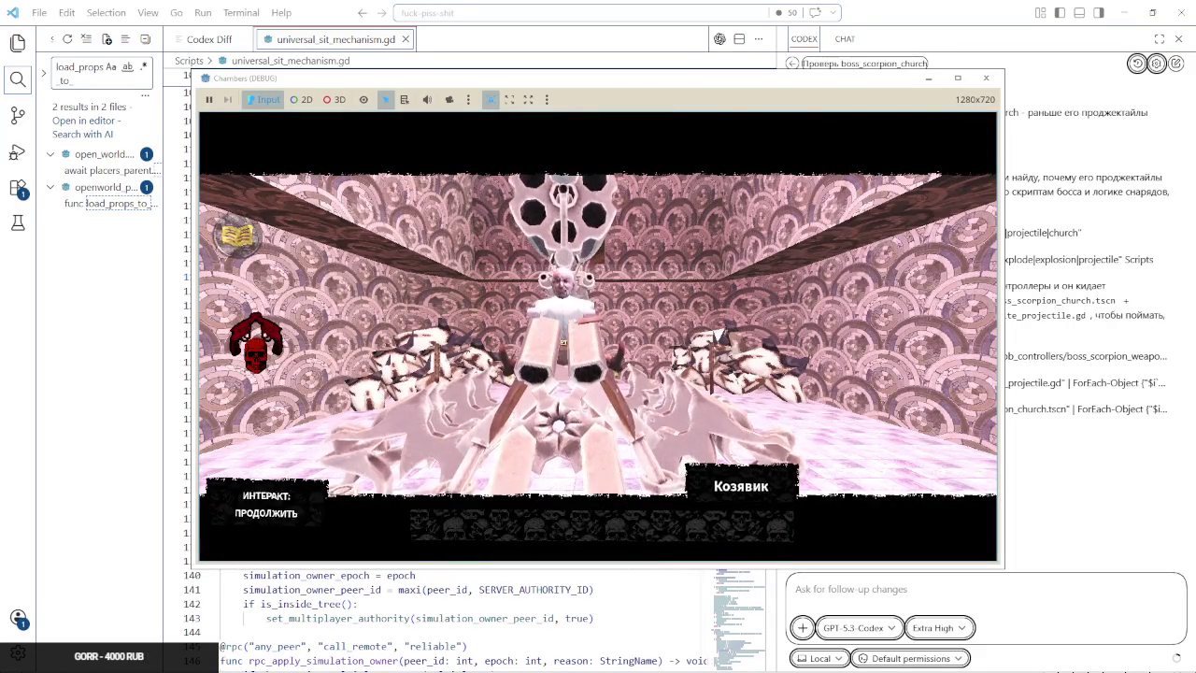
key(e)
key(e)
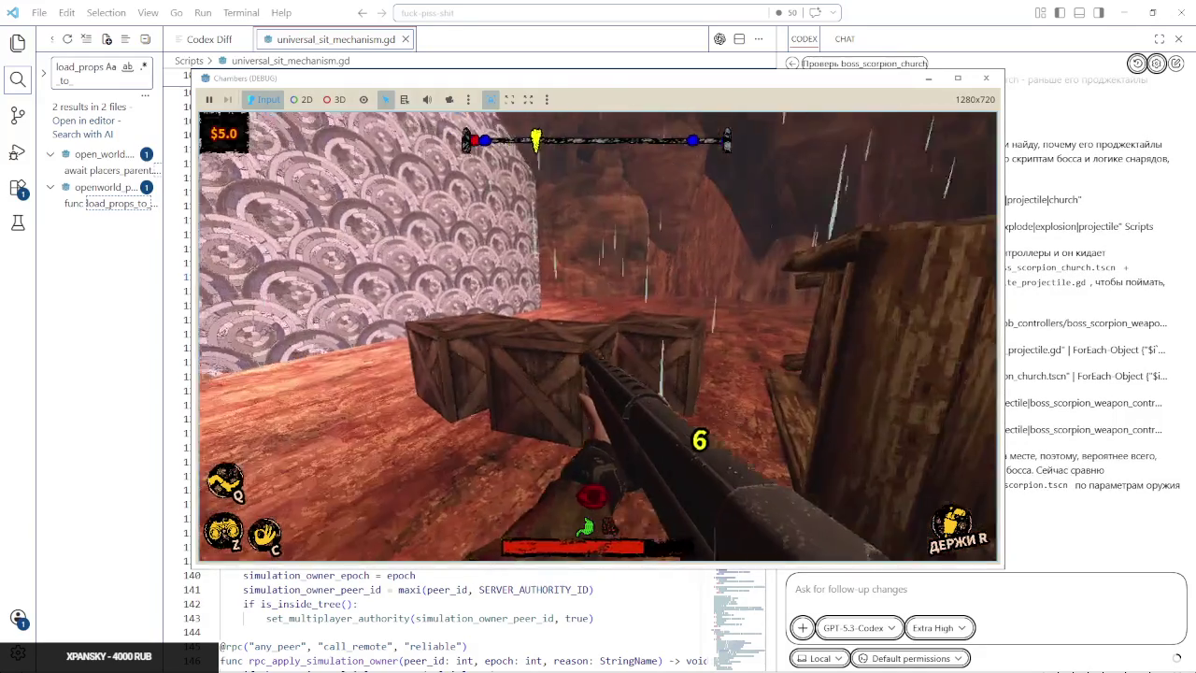
key(alt+F4)
click(490, 306)
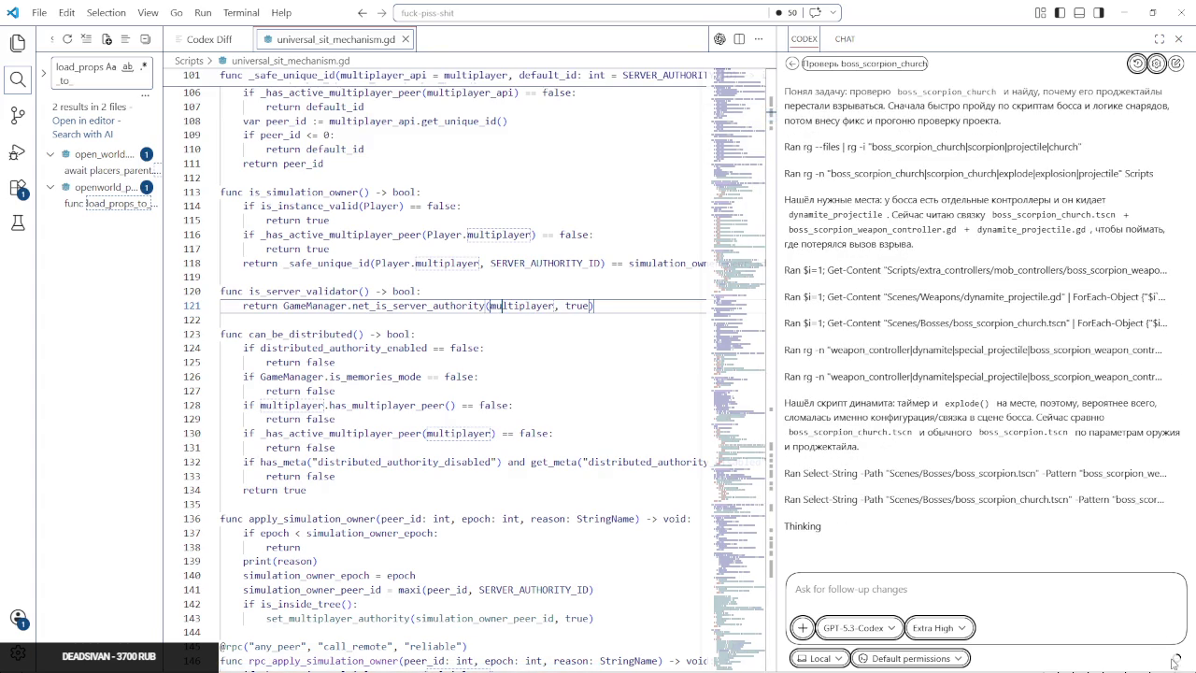
click(1171, 635)
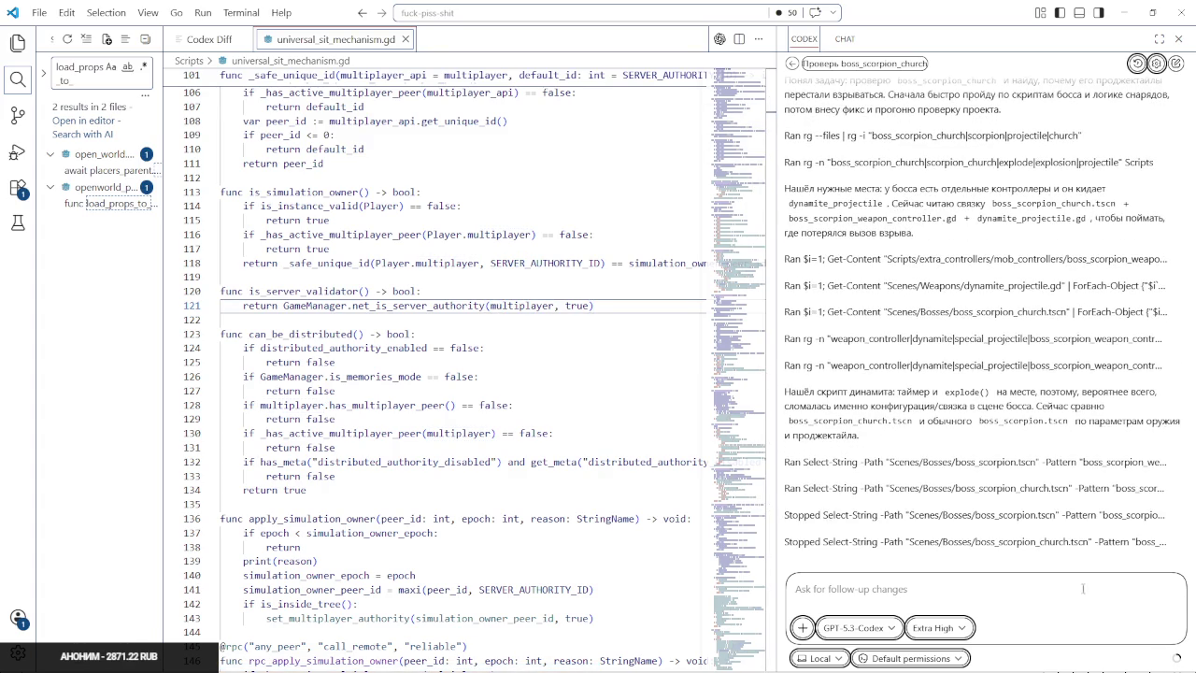
text(нет, )
text(не динамит проджей)
key(BackSpace)
text(ктайл. име)
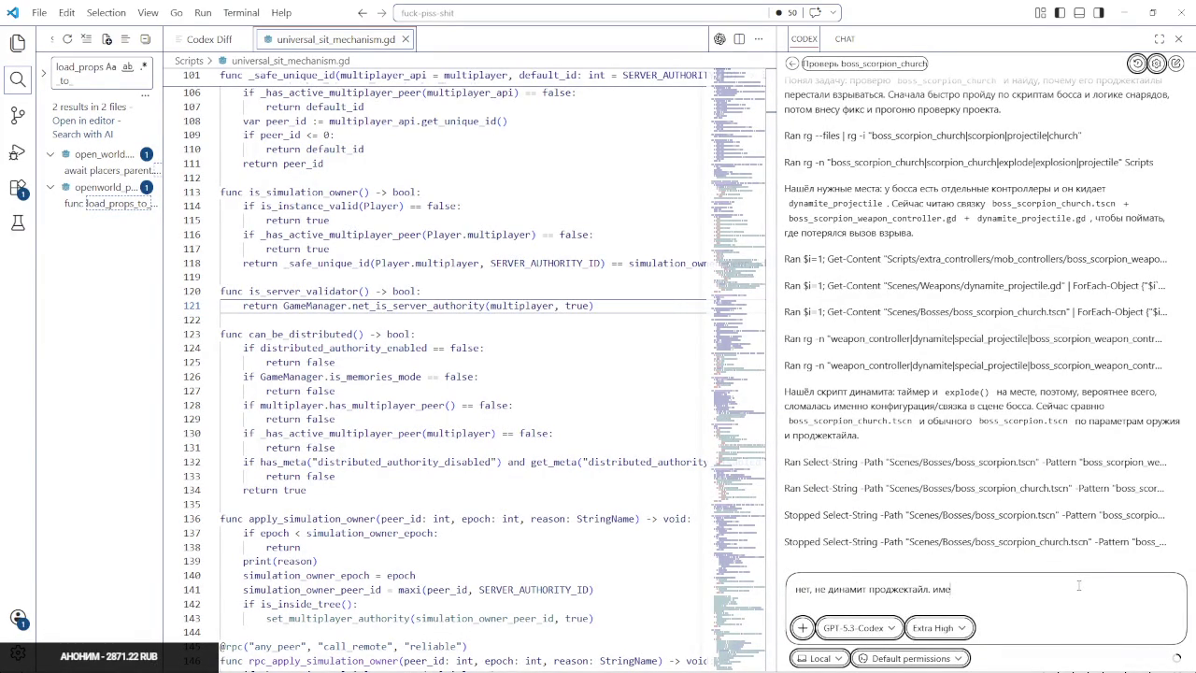
text(нноspecia)
text(l projectile)
text( раньше взрывался)
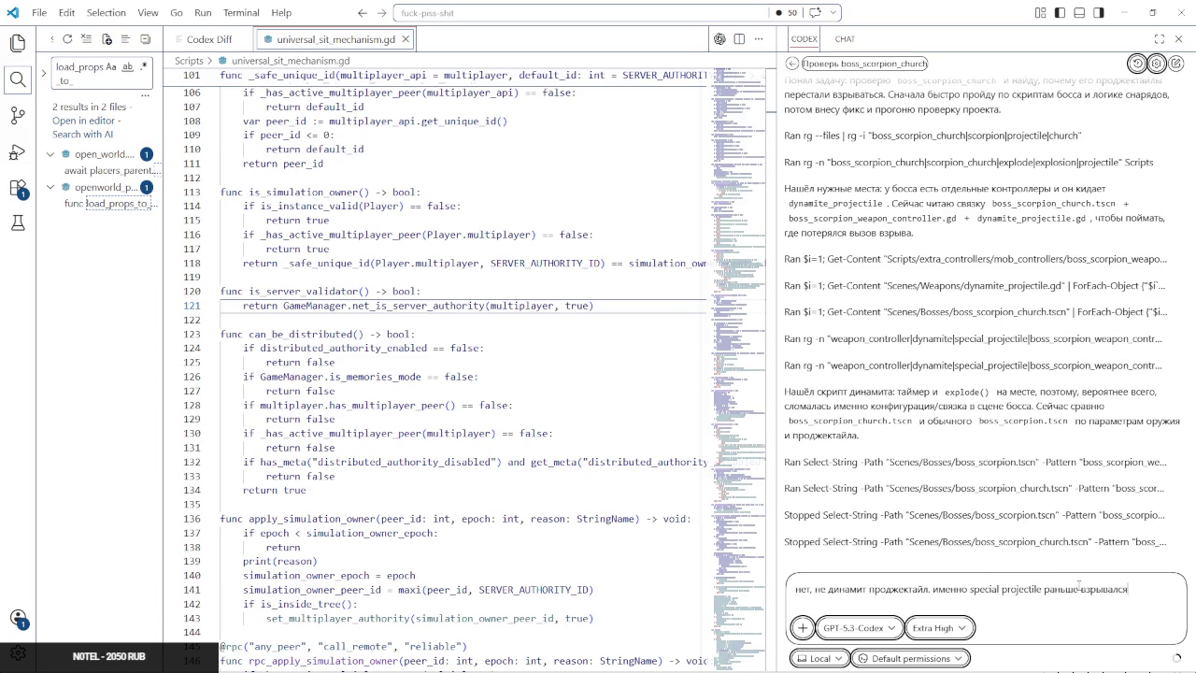
text(, димамиты )
text(другое)
key(Return)
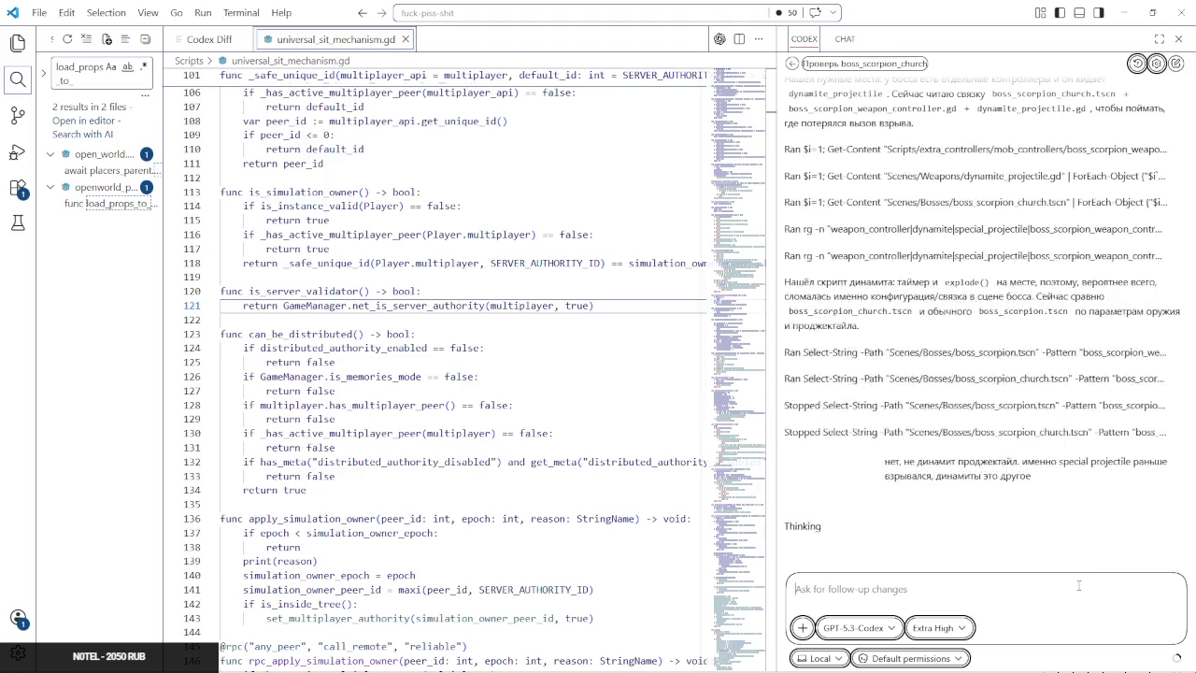
key(alt+Tab)
key(alt+Tab)
key(alt+Tab)
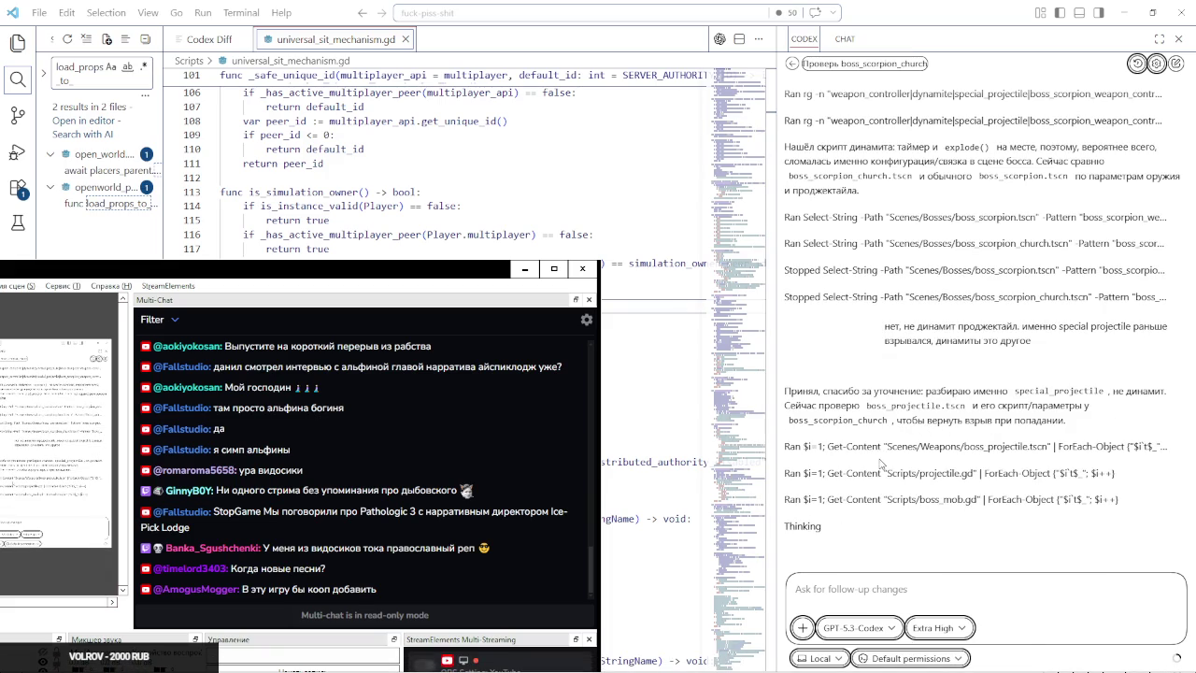
Read the newest Multi-Chat viewer messages by selecting them, then open the Start menu
mouse_move(196, 527)
mouse_down()
mouse_move(258, 514)
mouse_move(218, 517)
mouse_up()
click(218, 516)
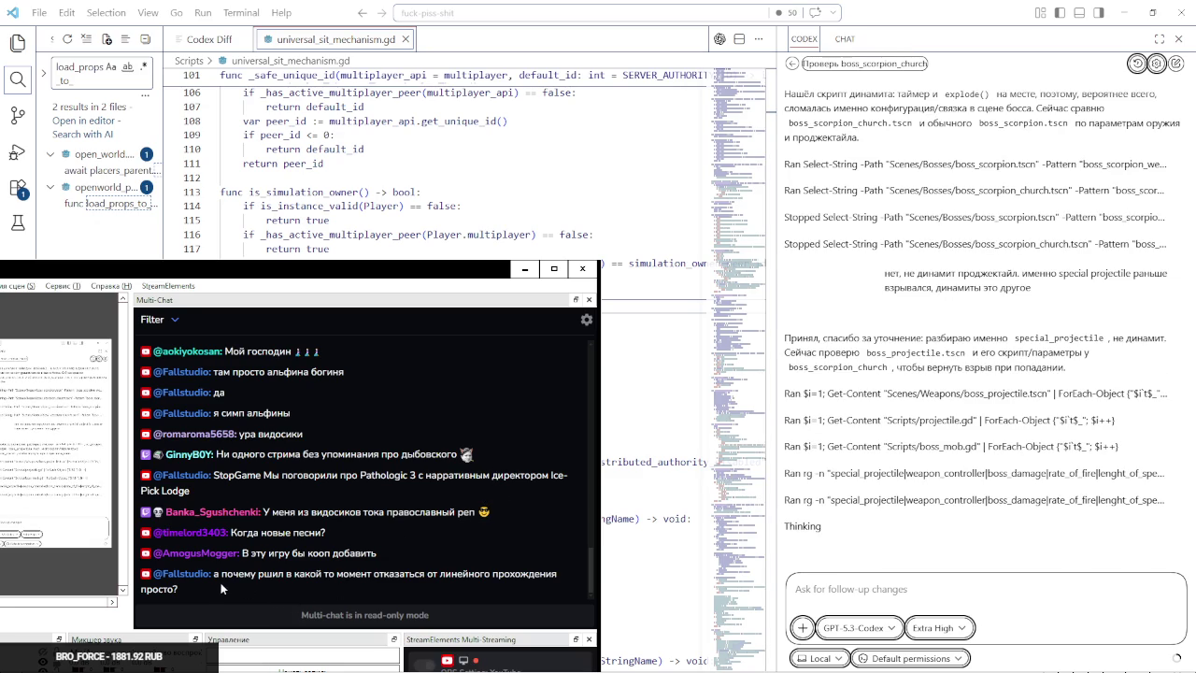
triple_click(217, 581)
mouse_move(216, 575)
mouse_down()
mouse_move(344, 574)
mouse_move(503, 610)
mouse_up()
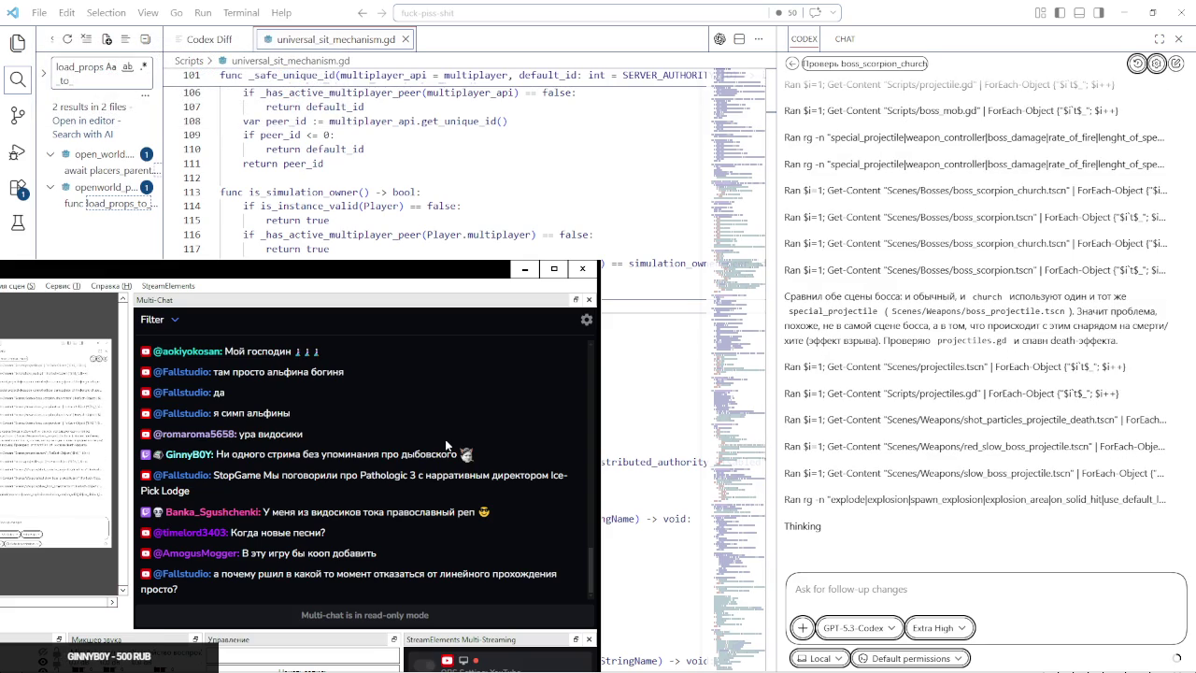
key(super)
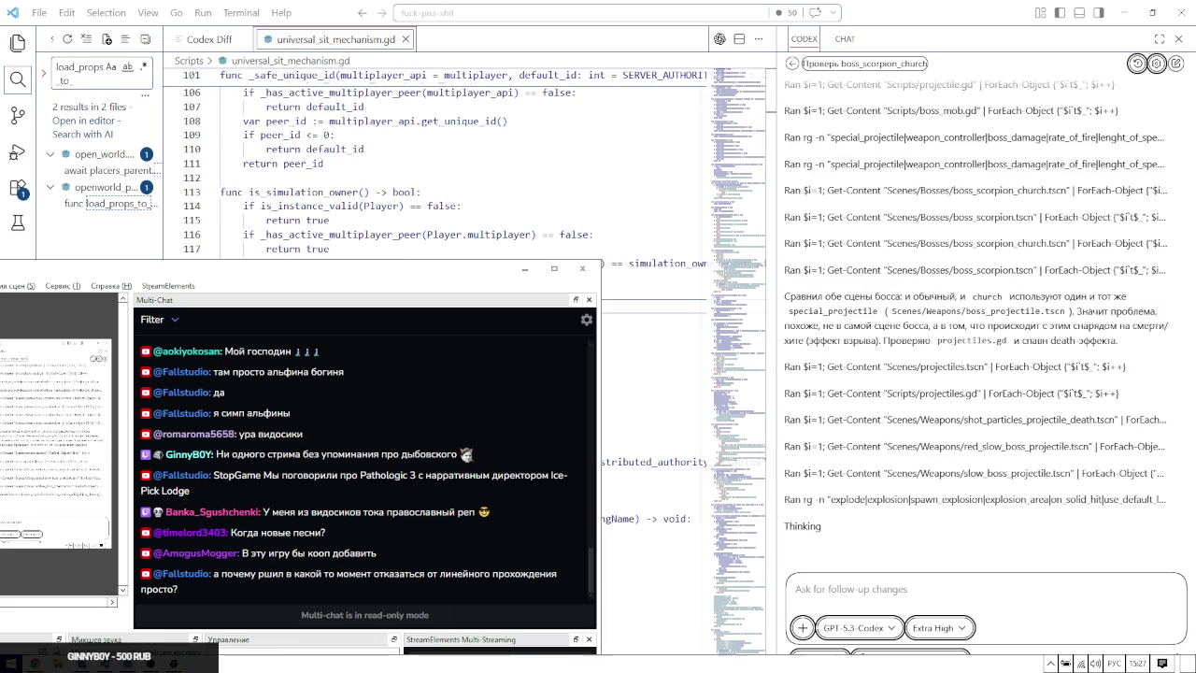
Launch REAPER from the Start menu and dismiss the evaluation license notice
click(297, 509)
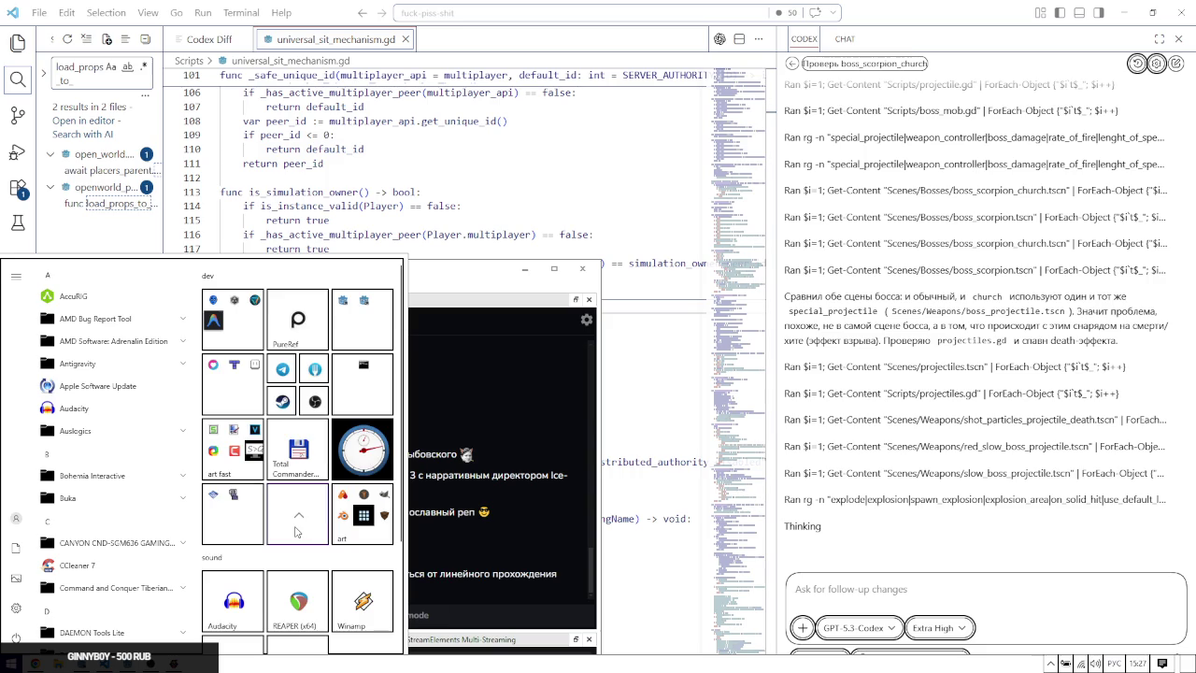
click(243, 524)
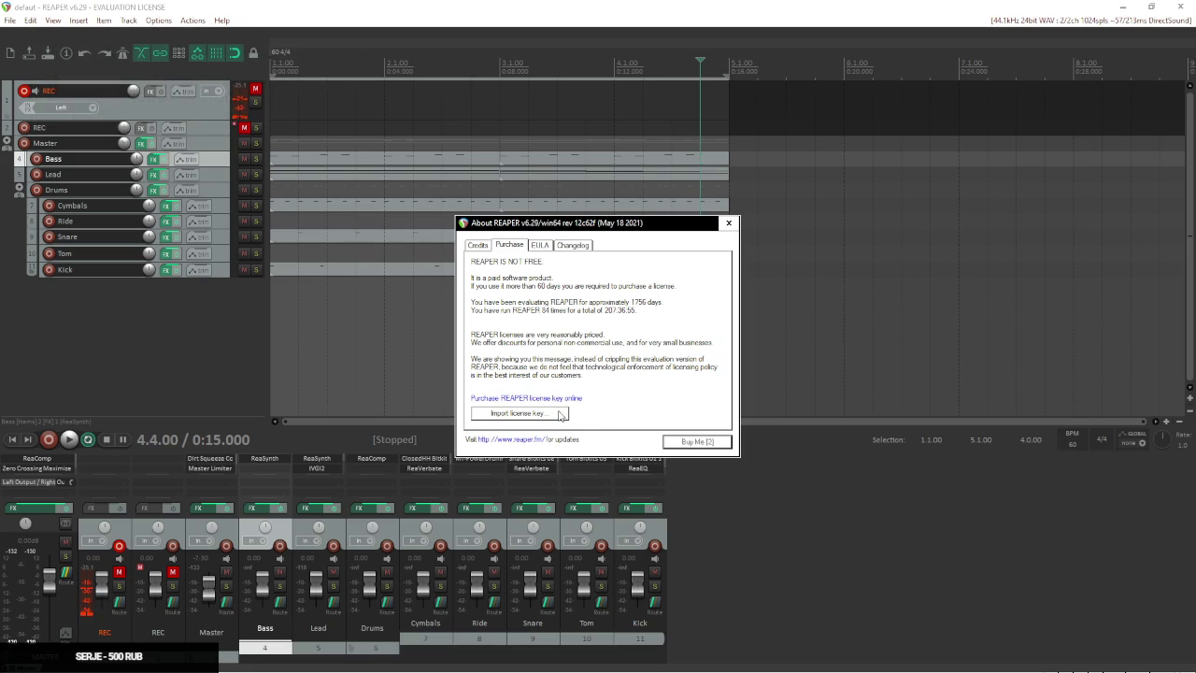
click(697, 442)
Play the bass, lead and drums project from the start, then stop playback
key(Left)
key(Left)
key(Left)
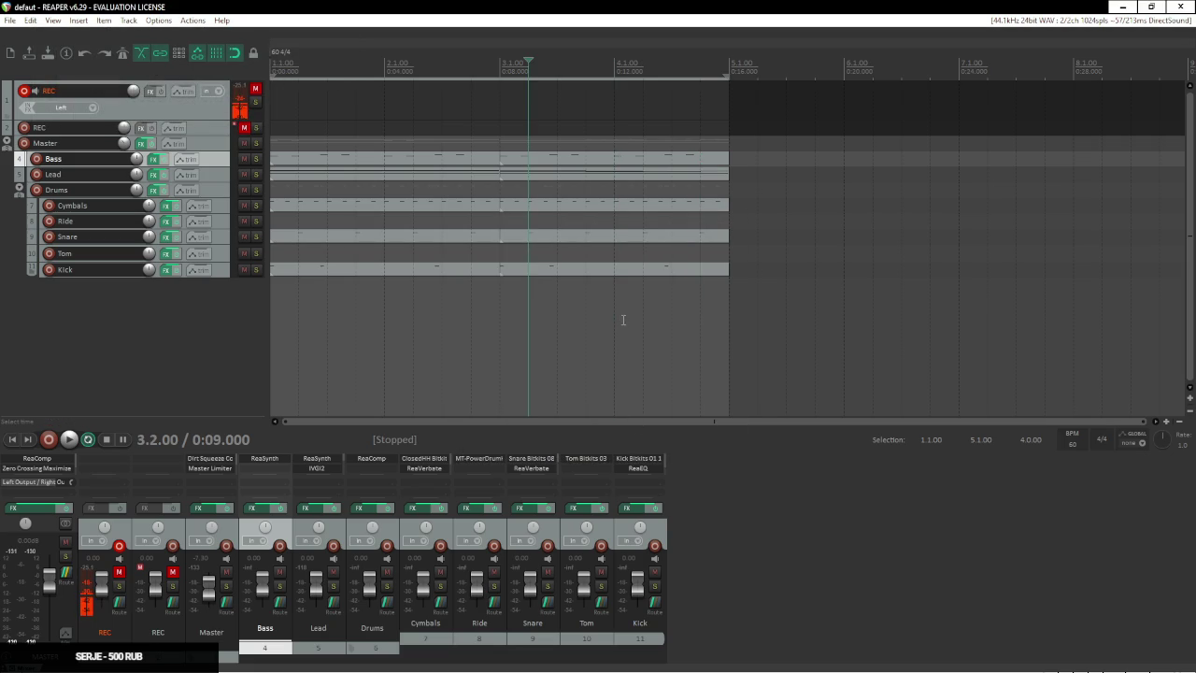
key(space)
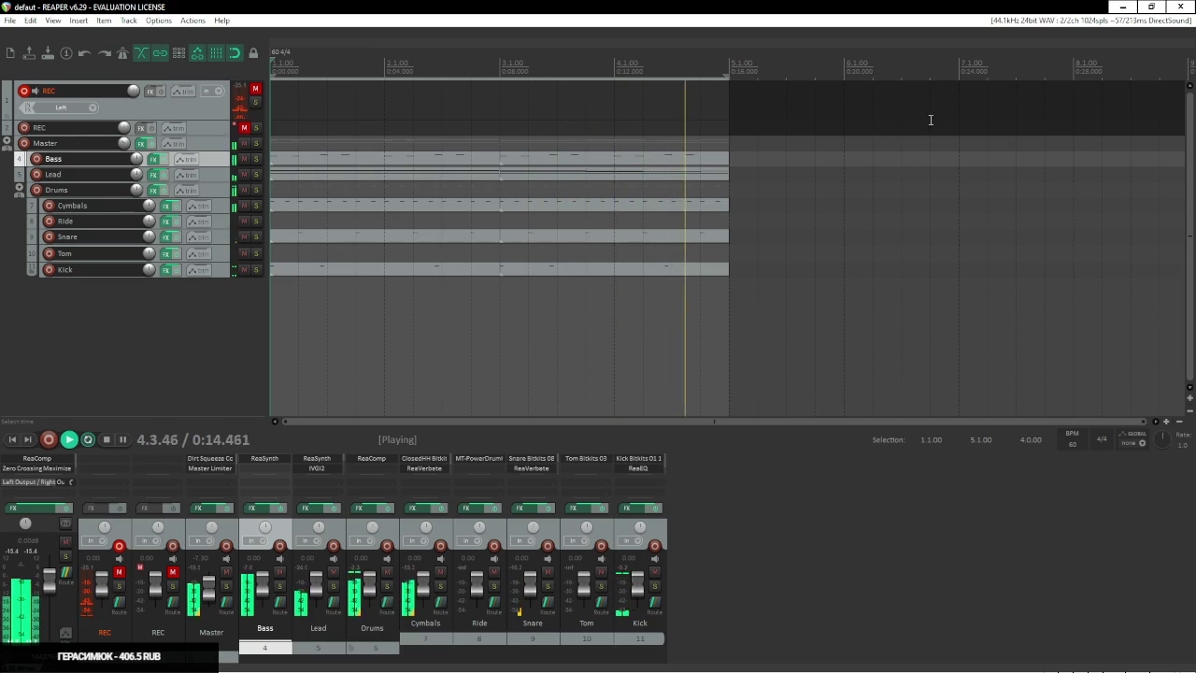
key(space)
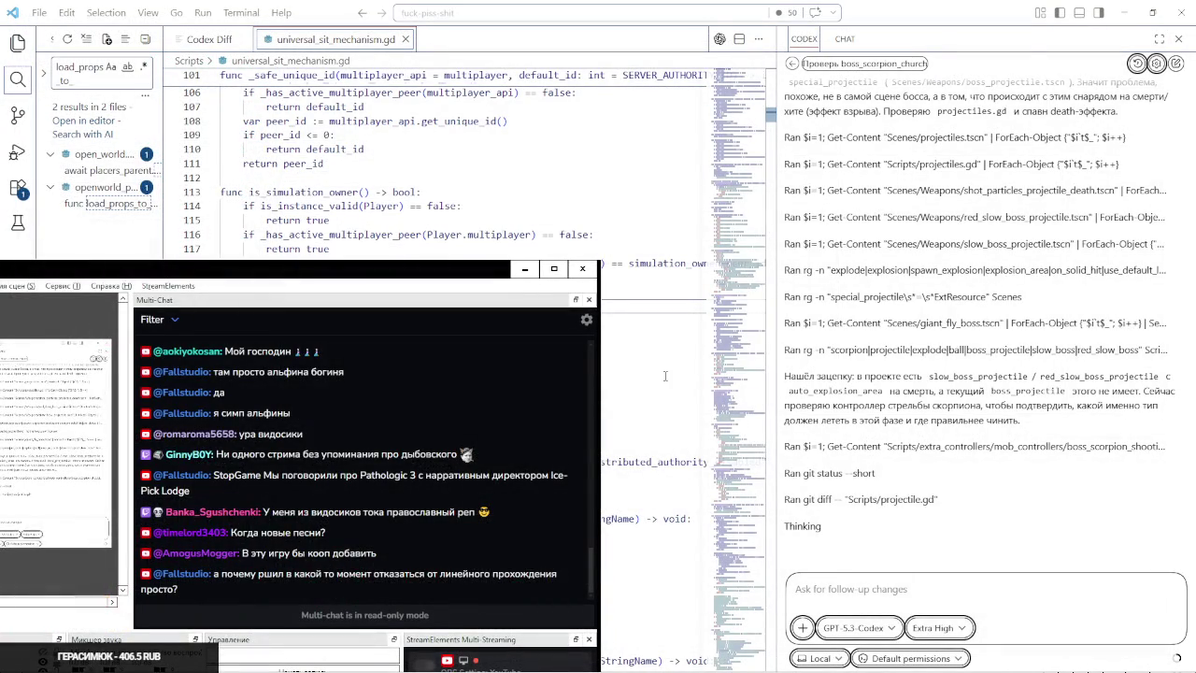
Resume the liminal space nostalgia playlist on YouTube in the browser
key(alt+Tab)
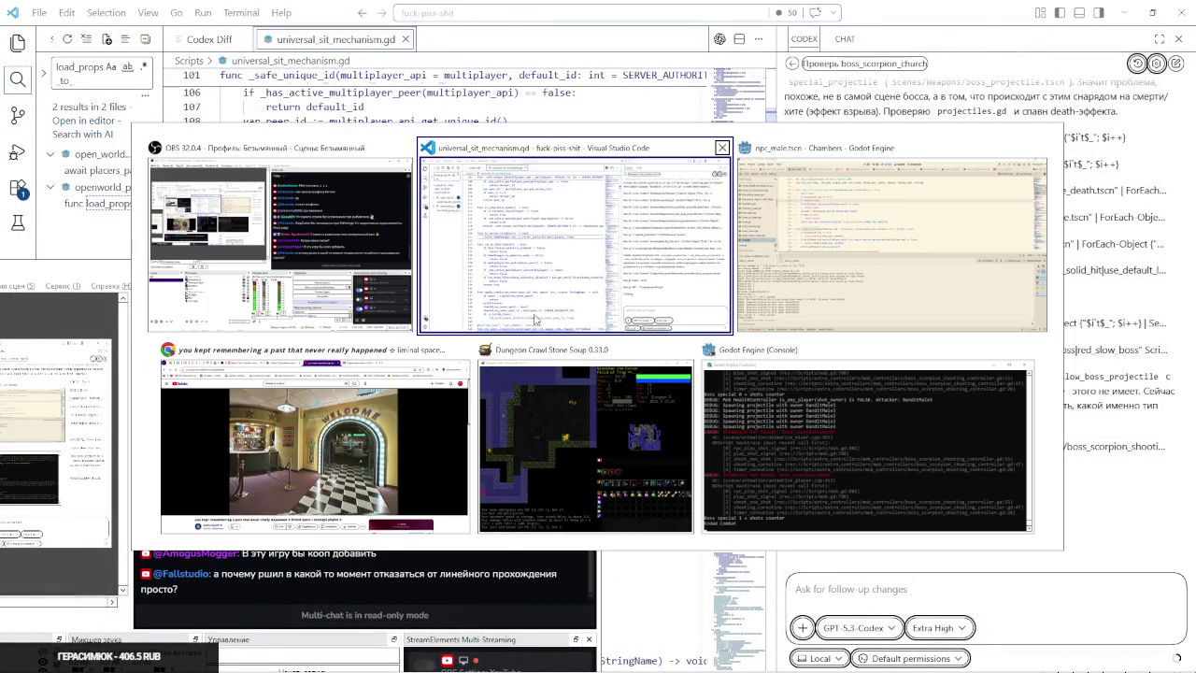
click(398, 397)
click(458, 345)
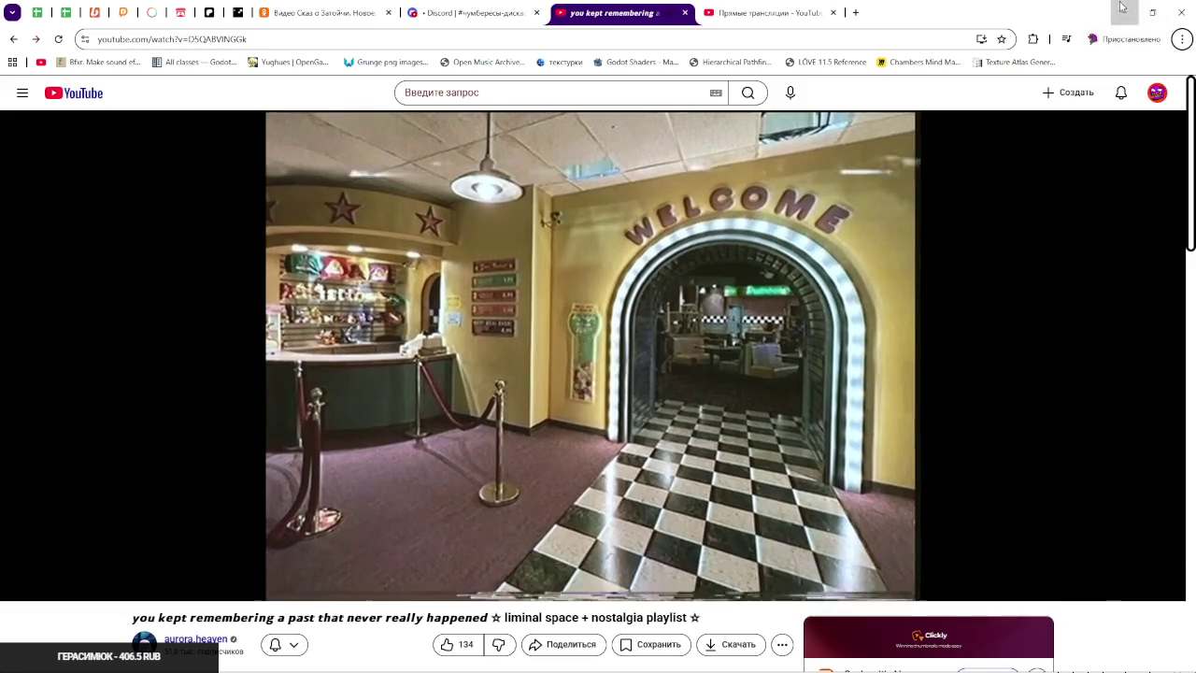
Return to Visual Studio Code, then bring the Godot editor to the front
key(alt+Tab)
key(alt+Tab)
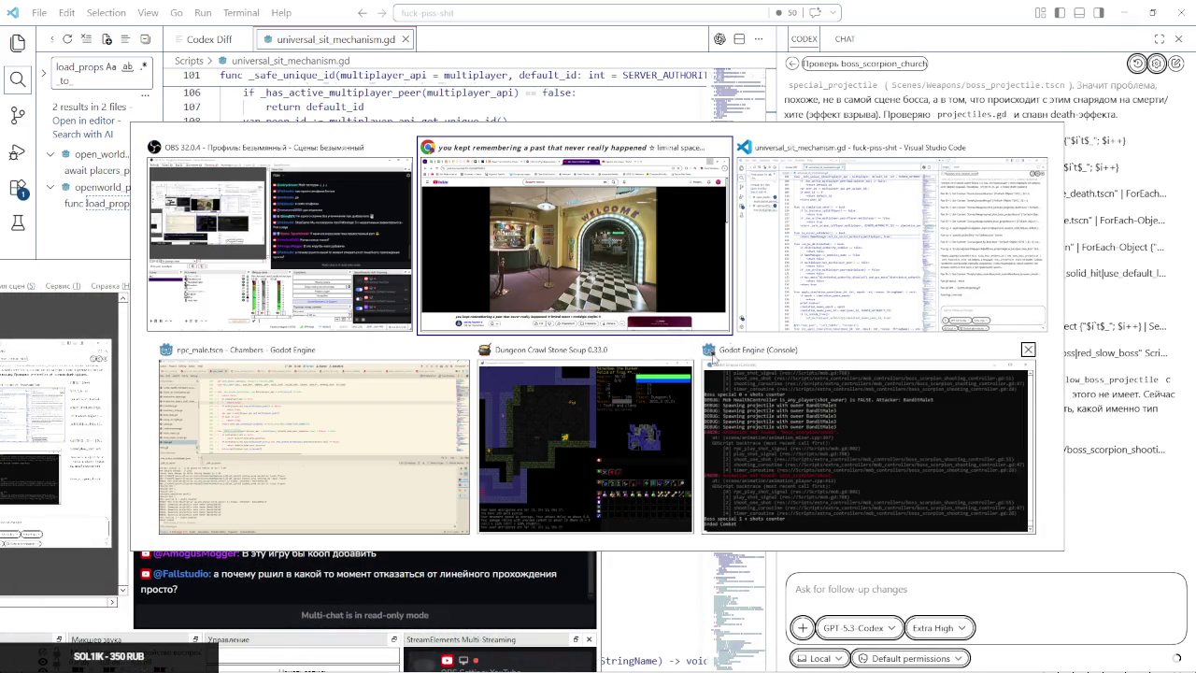
click(838, 283)
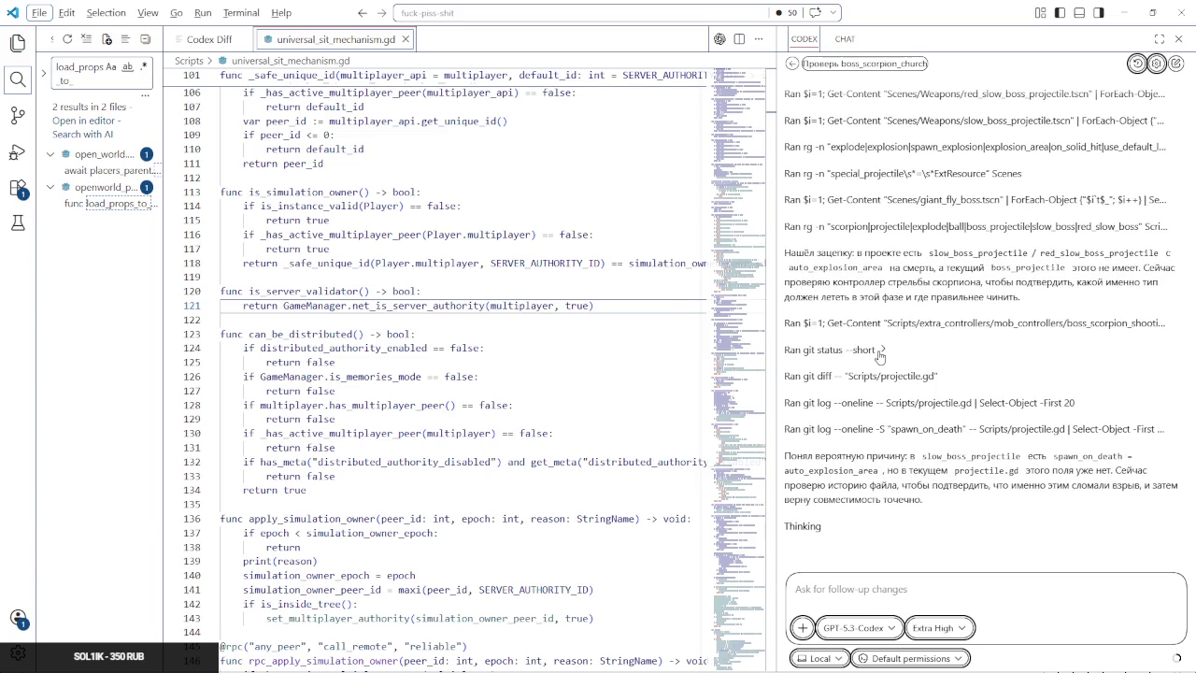
key(alt+Tab)
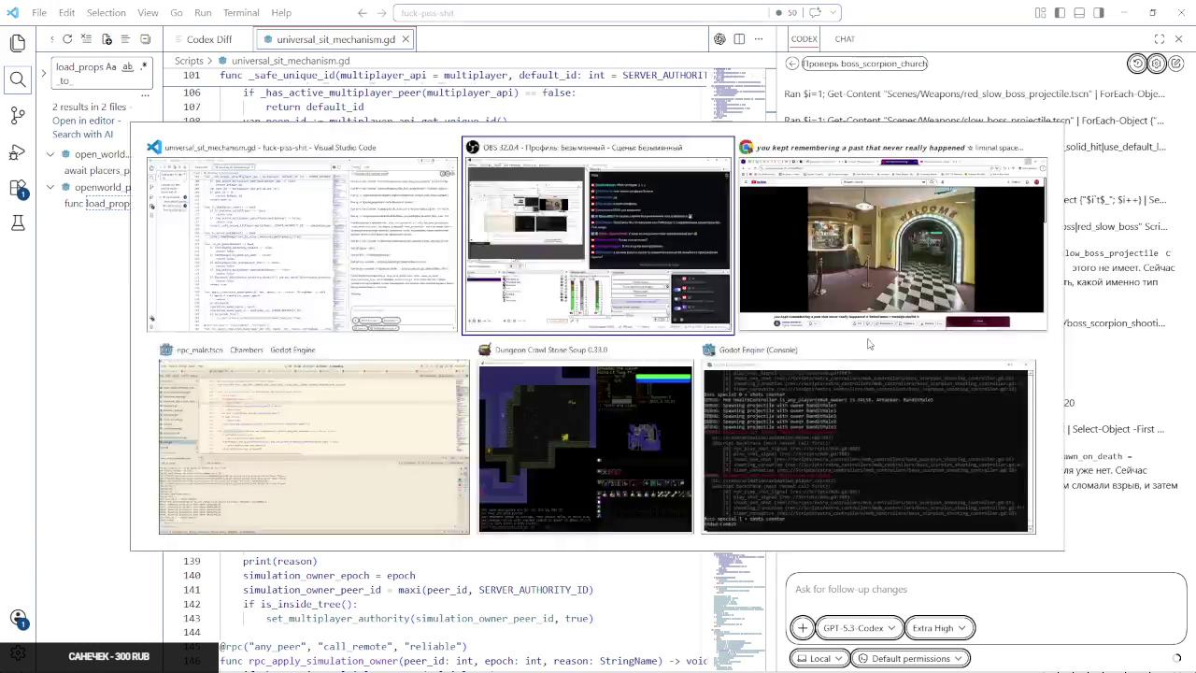
click(349, 445)
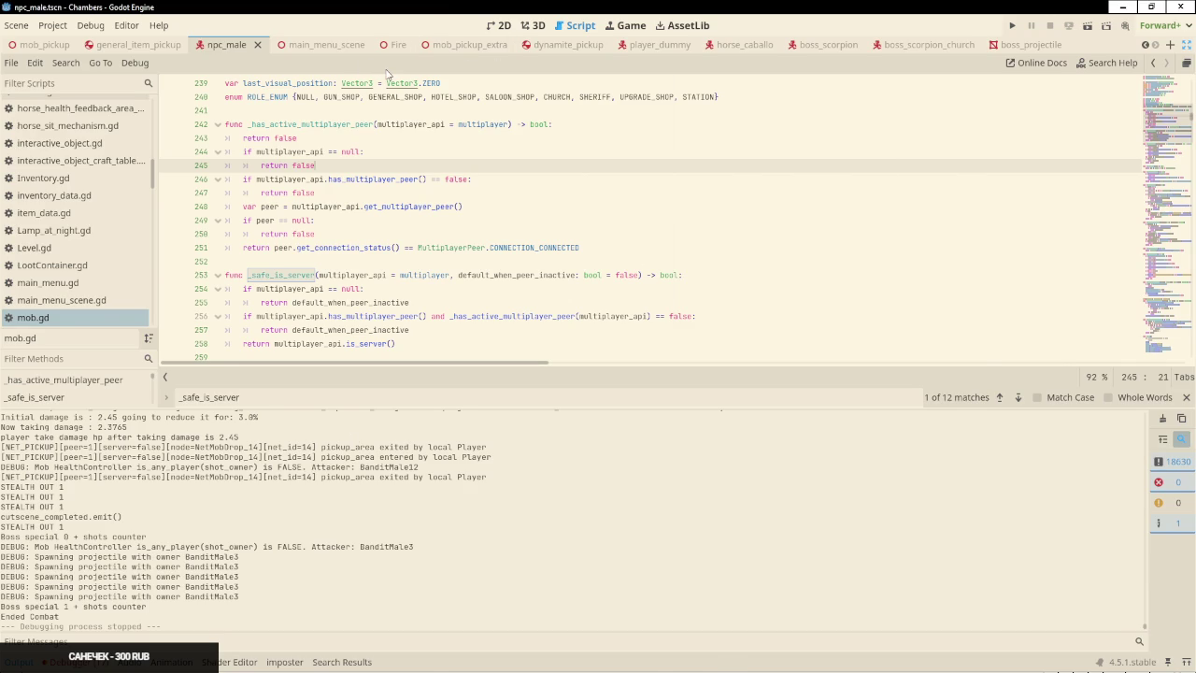
Exit distraction-free mode and show boss_scorpion_church's Special Projectile in the FileSystem dock
key(ctrl+shift+F11)
scroll(607, 45, up, 5)
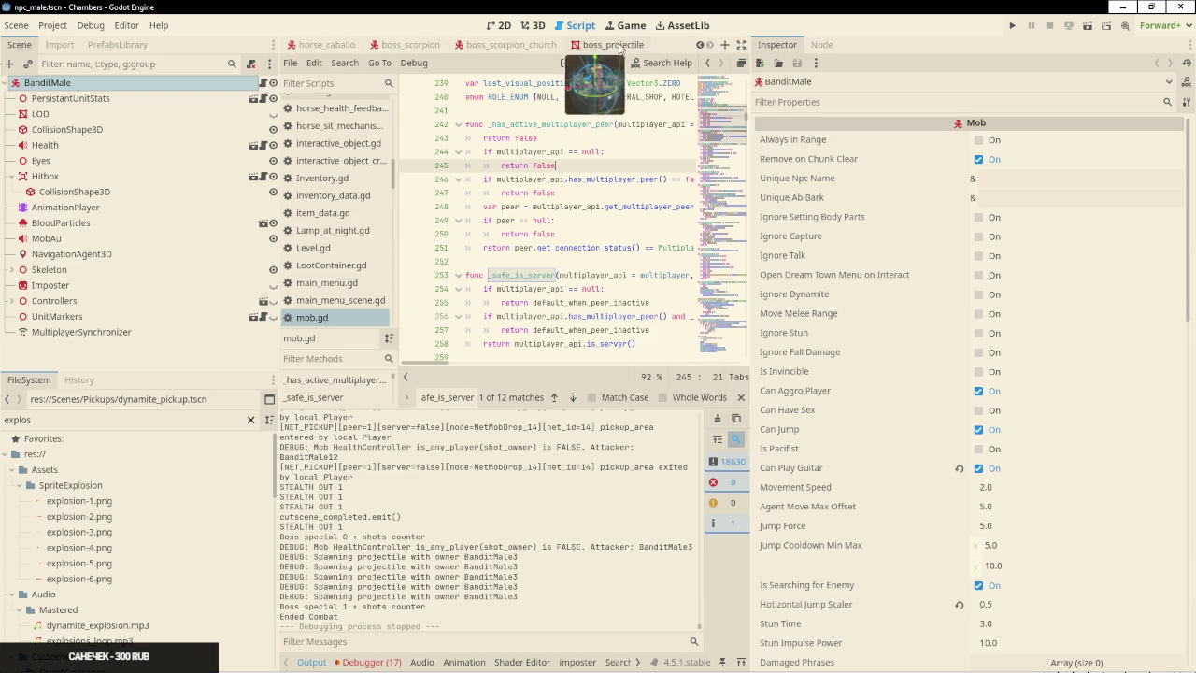
click(524, 46)
right_click(1076, 180)
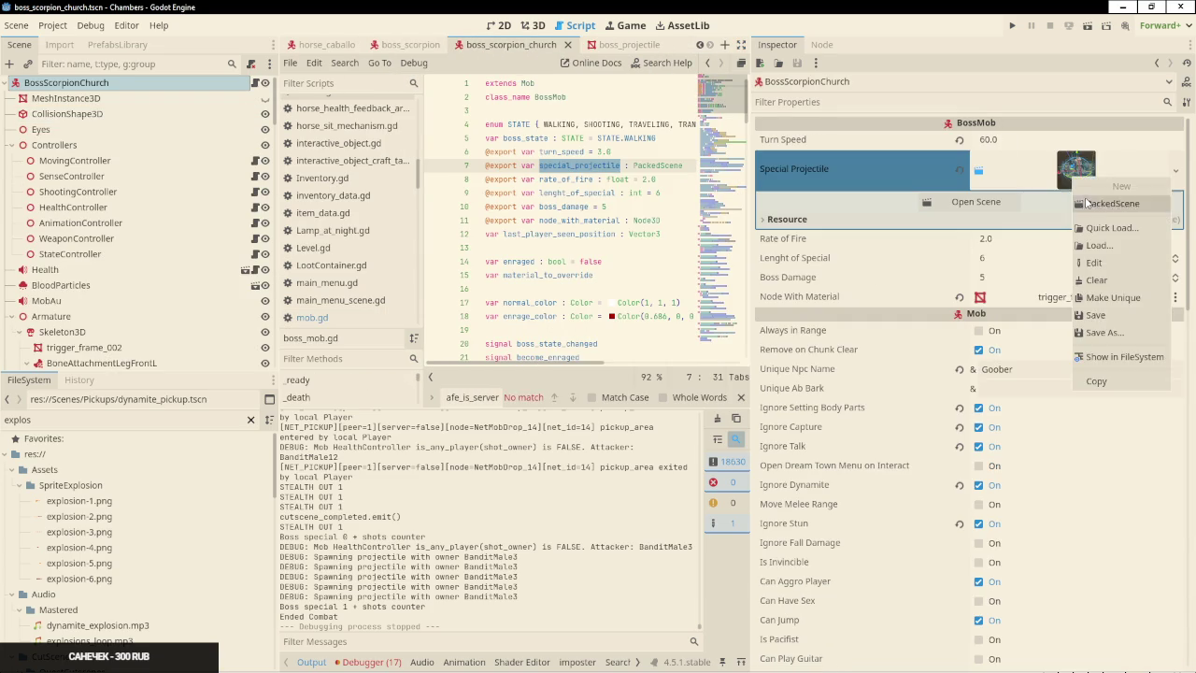
click(1098, 365)
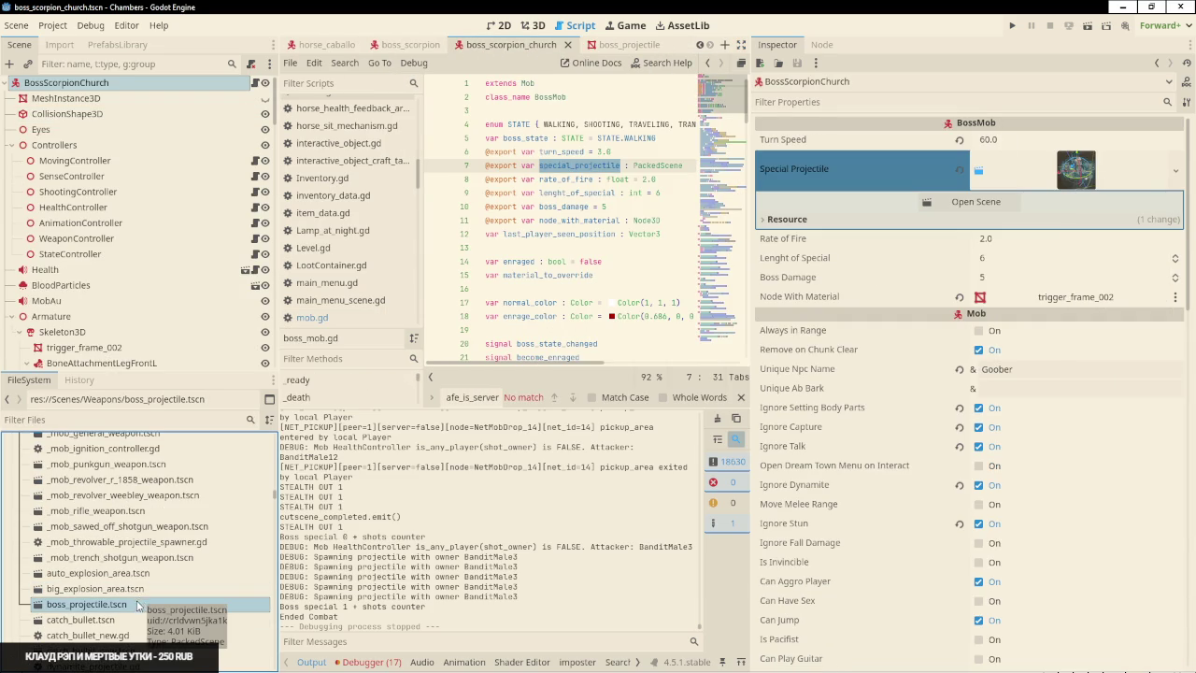
Find boss_projectile.tscn in the Scenes/Weapons folder and open it
scroll(139, 605, down, 2)
scroll(138, 605, up, 2)
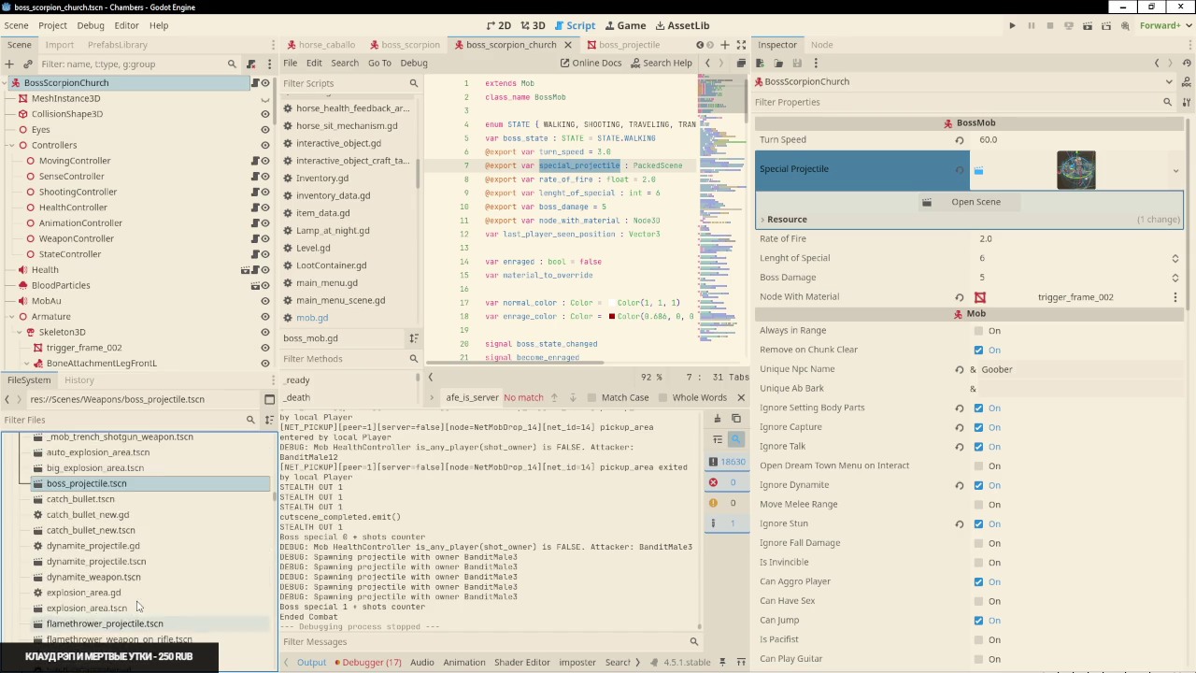
scroll(138, 599, up, 4)
scroll(142, 584, down, 3)
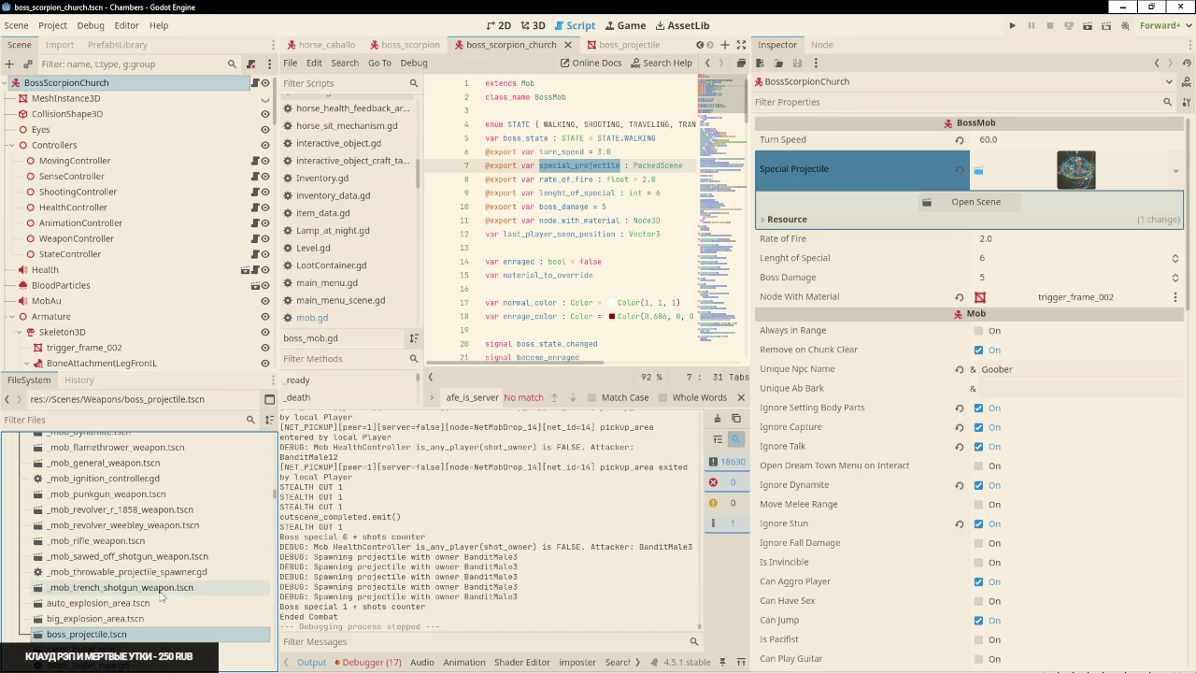
scroll(154, 574, down, 1)
scroll(153, 572, down, 5)
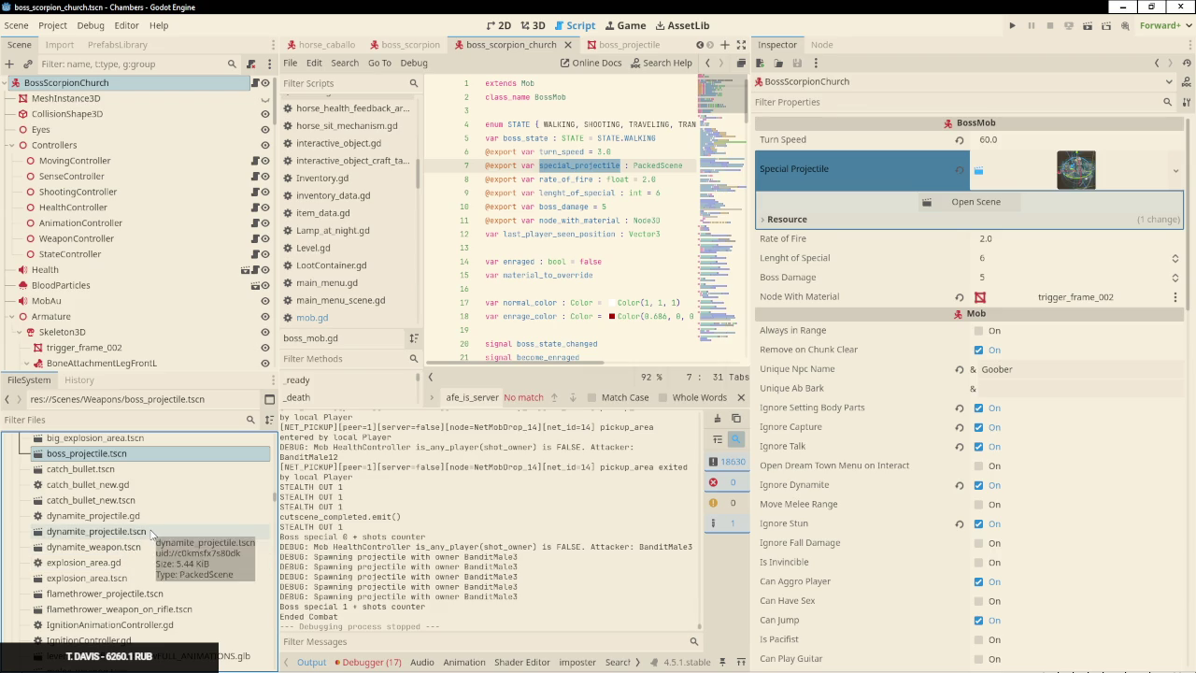
scroll(155, 542, down, 5)
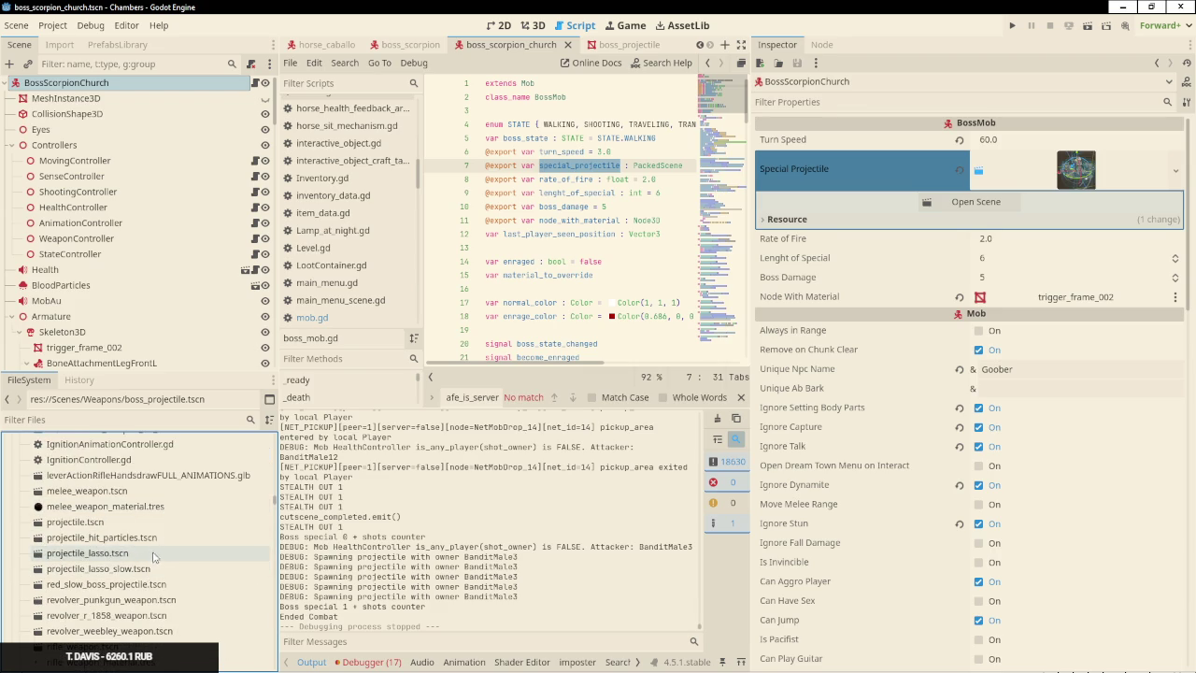
scroll(155, 551, down, 2)
scroll(159, 580, up, 10)
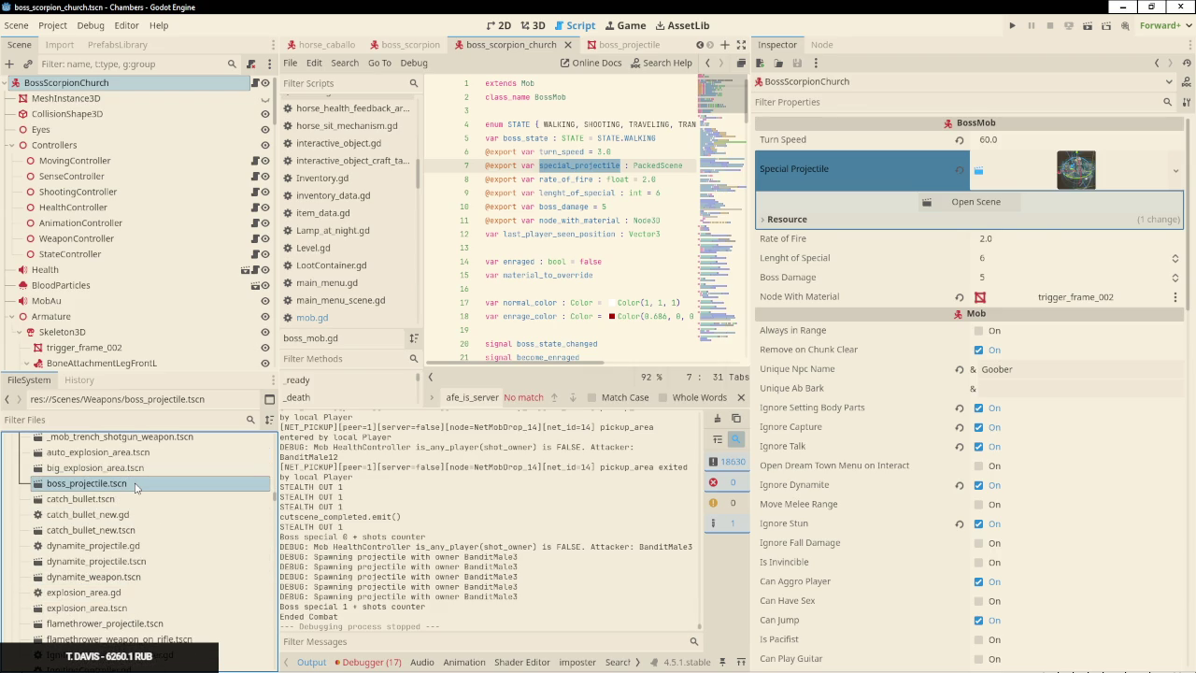
double_click(135, 487)
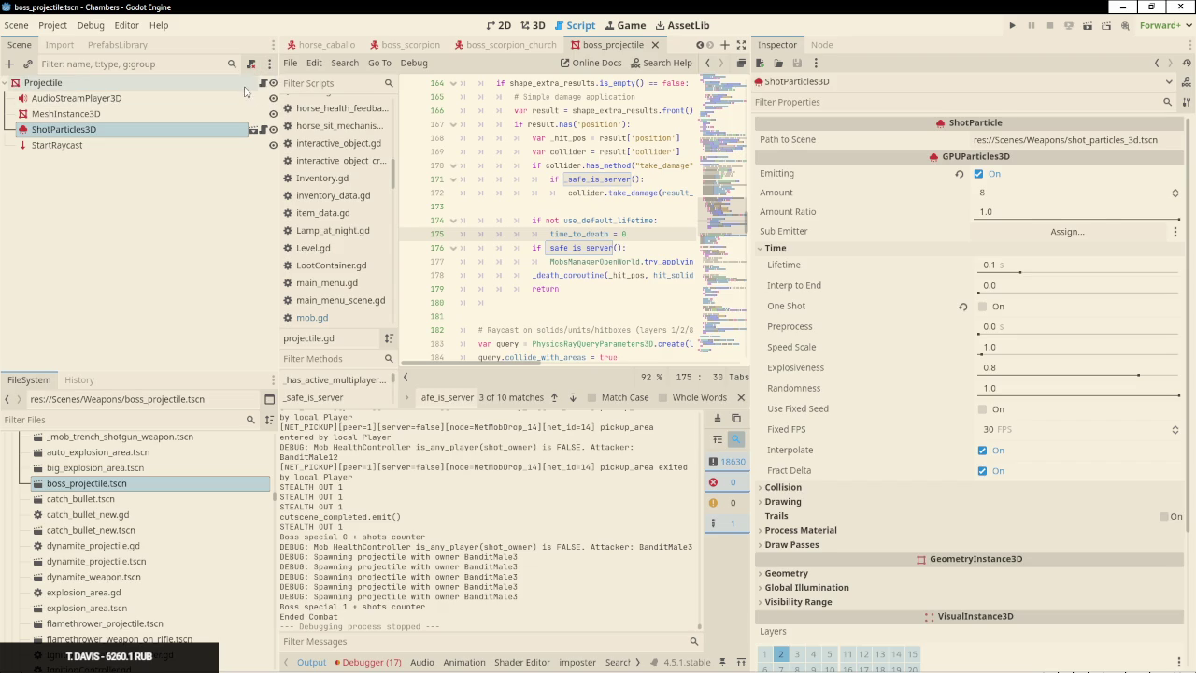
Inspect the Projectile root node and review the script's variable declarations down to shot_owner
click(245, 84)
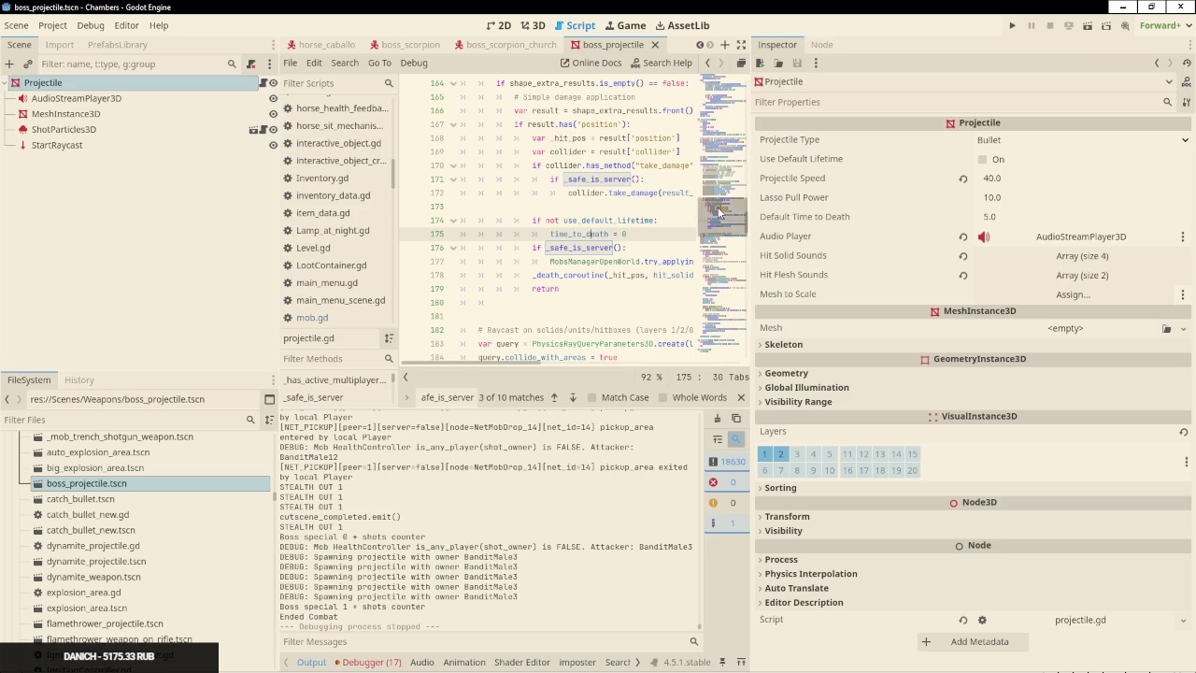
drag(718, 213, 721, 93)
click(572, 165)
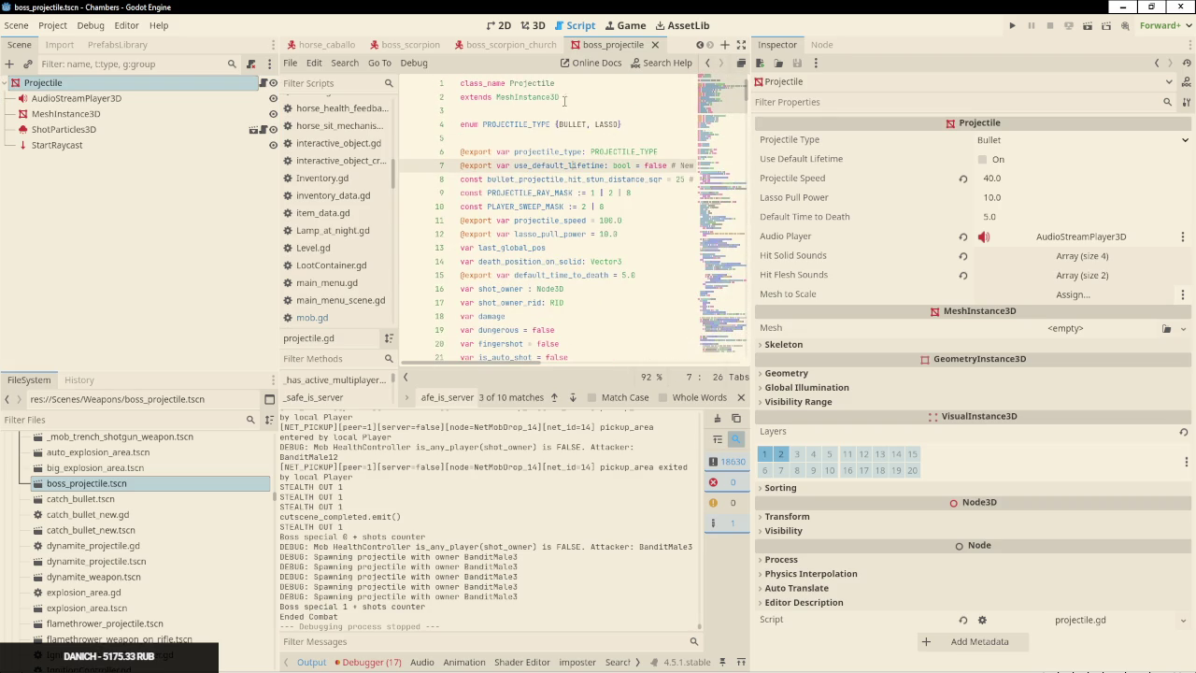
scroll(572, 206, down, 1)
click(562, 247)
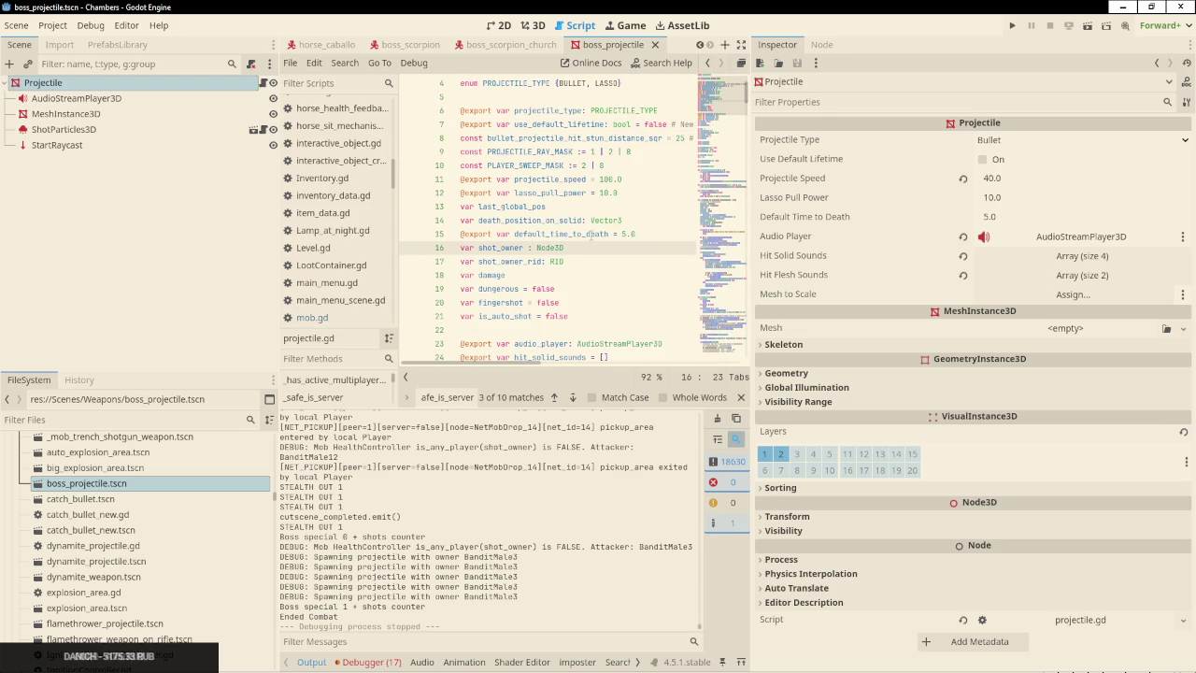
Search the script for 'spawn_on', review the spawn_on_death calls, and widen the code area
key(ctrl+f)
text(ызфцт)
key(BackSpace)
key(BackSpace)
key(BackSpace)
text(spawn_on)
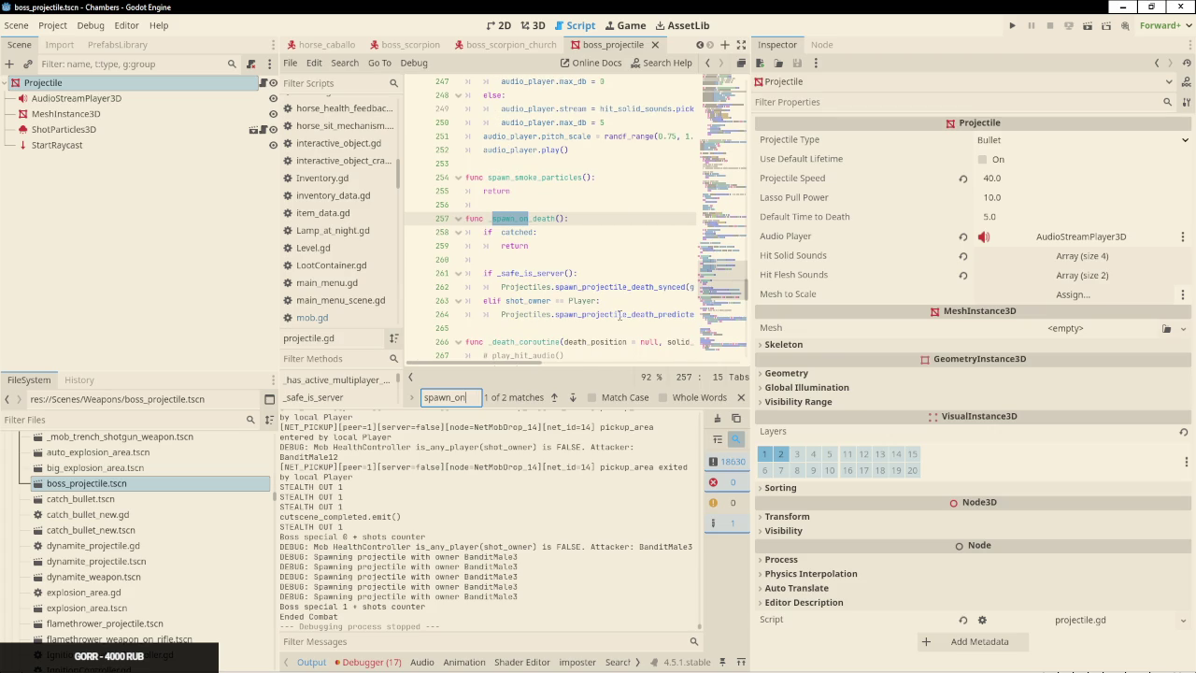
click(618, 315)
drag(614, 322, 619, 290)
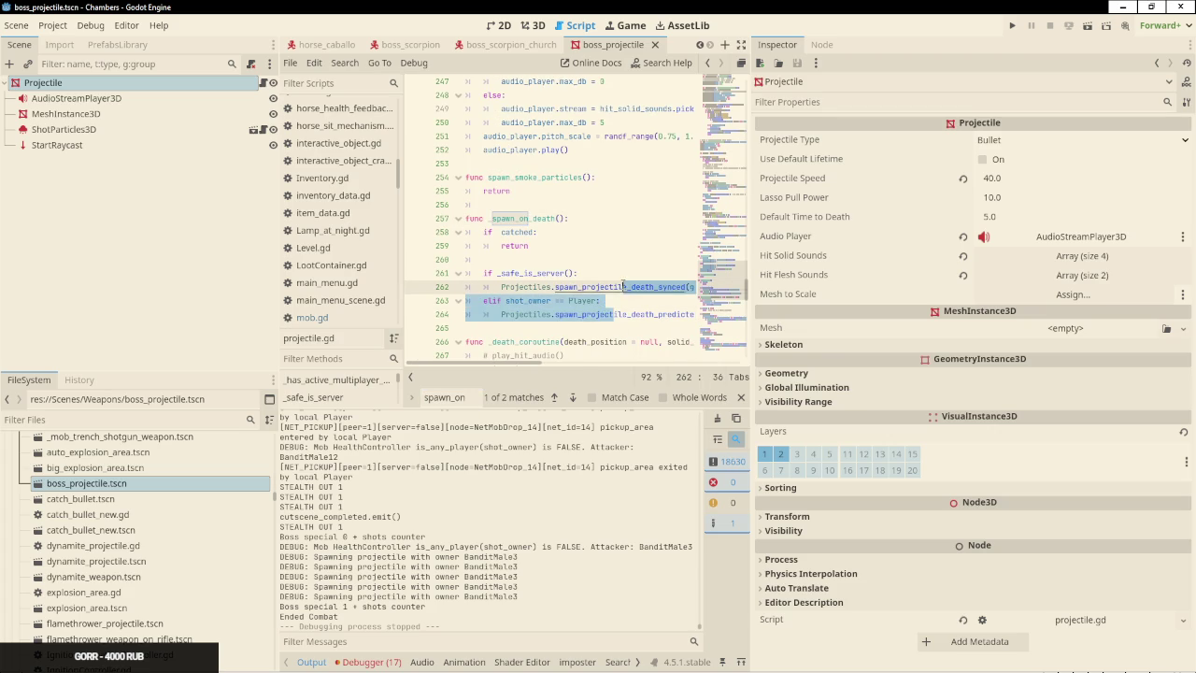
ctrl+click(585, 287)
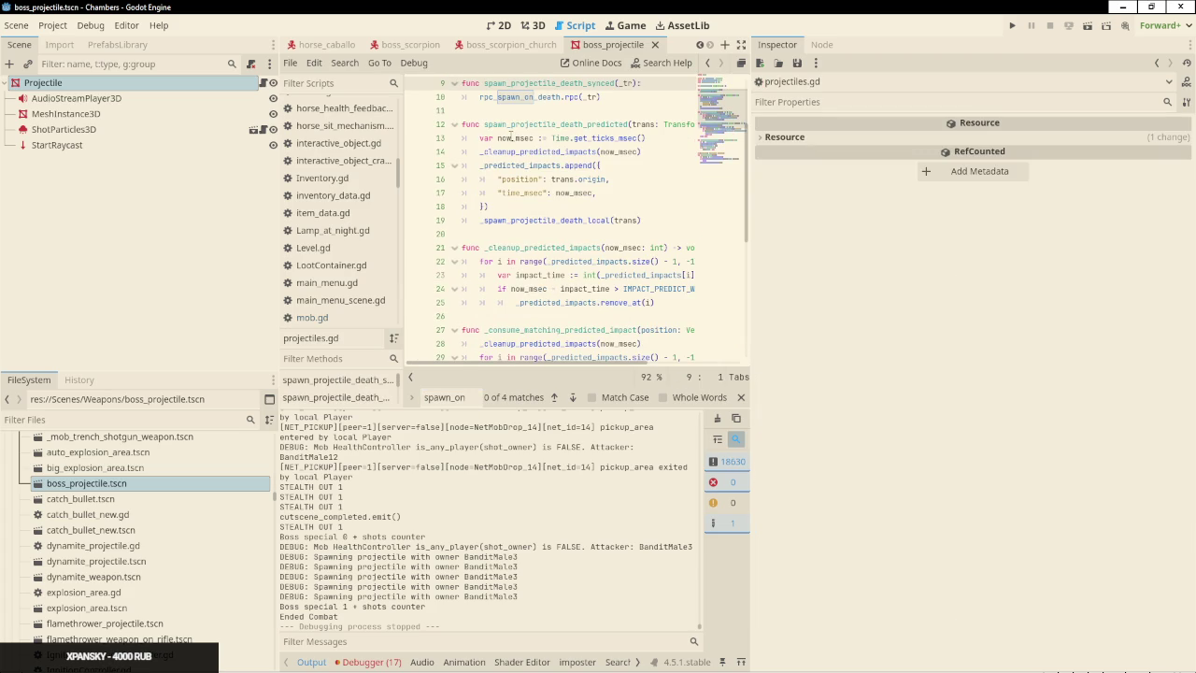
click(520, 97)
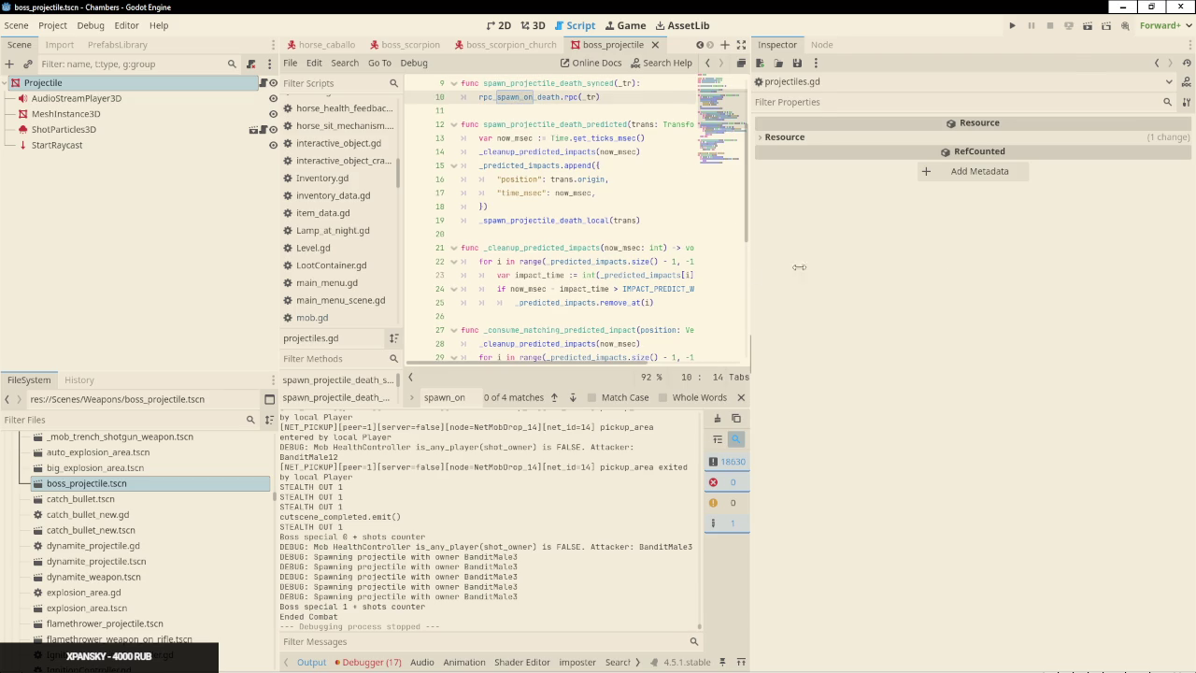
drag(752, 266, 1052, 243)
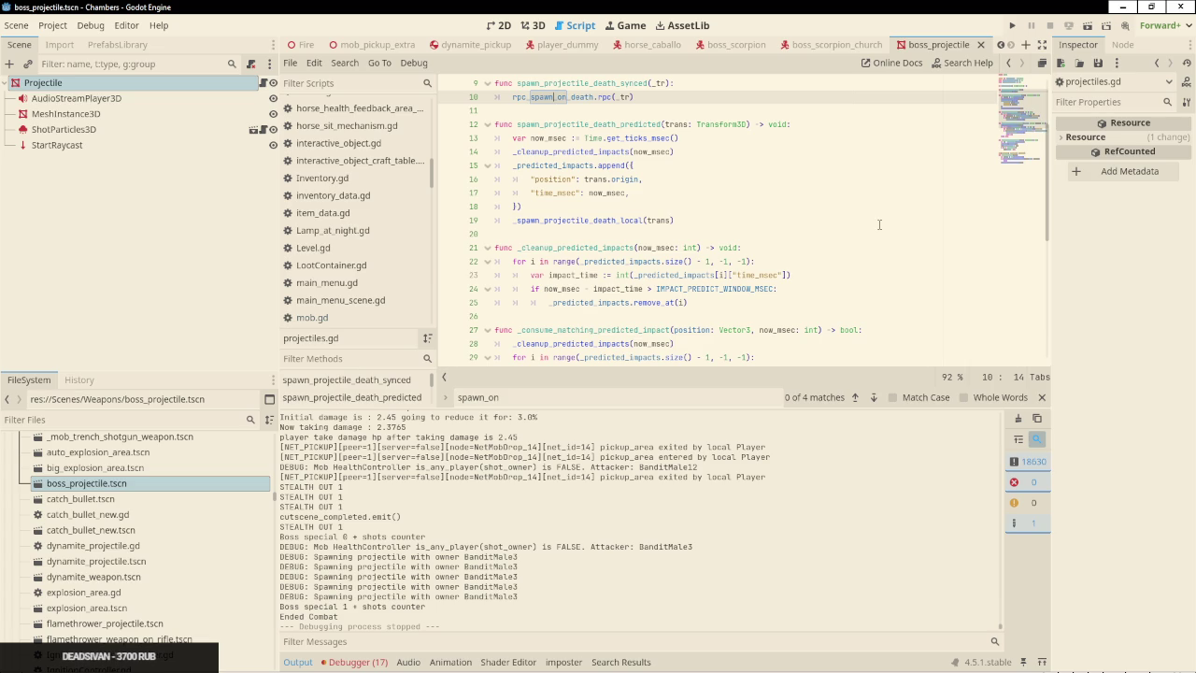
In boss_scorpion, widen the Inspector, check the Special Projectile resource and filter properties for 'expl'
click(764, 53)
click(57, 82)
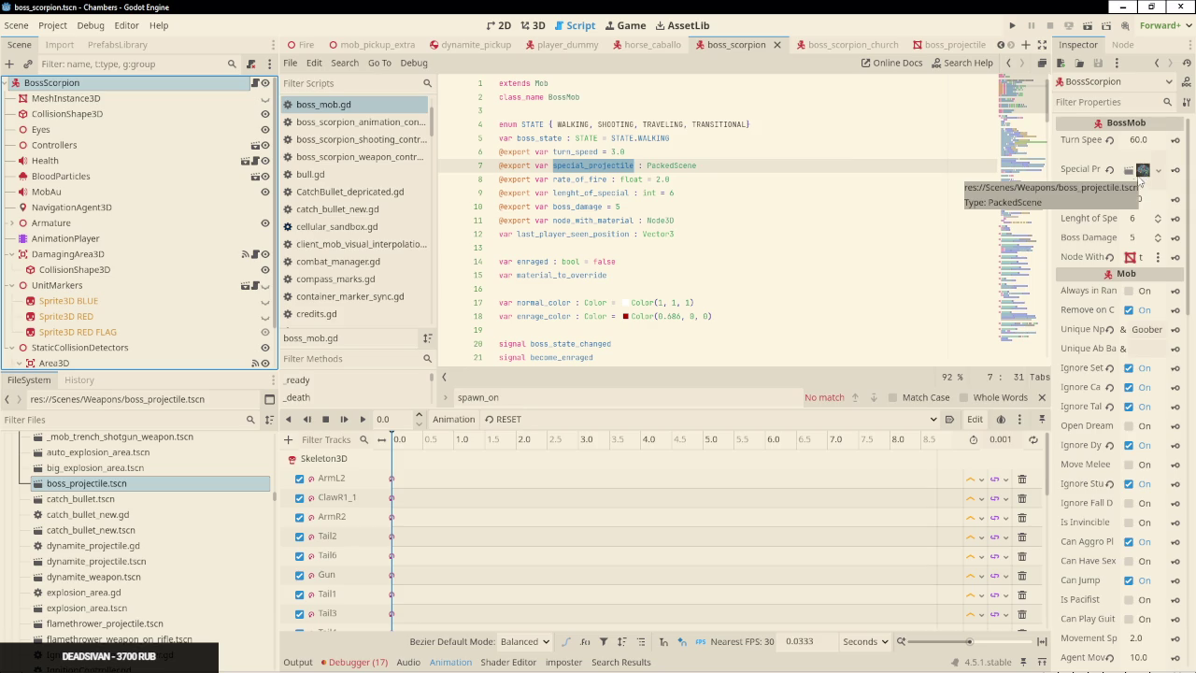
drag(1050, 196, 819, 196)
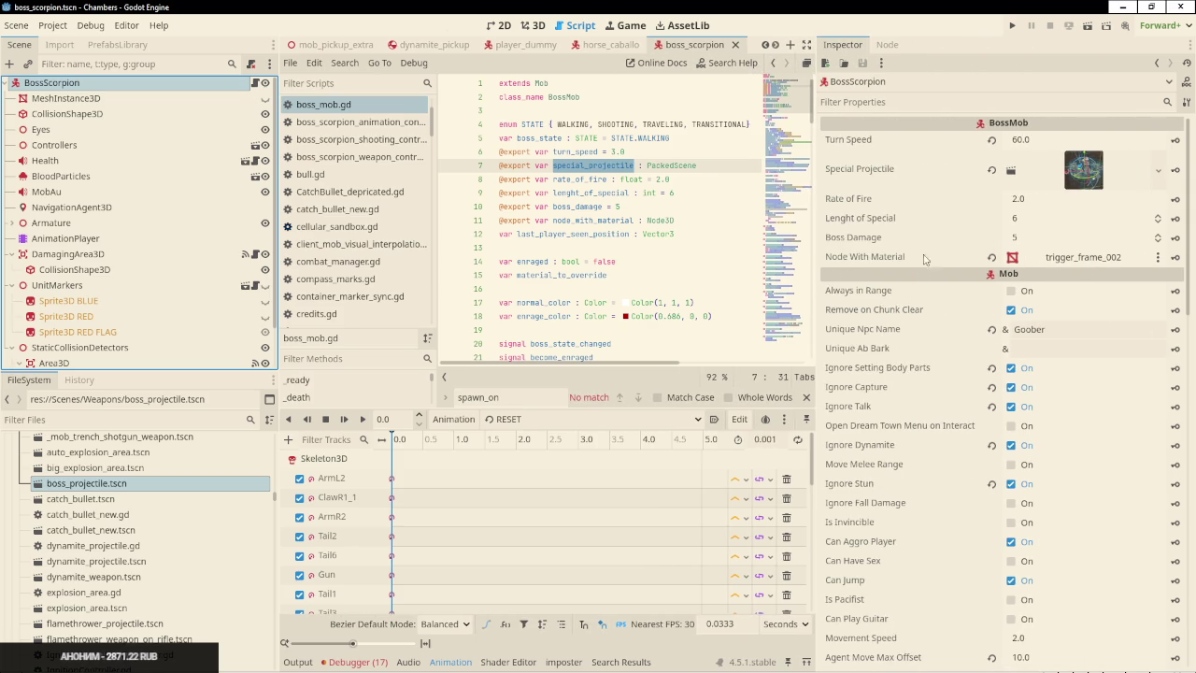
click(1082, 170)
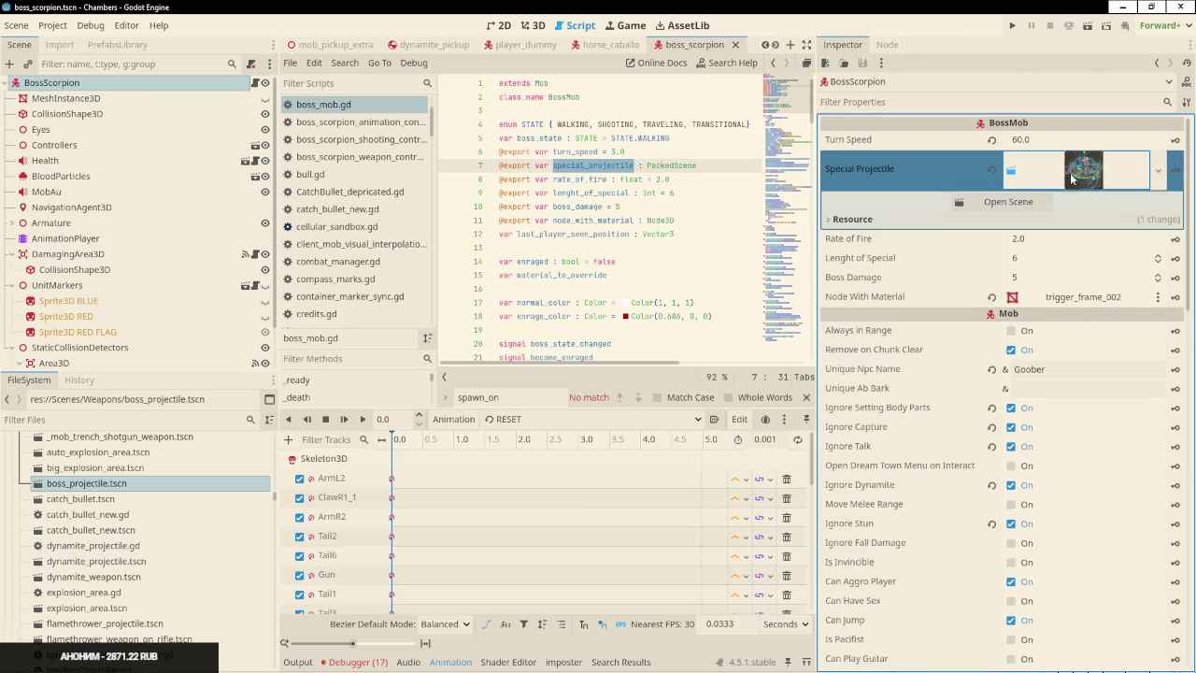
click(1082, 173)
scroll(1005, 392, down, 5)
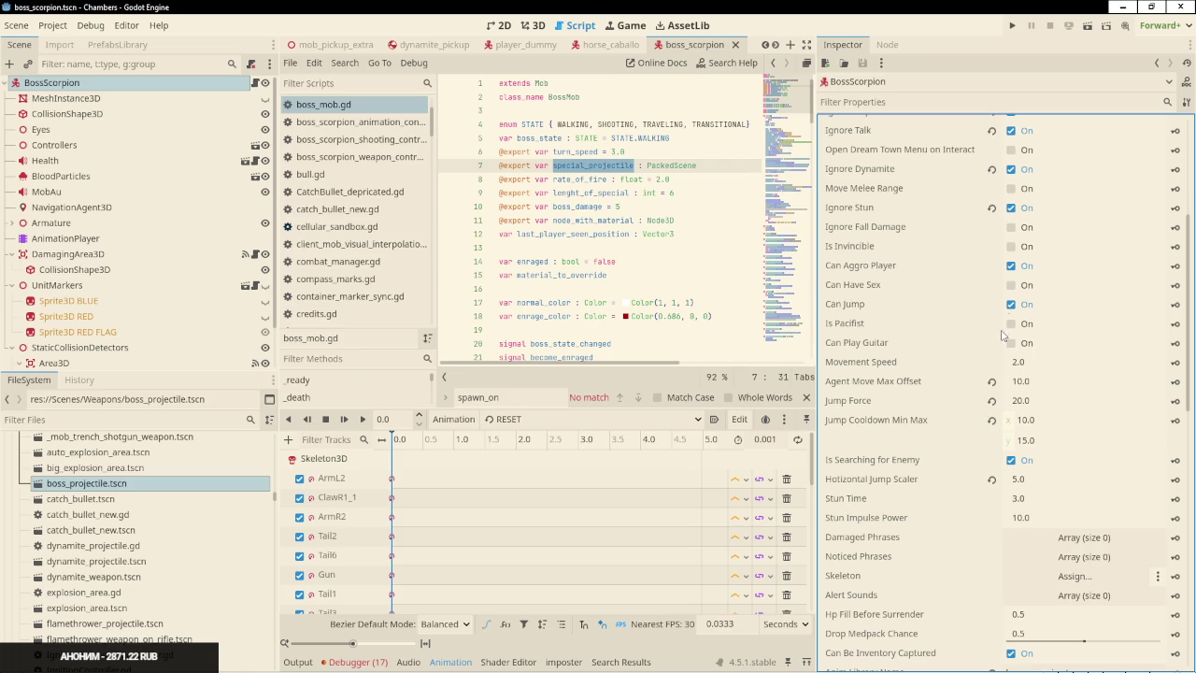
scroll(1004, 336, up, 5)
click(942, 103)
text(expl)
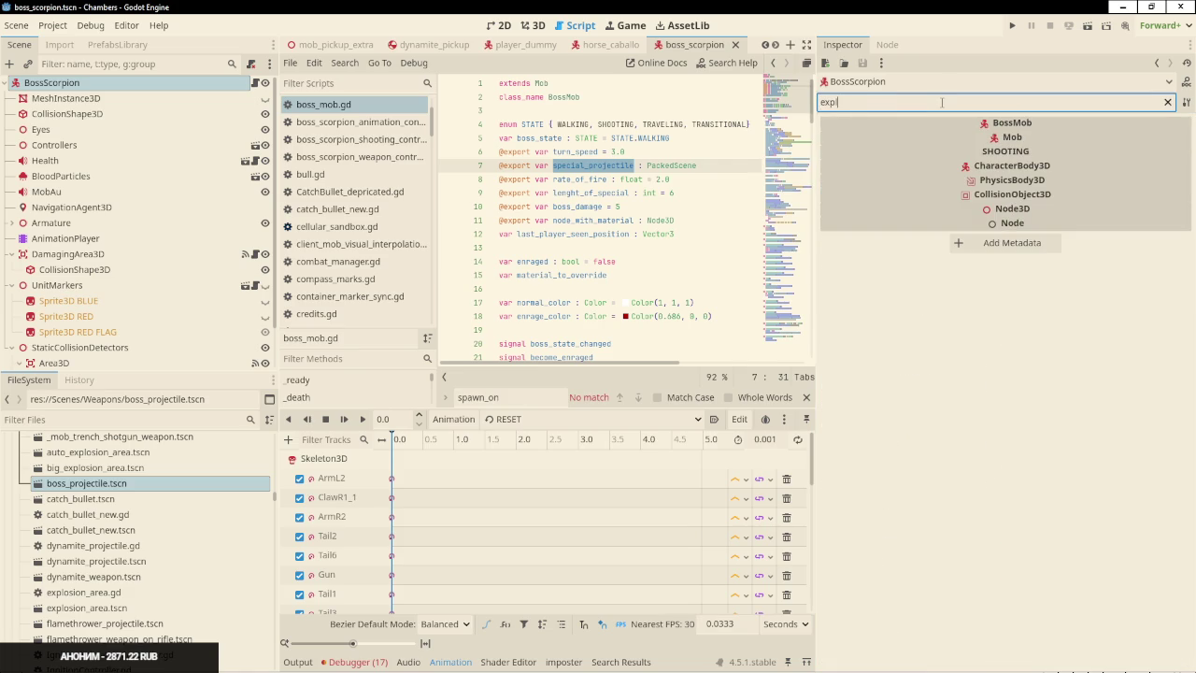
key(BackSpace)
key(BackSpace)
key(BackSpace)
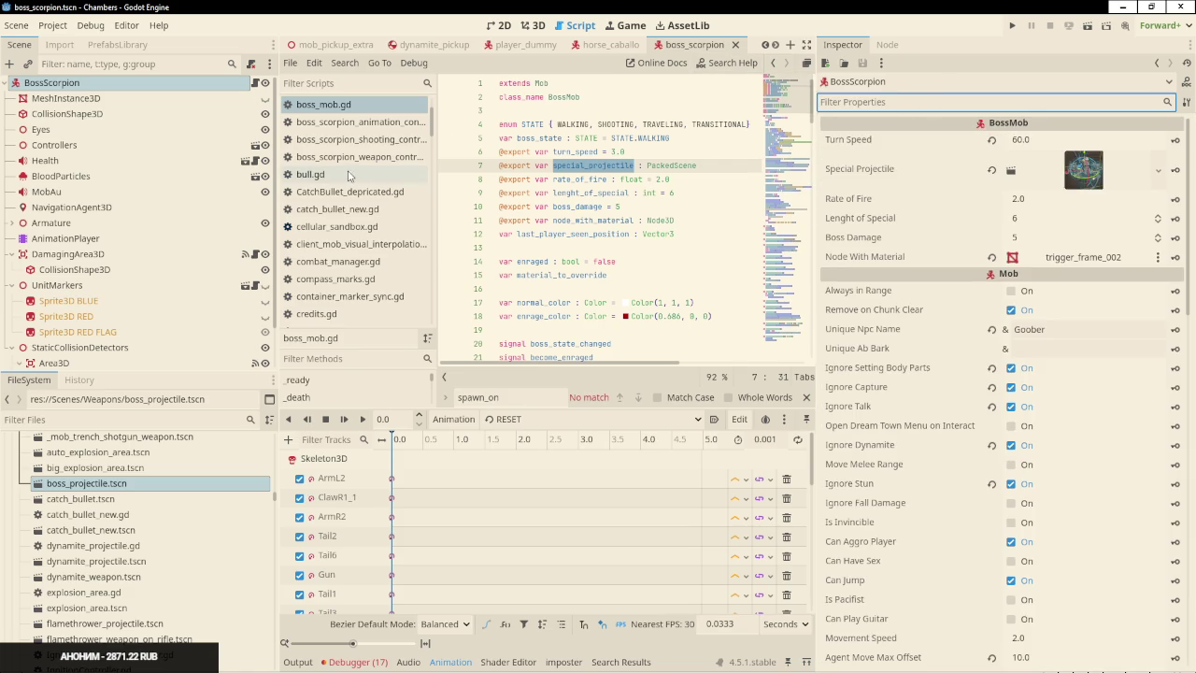
Inspect UnitMarkers and Controllers, then open the Controllers sub-scene and view WeaponController's properties
click(162, 282)
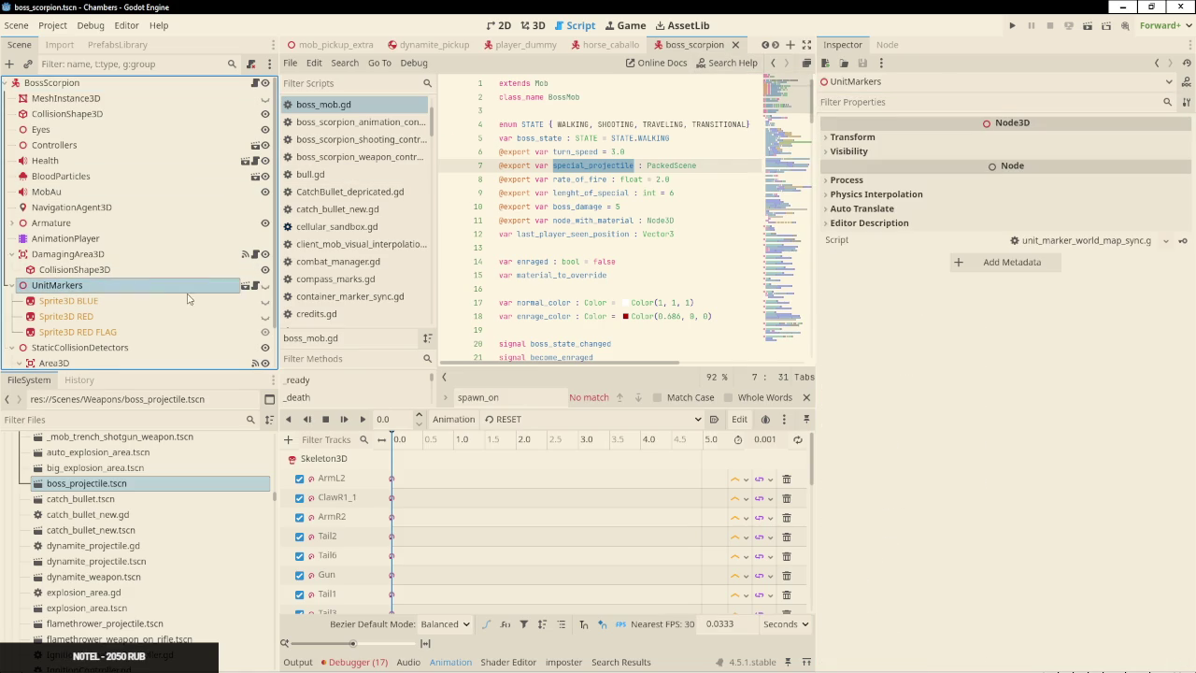
scroll(159, 304, down, 2)
scroll(93, 159, up, 2)
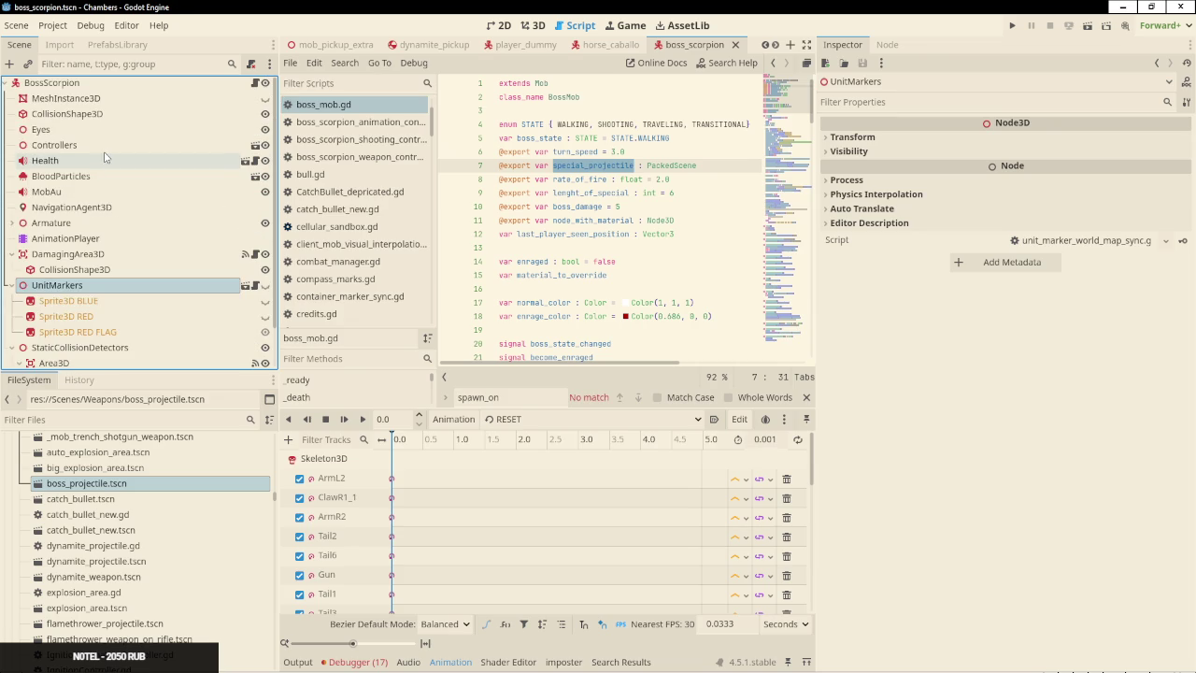
click(86, 146)
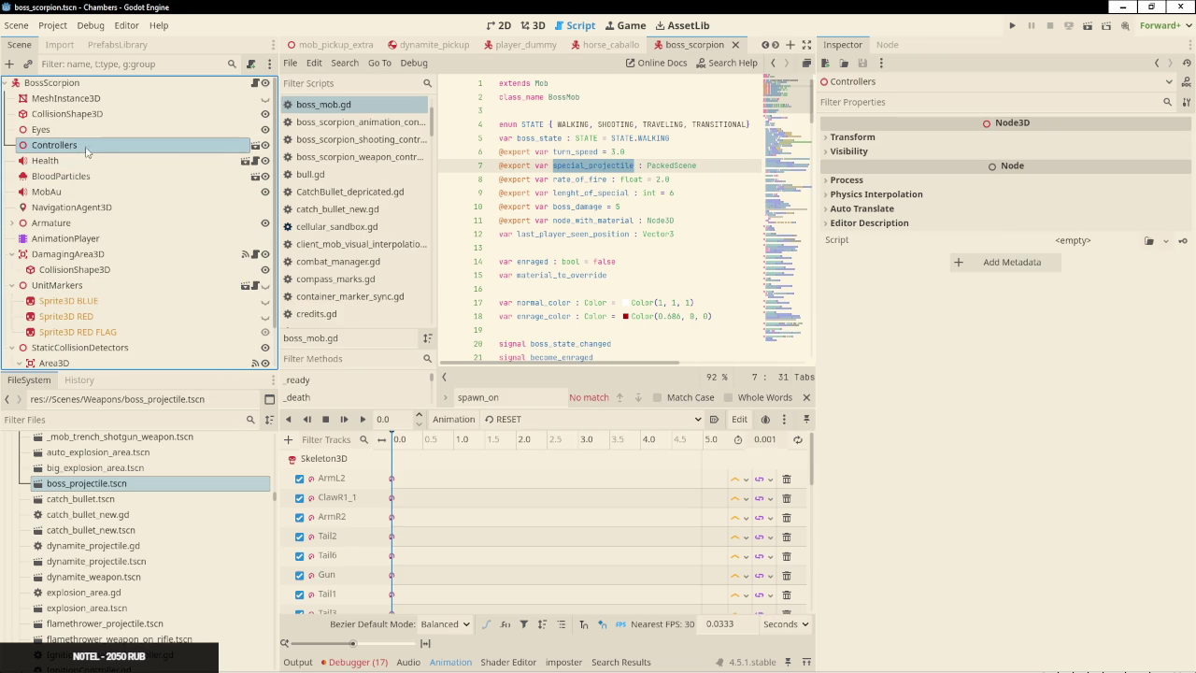
click(255, 146)
click(87, 177)
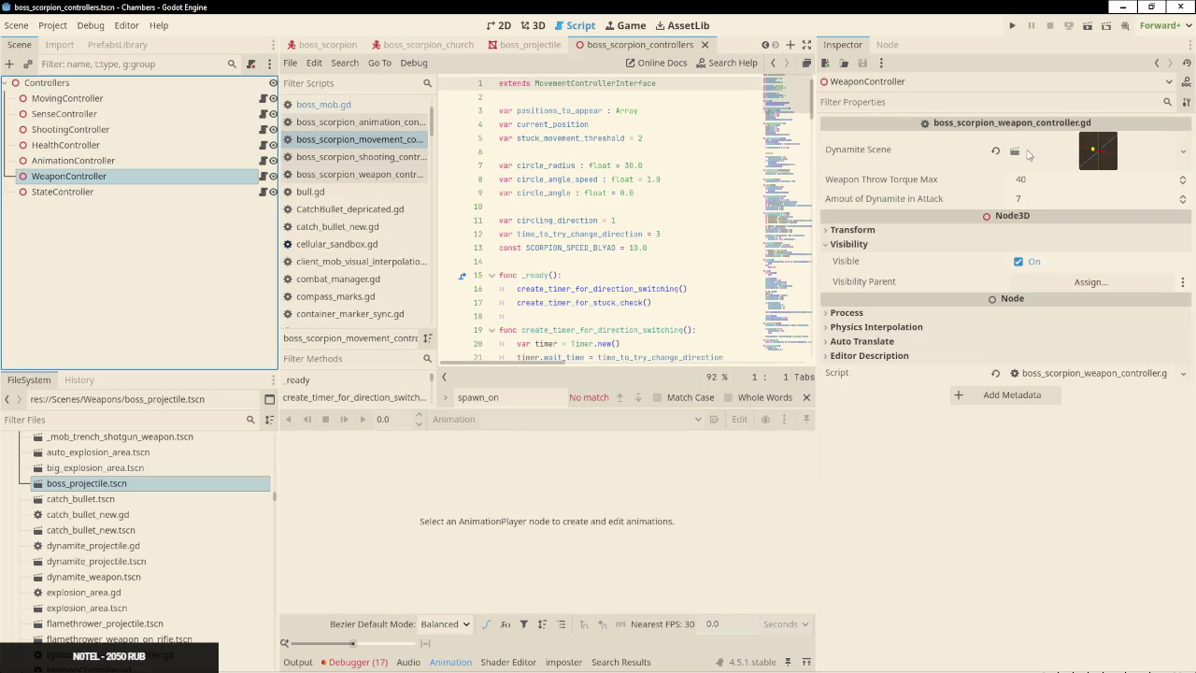
Open the ShootingController's script and search it for 'expl' and 'spawn', finding no matches
mouse_move(1104, 156)
click(70, 129)
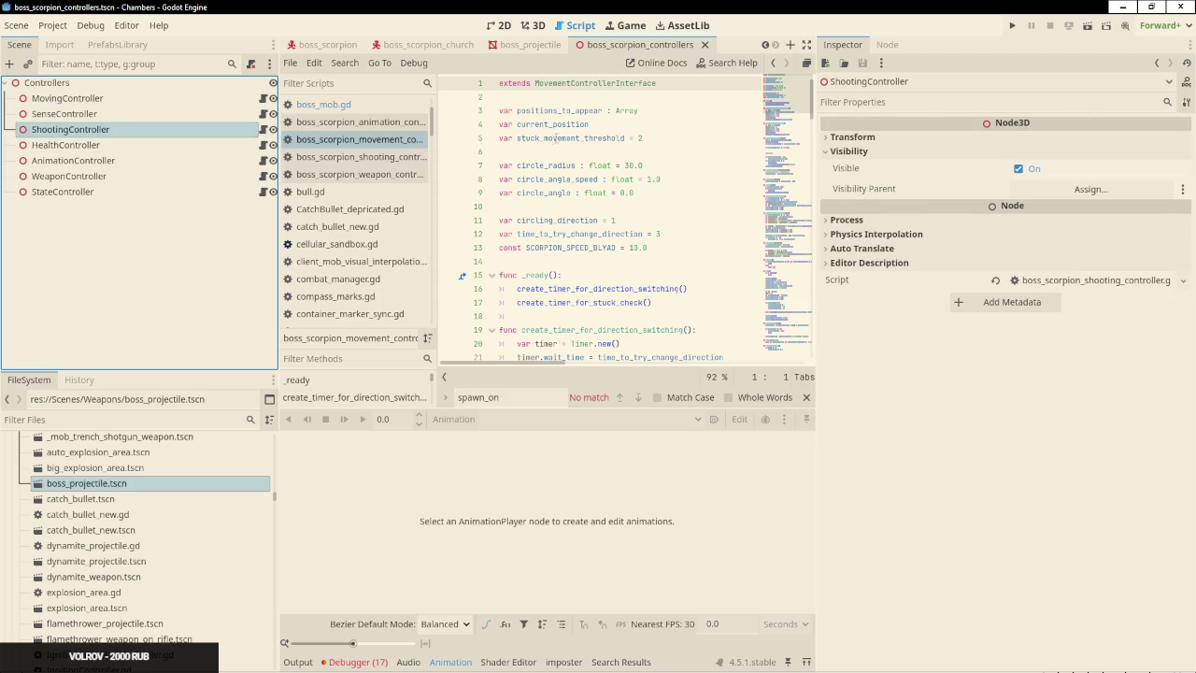
click(264, 131)
click(645, 137)
key(ctrl+f)
text(expl)
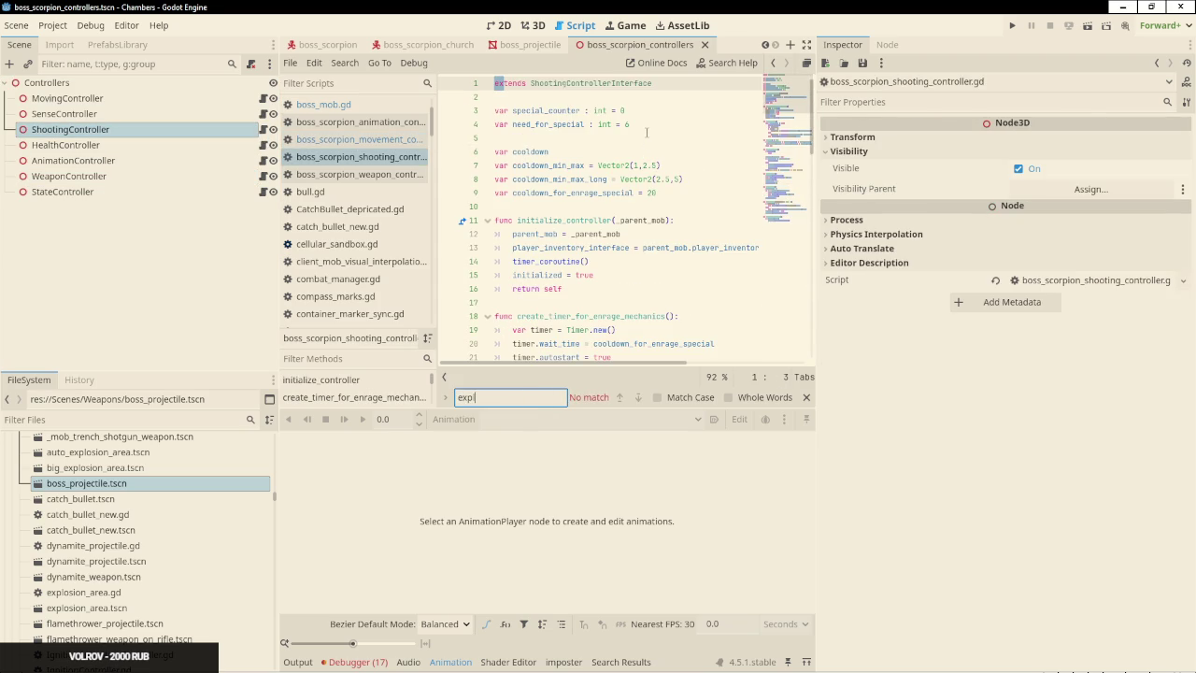
key(BackSpace)
key(BackSpace)
key(BackSpace)
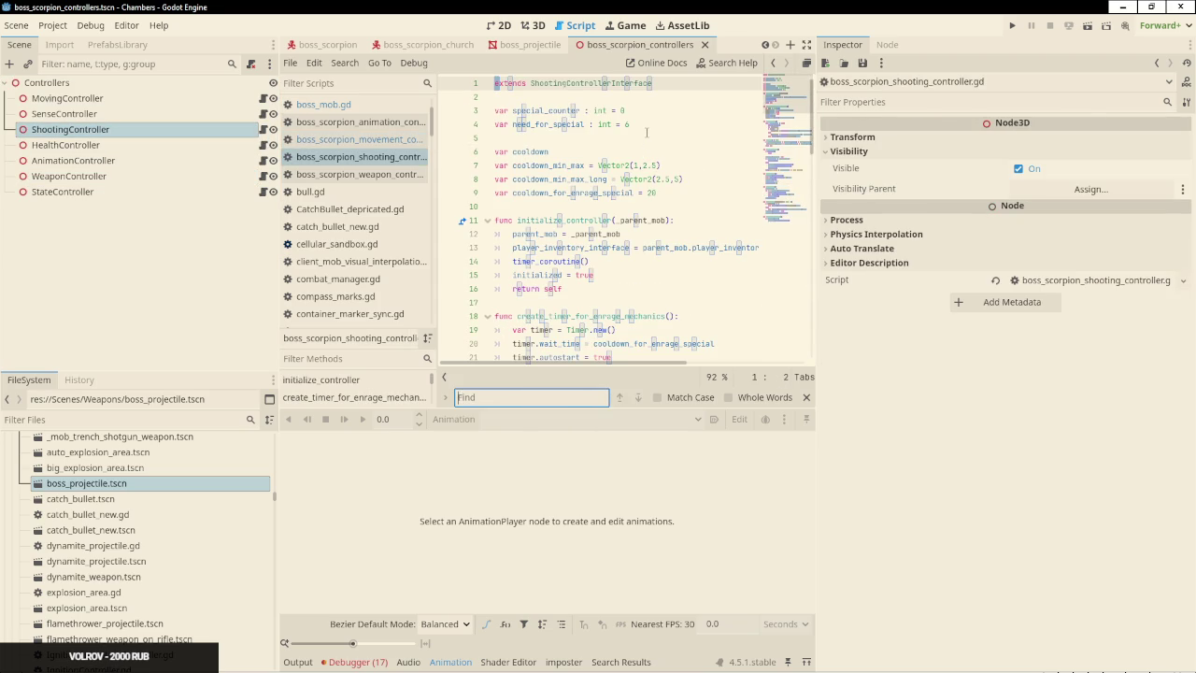
text(spawn)
key(Escape)
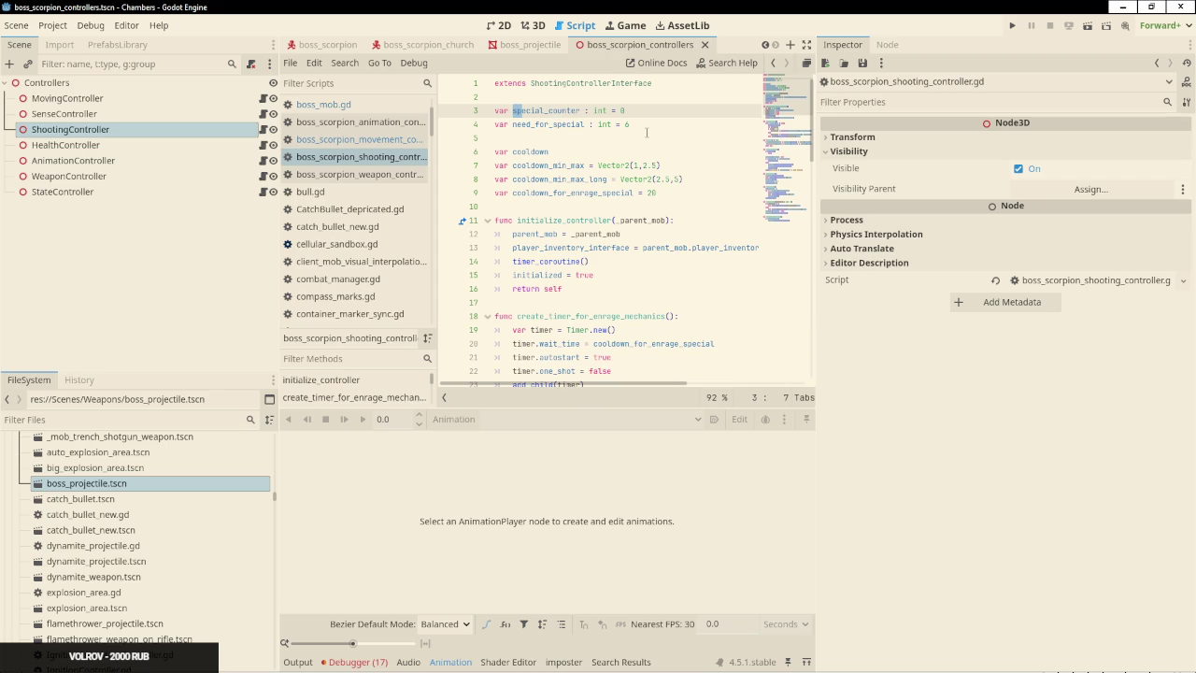
key(alt+Tab)
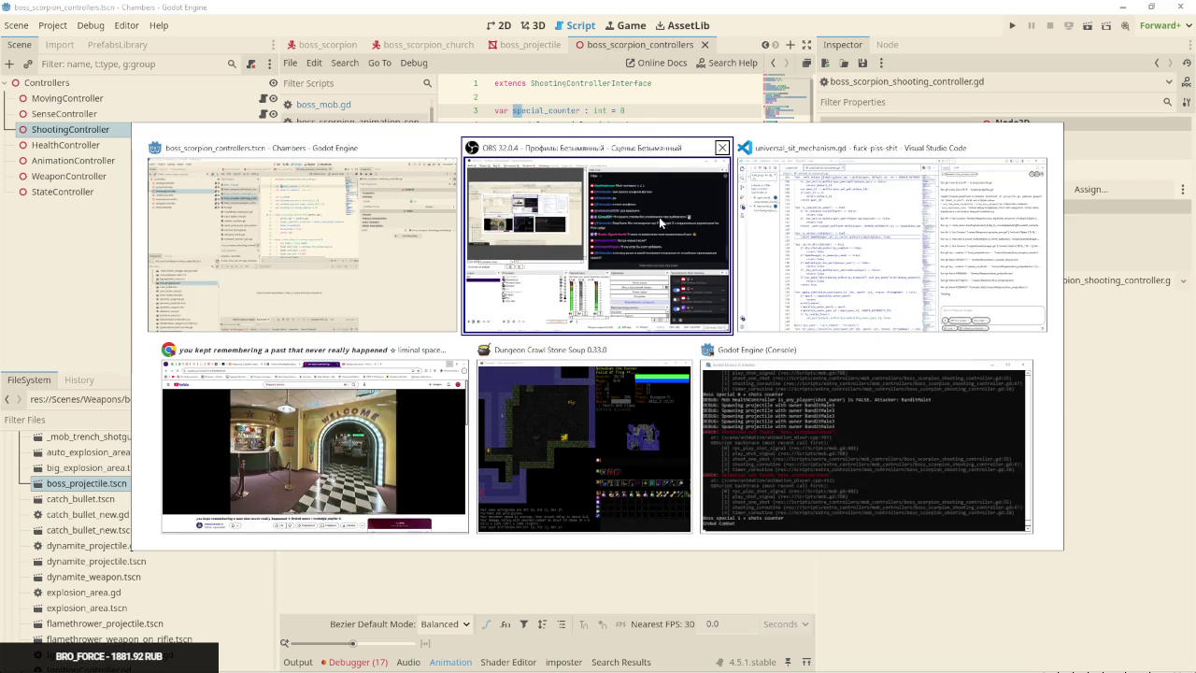
Read Codex's reply in VS Code about restoring the spawn_on_death regression
click(809, 240)
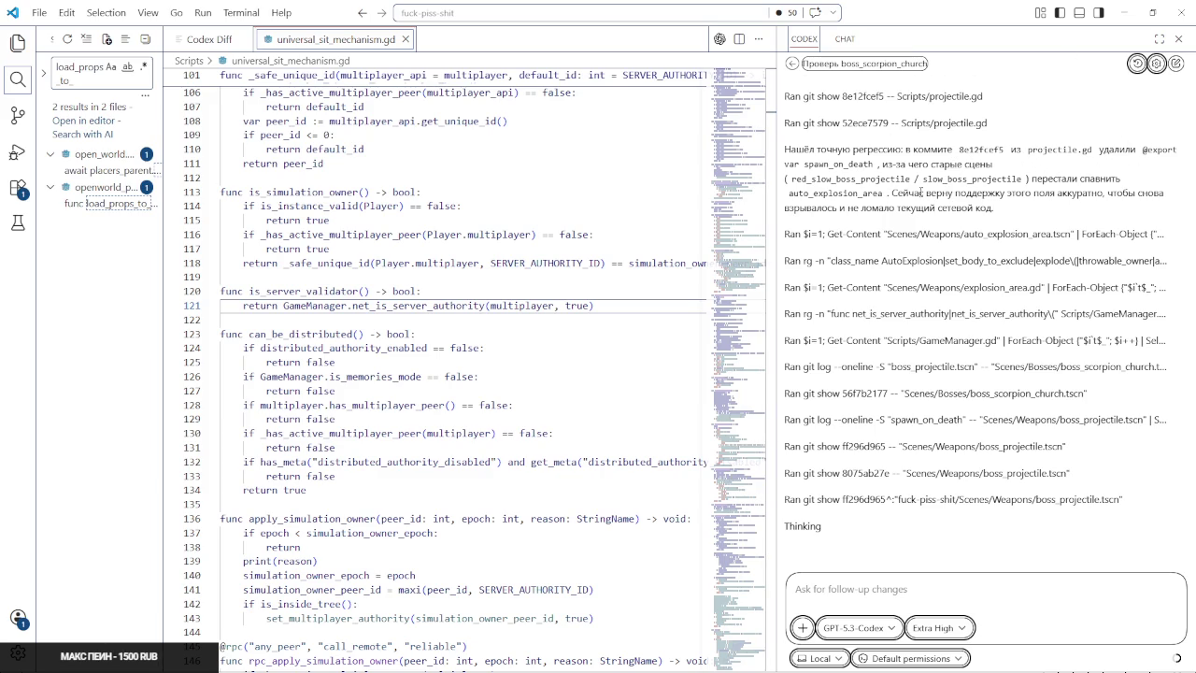
mouse_move(986, 208)
mouse_down()
mouse_move(790, 164)
mouse_move(783, 148)
mouse_up()
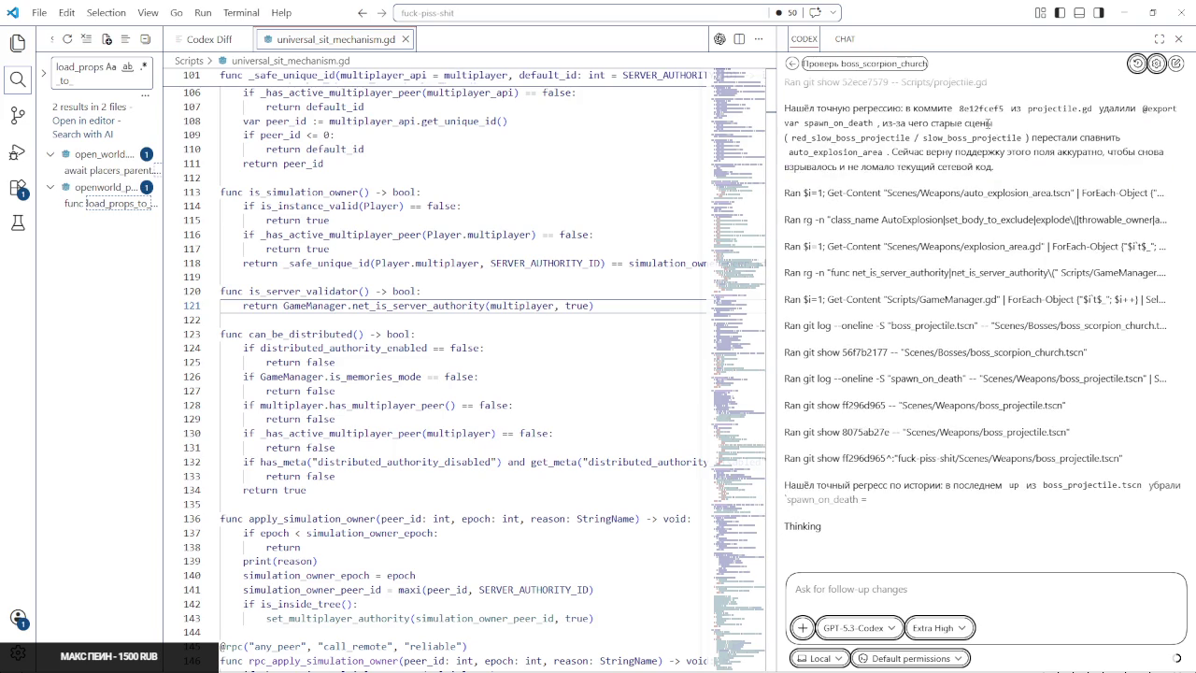
click(1017, 204)
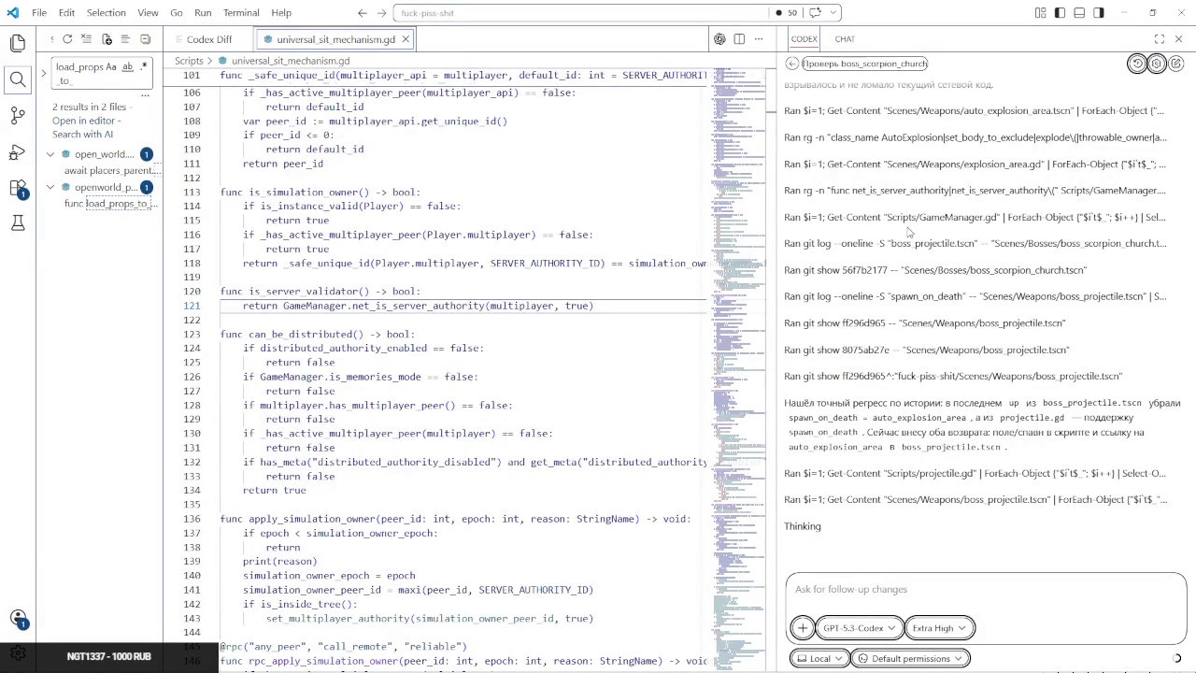
Shrink the VS Code window and copy the StopGame Pathologic 3 chat message
mouse_move(928, 10)
mouse_down()
mouse_move(921, 81)
mouse_move(693, 299)
mouse_move(418, 30)
mouse_up()
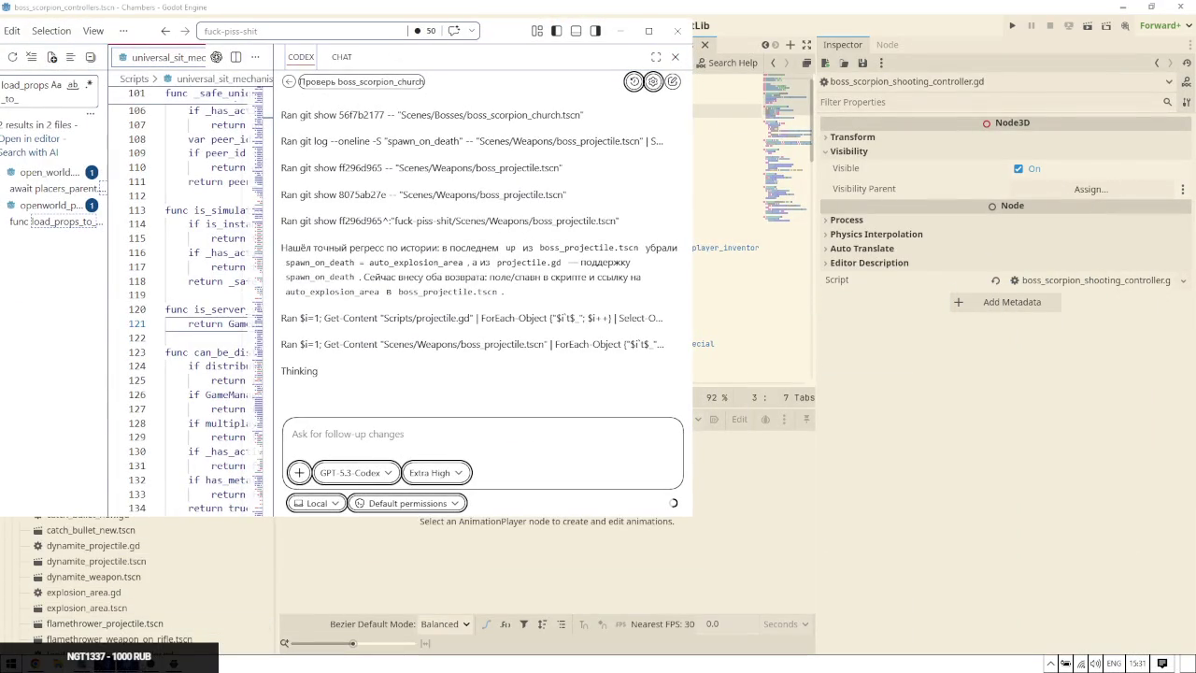
click(140, 663)
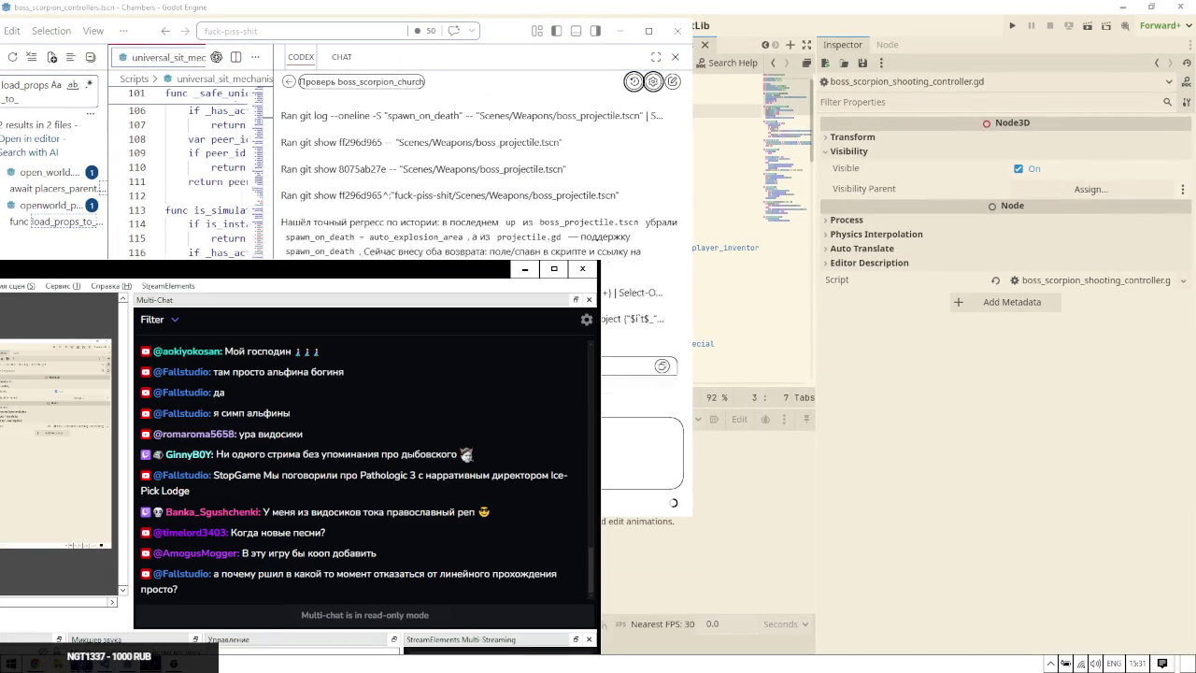
triple_click(247, 490)
right_click(216, 479)
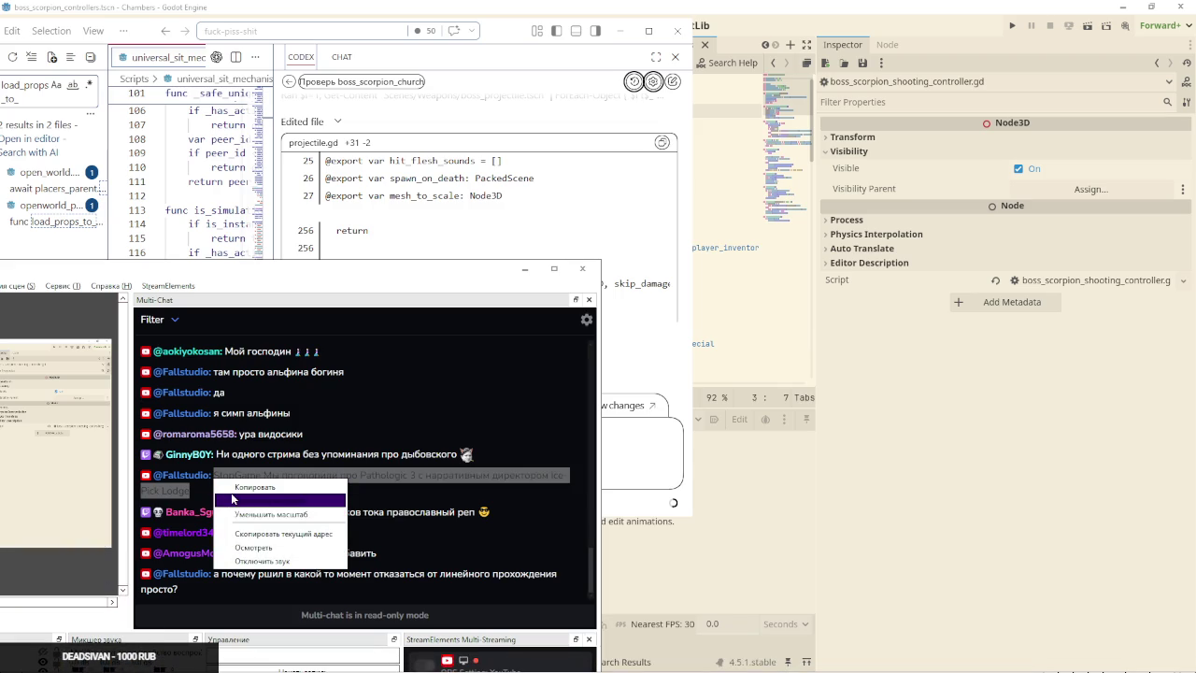
click(250, 500)
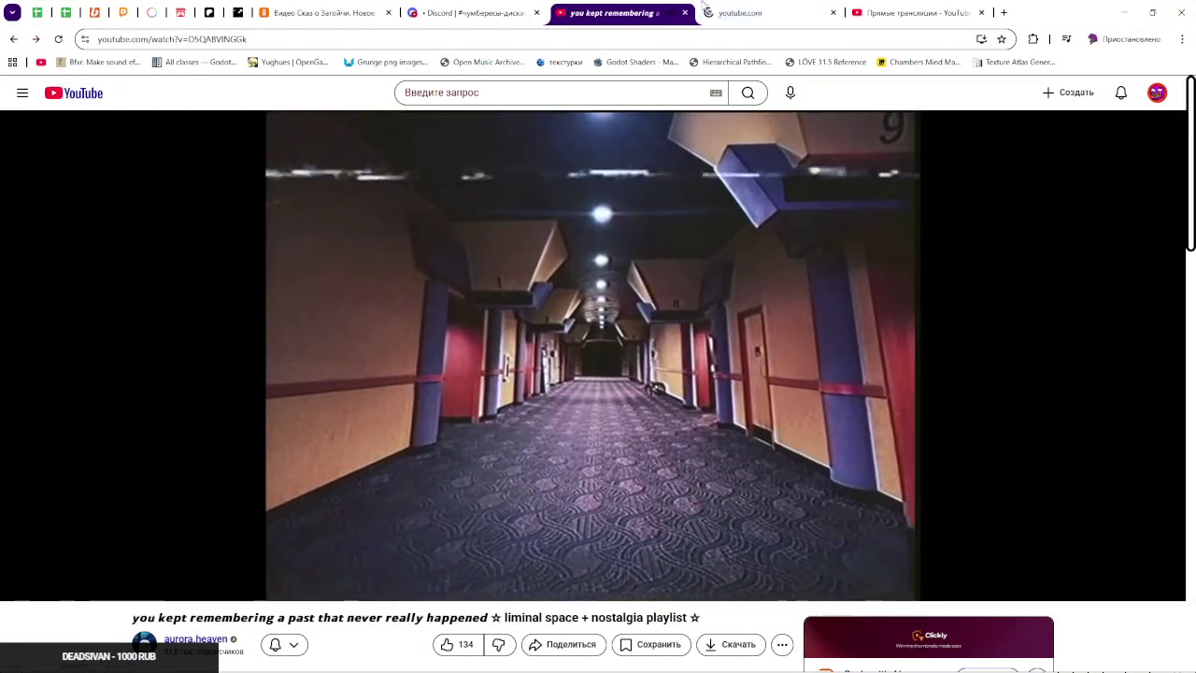
Search YouTube in a new tab for the copied StopGame Pathologic 3 message
key(ctrl+t)
text(youtube.com)
key(Return)
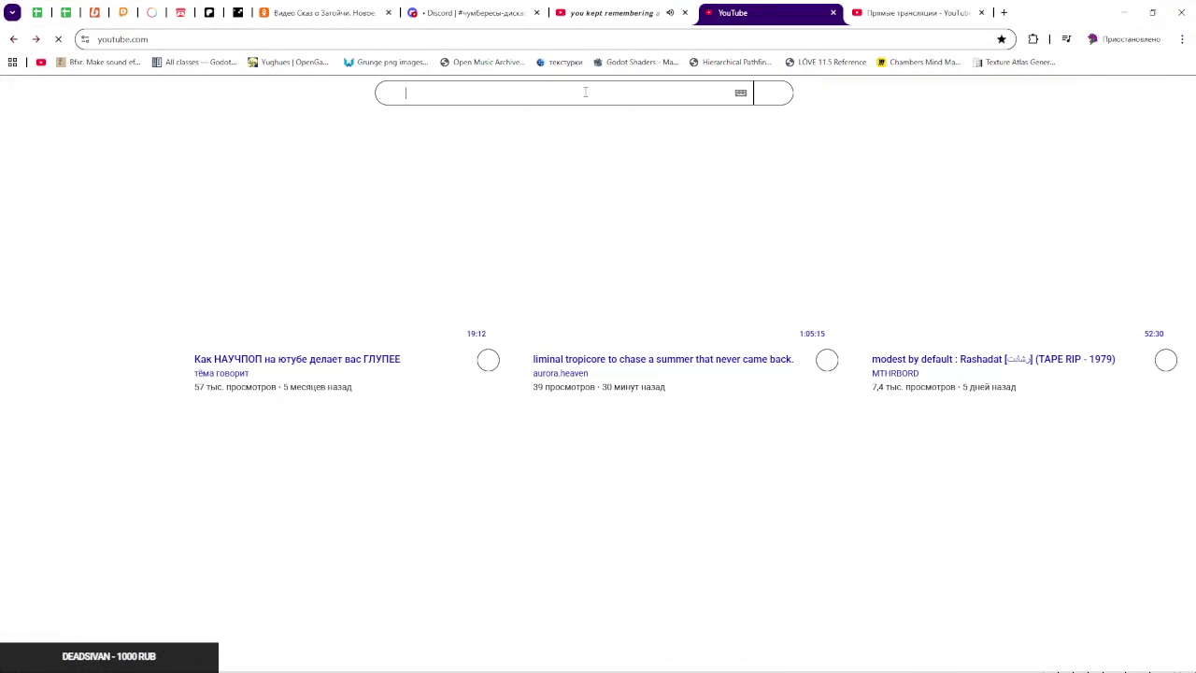
right_click(585, 91)
click(624, 245)
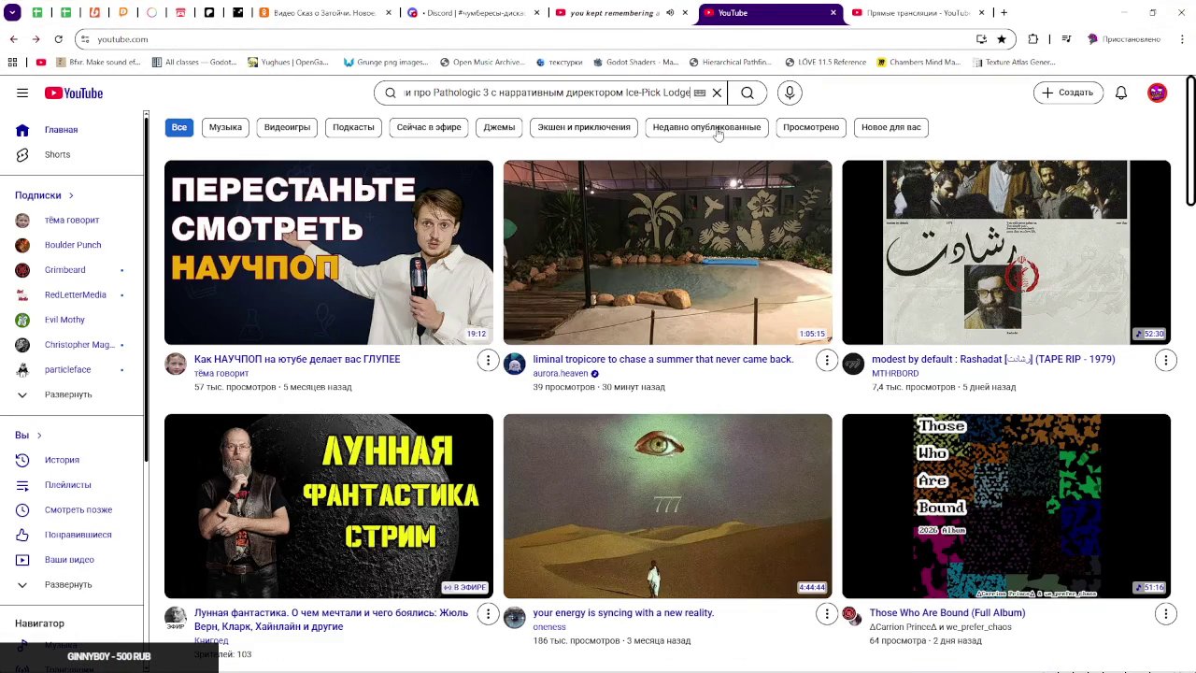
key(Return)
Close the StopGame search results tab, keep the liminal playlist tab, and minimize the browser
click(618, 4)
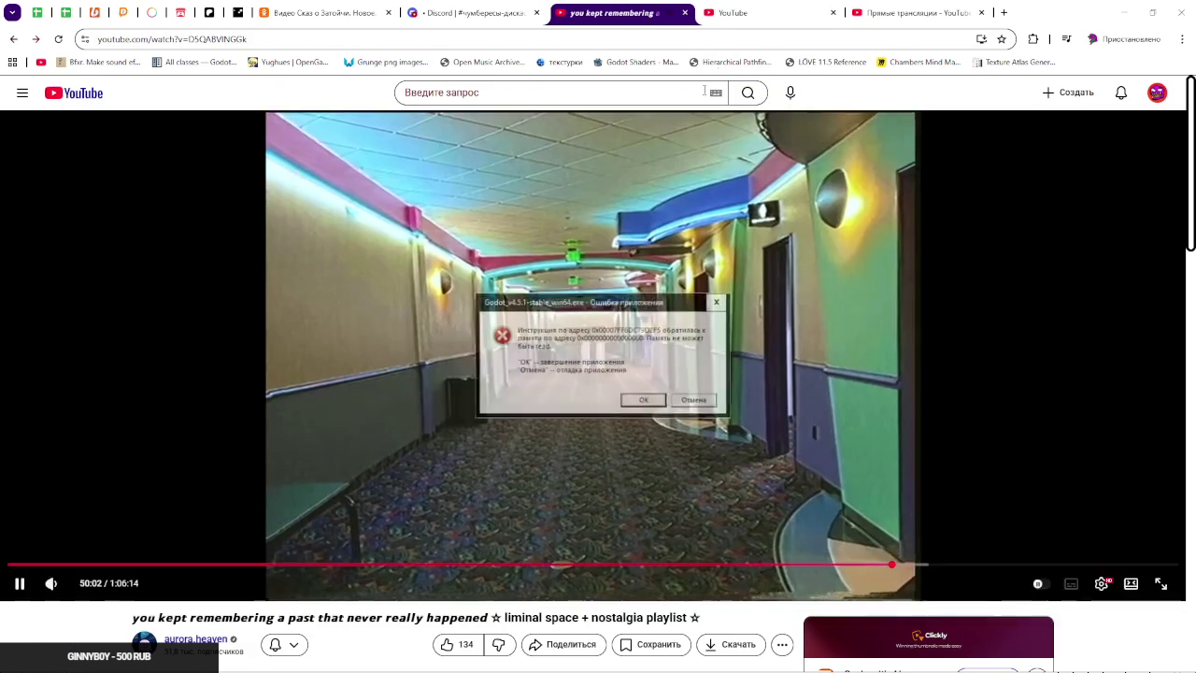
click(761, 12)
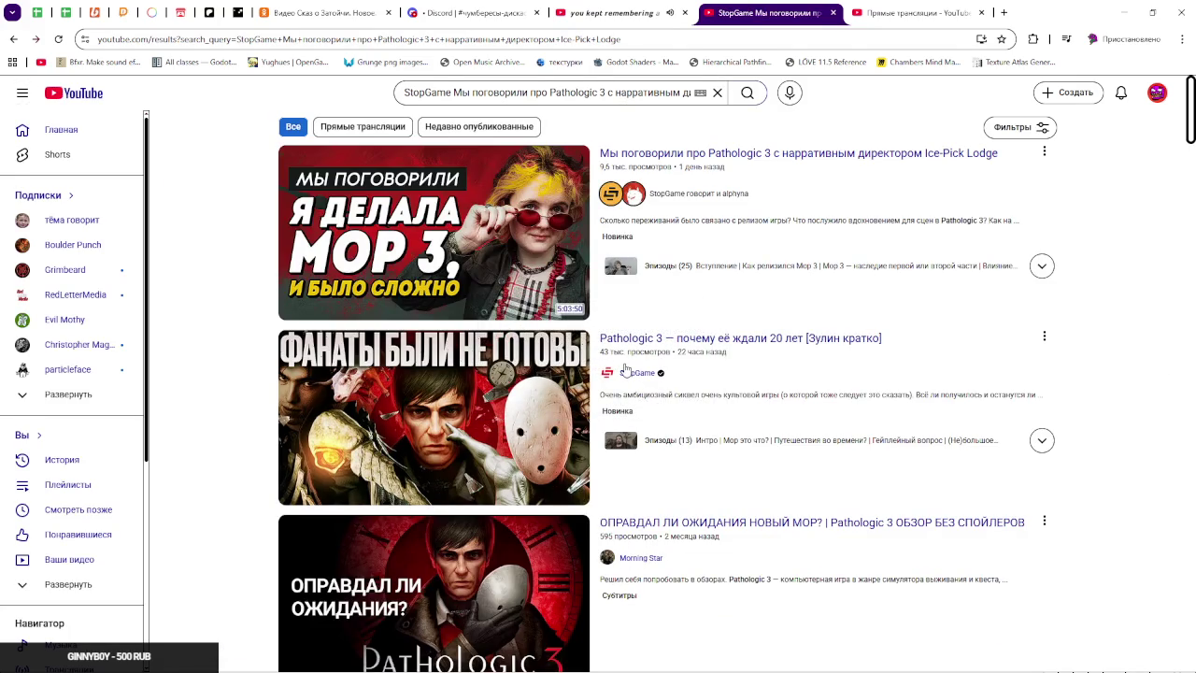
mouse_move(628, 372)
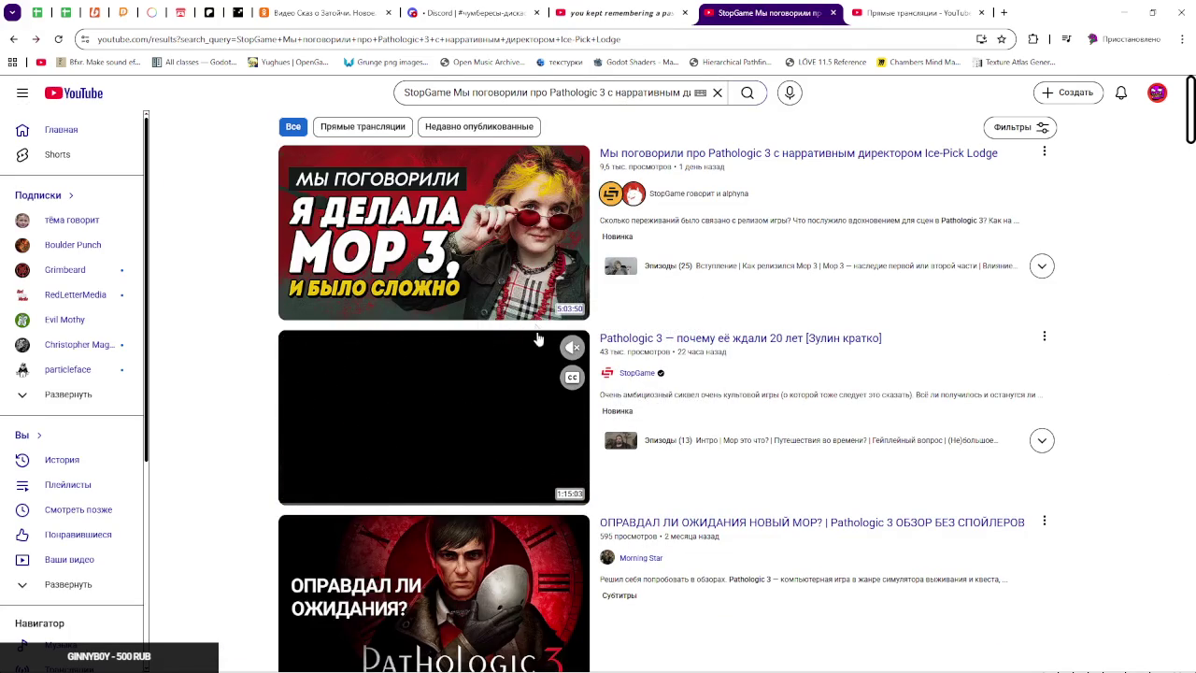
mouse_move(539, 296)
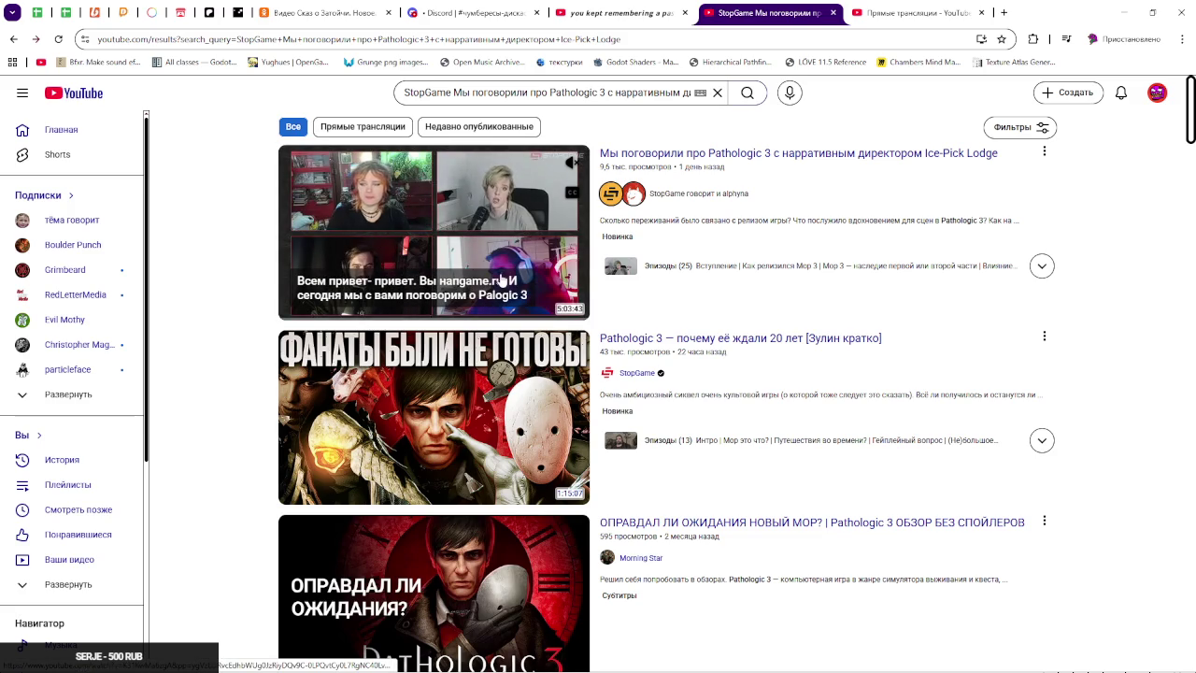
middle_click(759, 8)
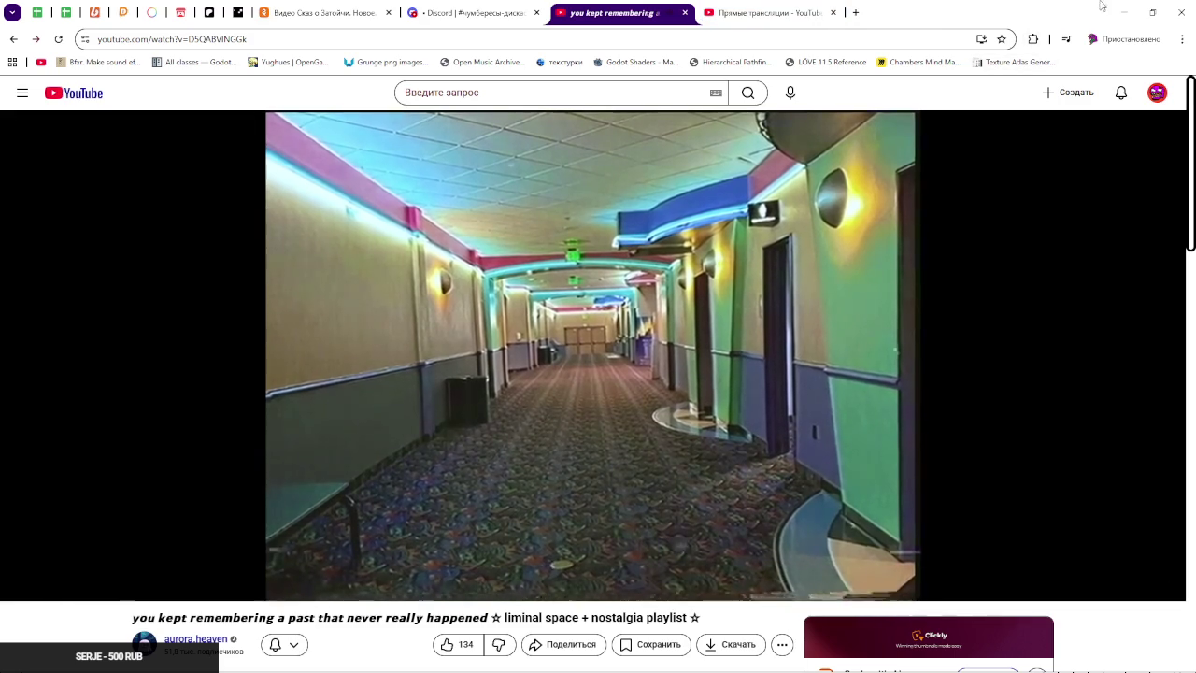
click(1121, 11)
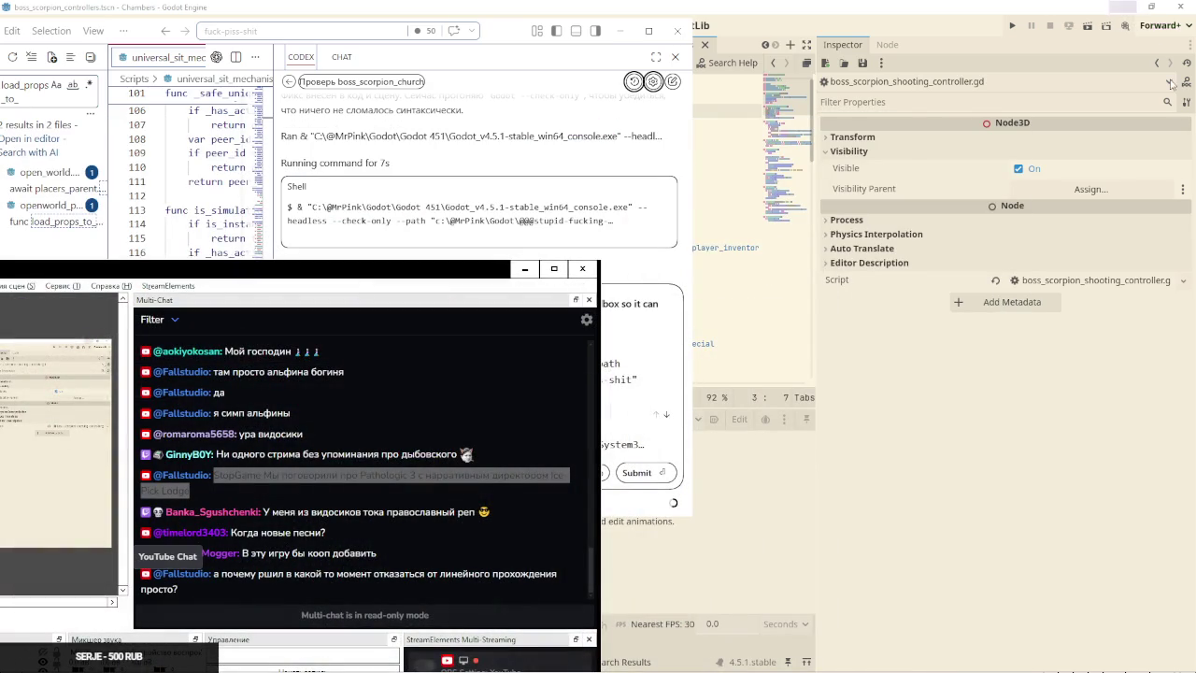
Decline Codex's sandbox-escape request for the Godot check, replying 'нет нельзя'
click(671, 282)
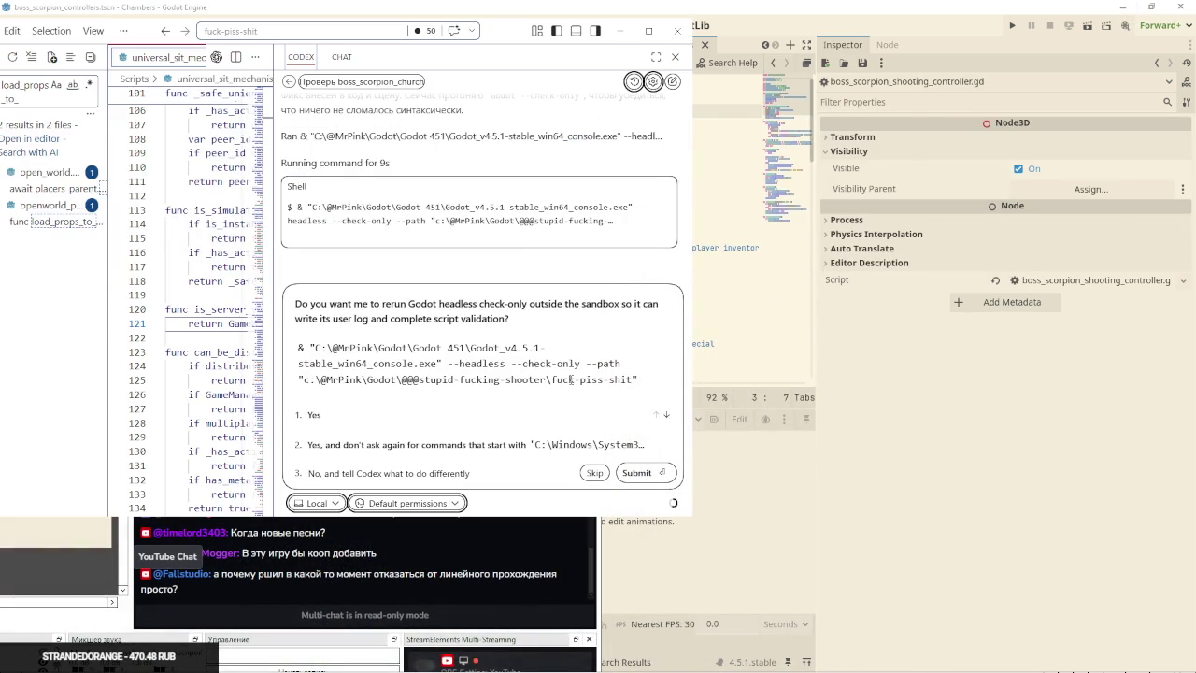
click(364, 474)
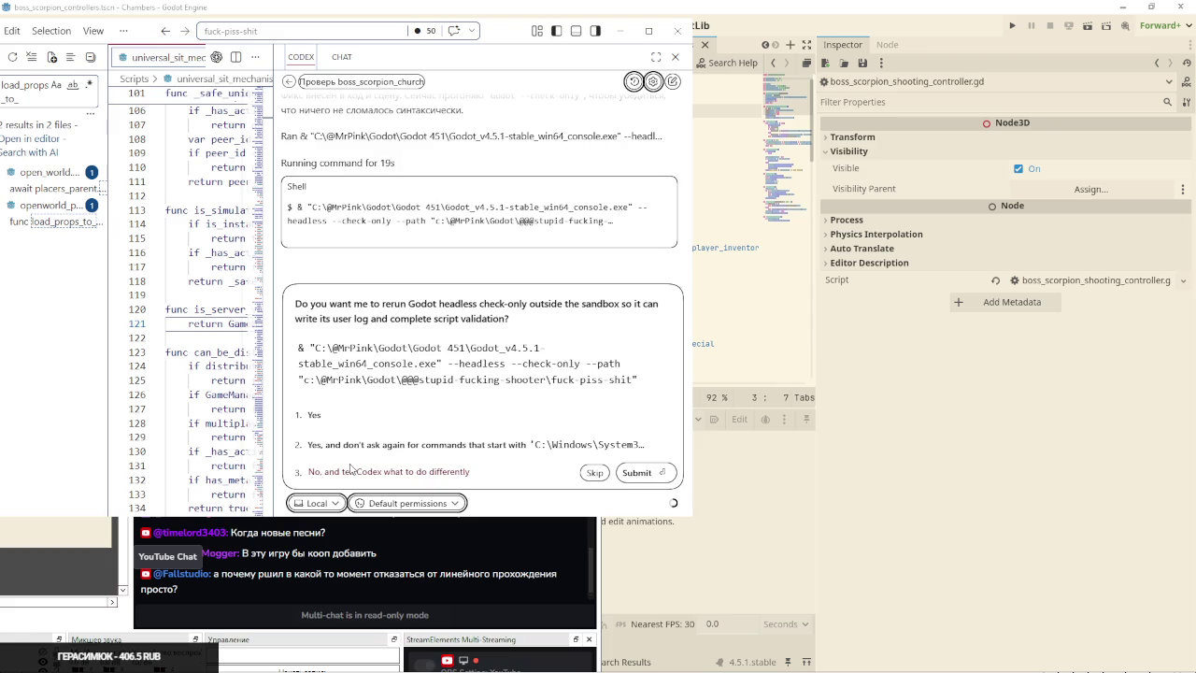
text(yt)
key(ctrl+a)
text(нет нел)
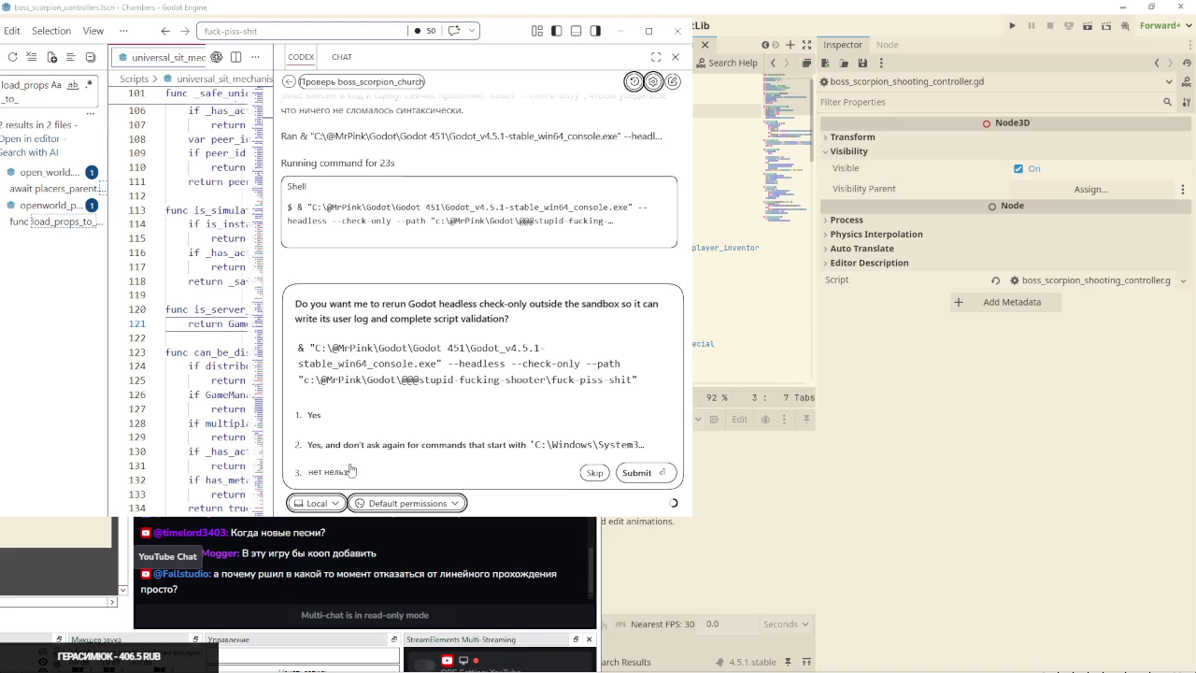
key(Return)
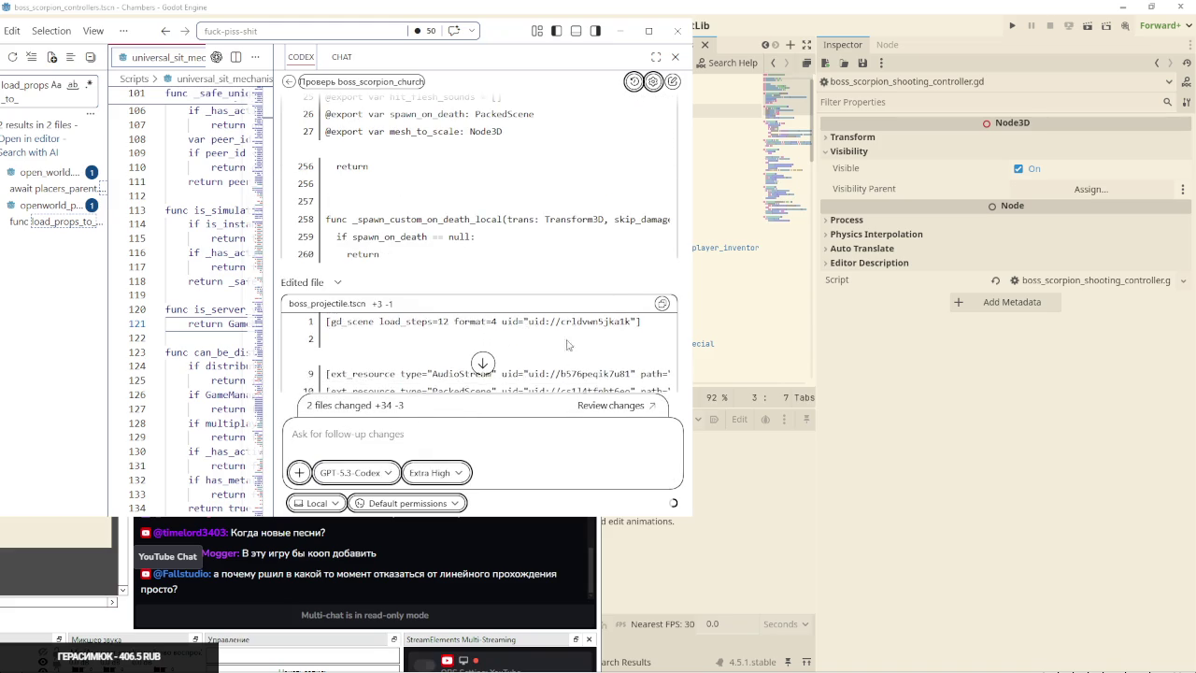
Reload the changed files from disk and confirm the Projectile's Spawn on Death is auto_explosion_area.tscn
click(730, 259)
click(619, 427)
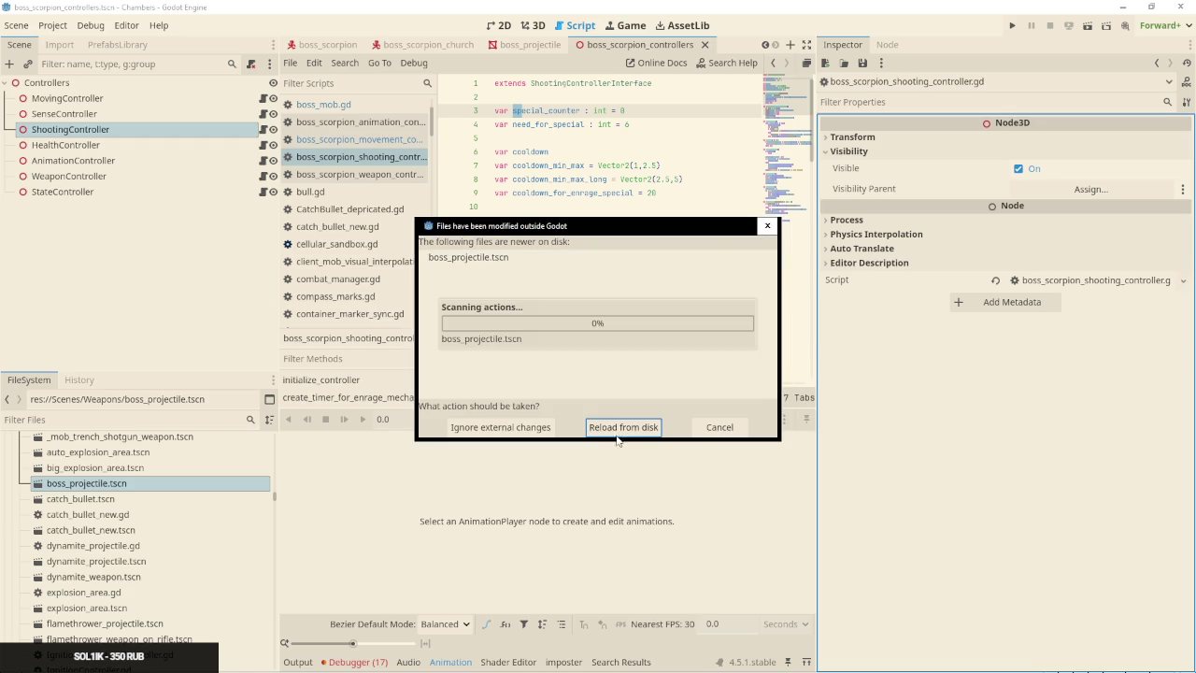
click(528, 45)
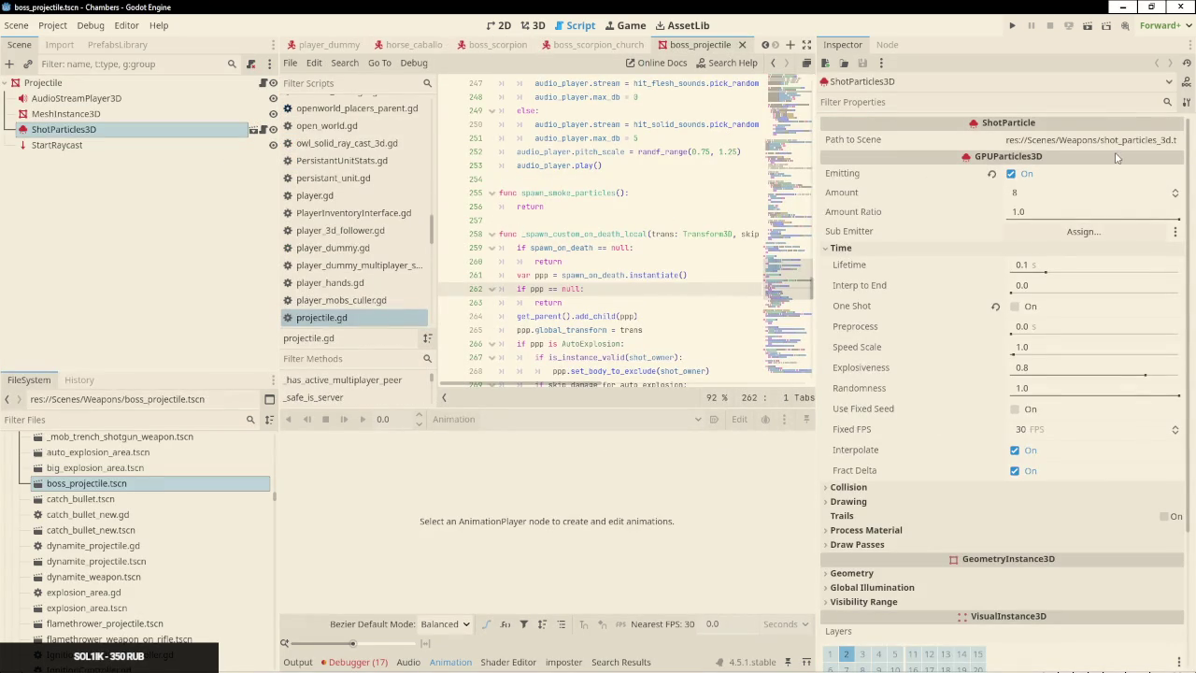
drag(1096, 139, 1181, 140)
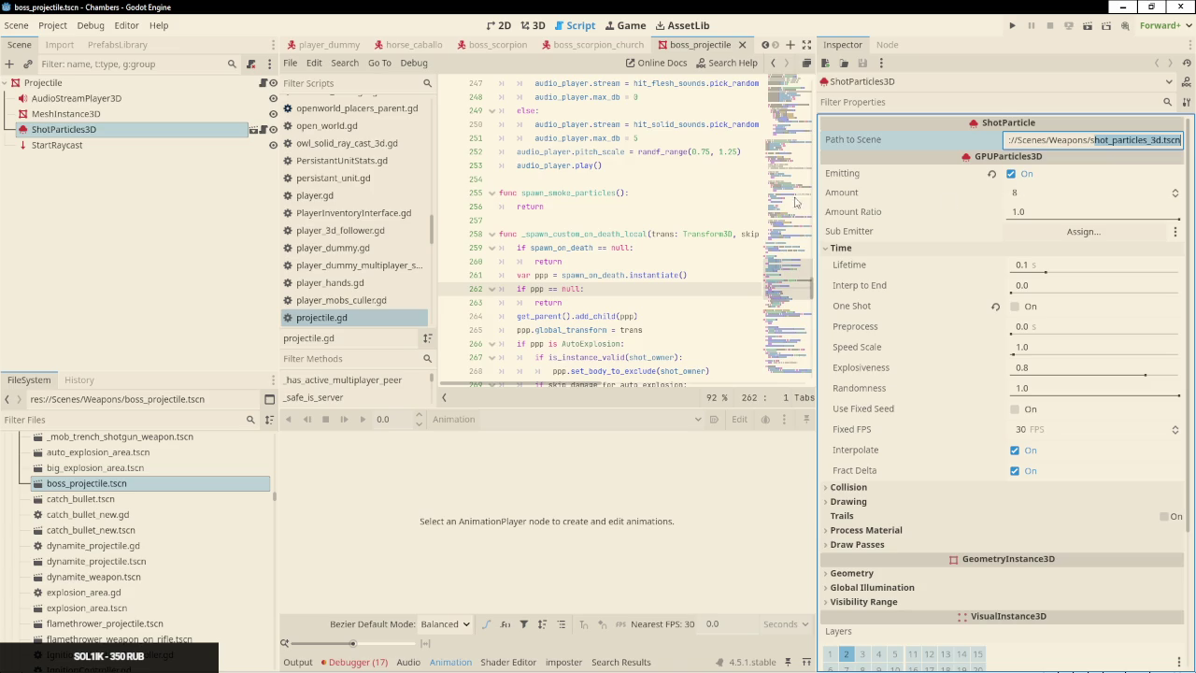
shift+click(463, 248)
click(226, 82)
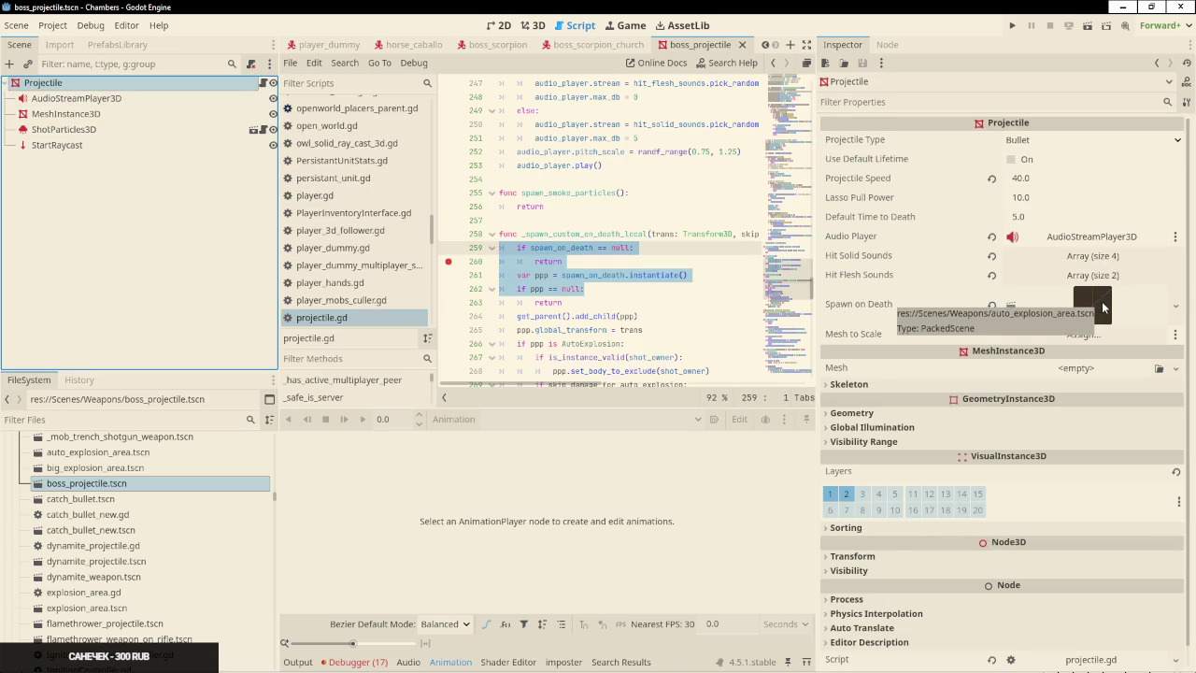
key(alt+Tab)
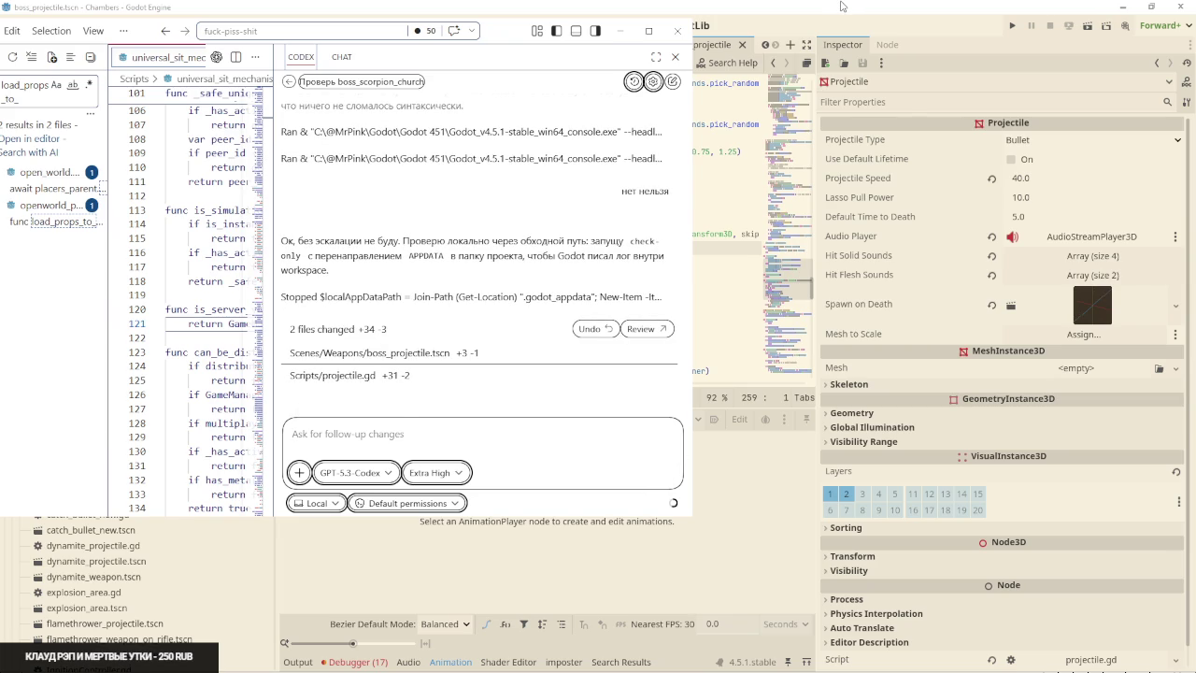
Run the project with F5 and cycle windows until the Chambers (DEBUG) game is in front
click(841, 7)
key(F5)
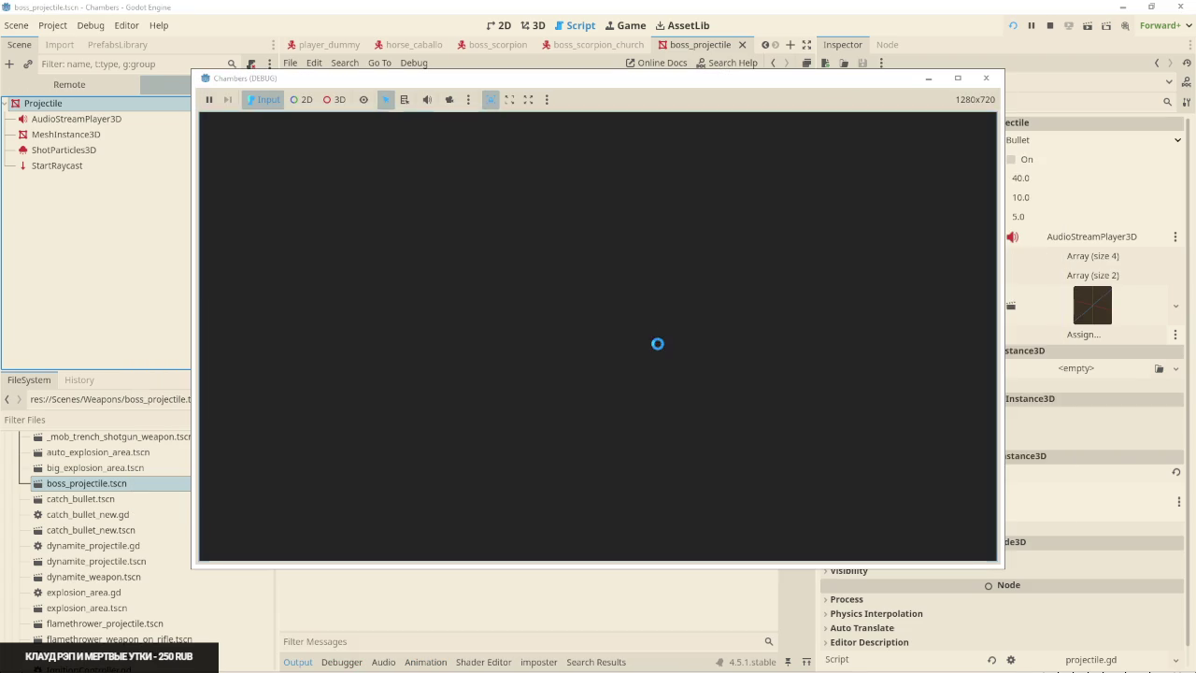
key(alt+Tab)
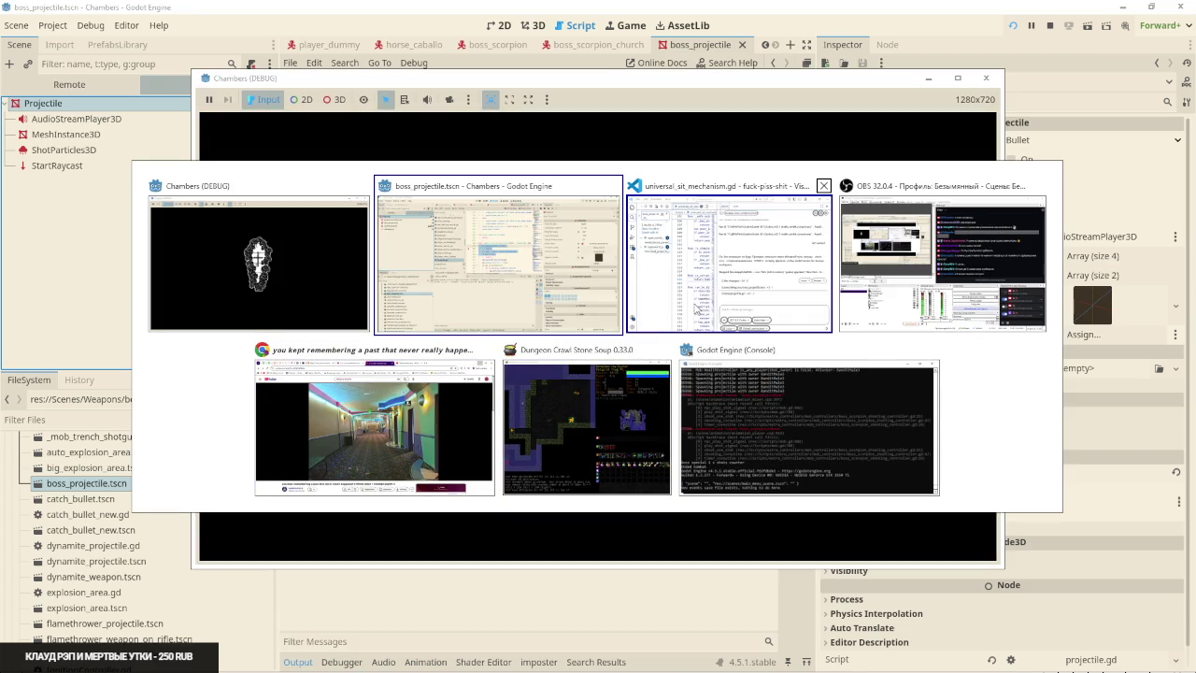
key(XF86AudioRaiseVolume)
key(alt+Tab)
key(alt+Tab)
key(alt+Tab)
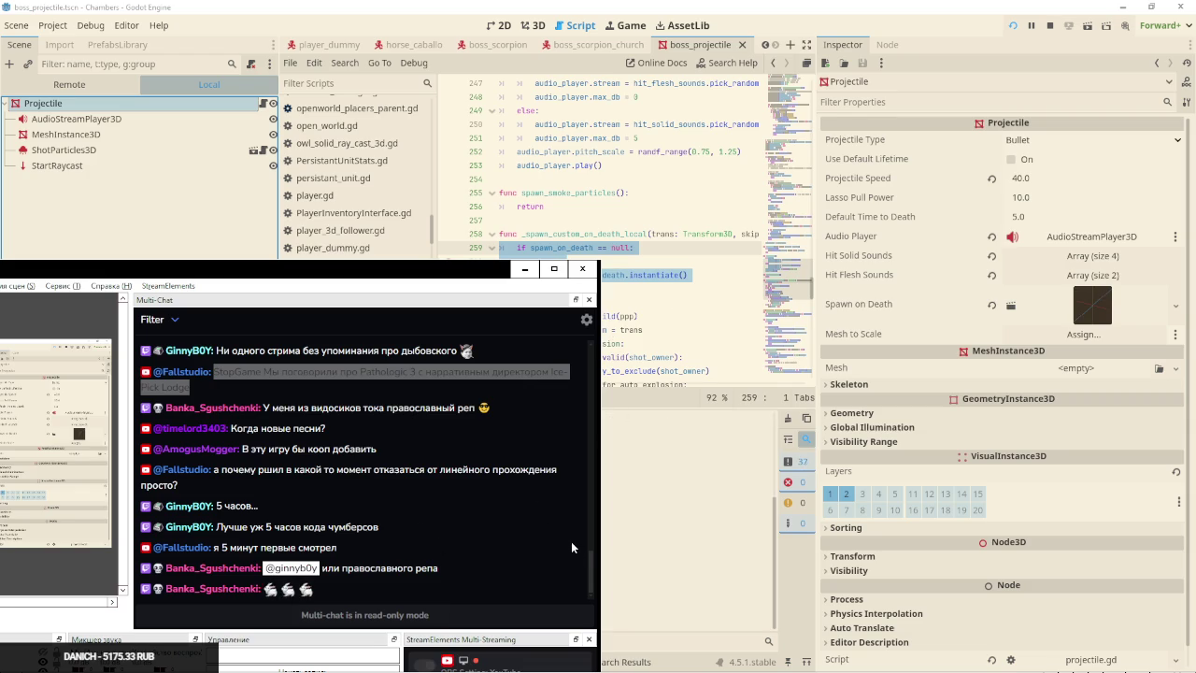
key(alt+Tab)
key(alt+Tab)
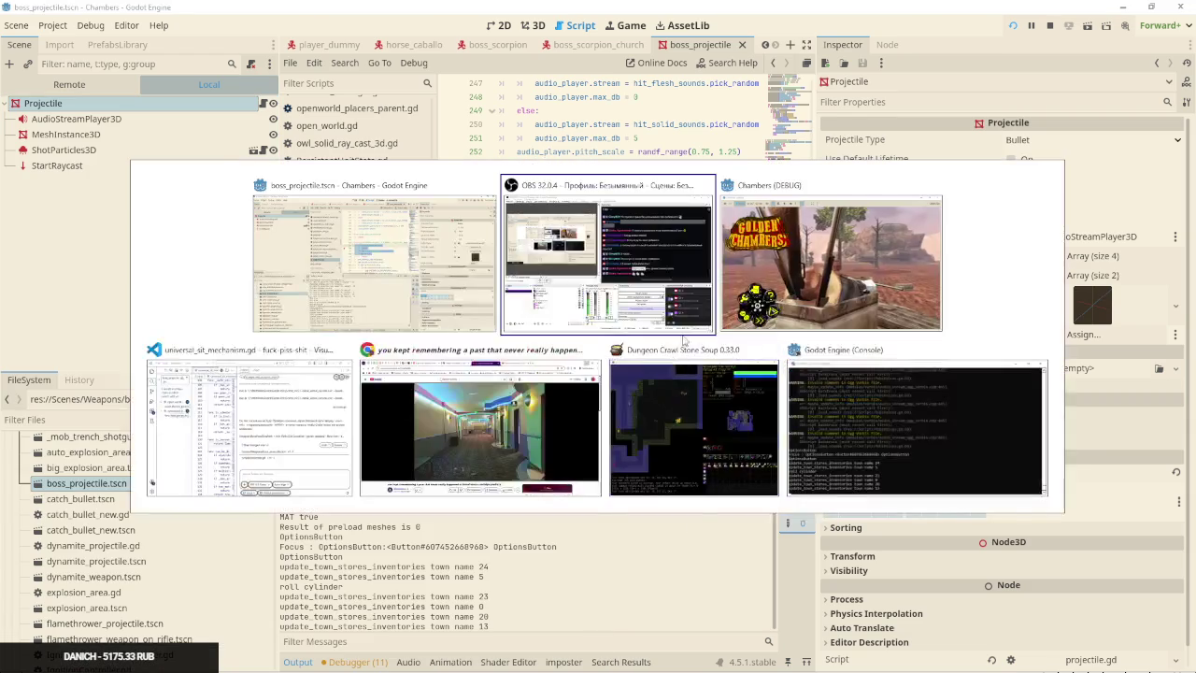
key(alt+Tab)
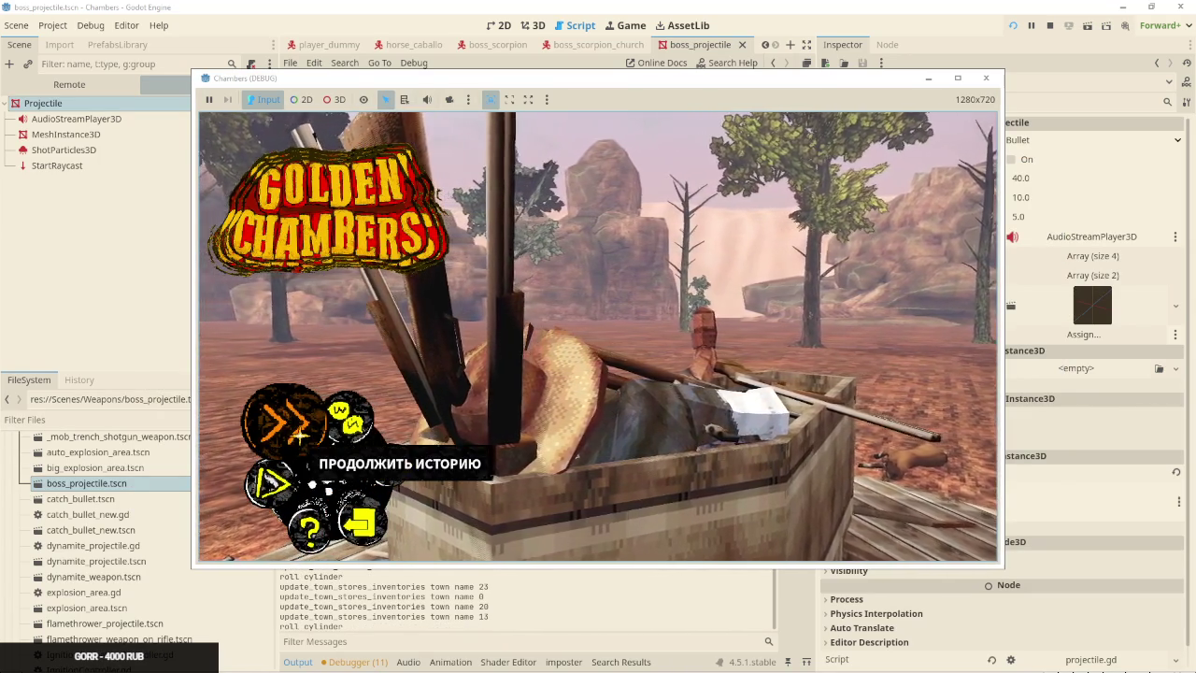
Choose Continue Story, checking the editor's Output log between game views as the intro loads
click(299, 432)
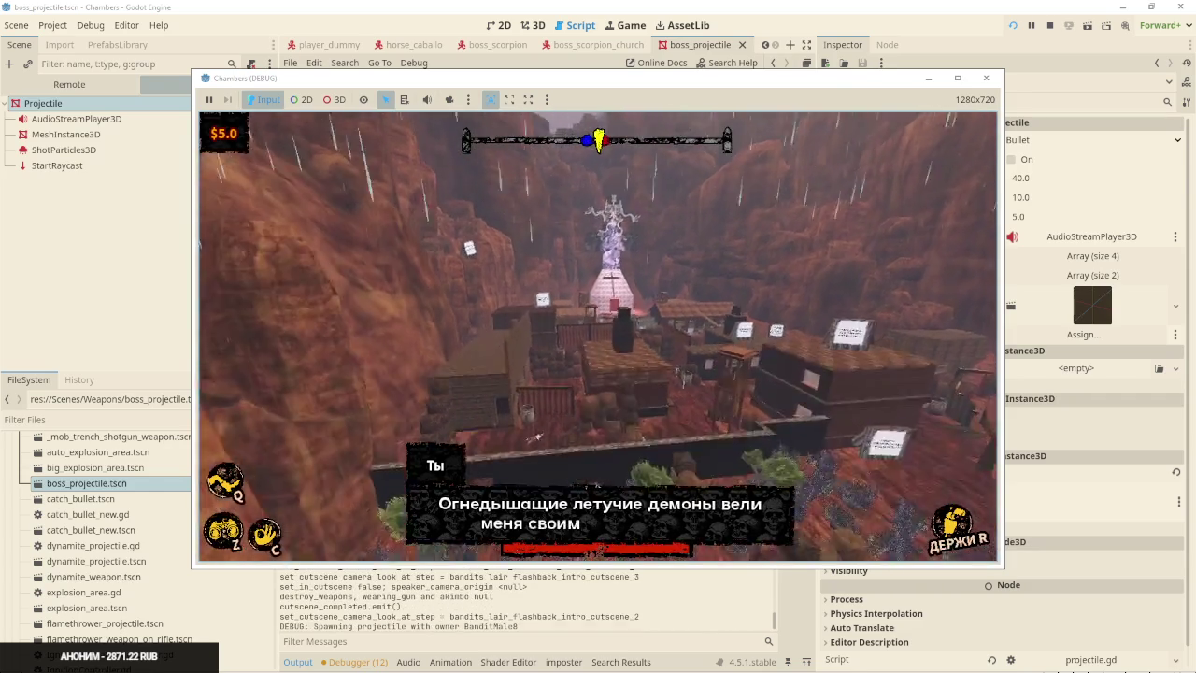
key(F8)
key(alt+Tab)
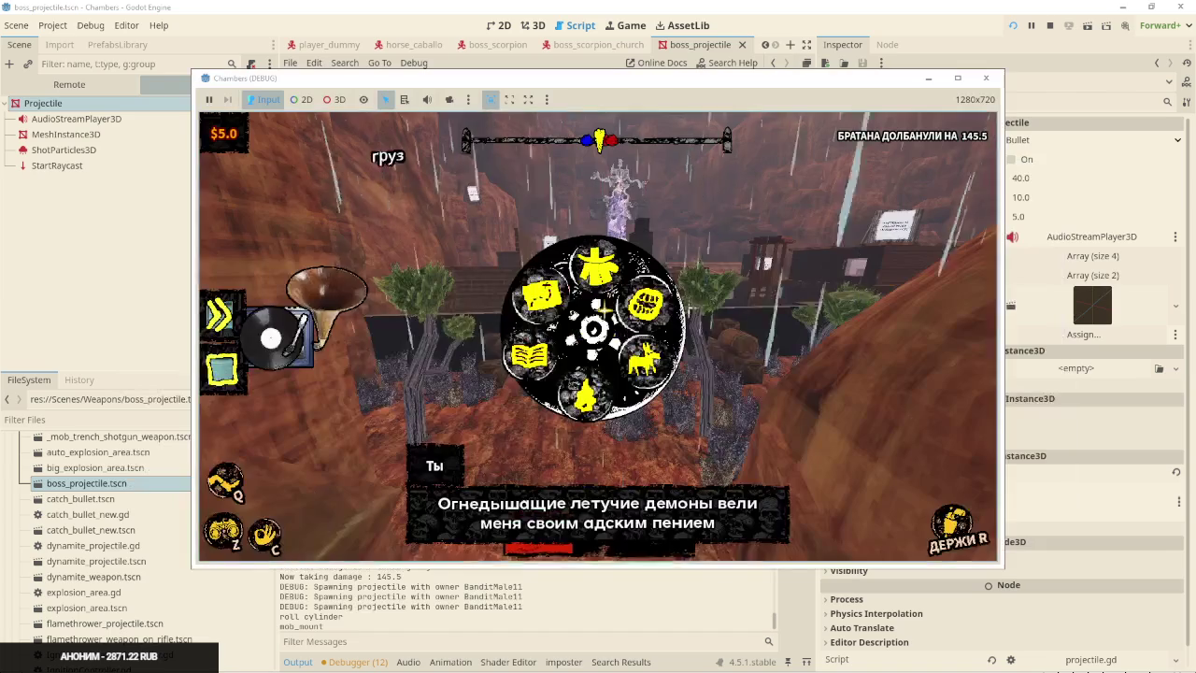
key(alt+Tab)
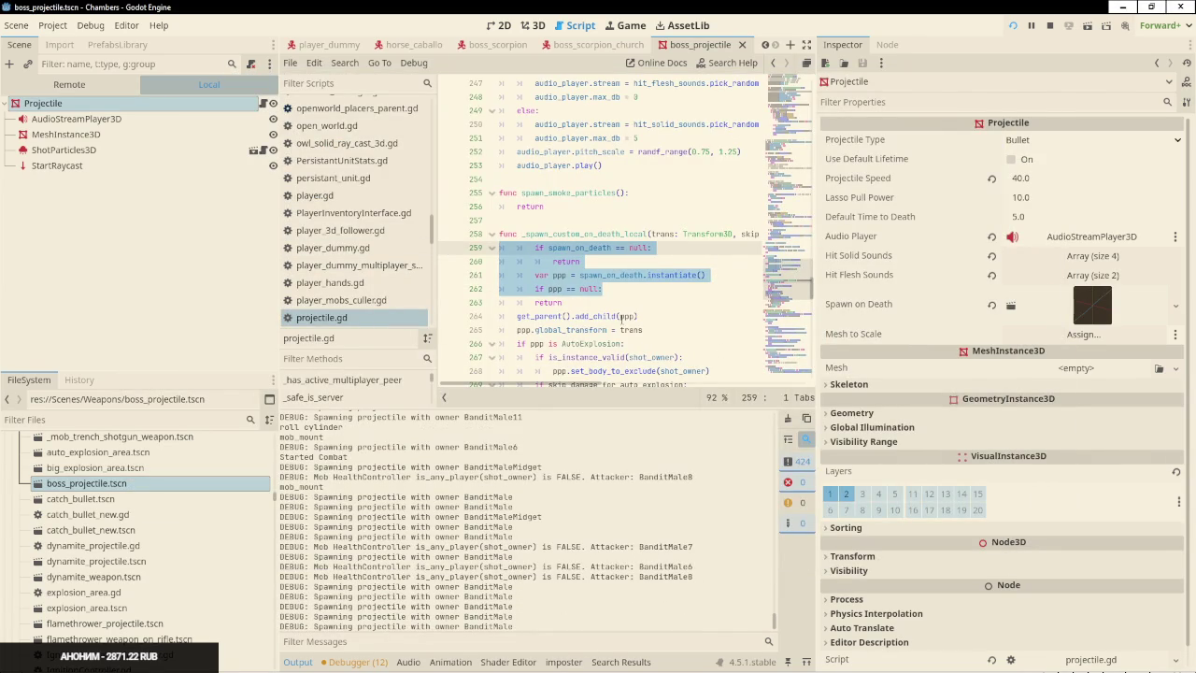
key(alt+Tab)
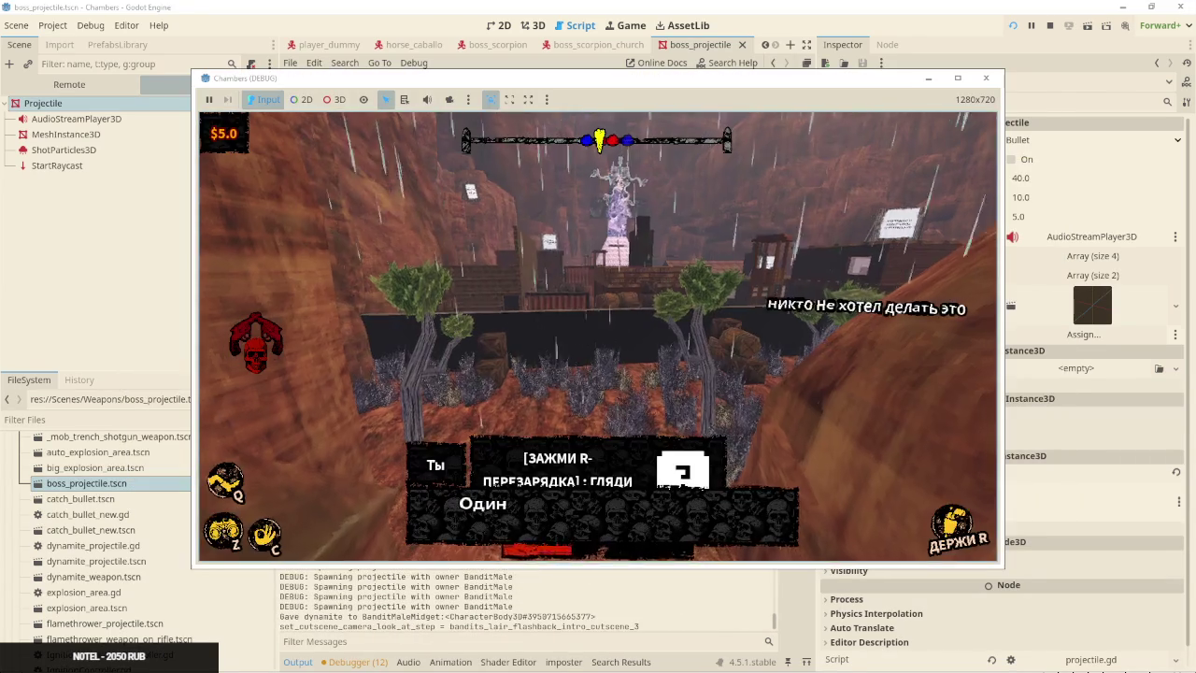
key(alt+Tab)
key(alt+Tab)
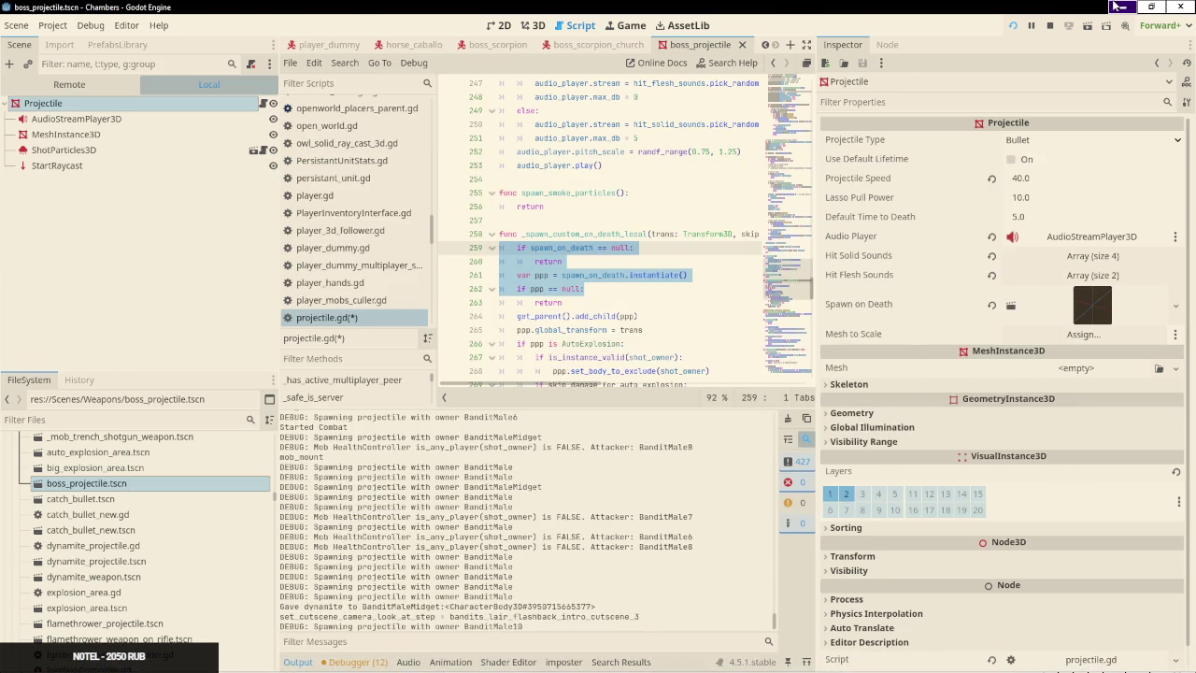
key(alt+Tab)
key(Escape)
key(Escape)
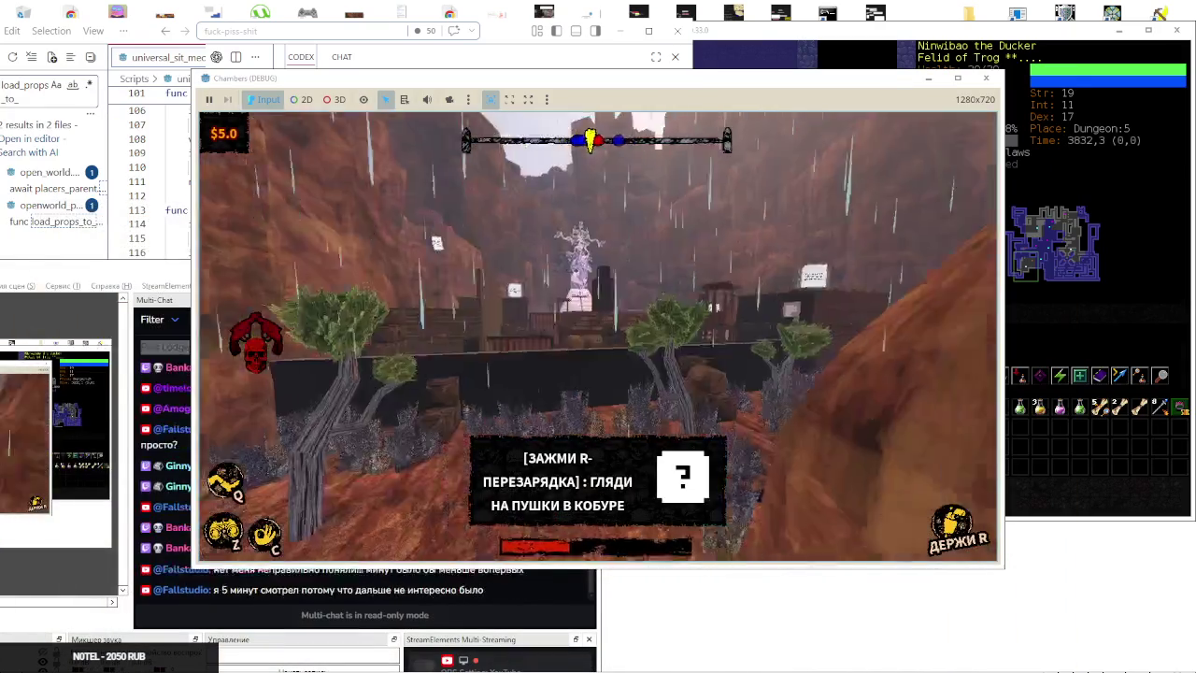
Walk toward the crates and canyon, advancing the intro cutscene dialogue with E and Space
key(w)
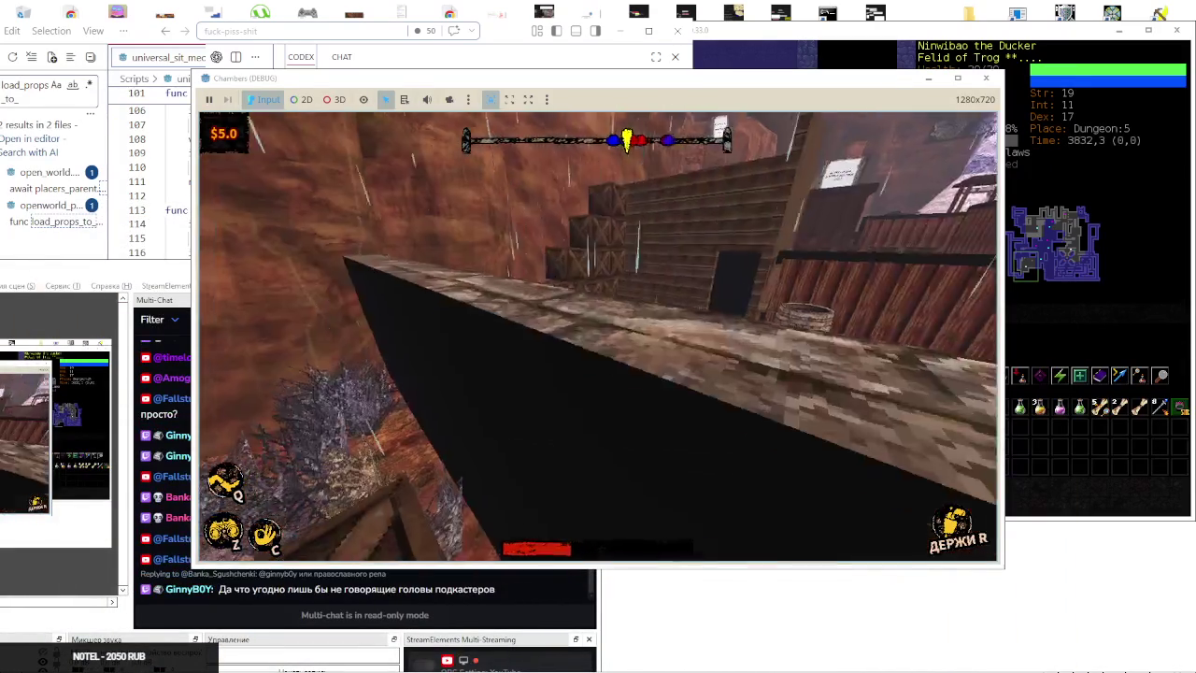
key(w)
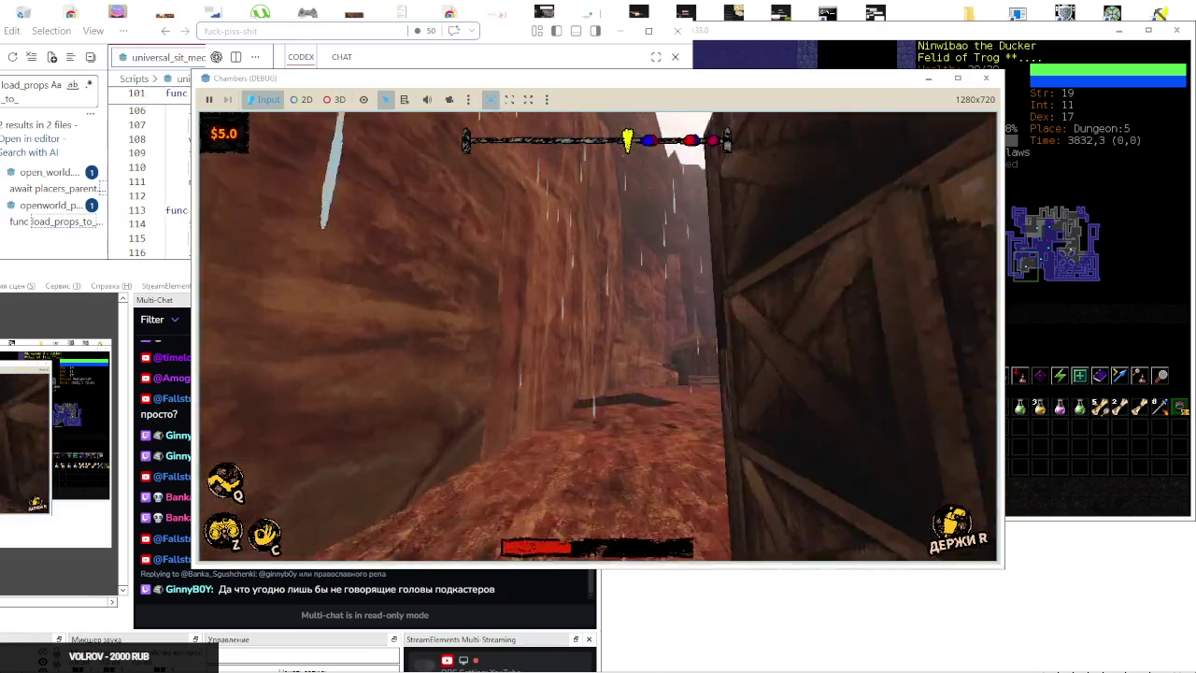
key(r)
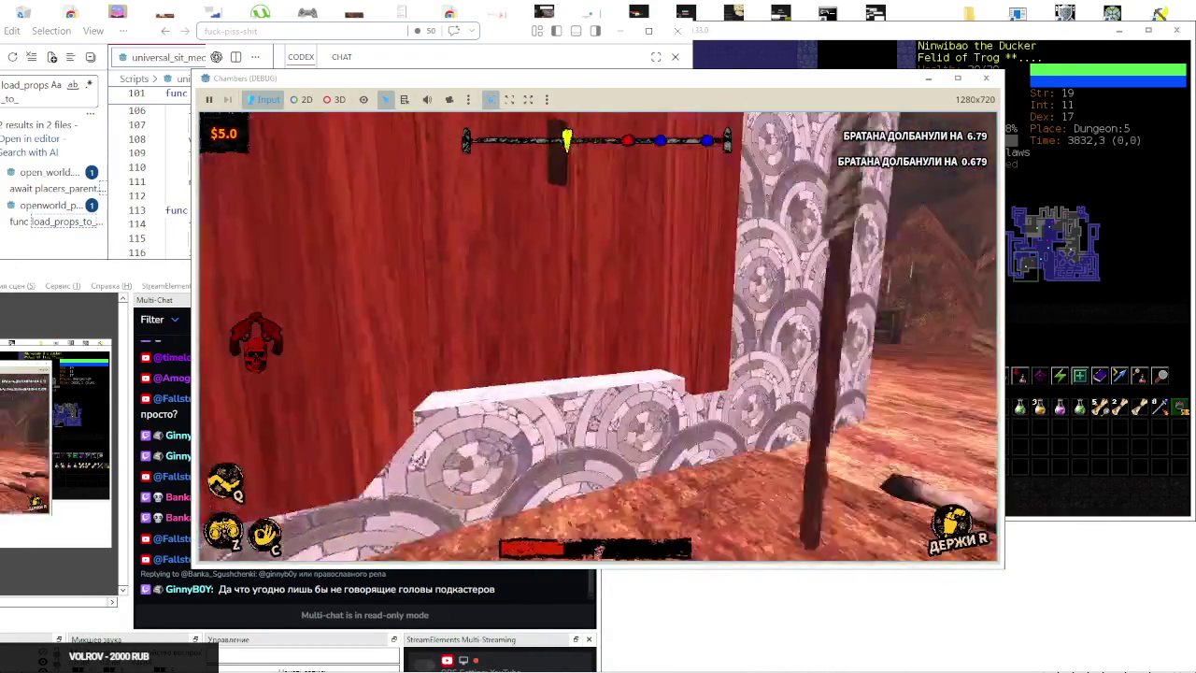
key(e)
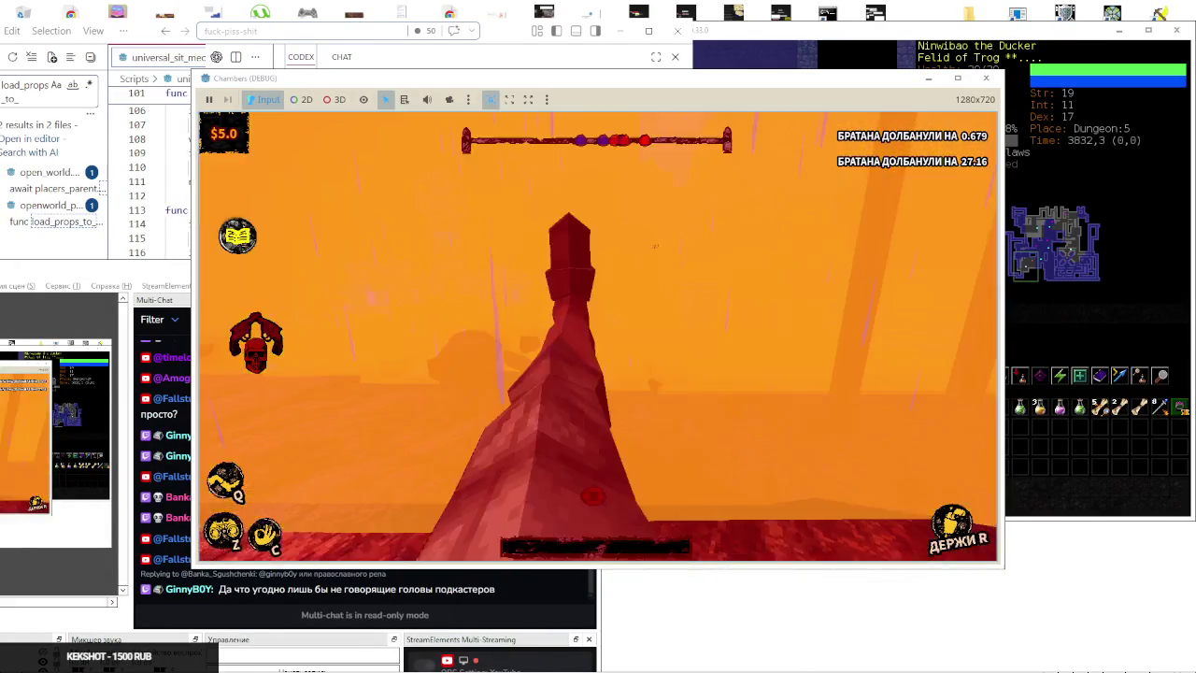
key(alt+Tab)
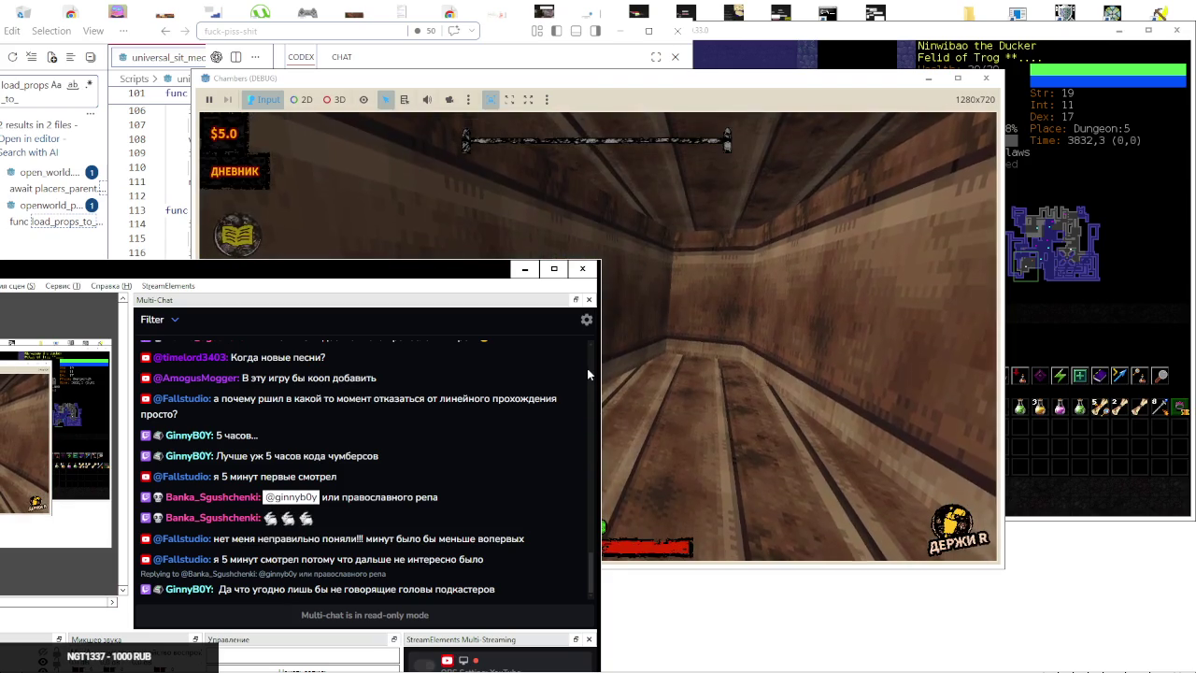
click(622, 384)
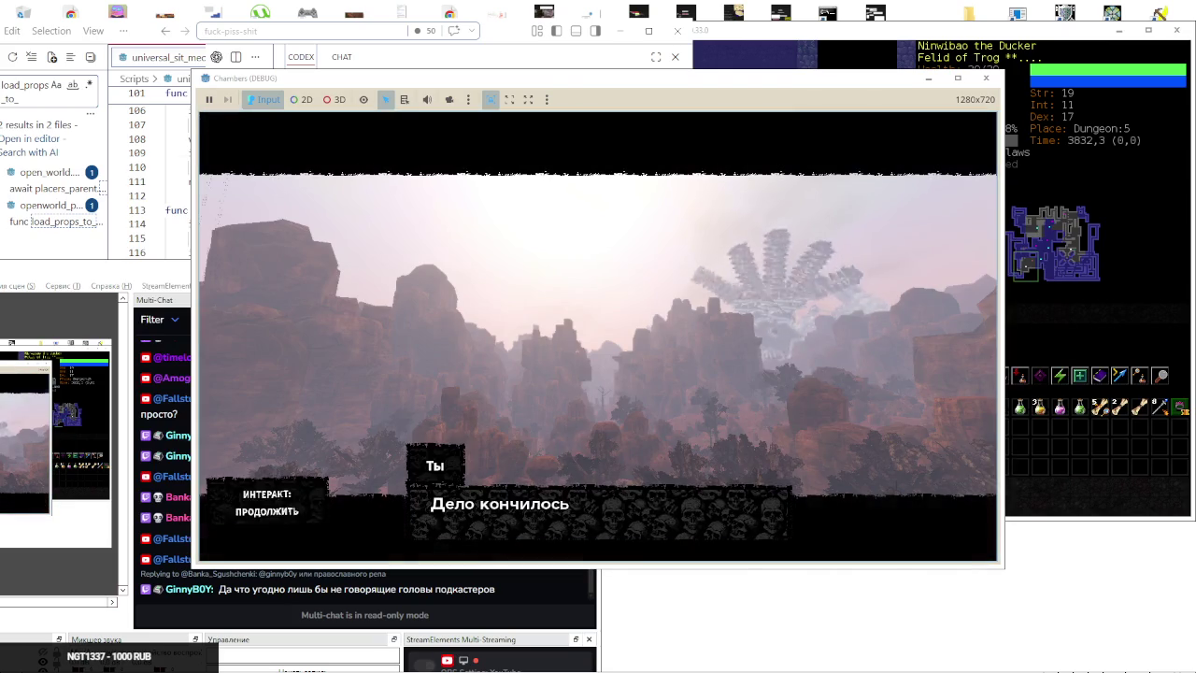
key(space)
key(space)
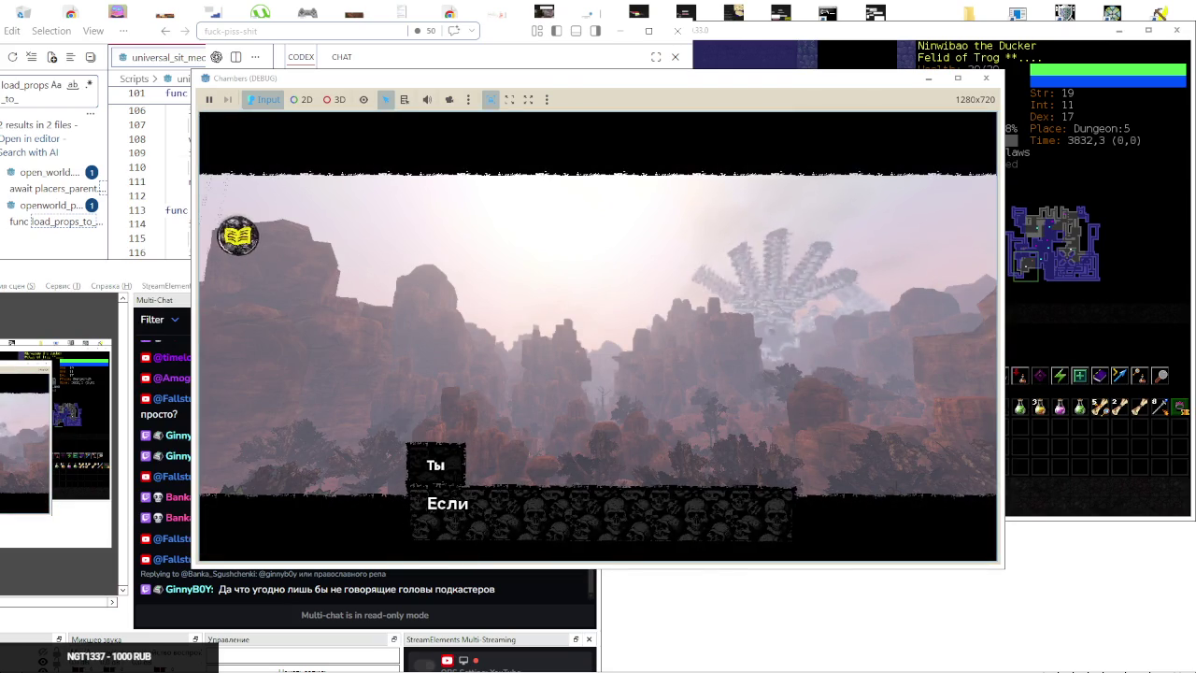
key(space)
key(space)
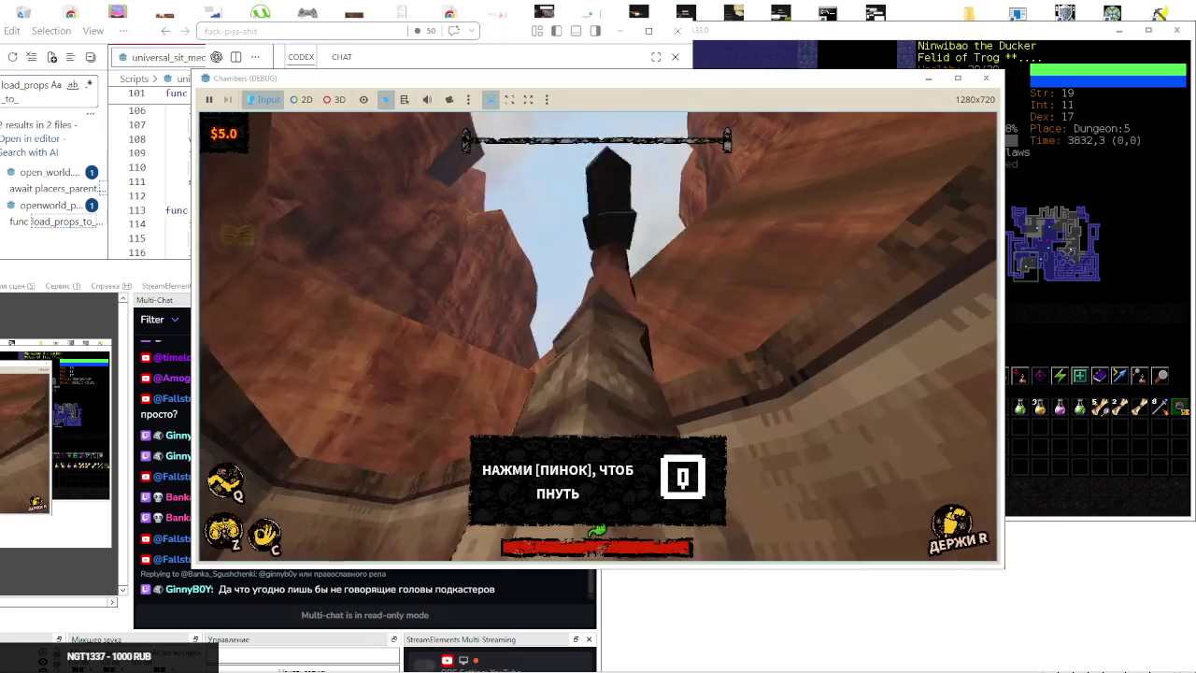
key(w)
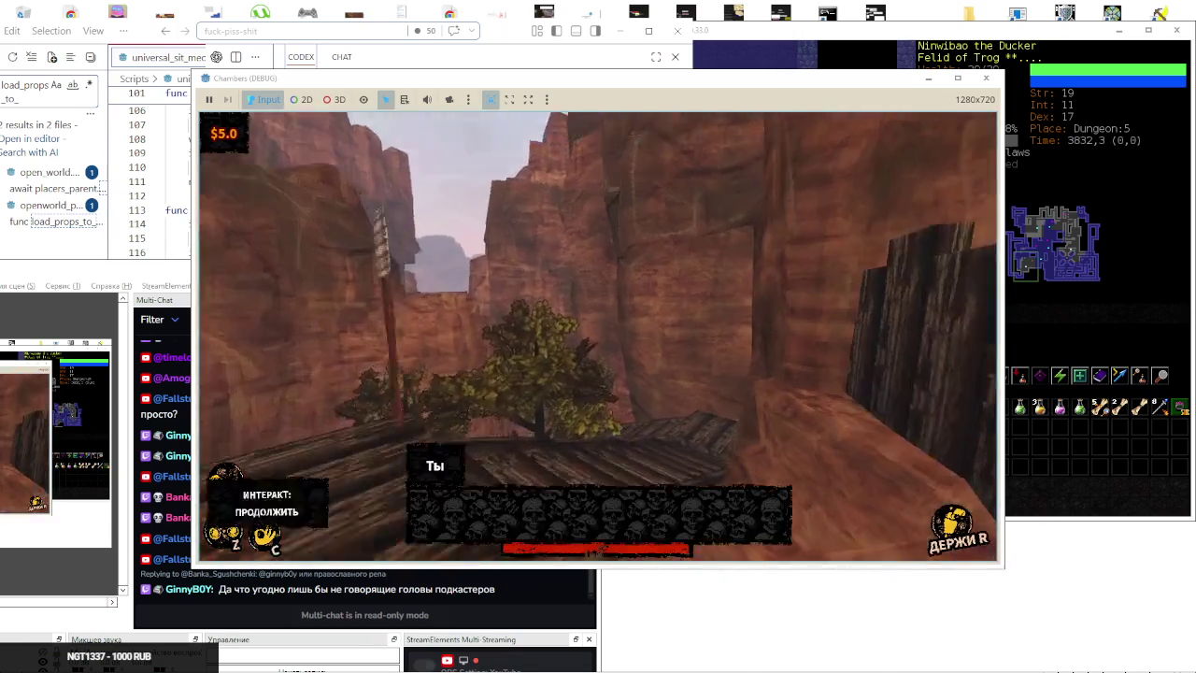
key(space)
key(space)
key(space)
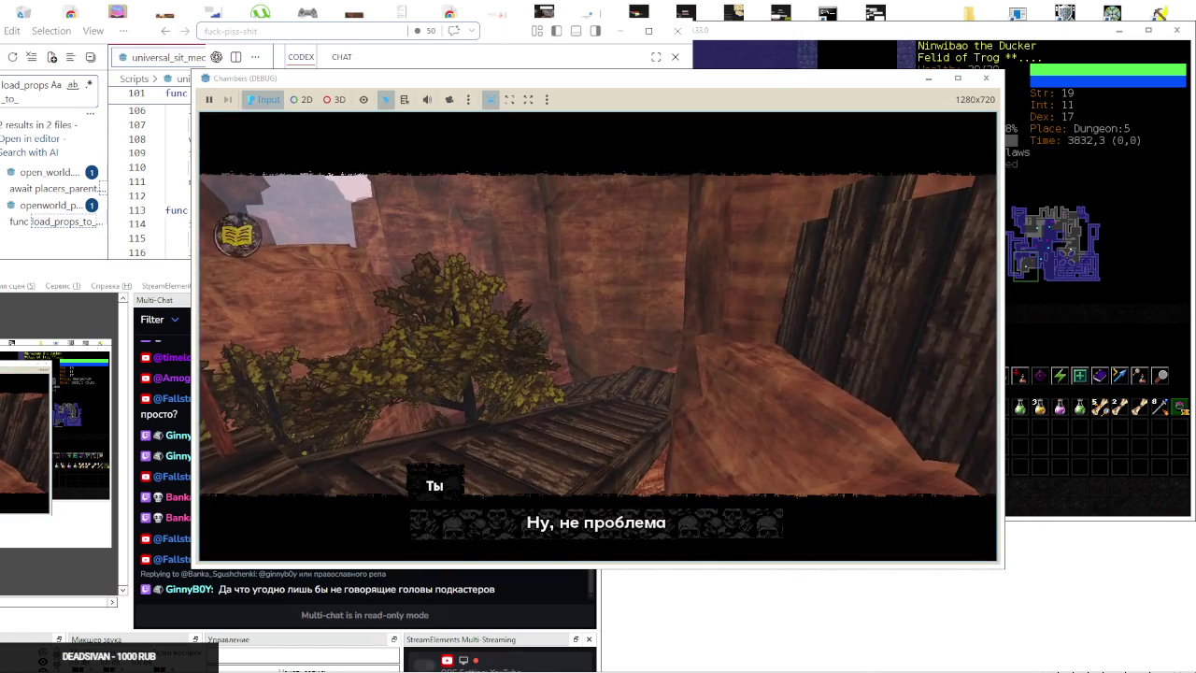
key(space)
key(space)
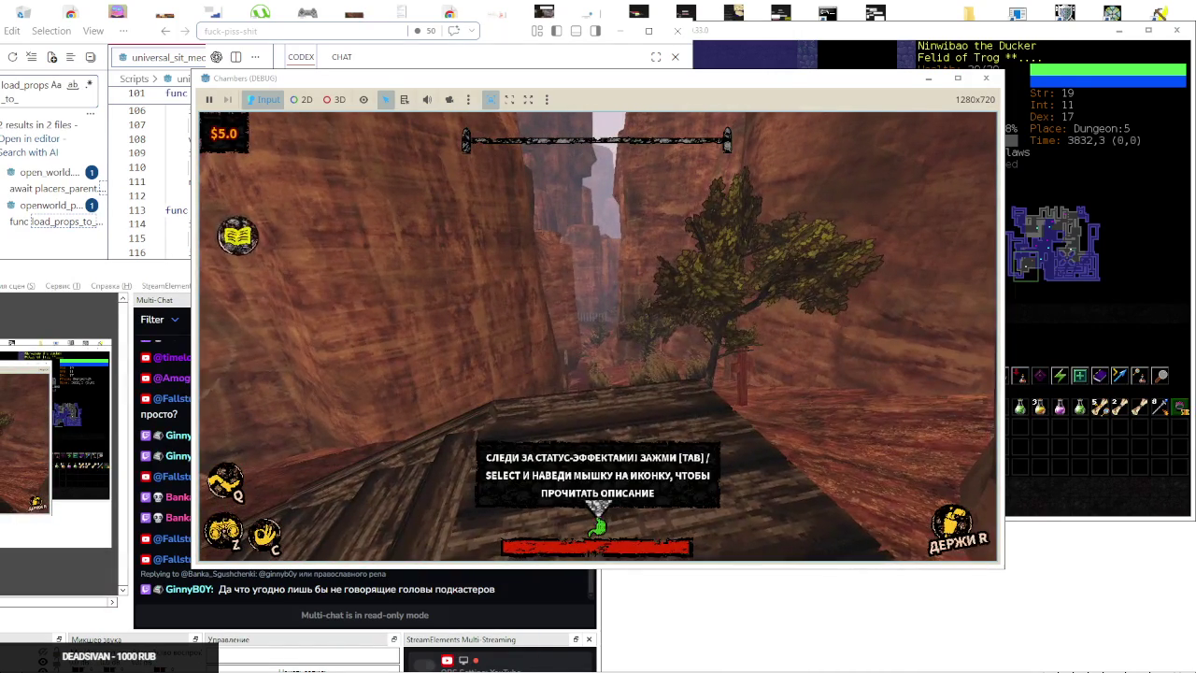
Open the status-effects wheel, then walk along the cliff and pass into the bandit town
key(Tab)
key(w)
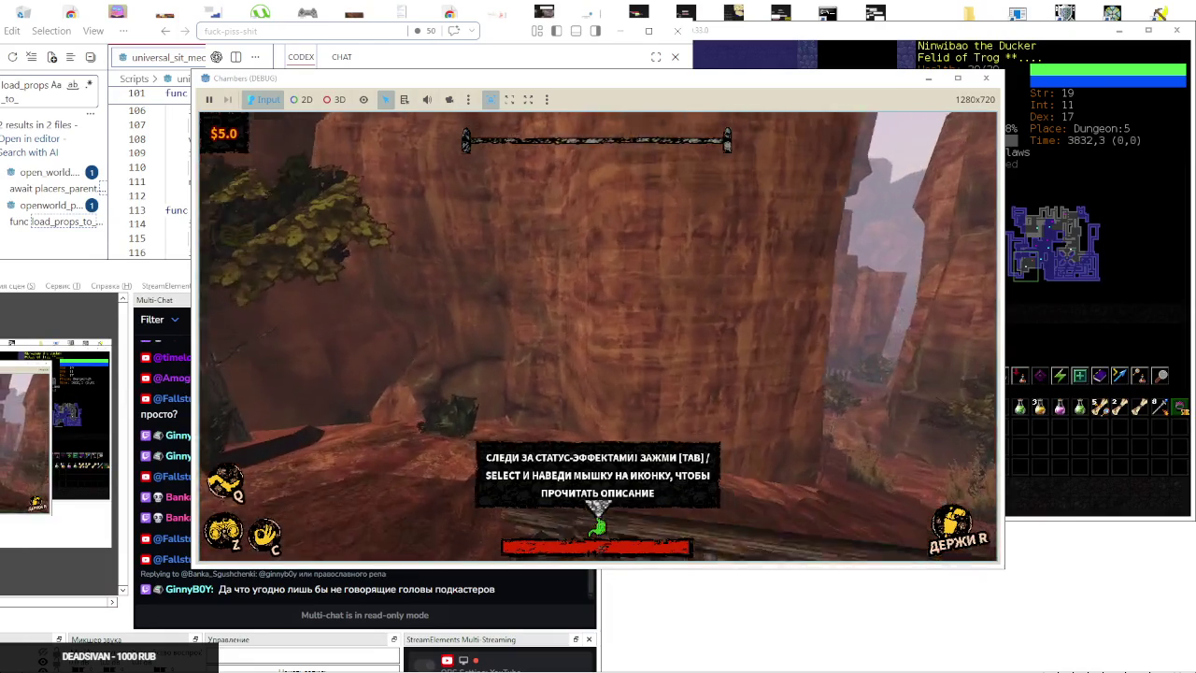
key(a)
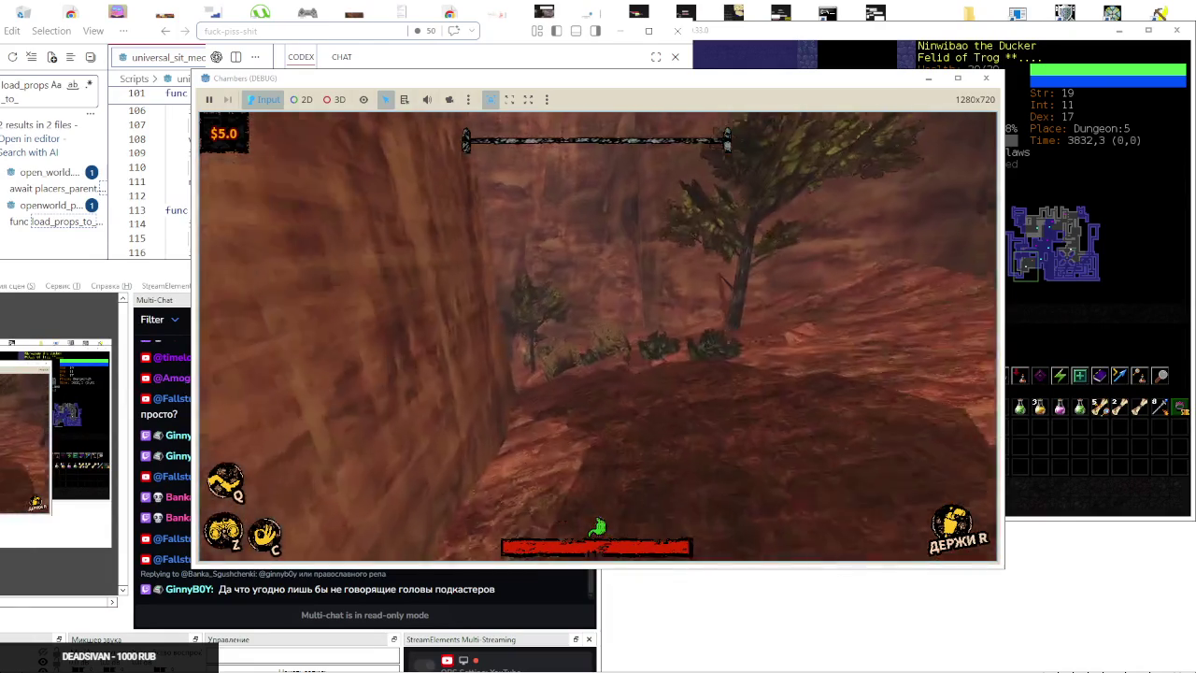
key(w)
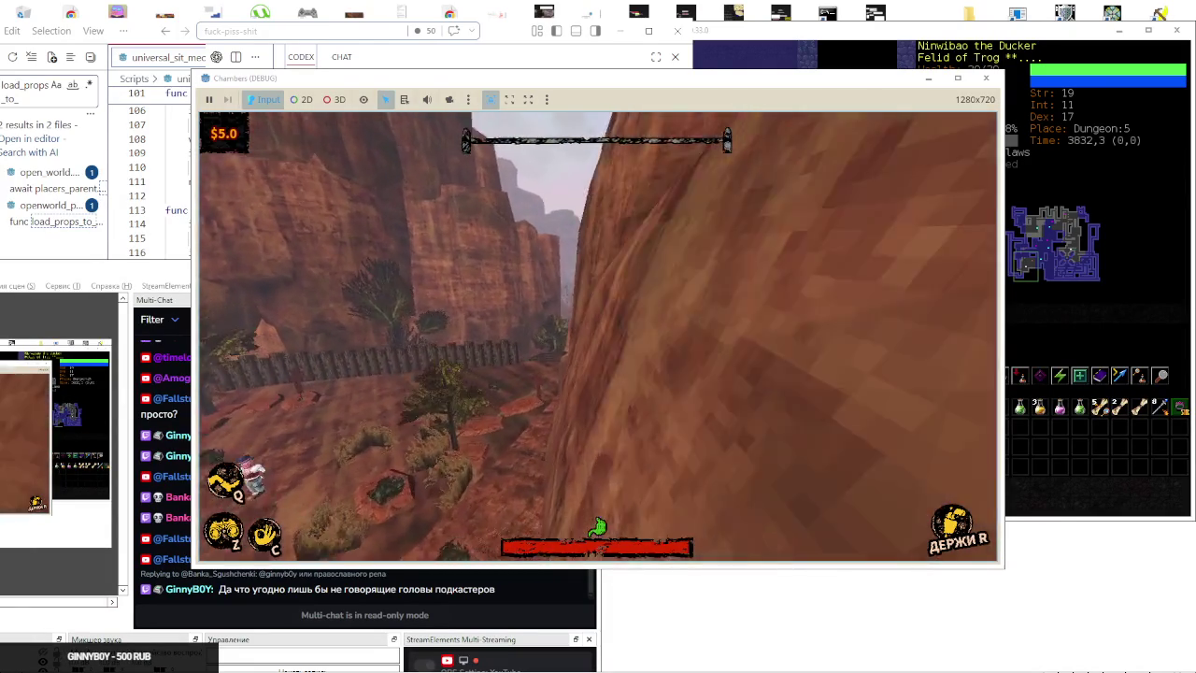
key(w)
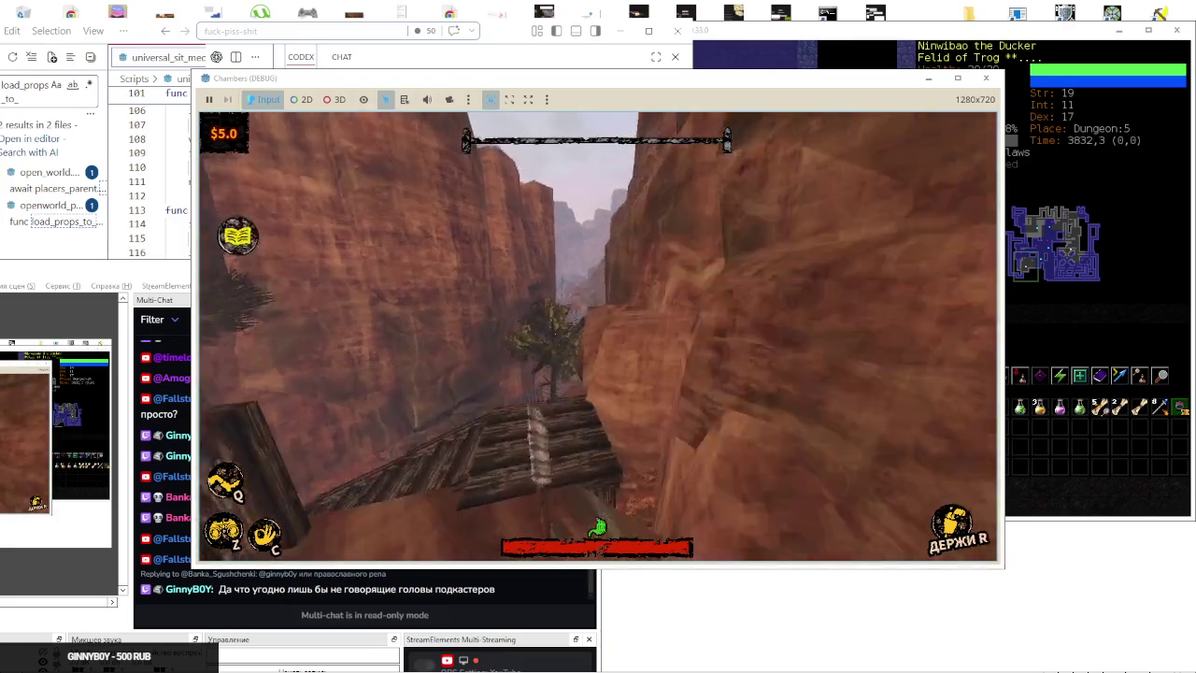
key(w)
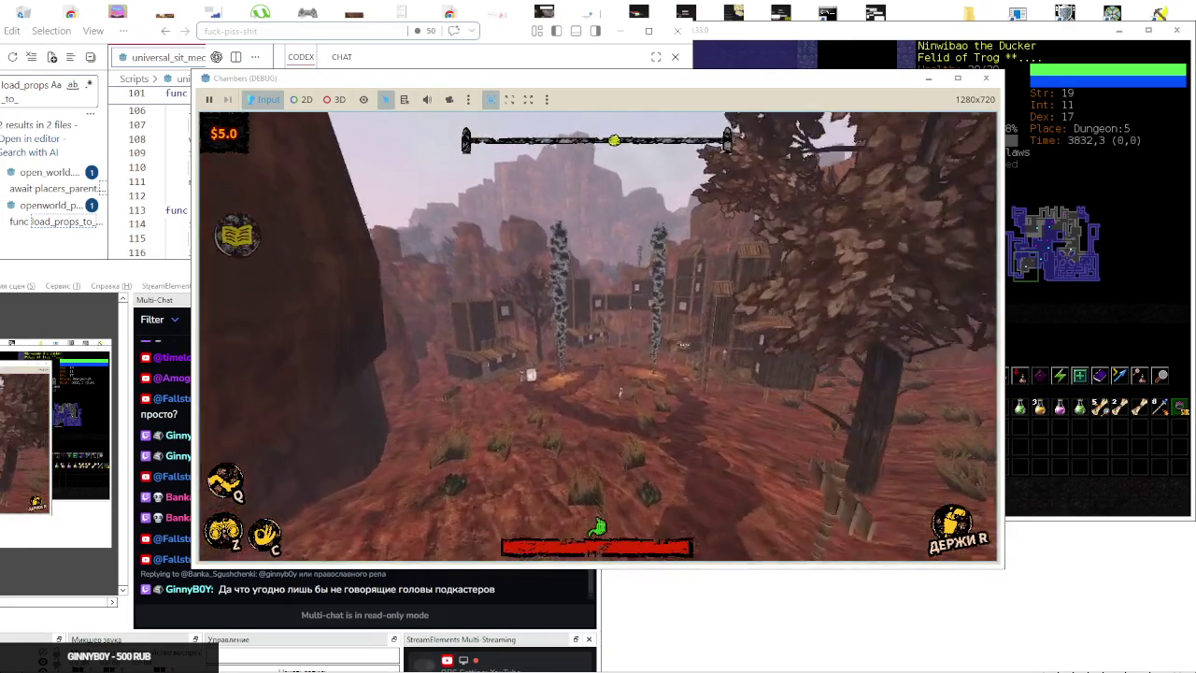
key(w)
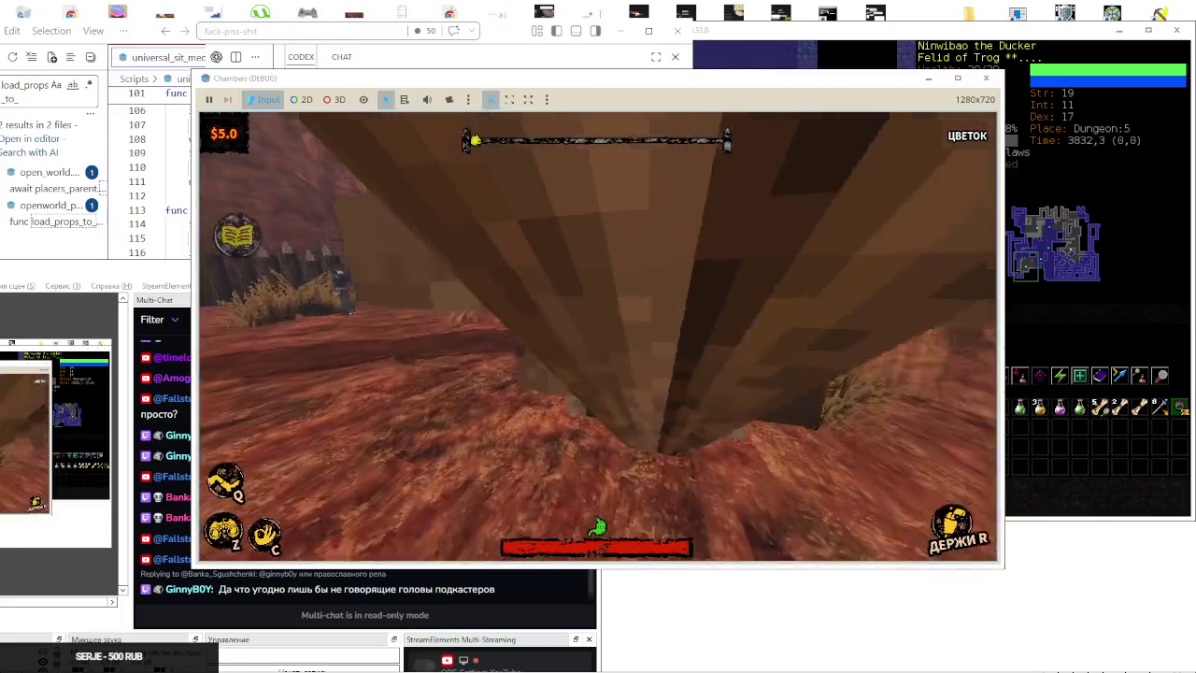
key(w)
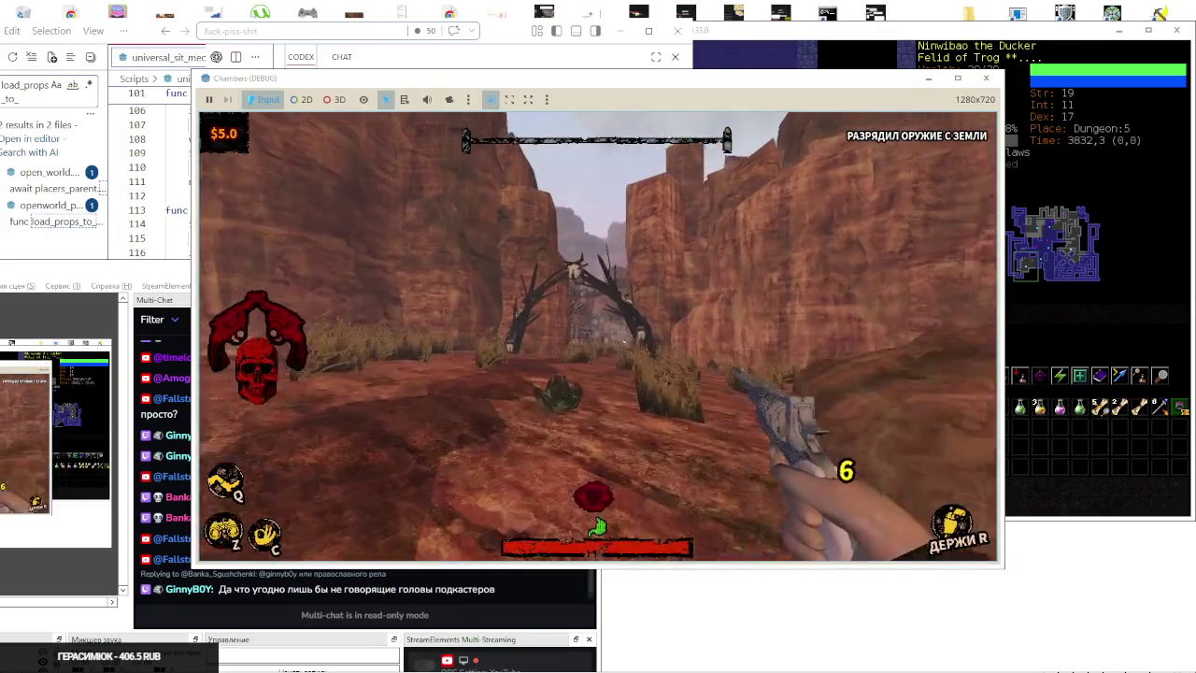
Advance through the canyon, shoot the attacking bandits, then reload and loot the whistle and bullet
key(w)
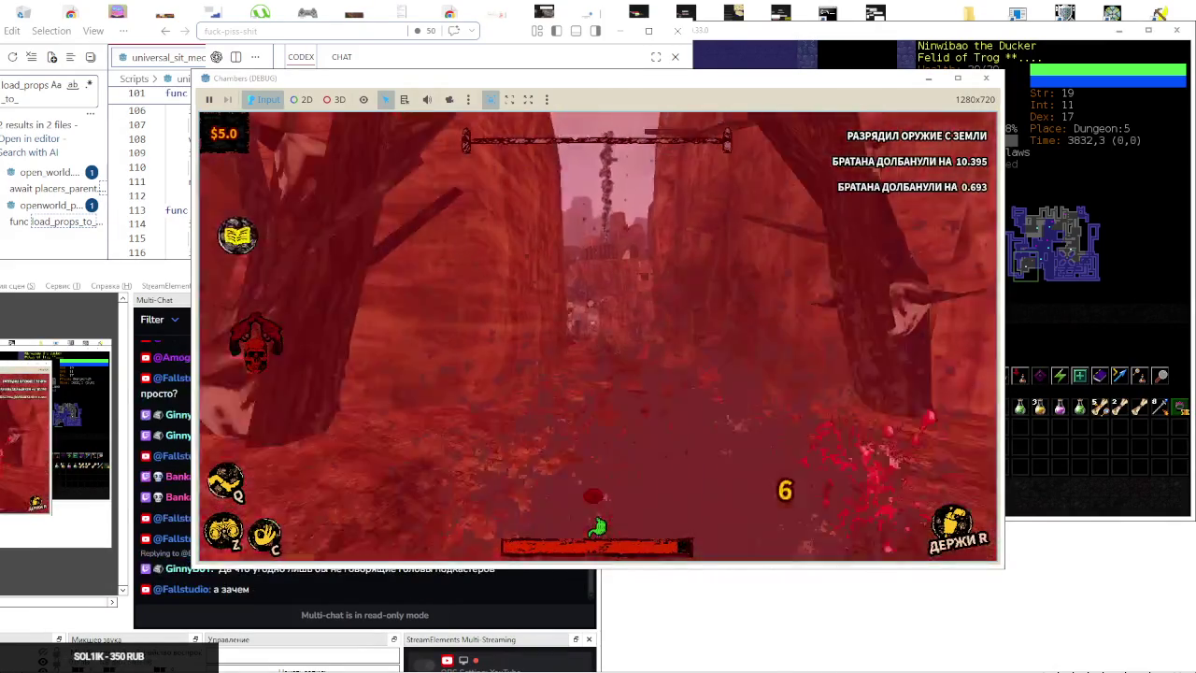
click(598, 336)
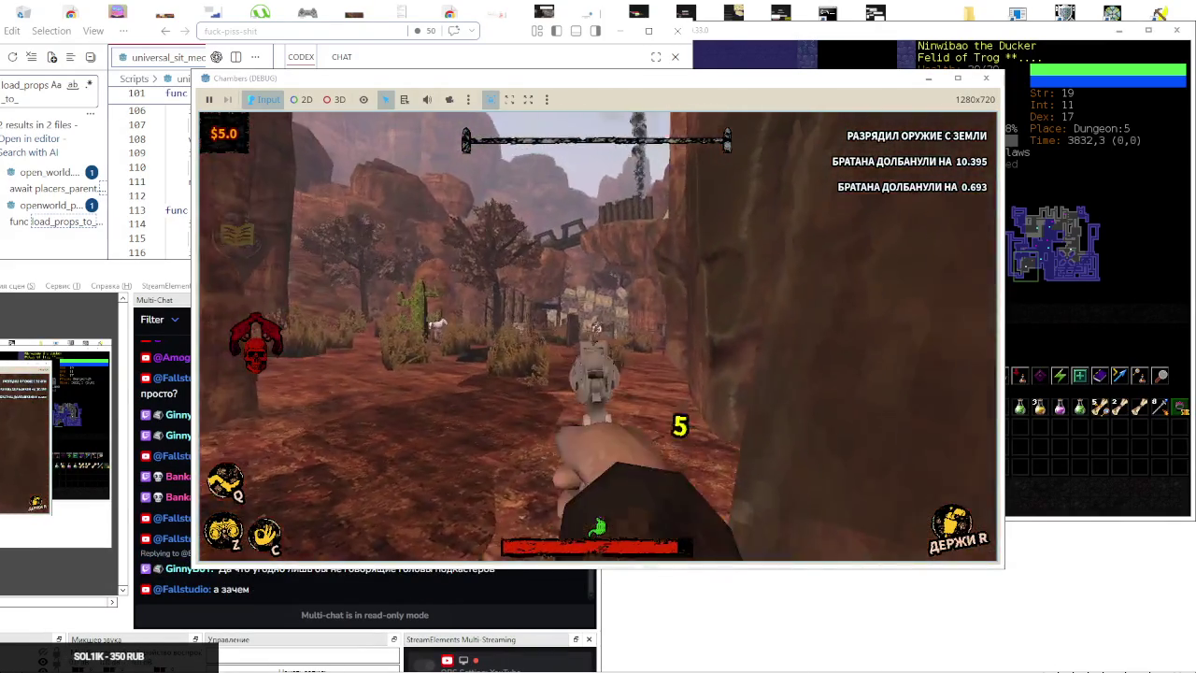
click(598, 336)
click(598, 336)
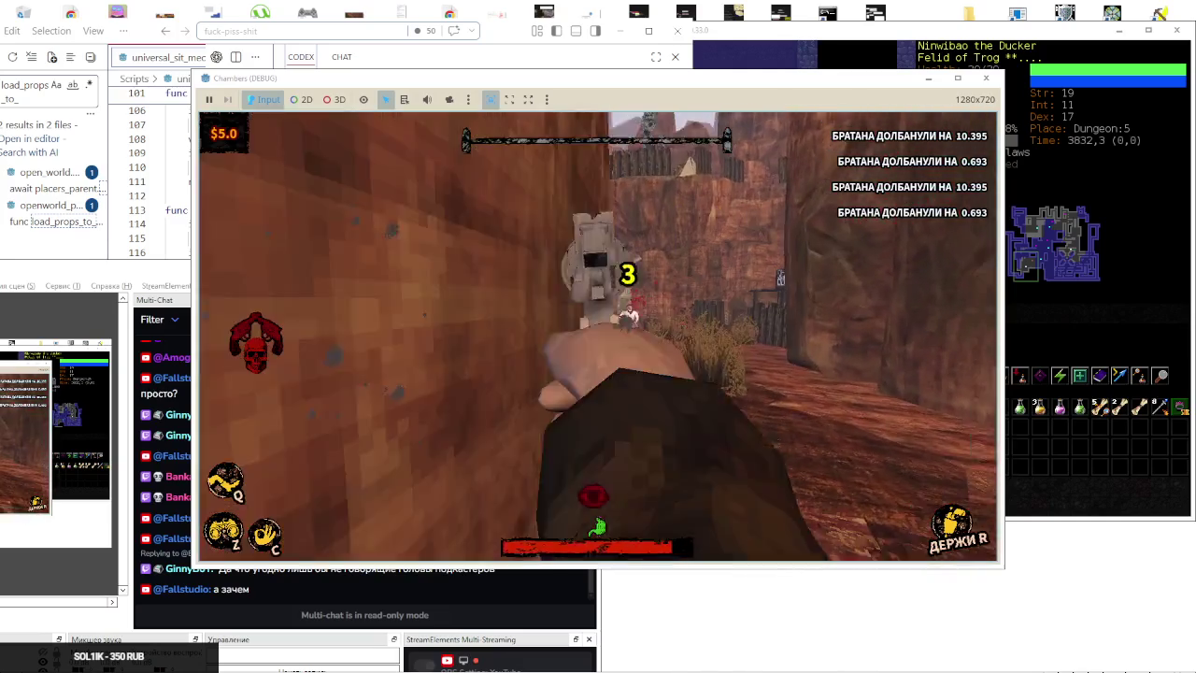
click(598, 336)
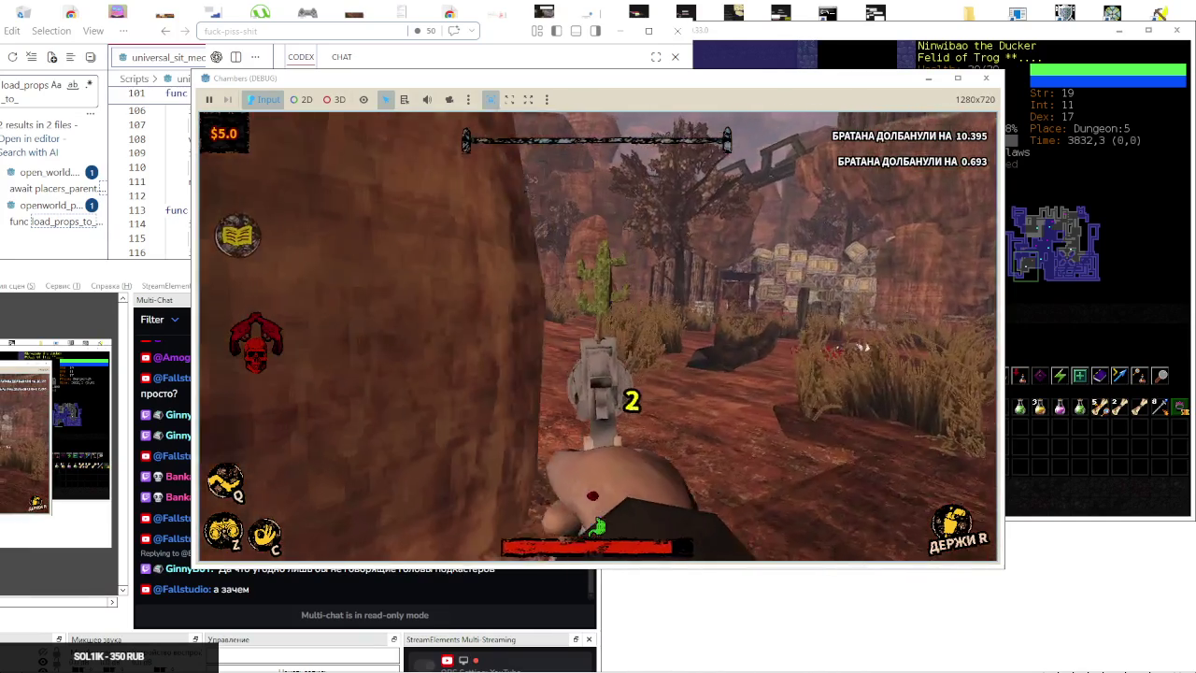
click(599, 336)
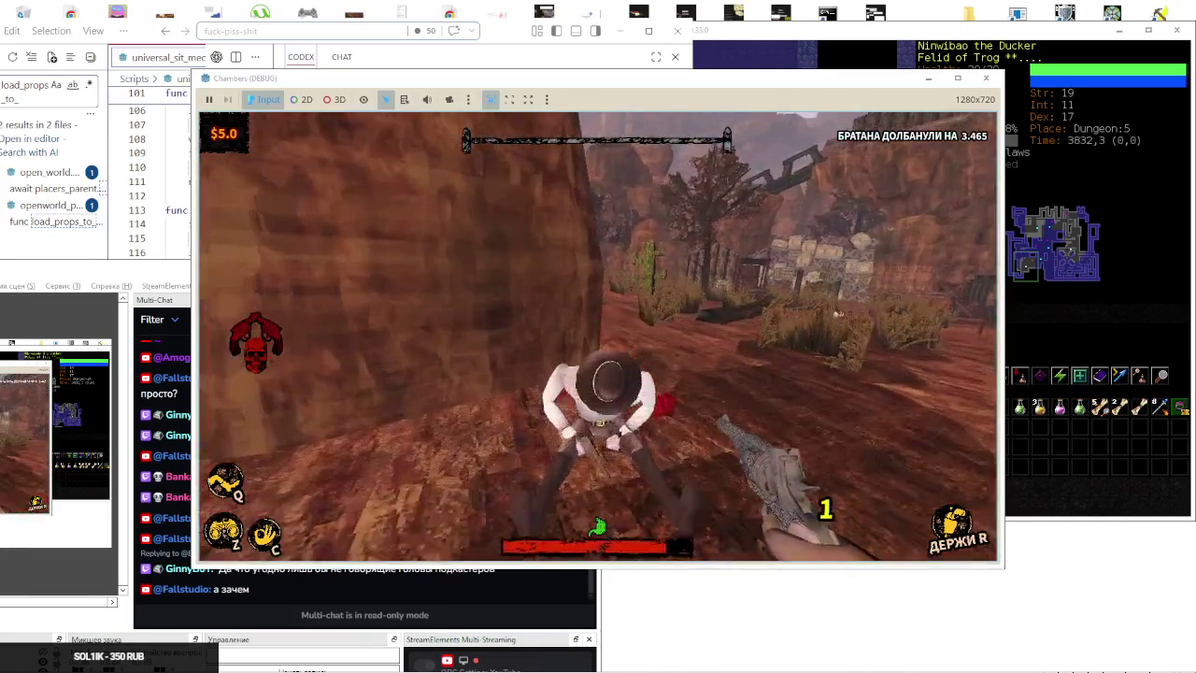
click(598, 337)
key(r)
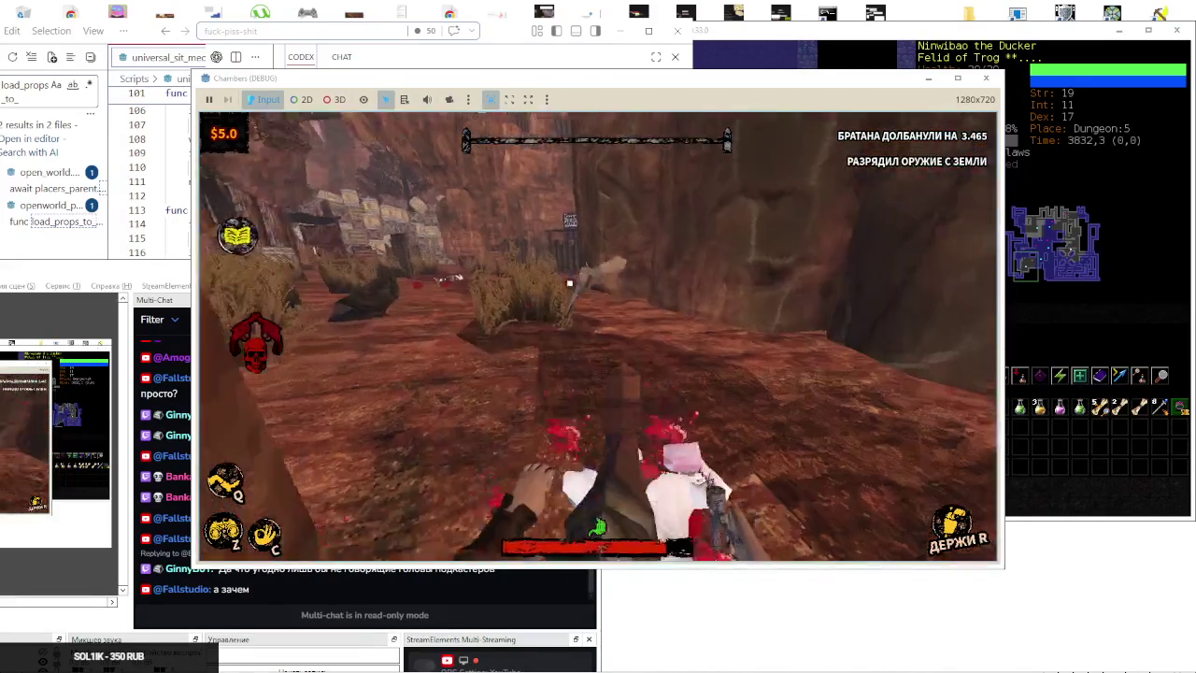
key(e)
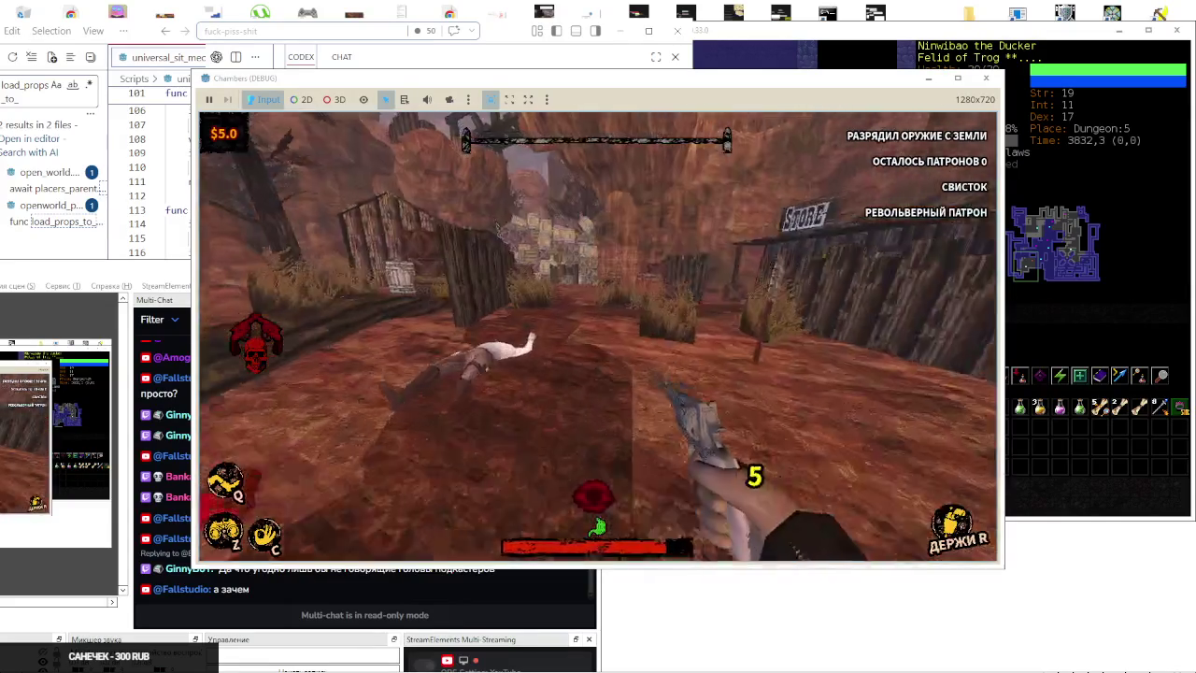
Call the horse from the item wheel, mount it, and empty then reload the revolver
key(q)
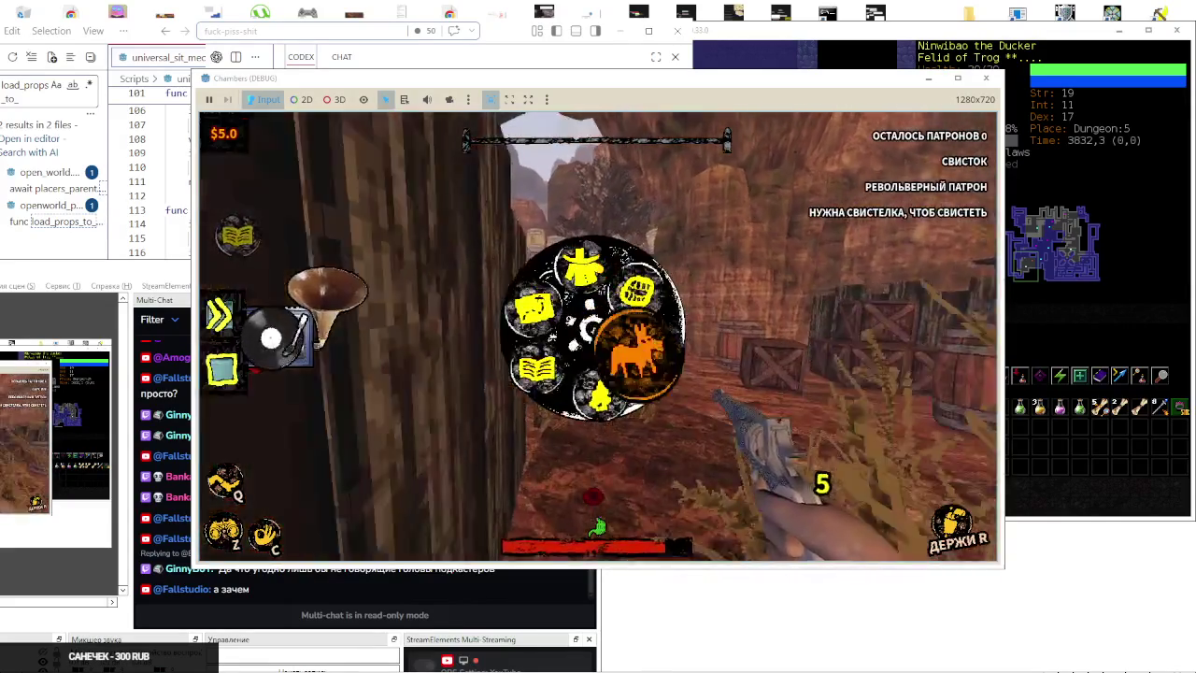
key(q)
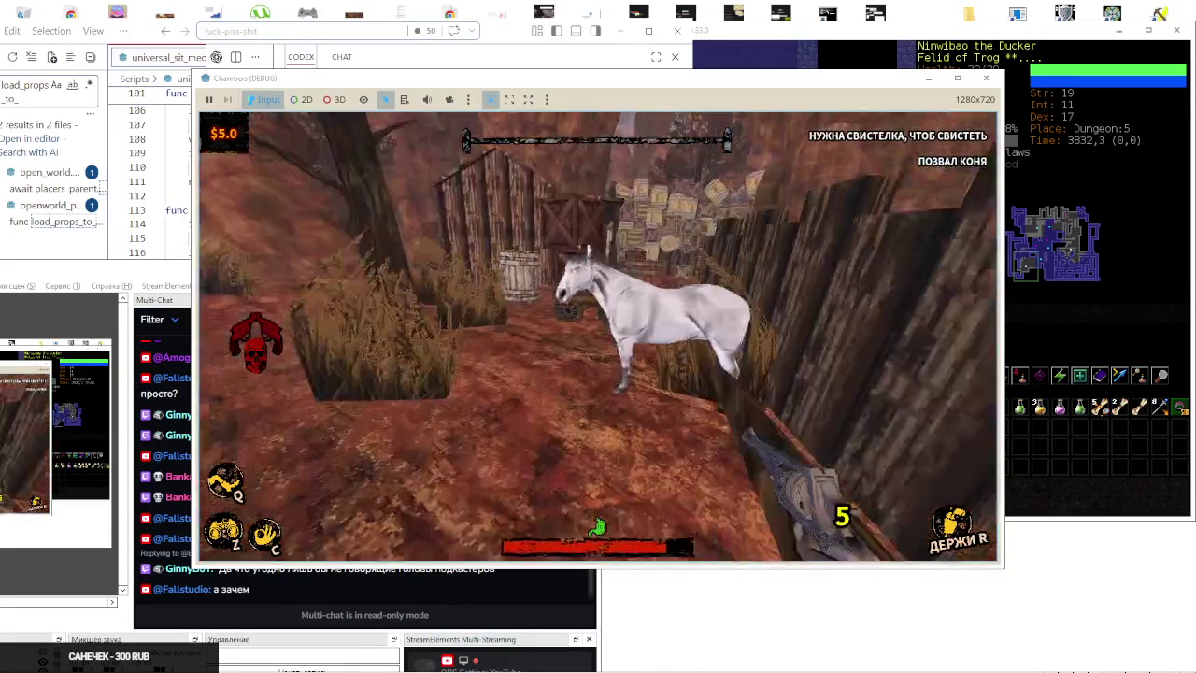
key(e)
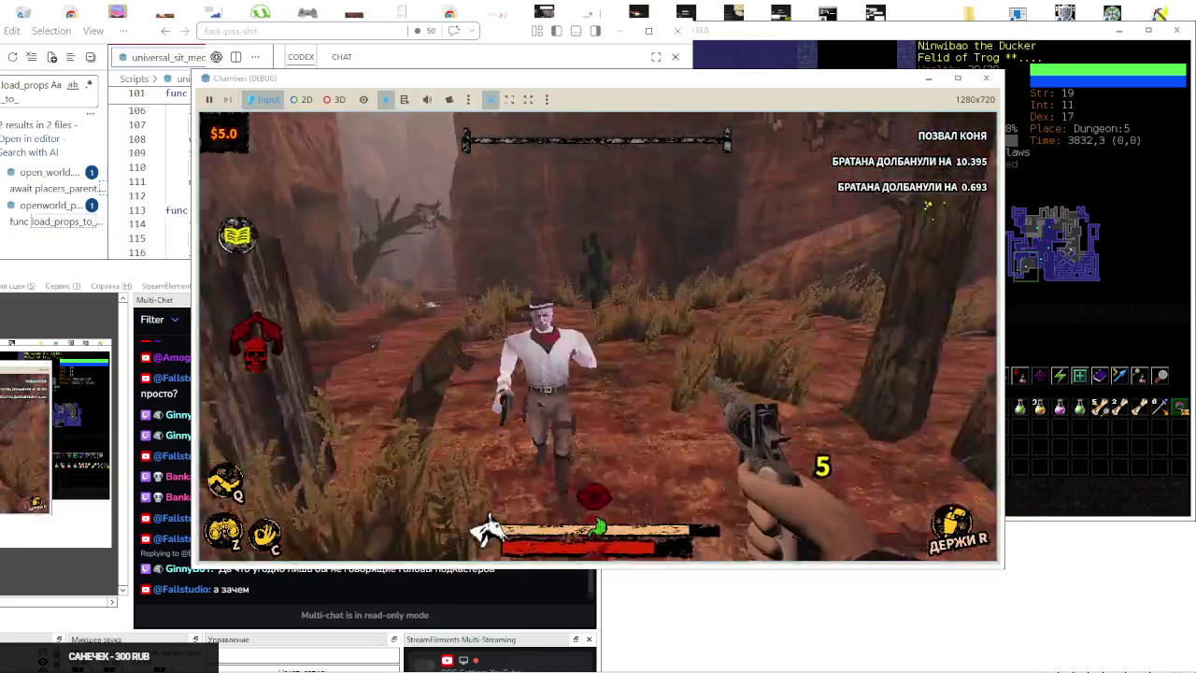
click(598, 336)
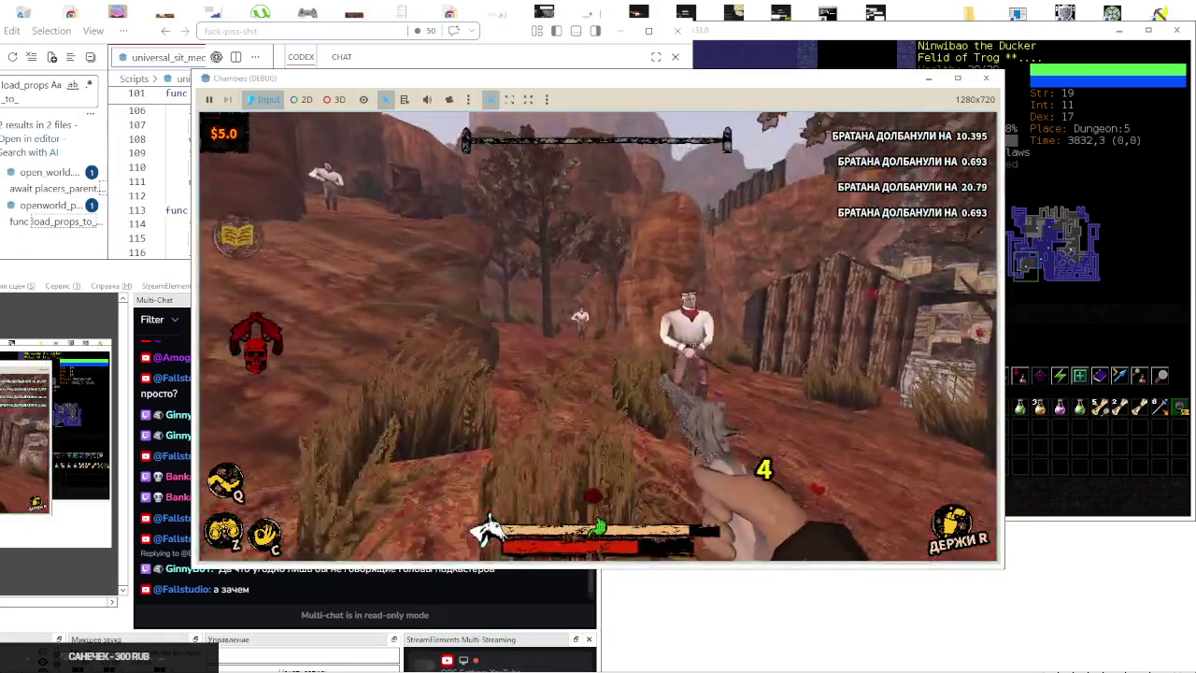
click(598, 337)
click(598, 336)
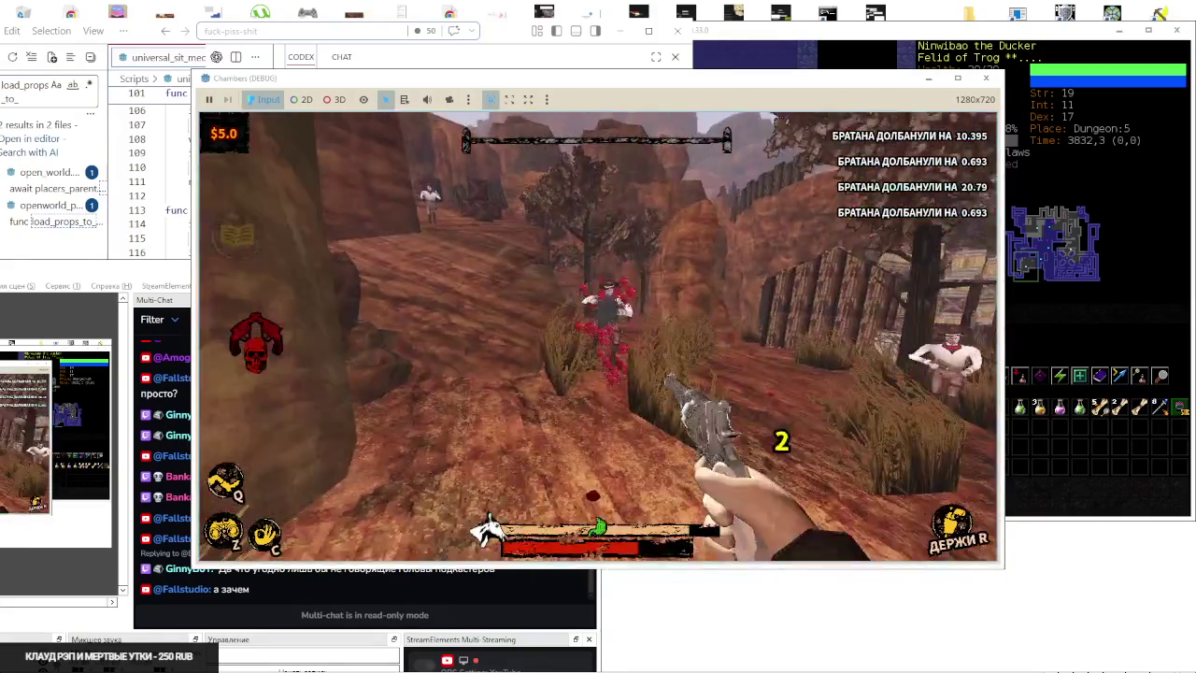
click(598, 336)
click(598, 336)
key(r)
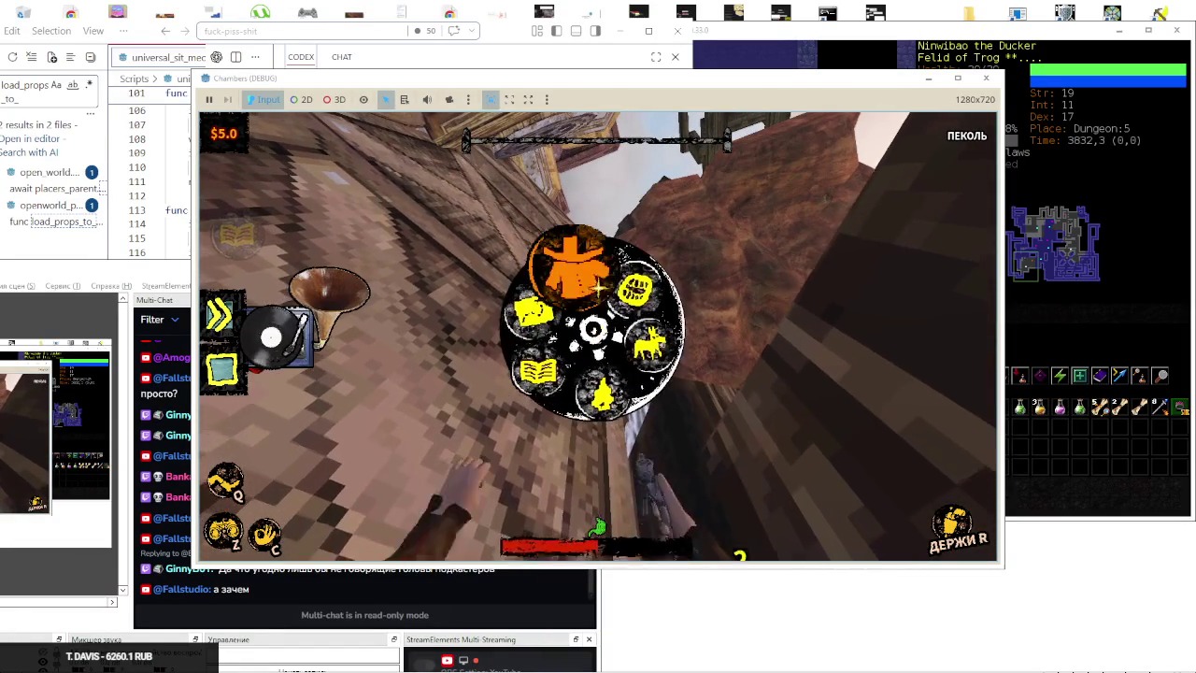
Check the inventory screen, then shoot the forest bandits until the last one falls
click(591, 278)
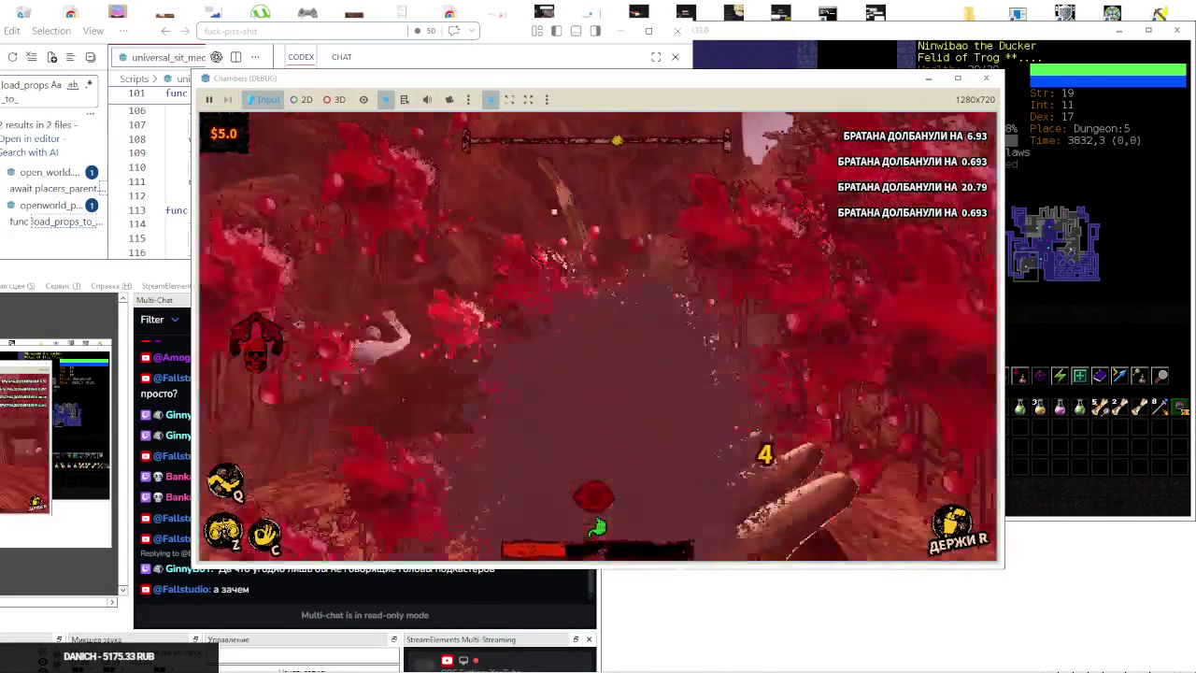
click(598, 336)
click(598, 336)
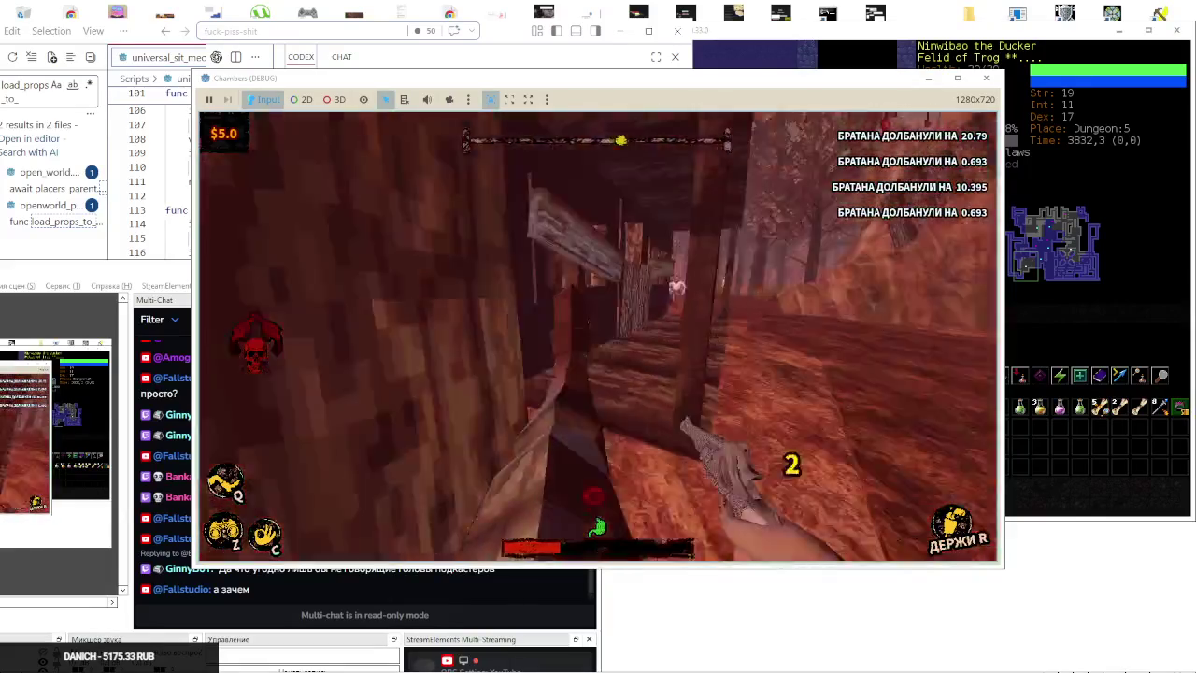
click(598, 336)
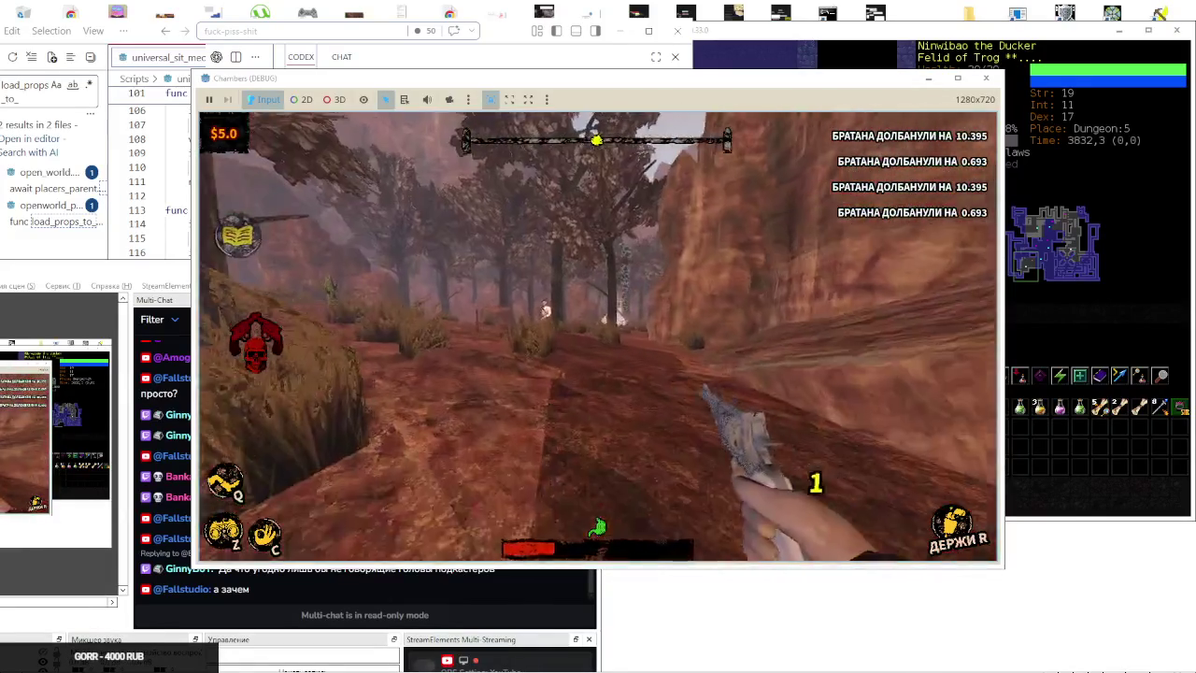
click(598, 337)
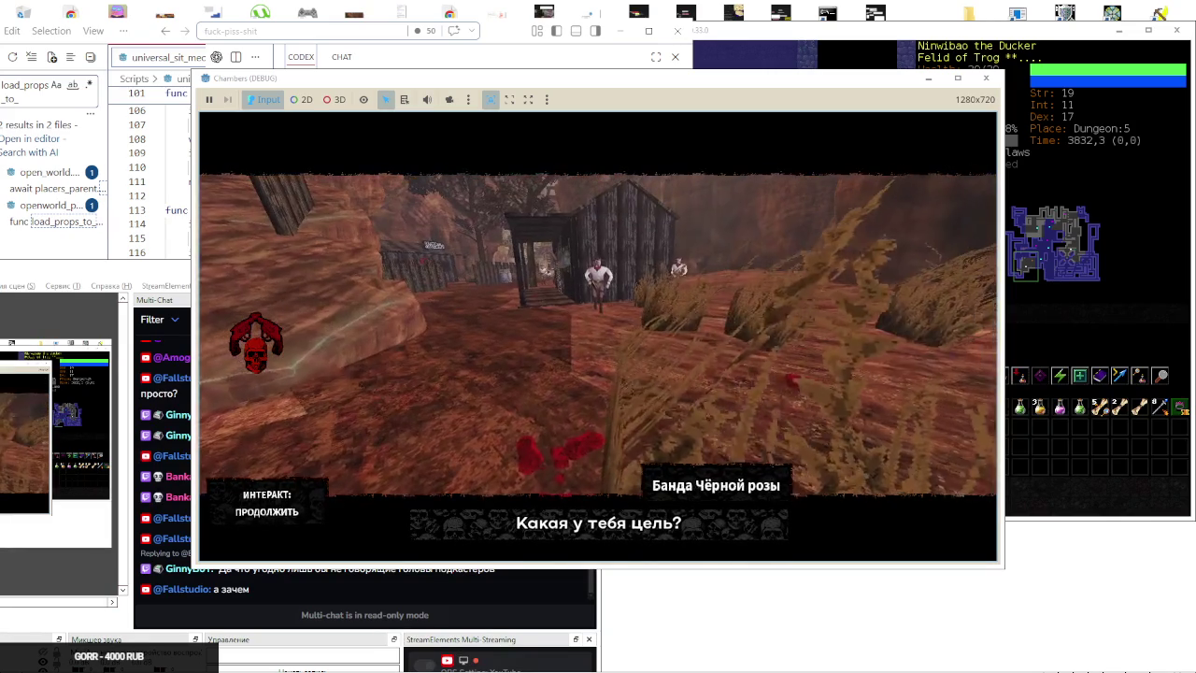
Advance through the Black Rose gang dialogue and switch back to the Godot editor
key(e)
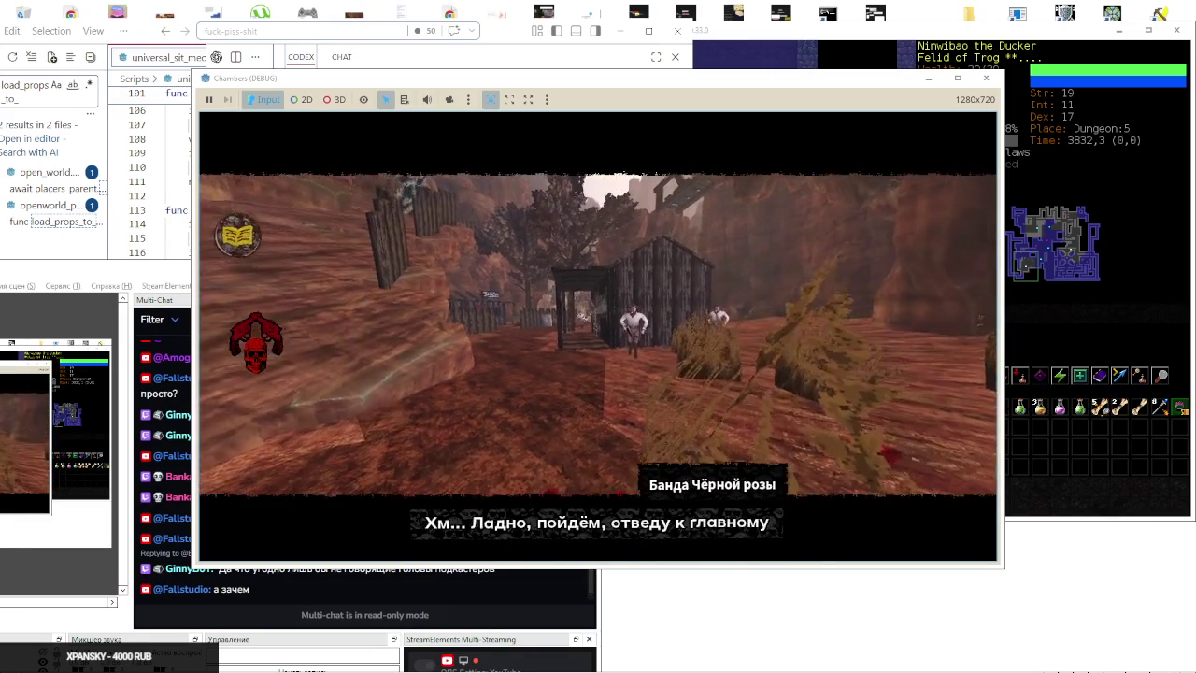
key(e)
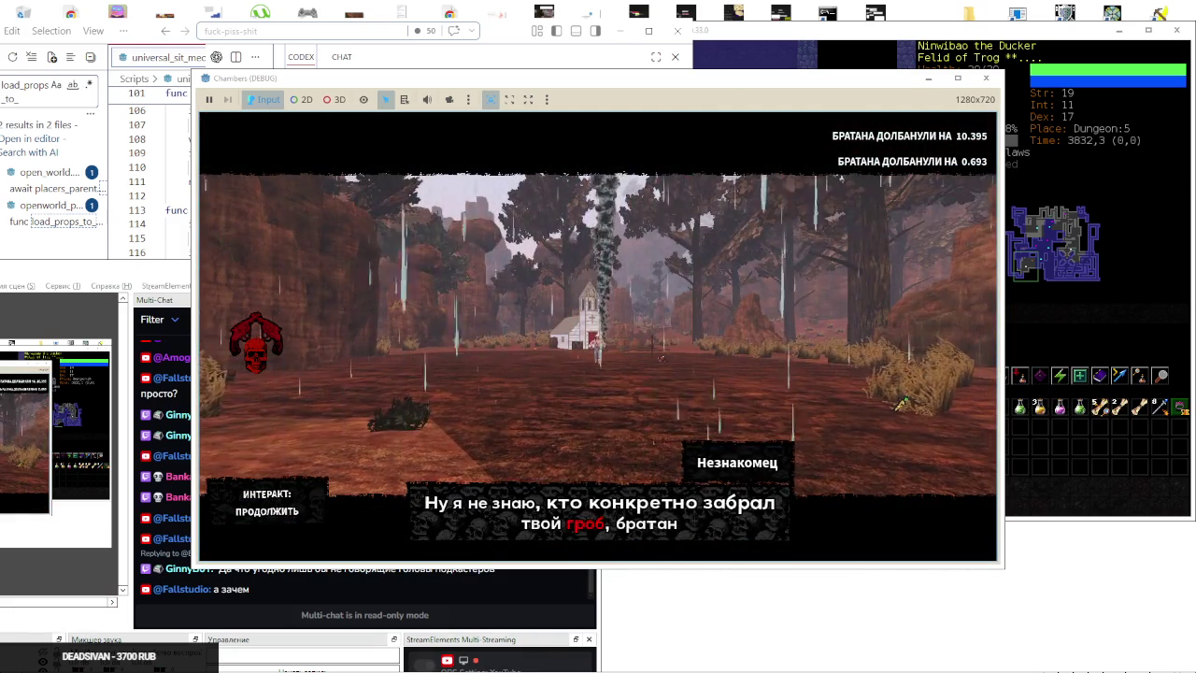
key(alt+Tab)
click(599, 339)
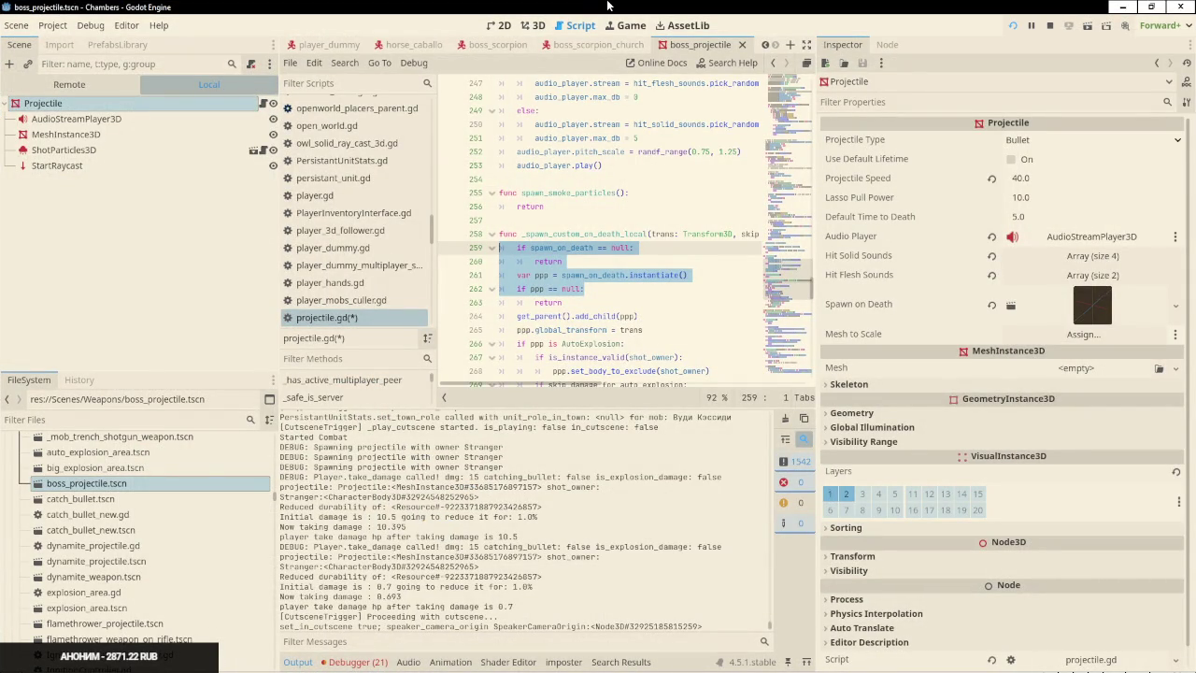
Filter the open scripts for 'flash' and open quest_bandits_lair_flashback.gd
key(ctrl+shift+o)
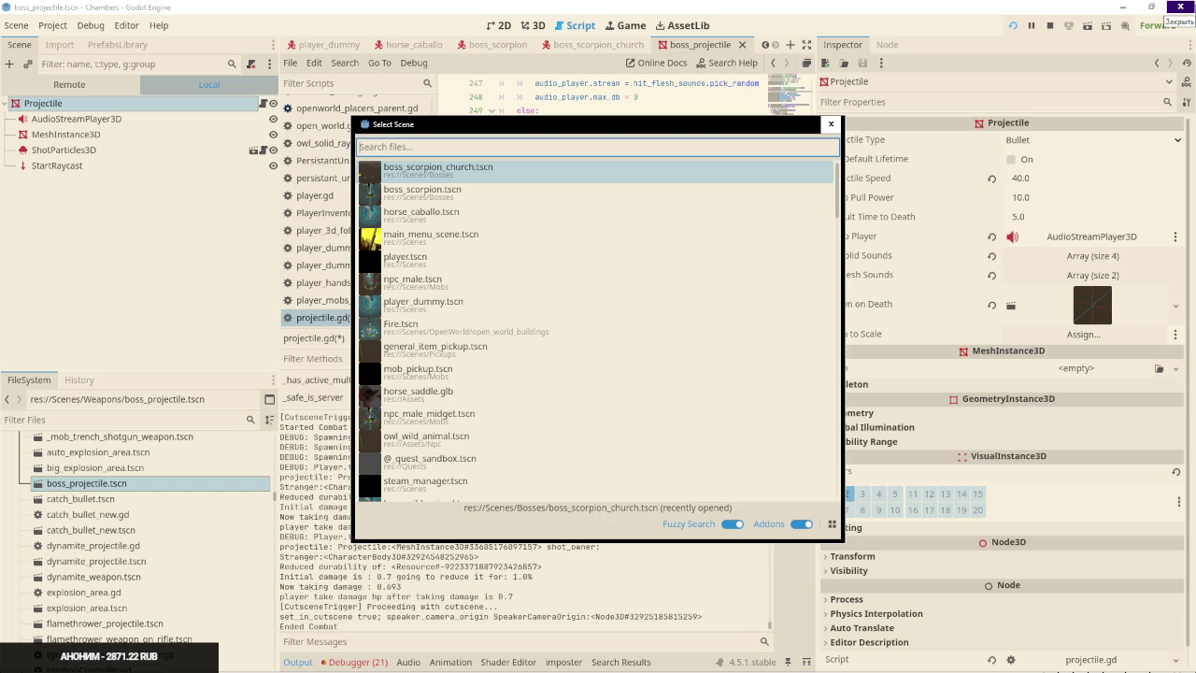
key(Escape)
click(321, 84)
text(fl)
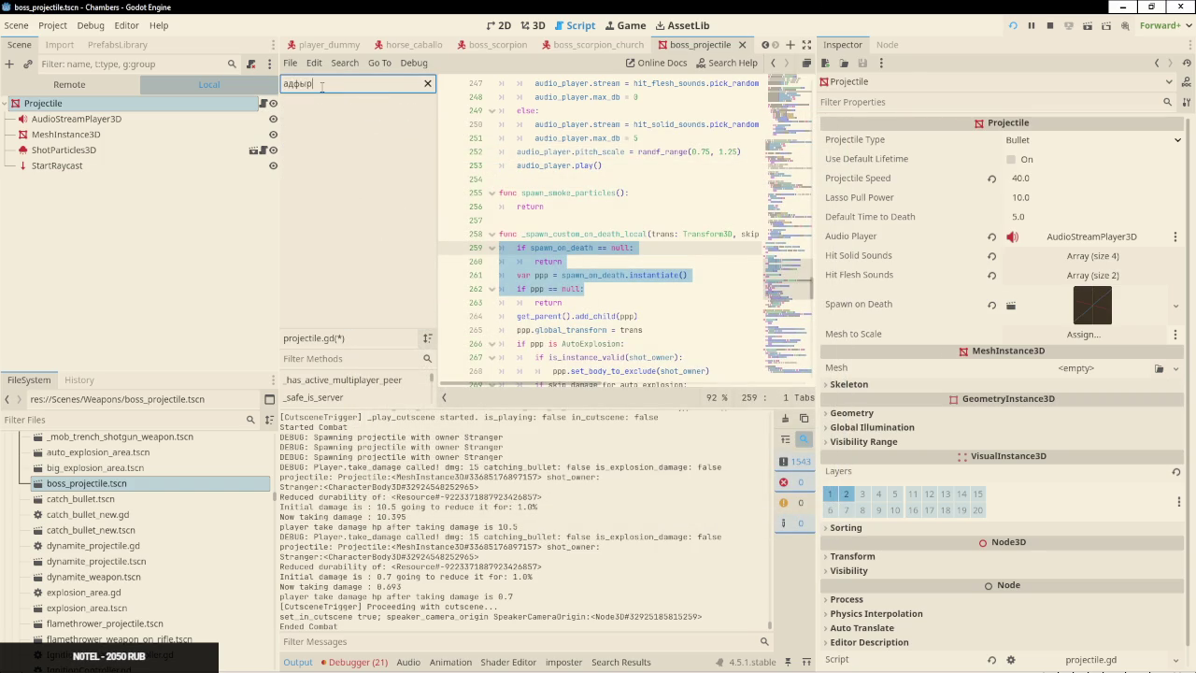
text(ash)
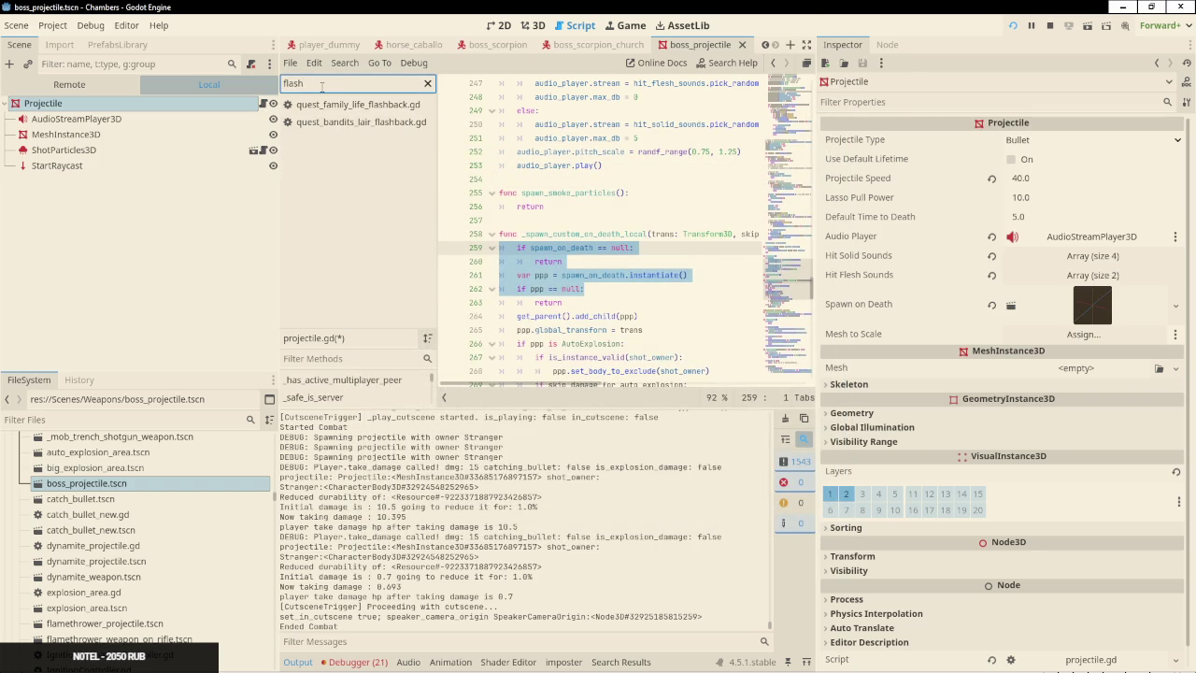
click(342, 124)
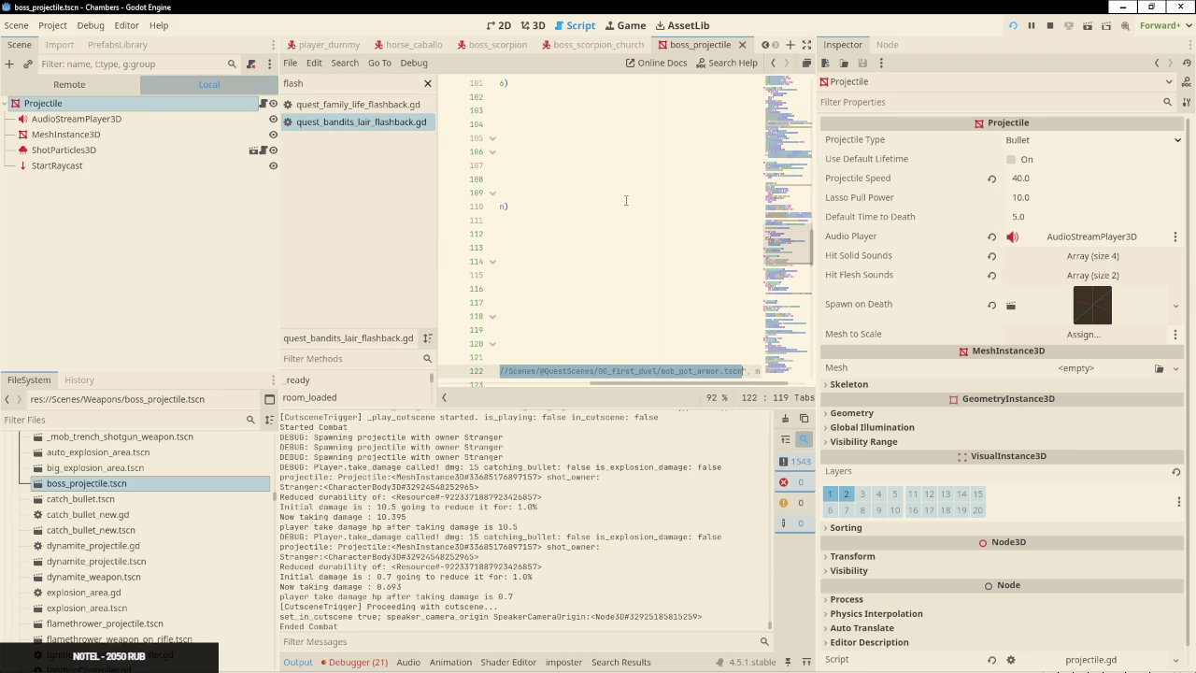
Turn on distraction-free mode and select the cutscene position and force_play lines
click(806, 43)
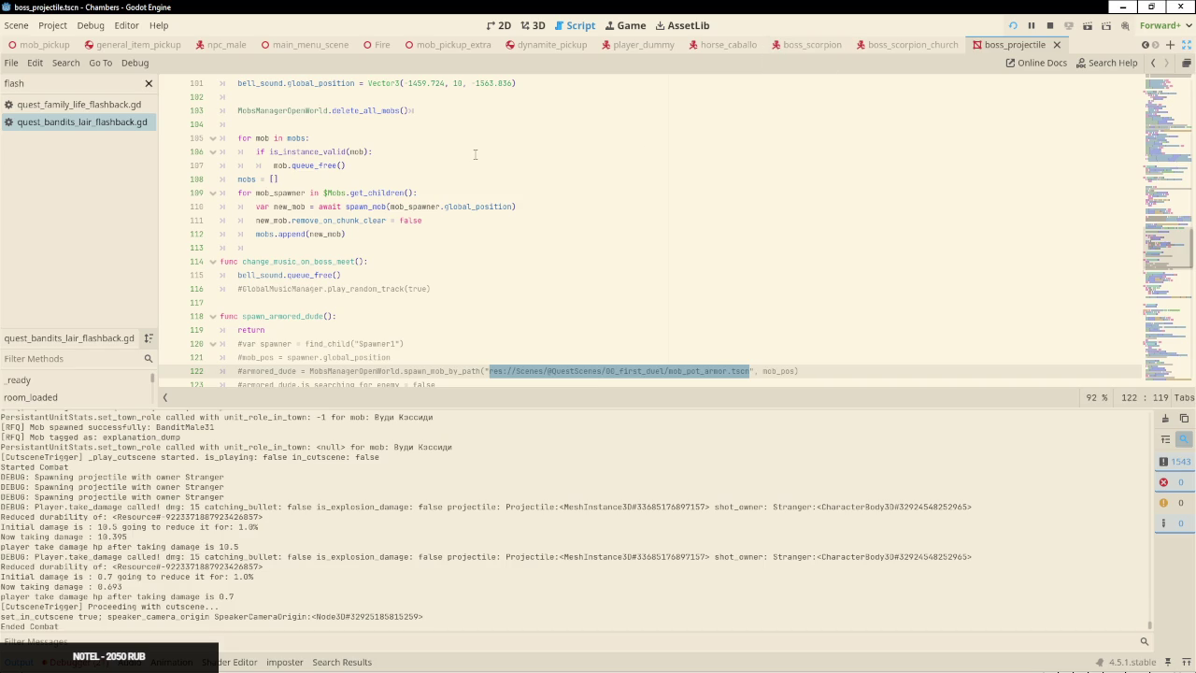
scroll(475, 154, up, 20)
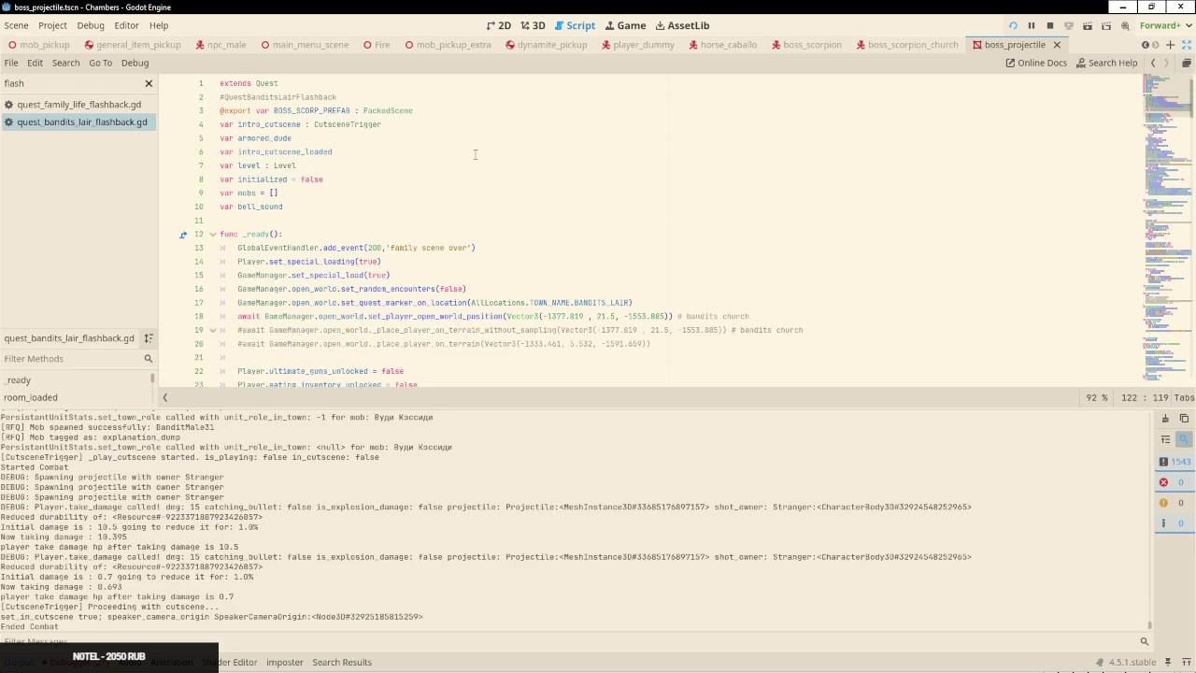
scroll(474, 154, down, 2)
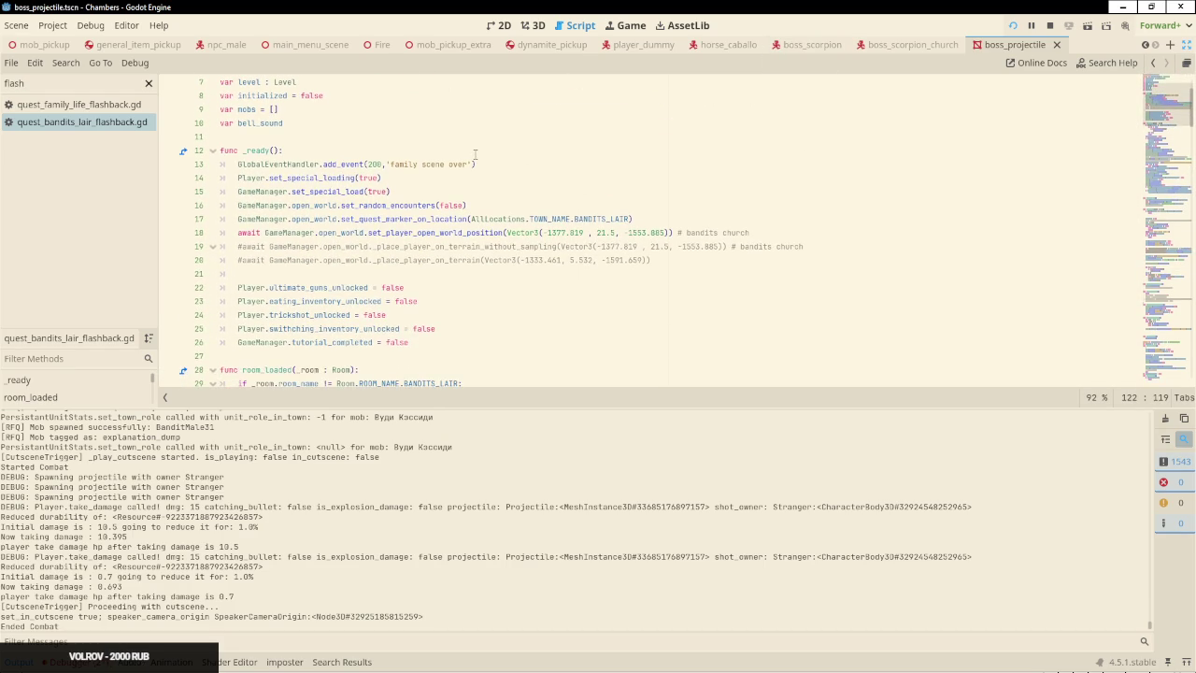
click(485, 231)
scroll(485, 232, down, 2)
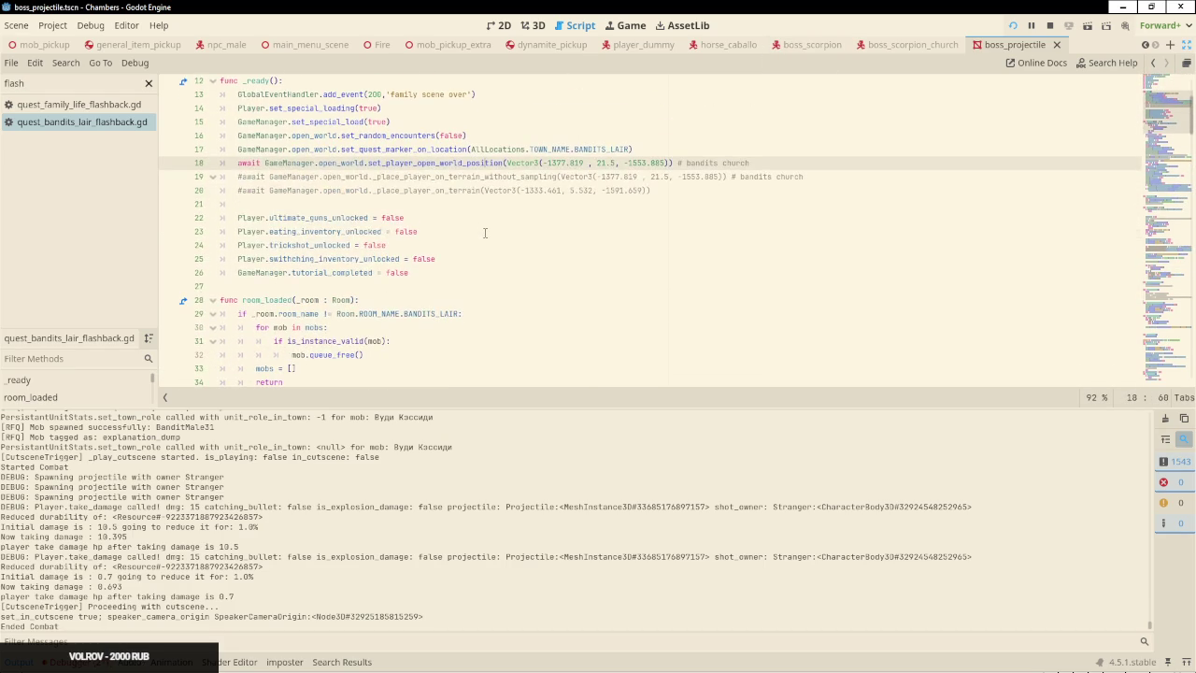
scroll(485, 232, down, 2)
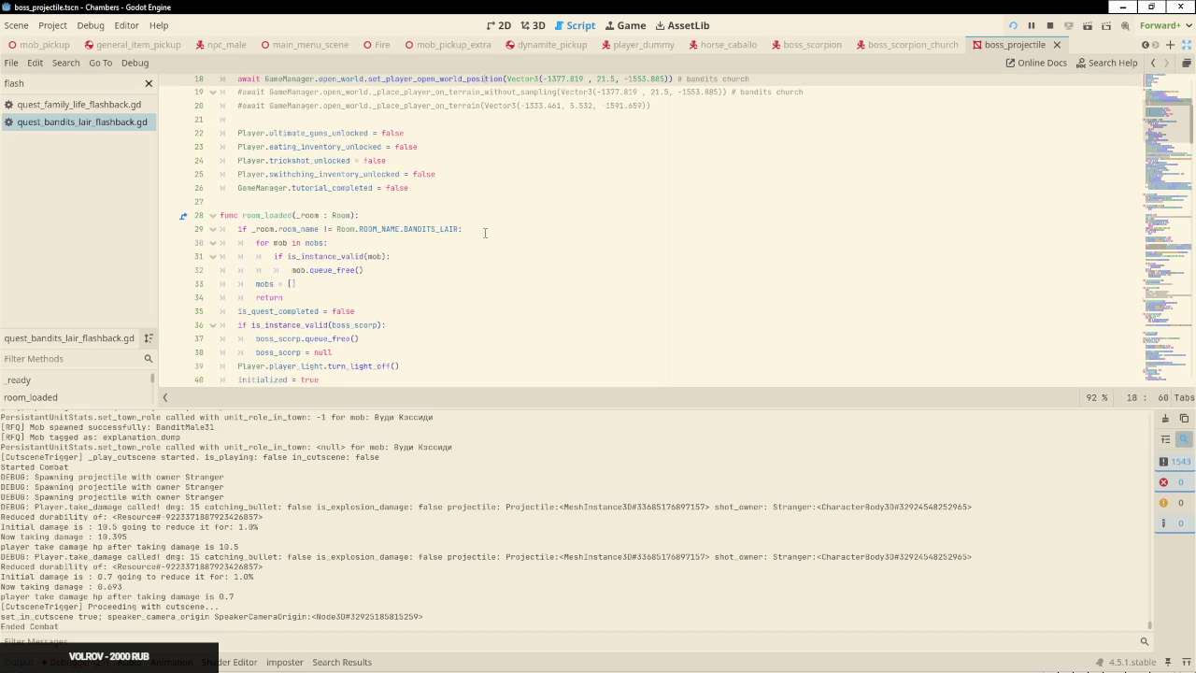
scroll(485, 232, down, 4)
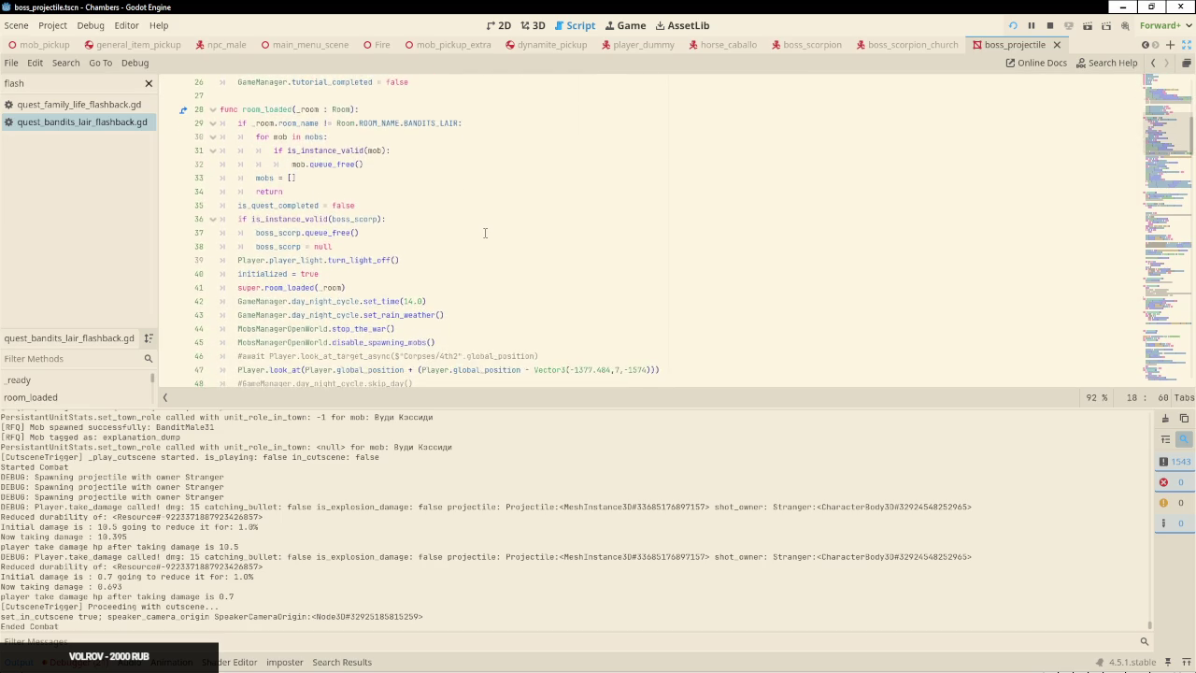
scroll(485, 233, down, 2)
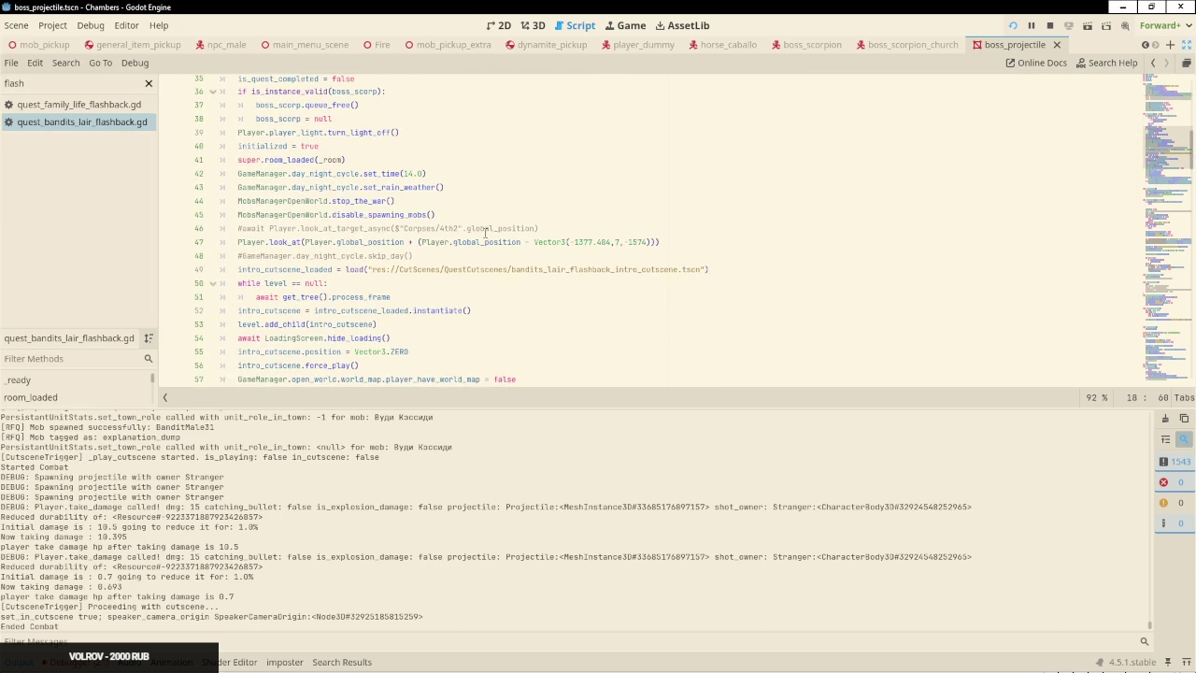
scroll(485, 233, down, 3)
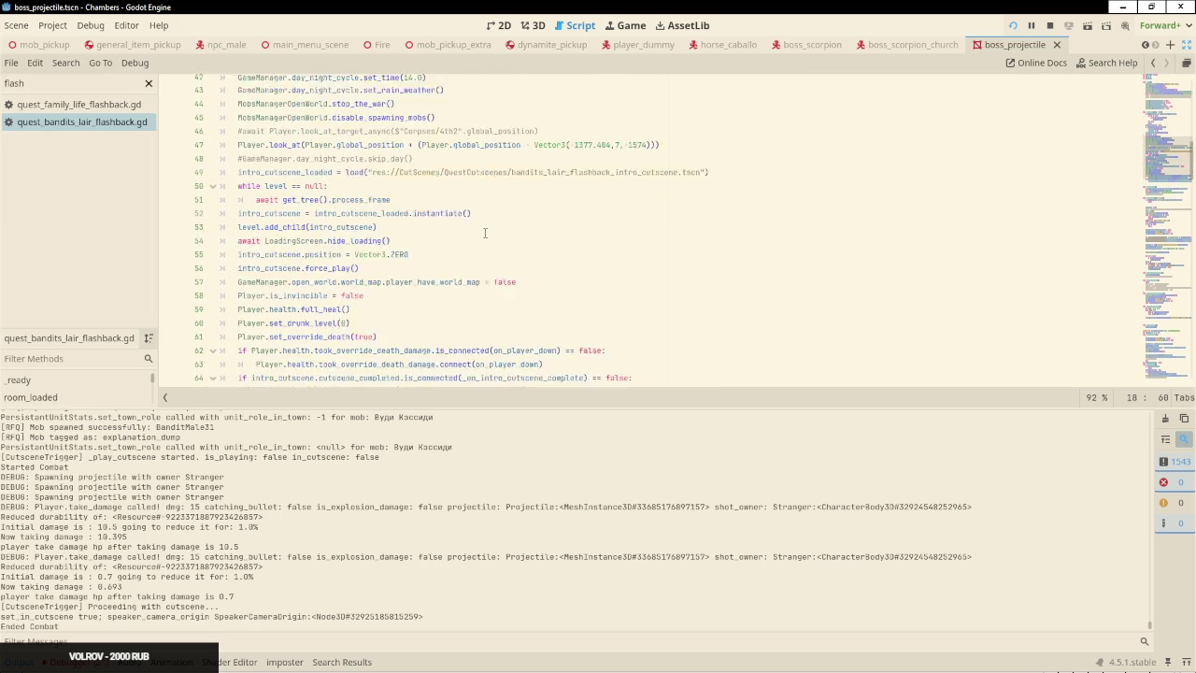
scroll(485, 232, down, 1)
scroll(485, 232, up, 1)
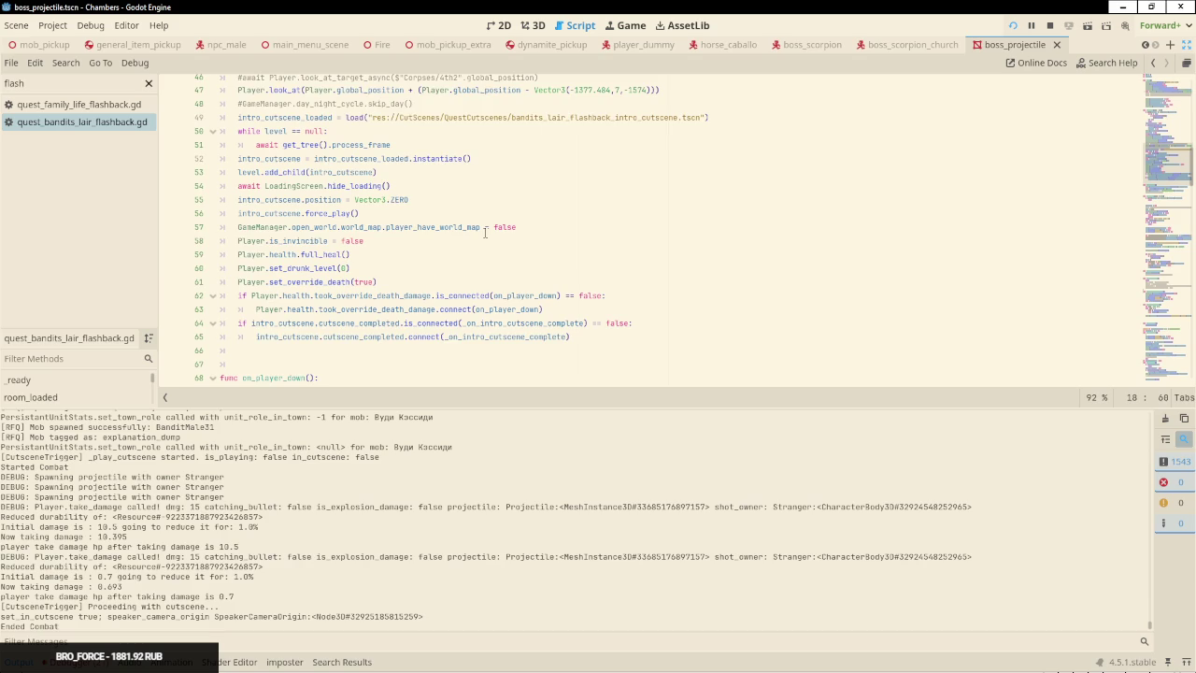
scroll(485, 232, up, 3)
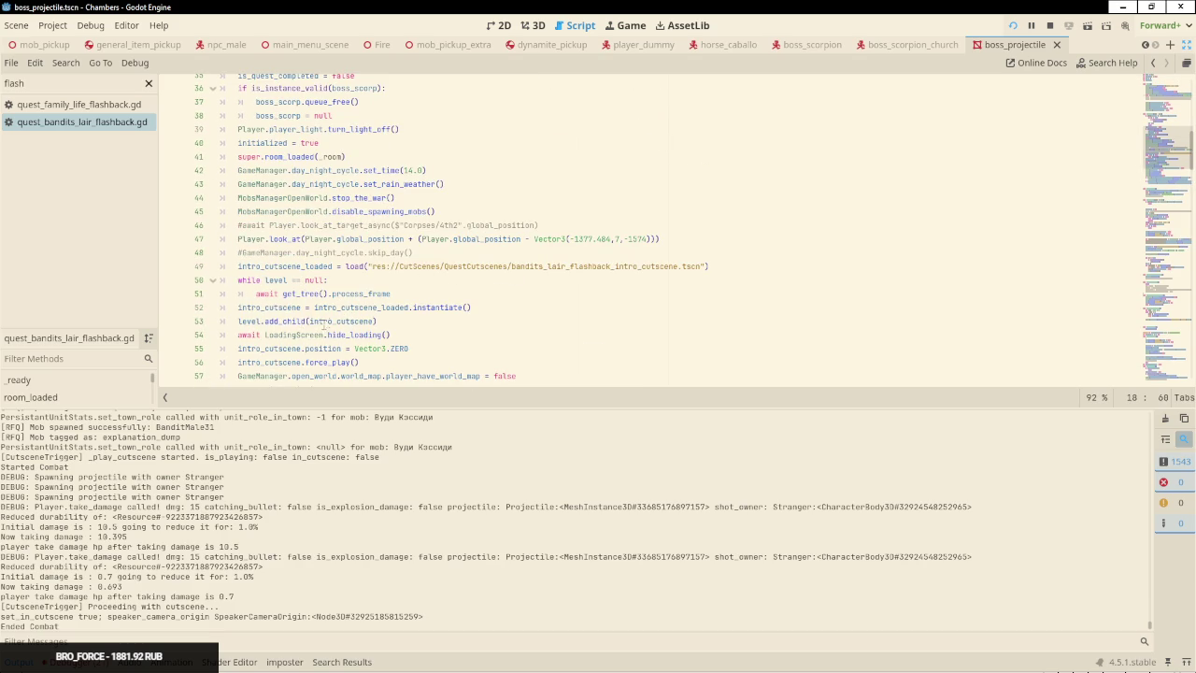
scroll(331, 311, down, 4)
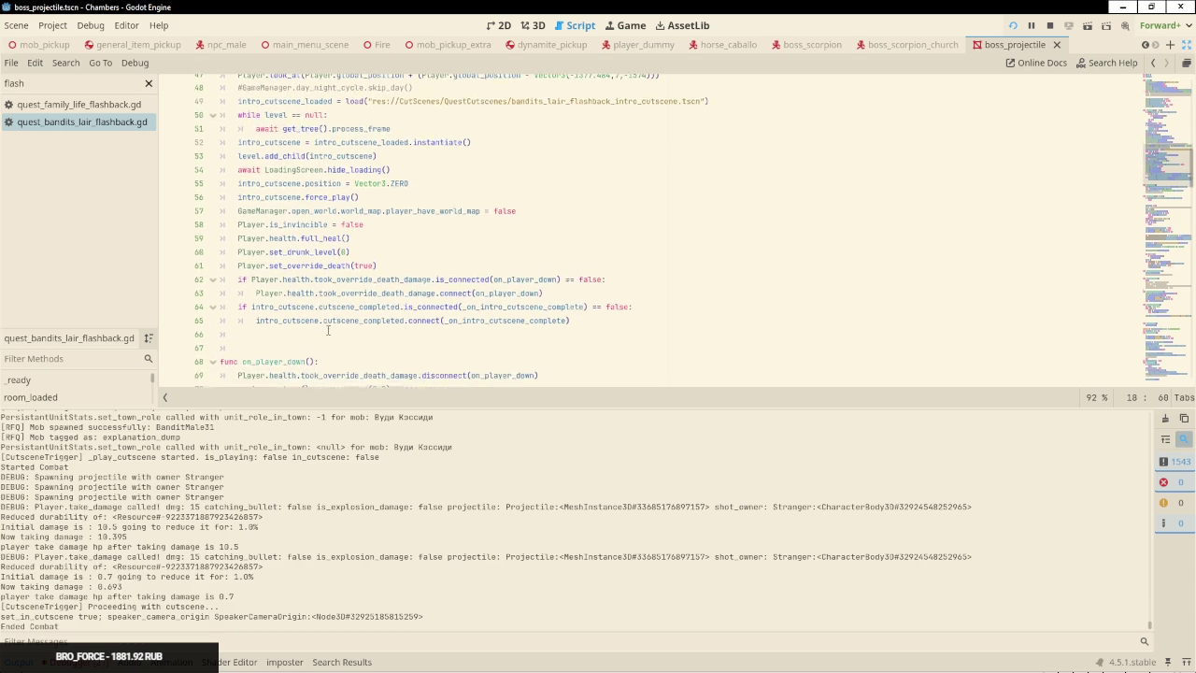
double_click(284, 195)
mouse_move(371, 191)
mouse_down()
mouse_move(432, 184)
mouse_move(433, 172)
mouse_up()
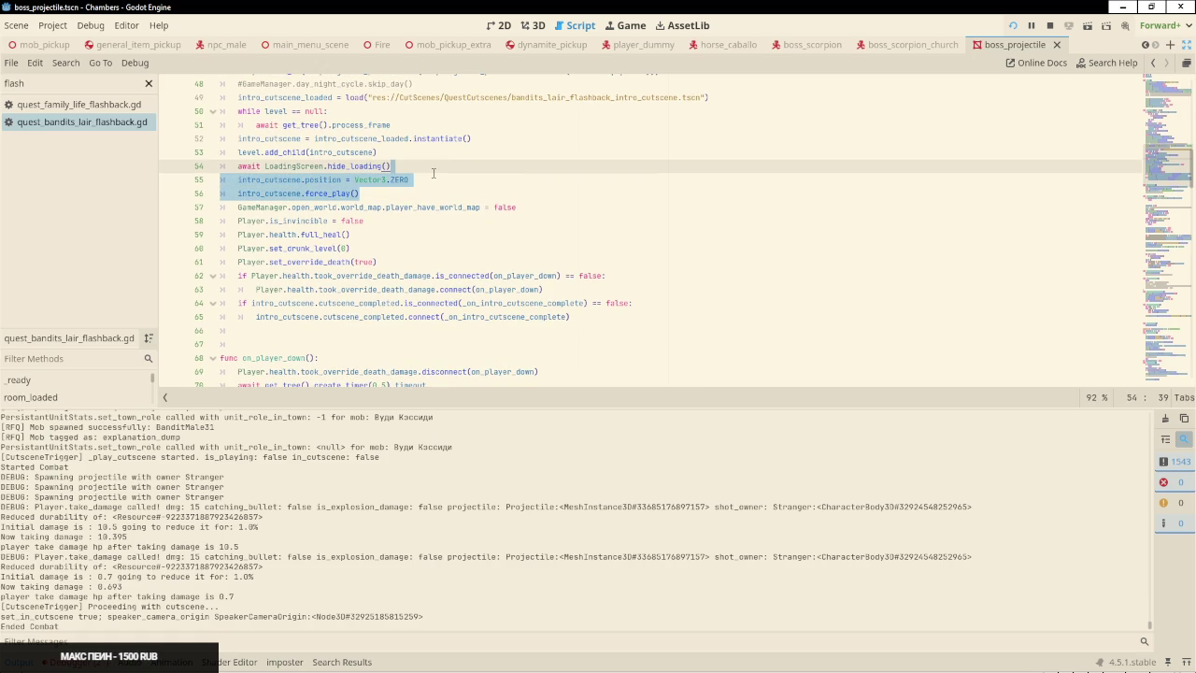
Reselect the hide_loading, position and force_play lines and paste them below the add_child line
scroll(362, 192, up, 2)
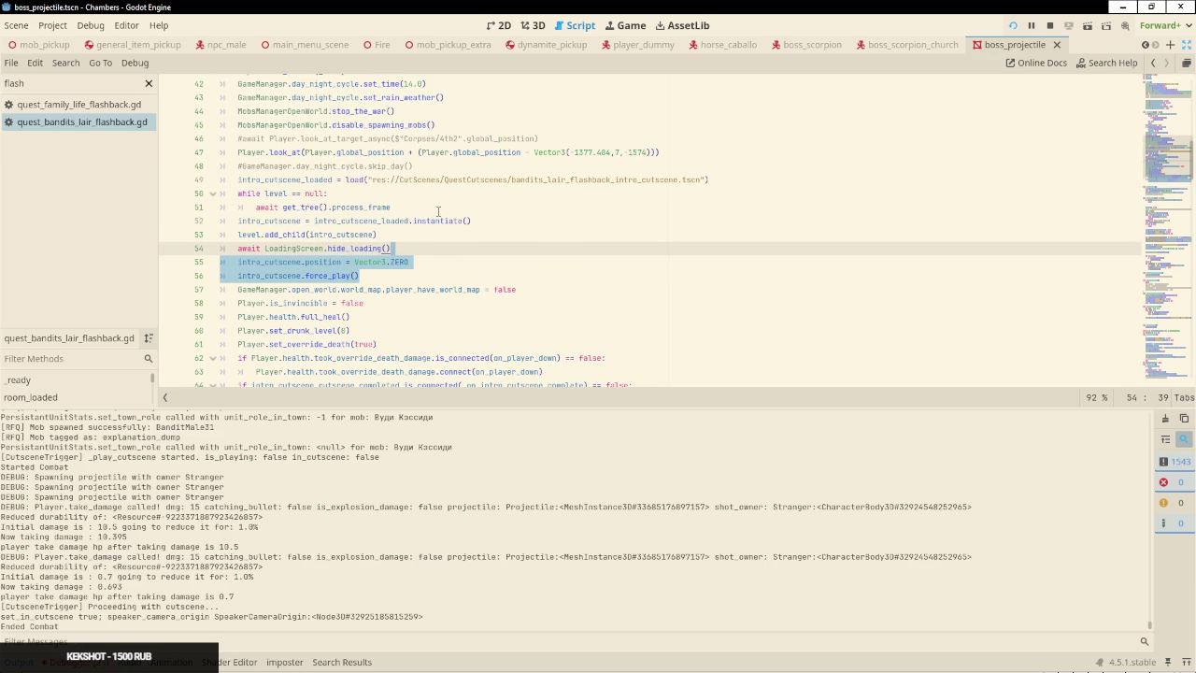
scroll(405, 208, up, 1)
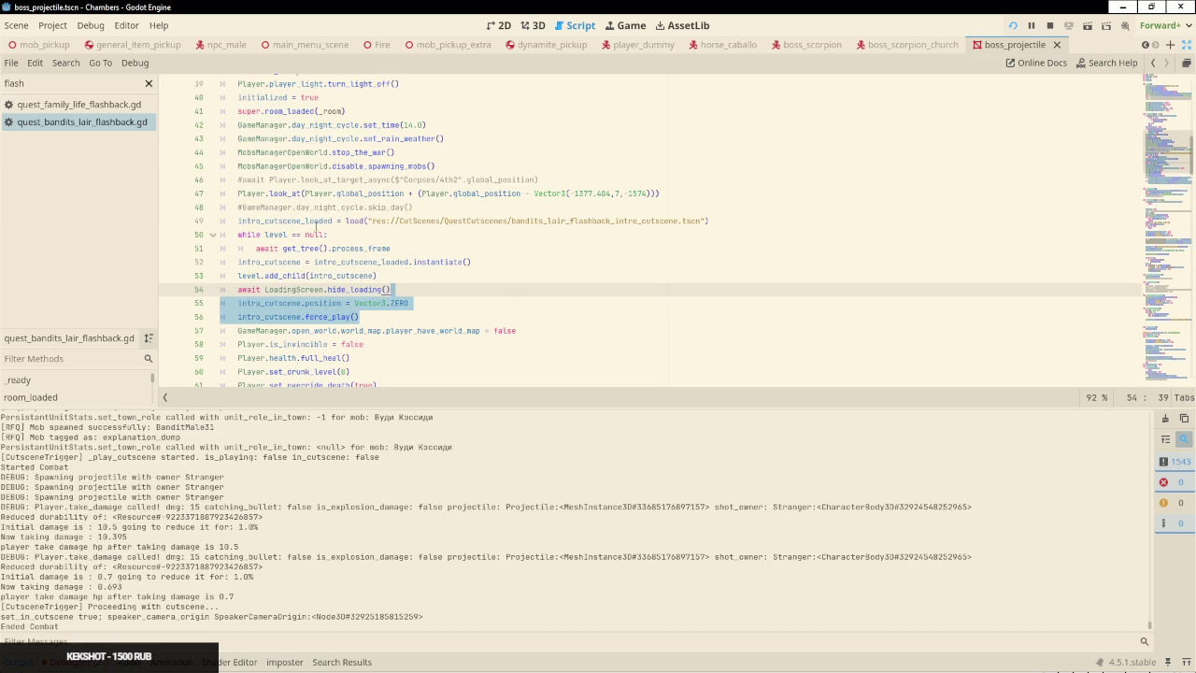
scroll(381, 228, up, 1)
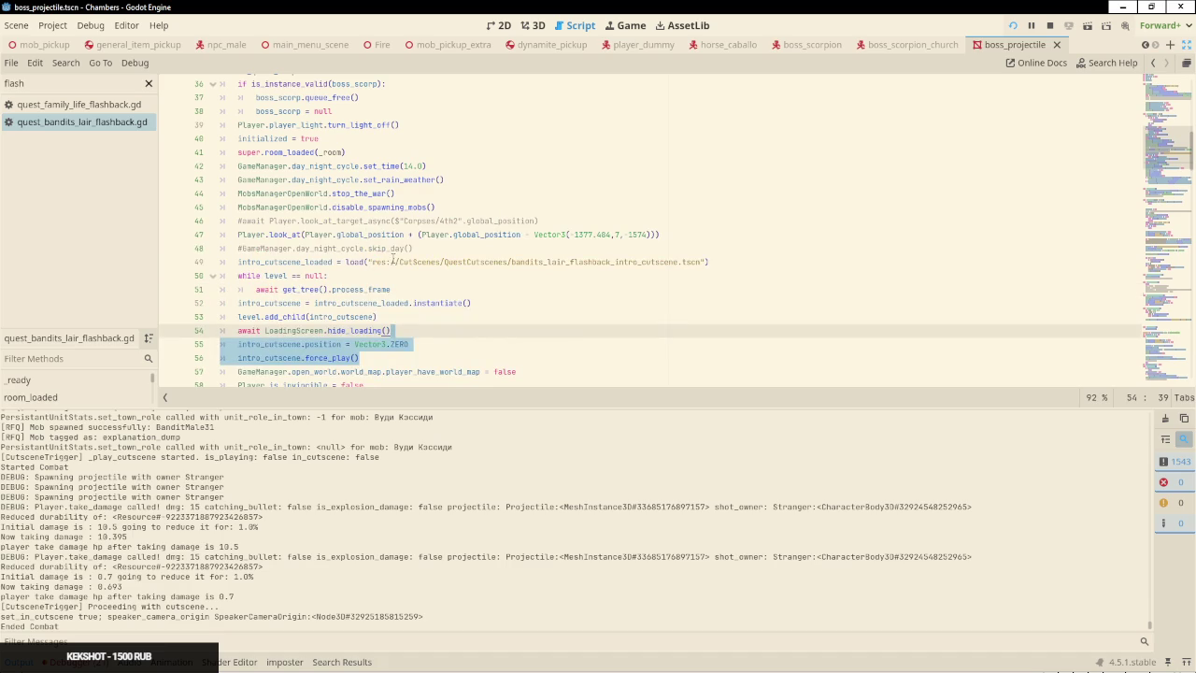
scroll(367, 206, up, 1)
scroll(371, 235, up, 2)
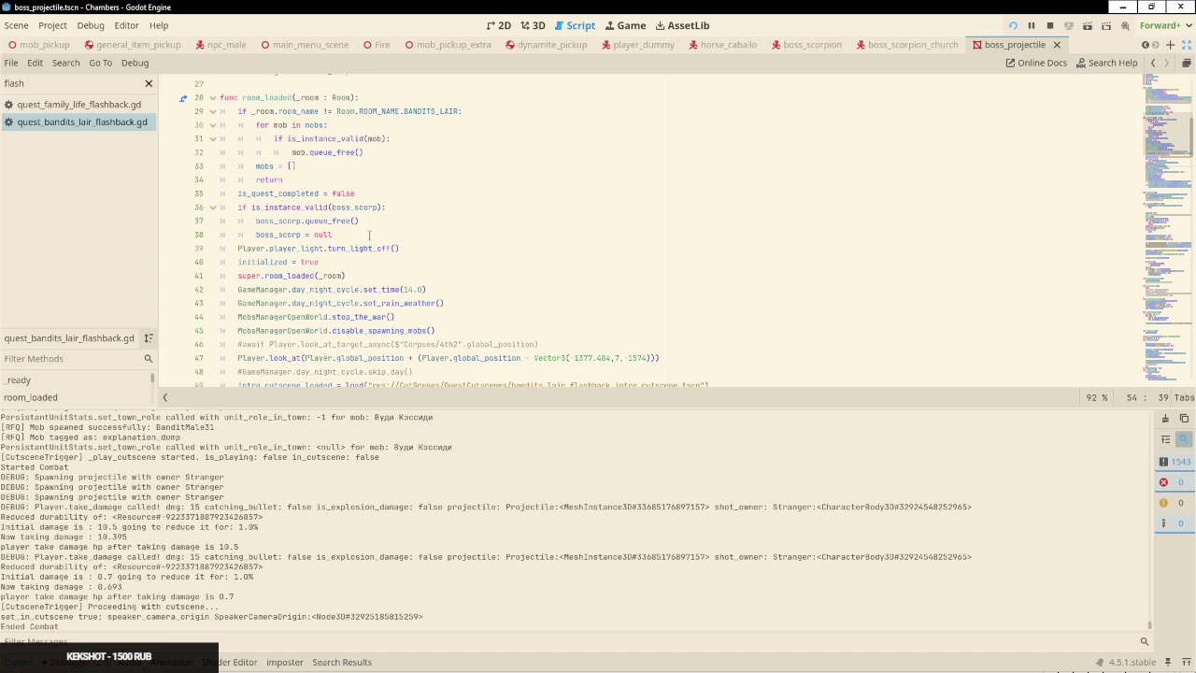
scroll(402, 262, down, 5)
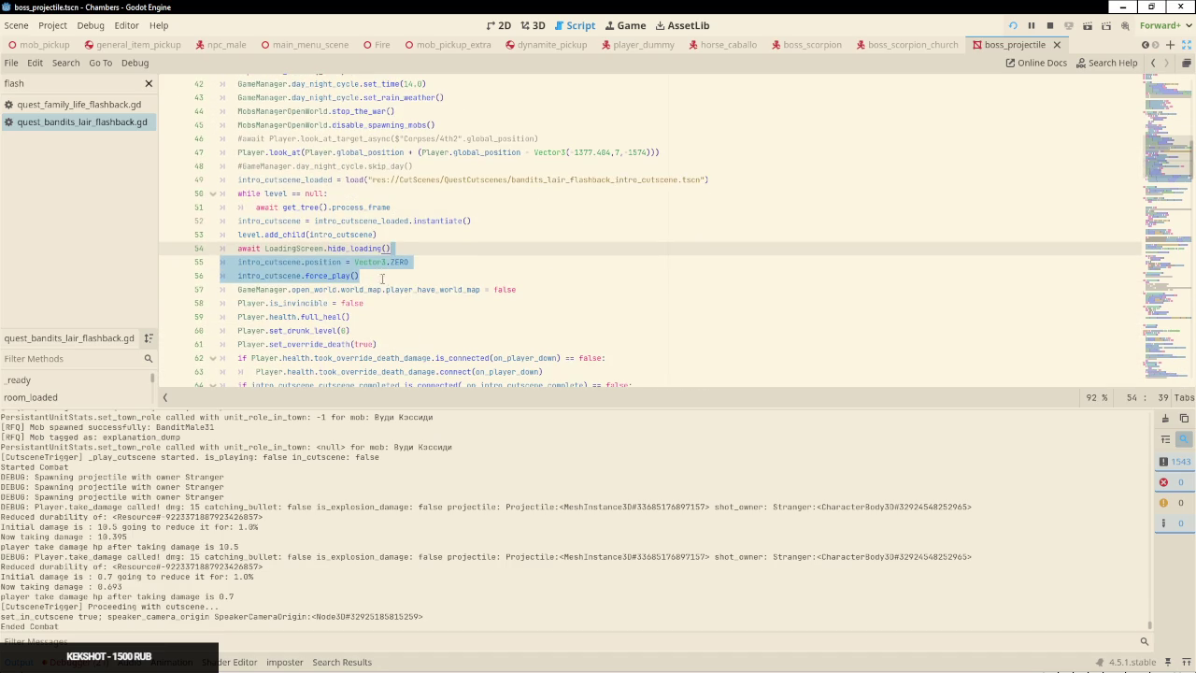
drag(382, 278, 402, 249)
key(ctrl+c)
scroll(390, 224, up, 6)
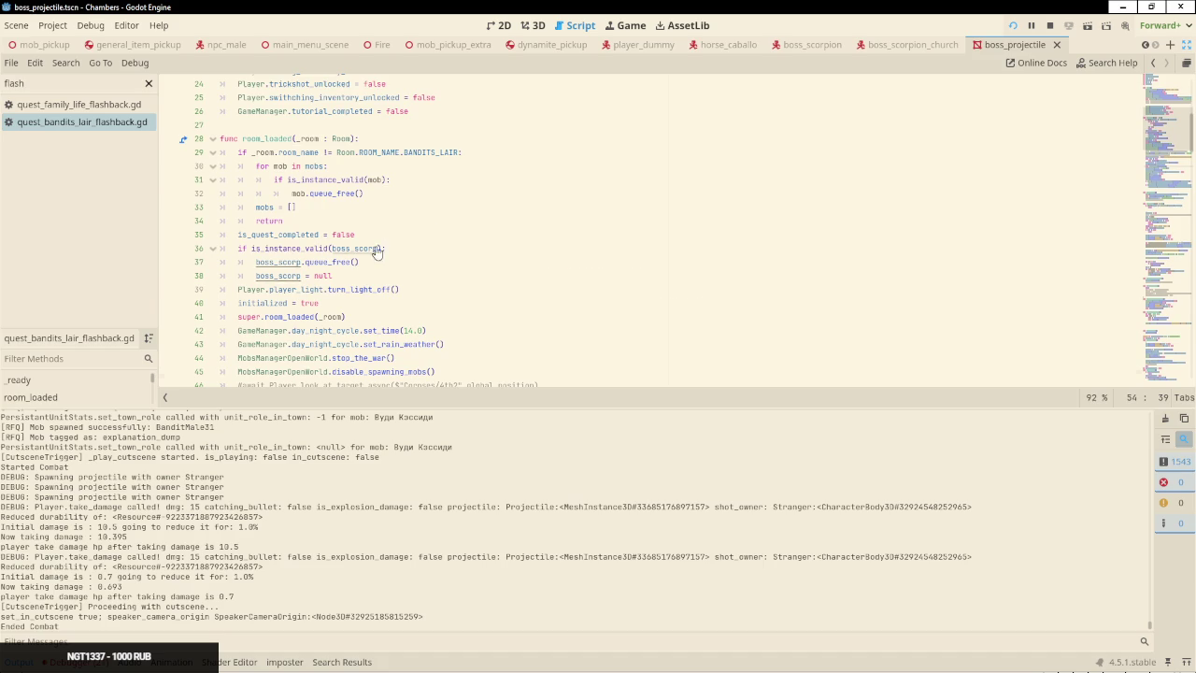
scroll(380, 241, down, 3)
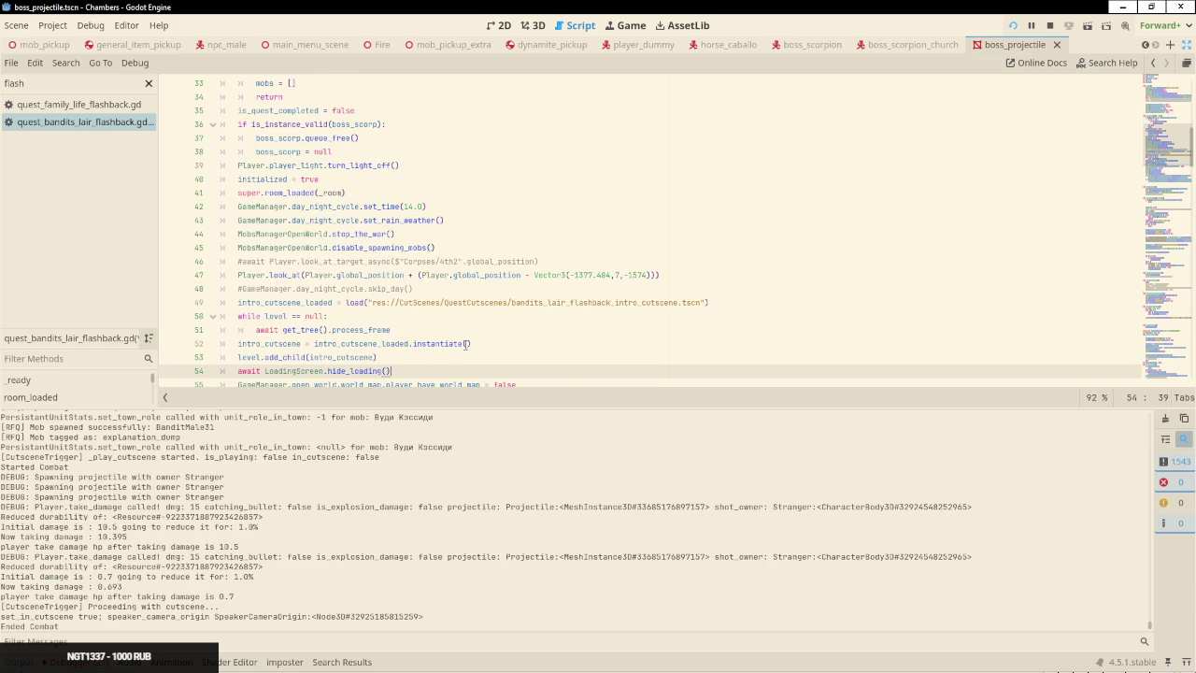
click(444, 344)
click(421, 358)
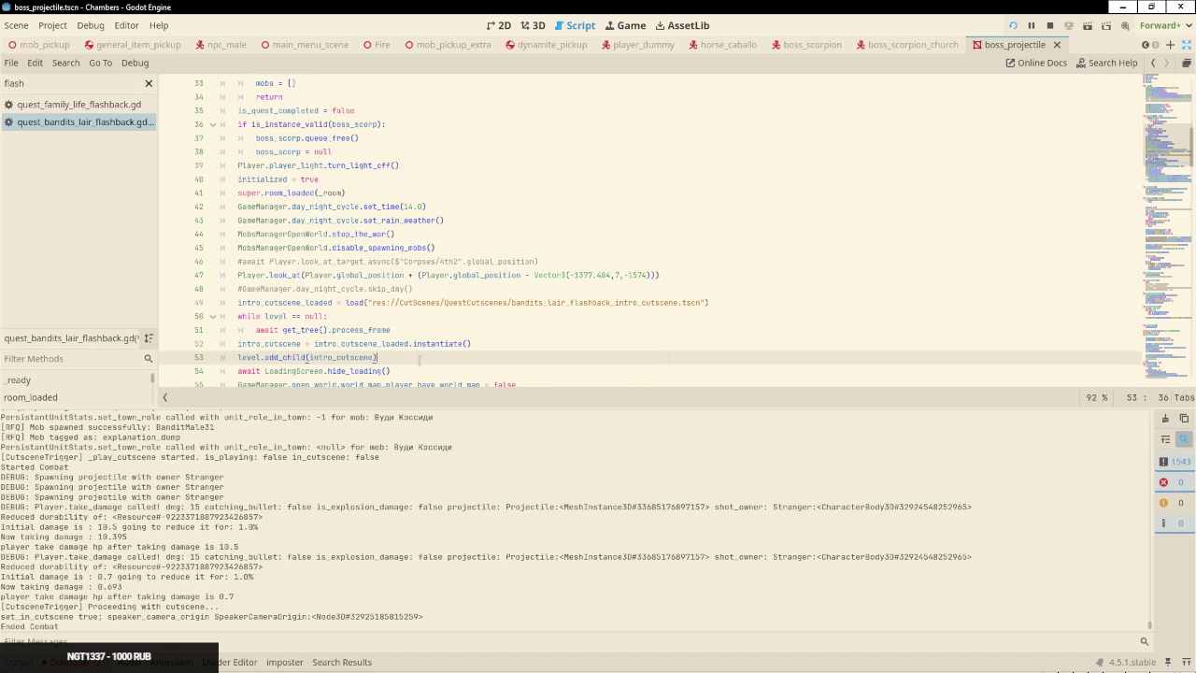
key(Return)
key(ctrl+v)
Cut the wait-loop-through-force_play block and paste it right after super.room_loaded(_room)
shift+click(760, 298)
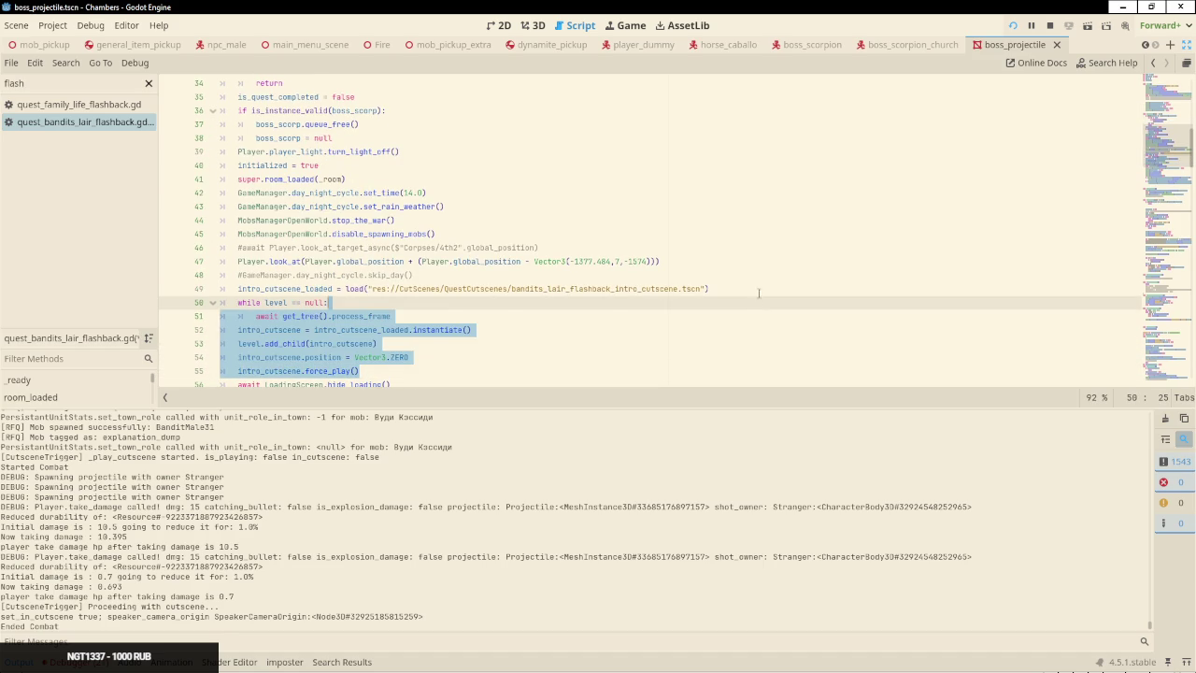
shift+click(759, 289)
key(BackSpace)
scroll(372, 197, up, 3)
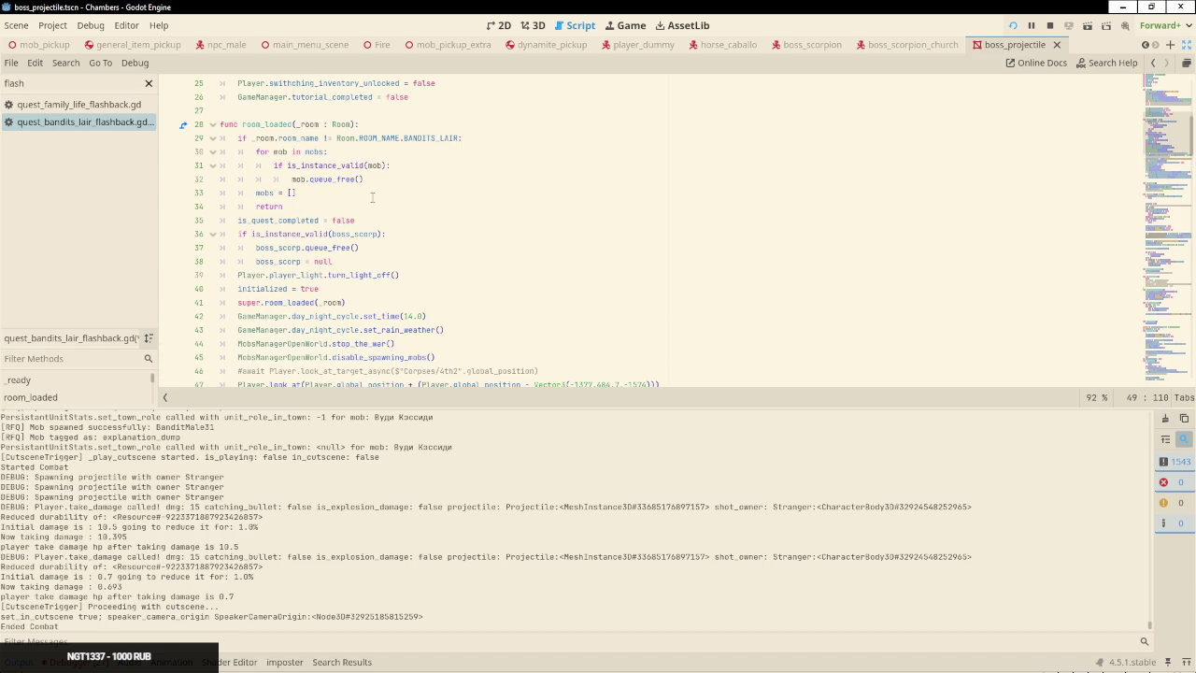
click(396, 293)
click(436, 303)
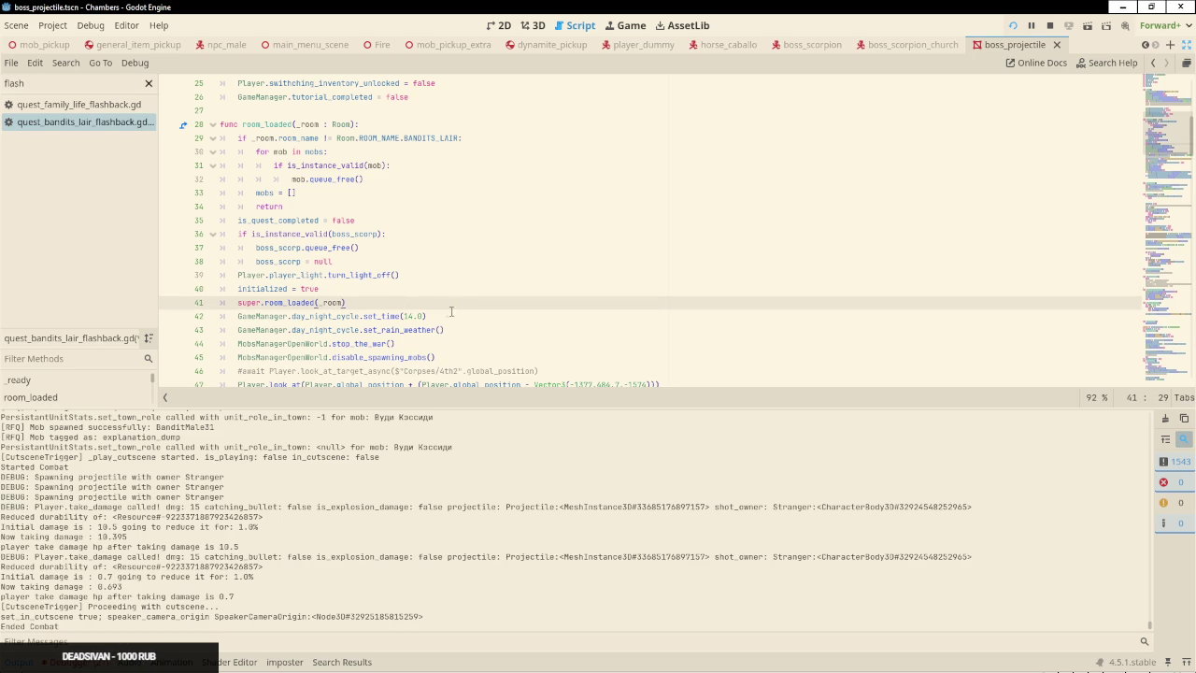
text(while level == null: 		await get_tree().process_frame 	intro_cutscene = intro_cutscene_loaded.instantiate() 	level.add_child(intro_cutscene) 	intro_cutscene.position = Vector3.ZERO 	intro_cutscene.force_play())
scroll(444, 308, down, 3)
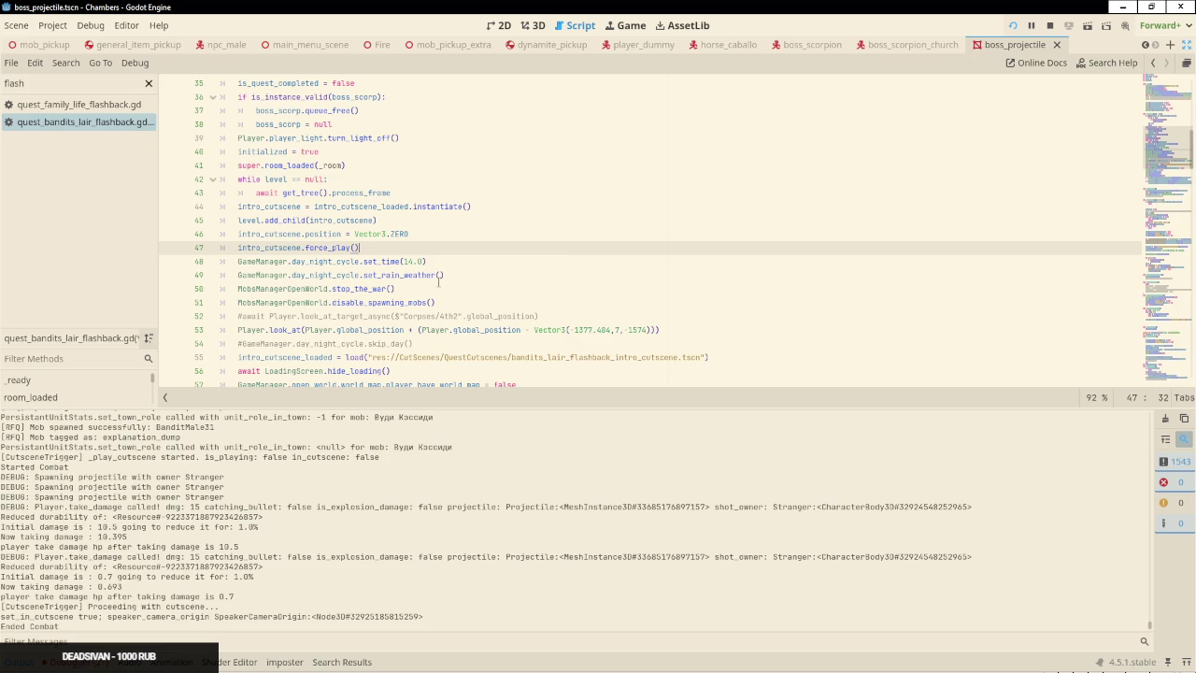
key(alt+Tab)
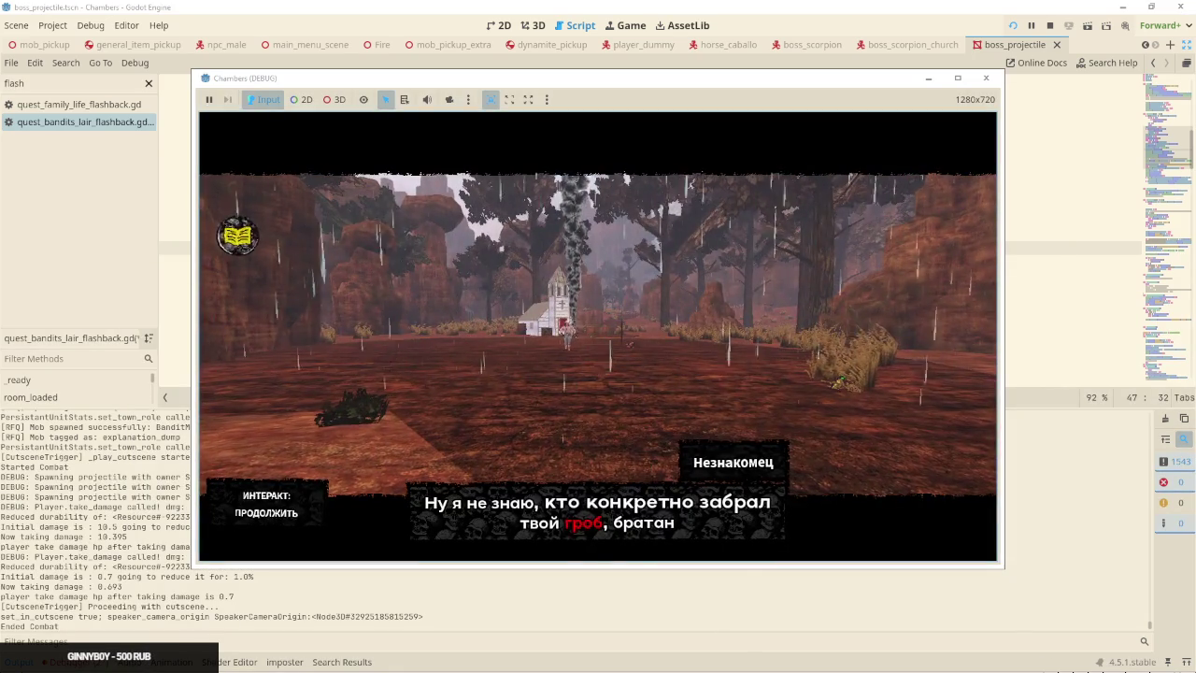
Play through the stranger's dialogue and draw the revolver early in the duel
key(e)
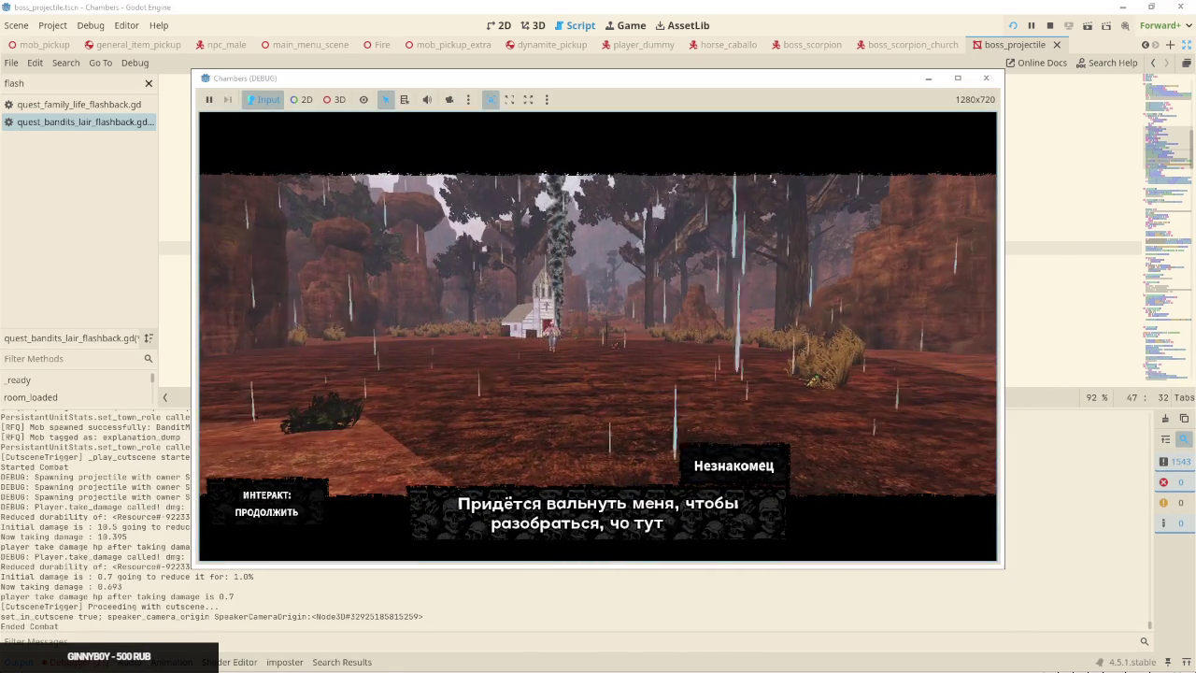
key(e)
key(e)
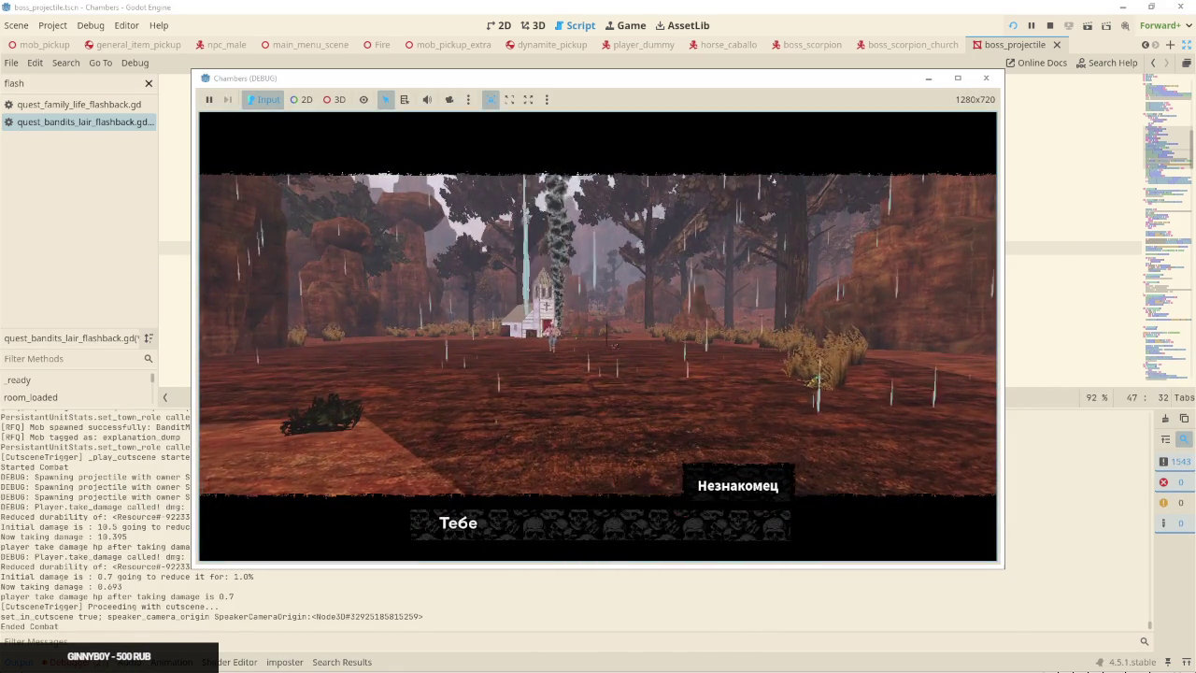
key(e)
key(e)
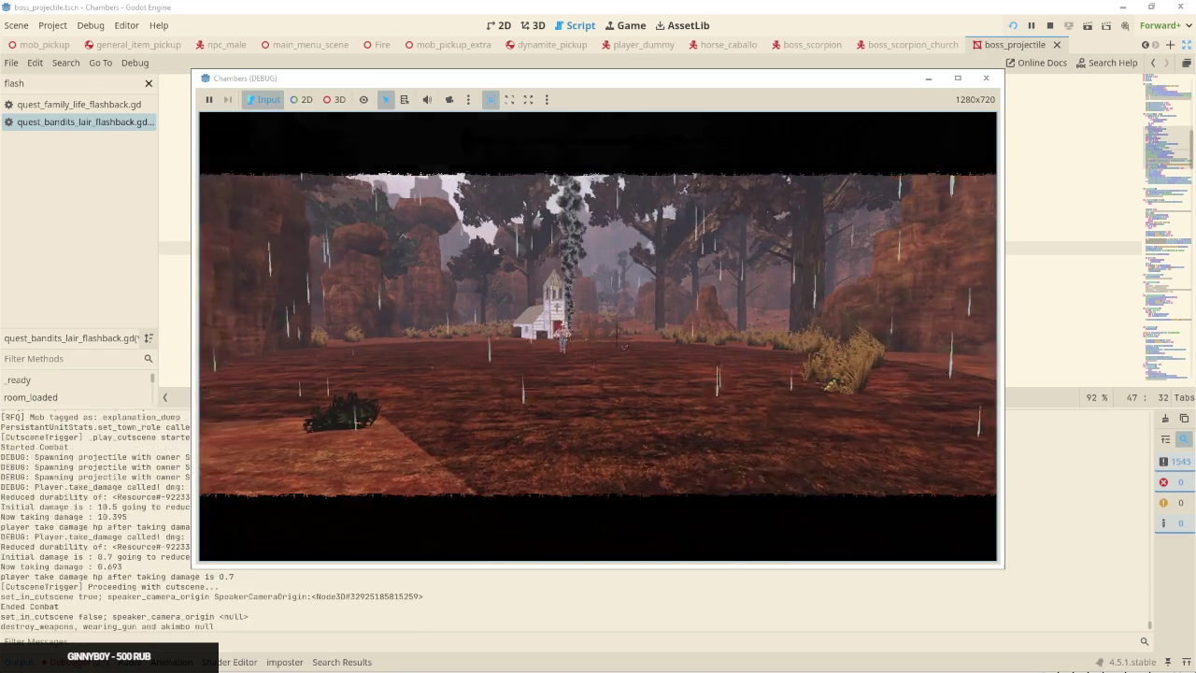
key(e)
key(r)
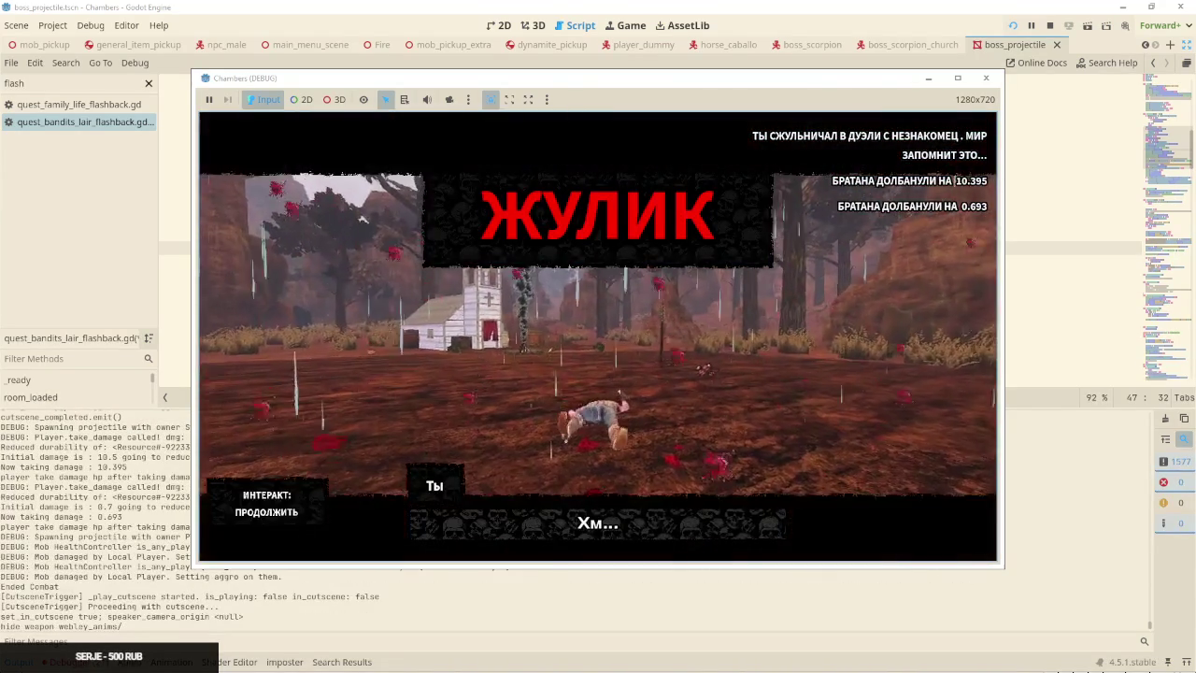
Stop the game with F8, relaunch it with F5, and bring the YouTube browser forward
key(F8)
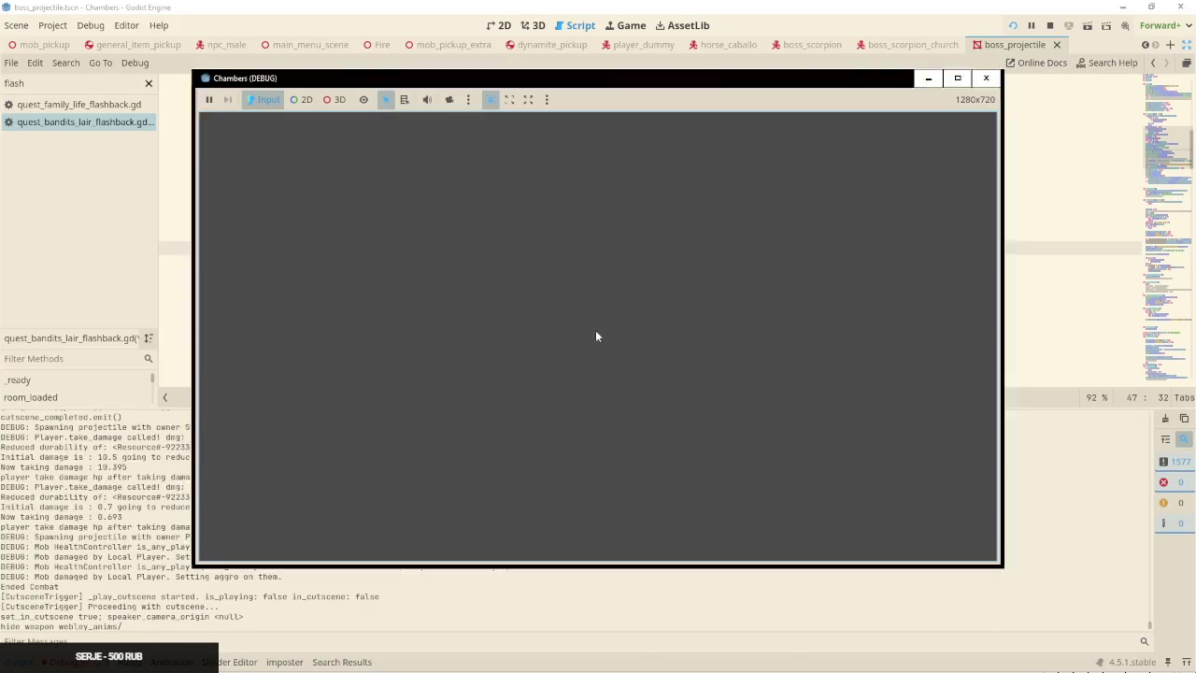
key(F5)
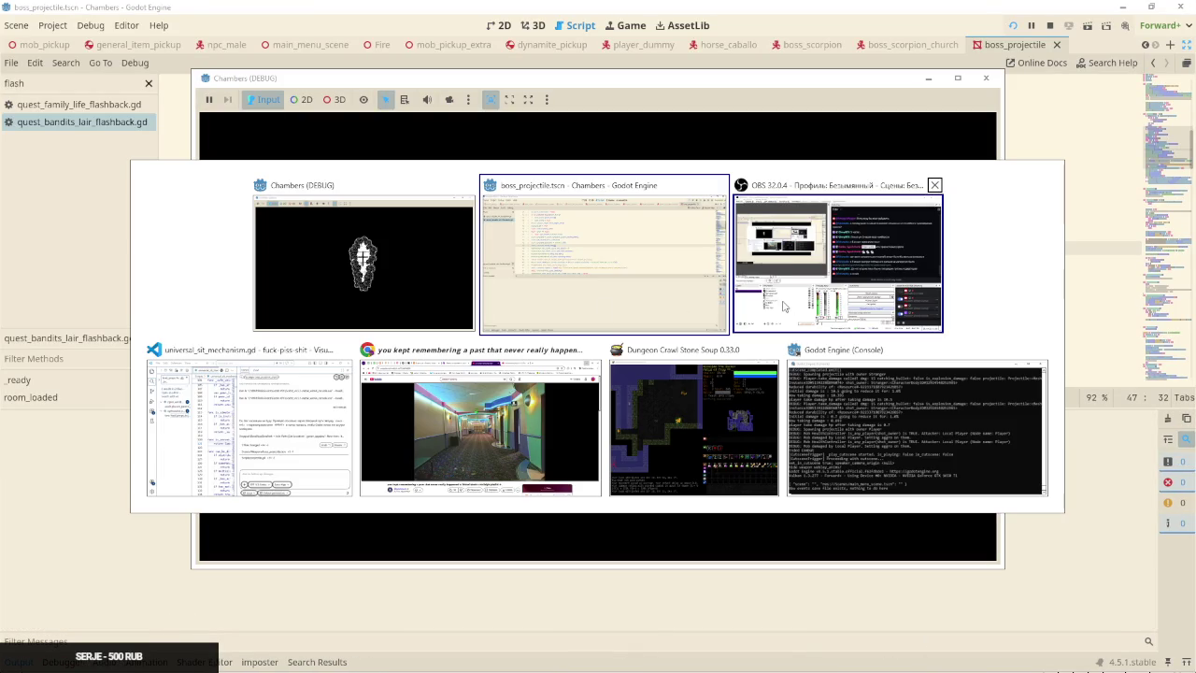
click(783, 306)
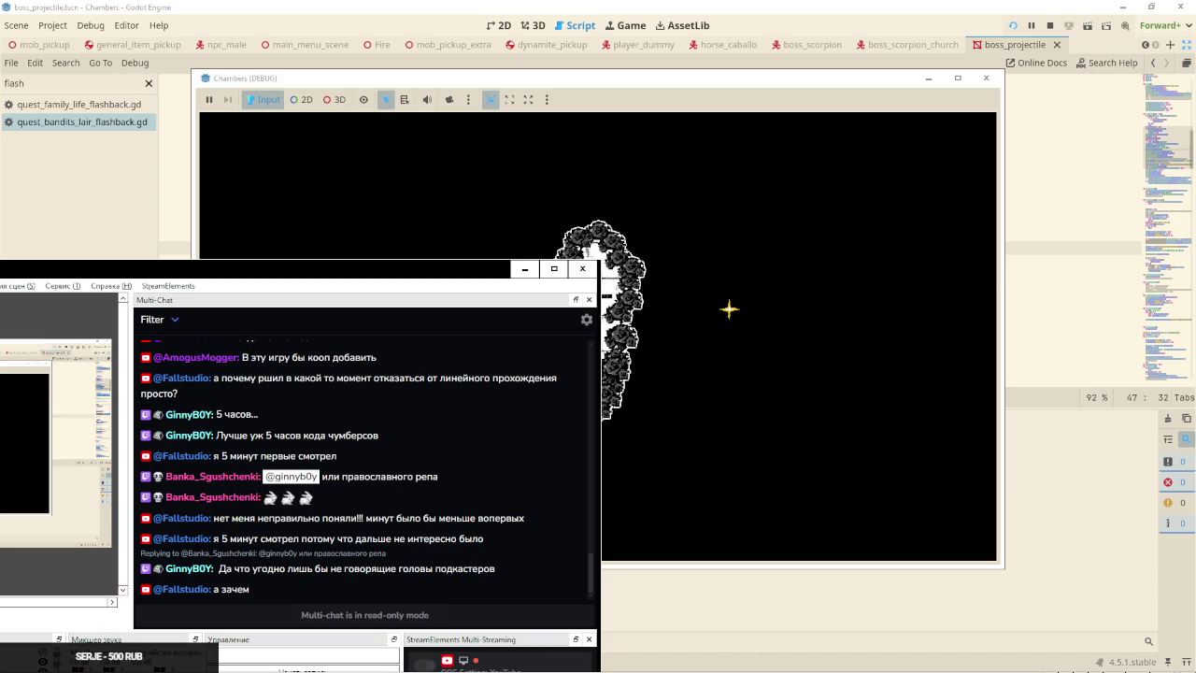
click(728, 309)
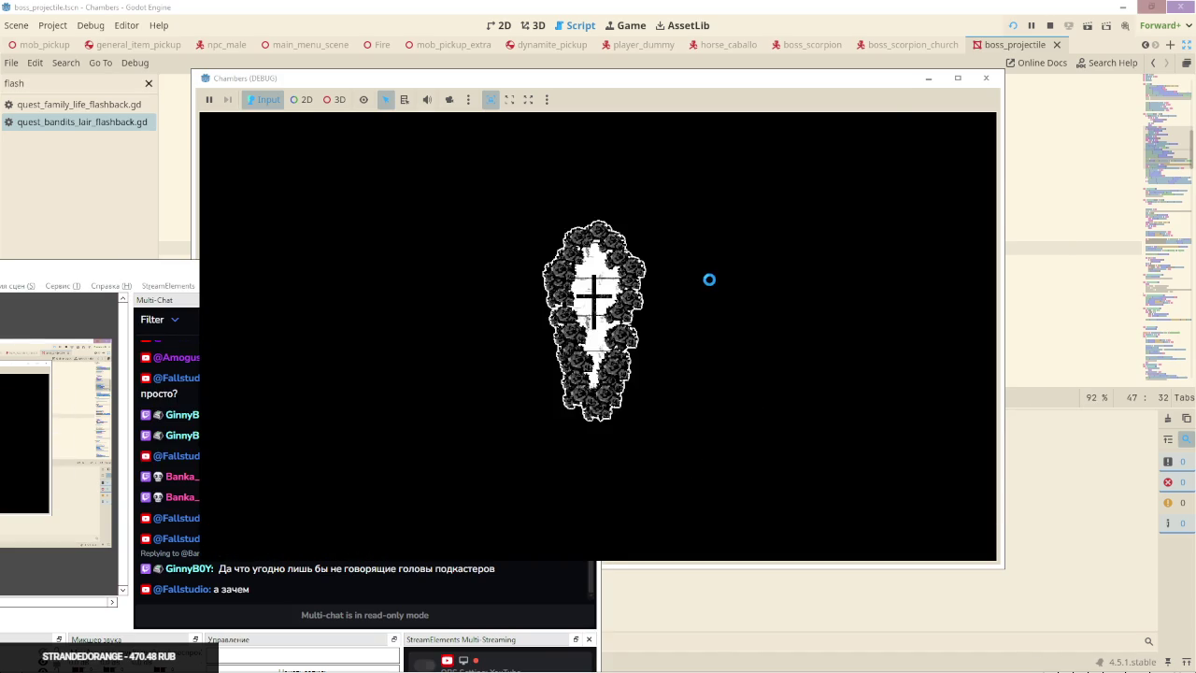
key(alt+Tab)
key(Tab)
key(Tab)
key(Tab)
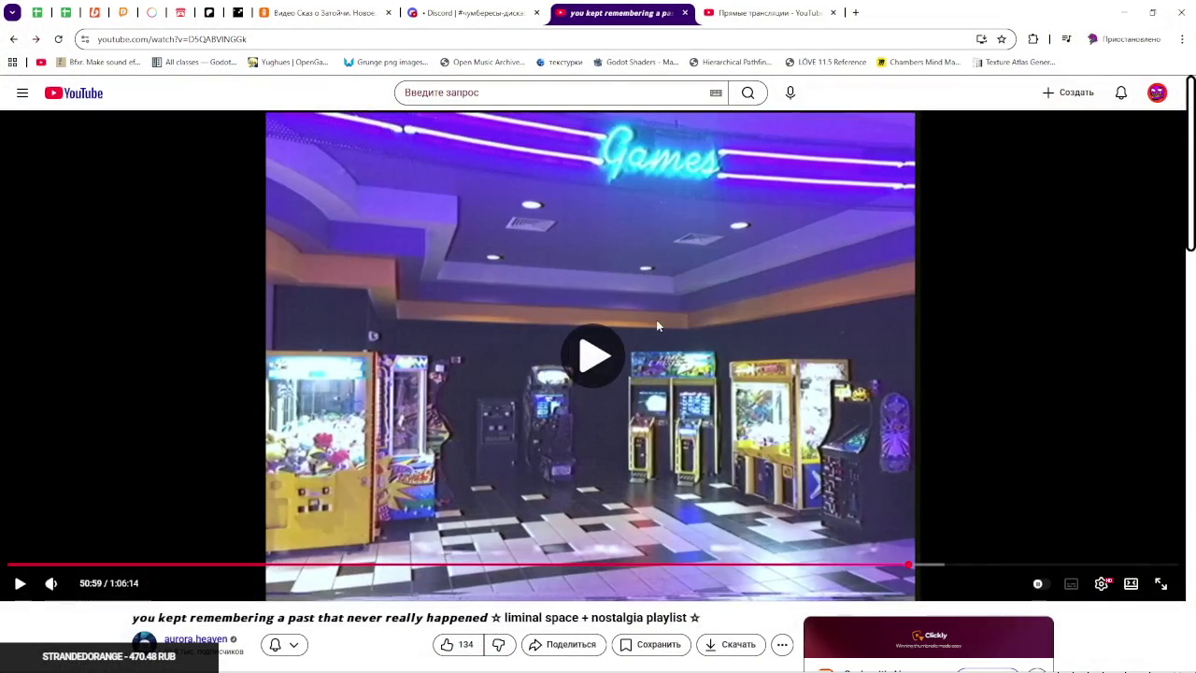
Return to the POV mixtape video, seek it back to 0:00, and answer the ad survey
scroll(913, 309, down, 5)
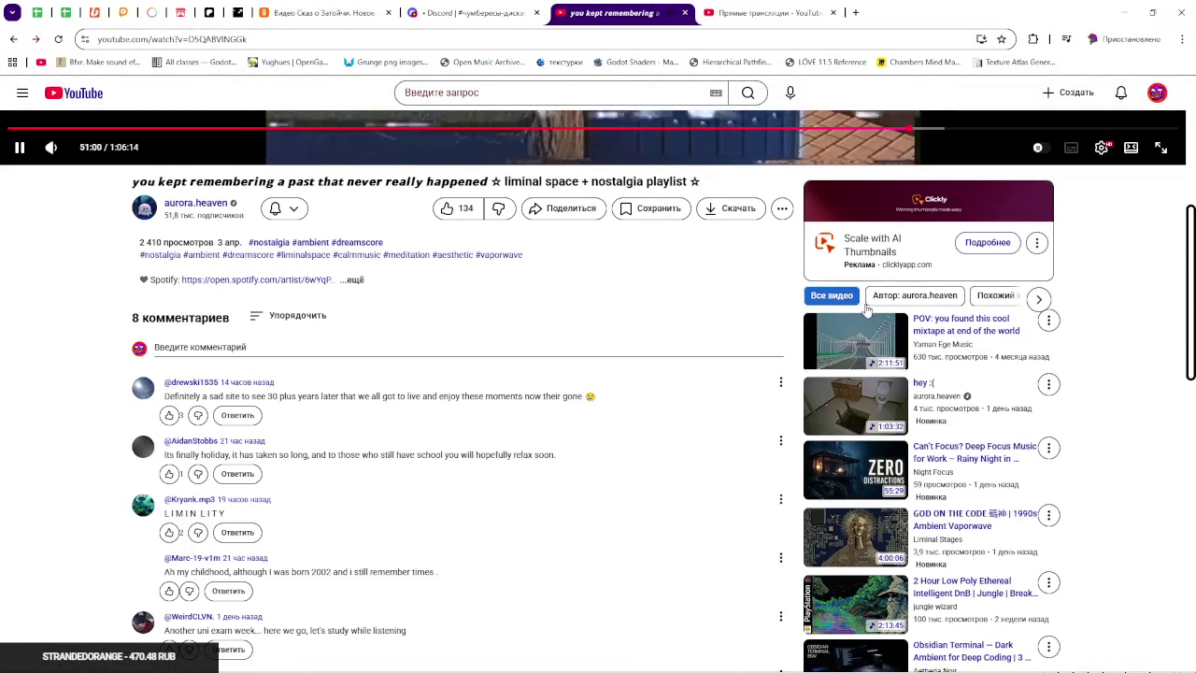
scroll(853, 342, up, 5)
key(alt+Tab)
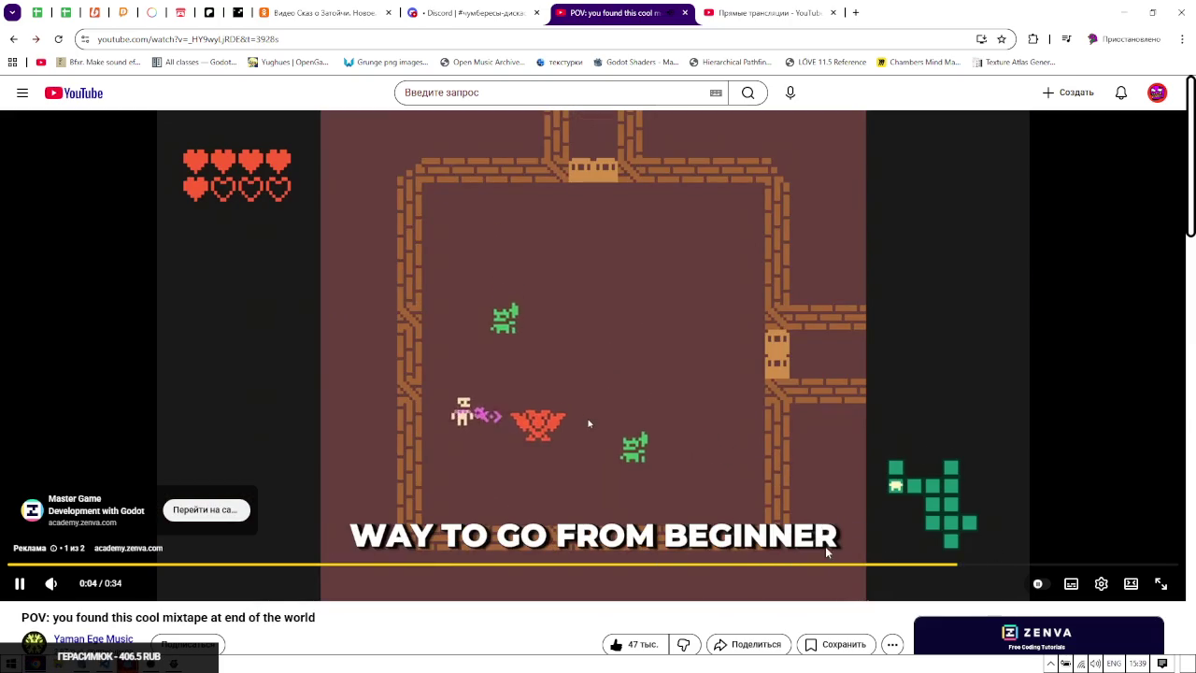
key(alt+Tab)
key(alt+Tab)
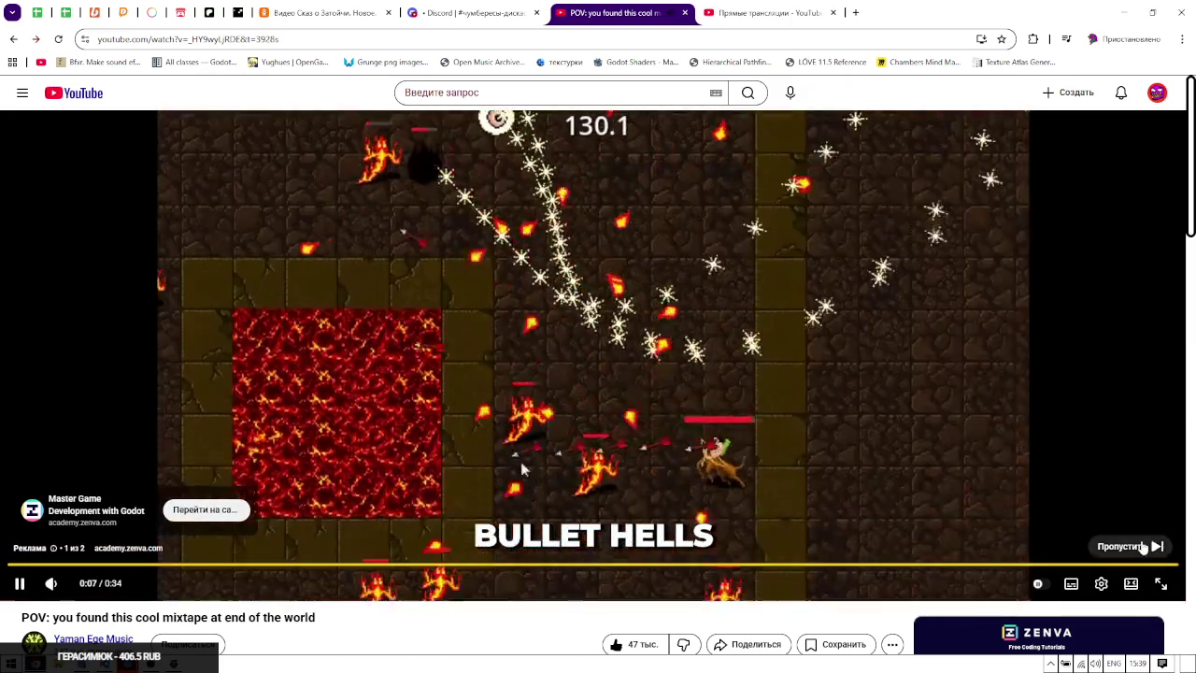
click(1142, 546)
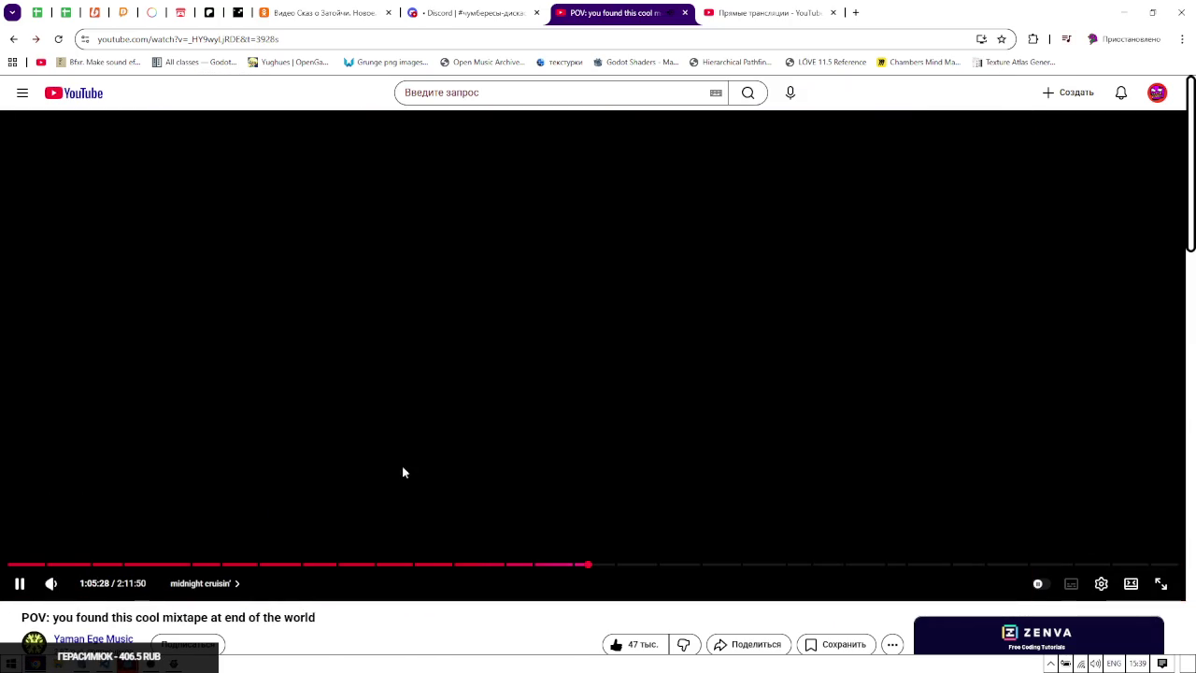
click(13, 564)
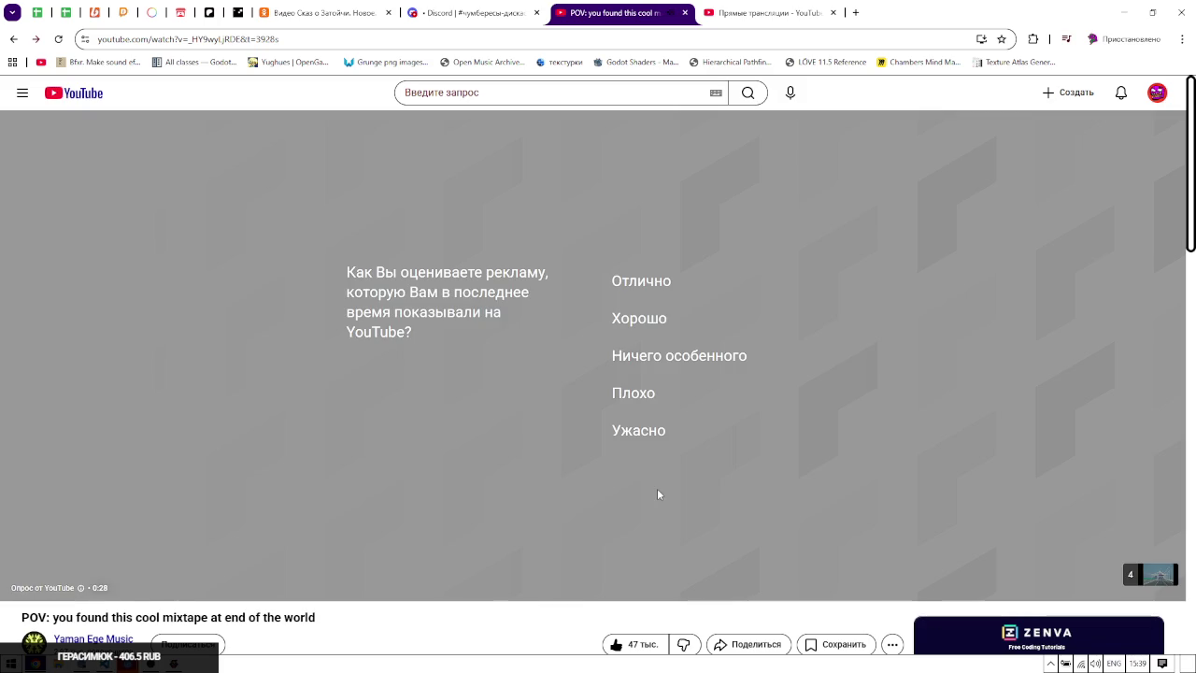
click(643, 432)
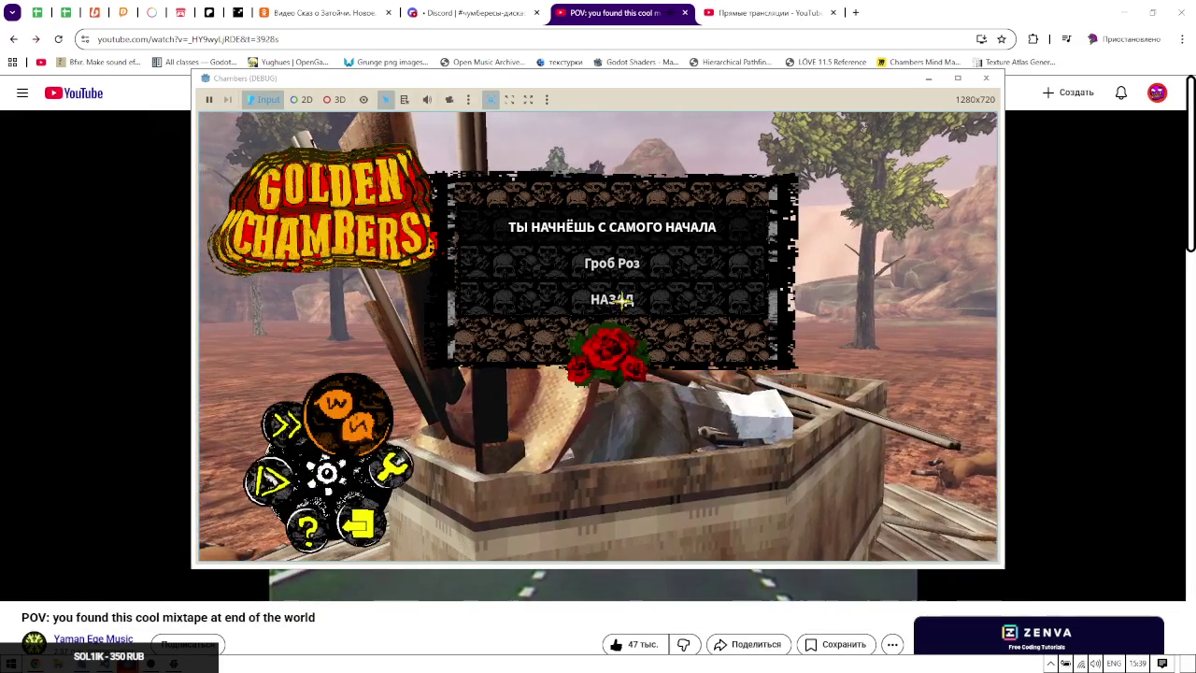
Scroll the script while the playtest halts at line 44 with the 'instantiate' on Nil error
scroll(661, 263, down, 1)
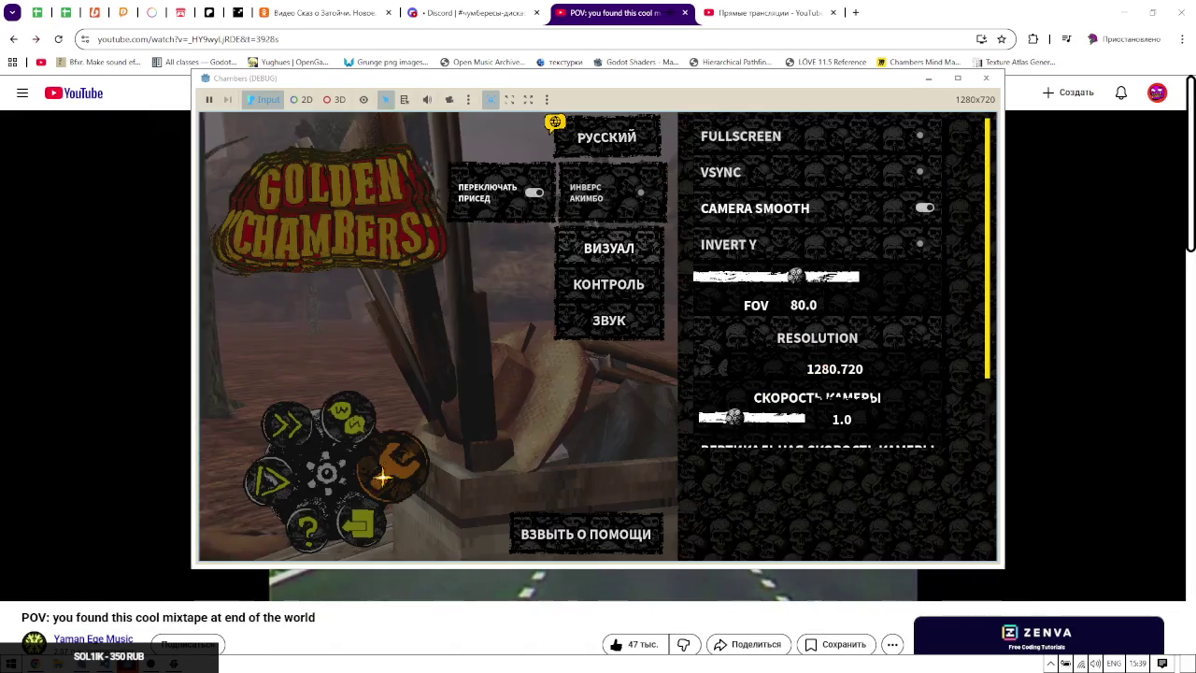
scroll(771, 290, up, 1)
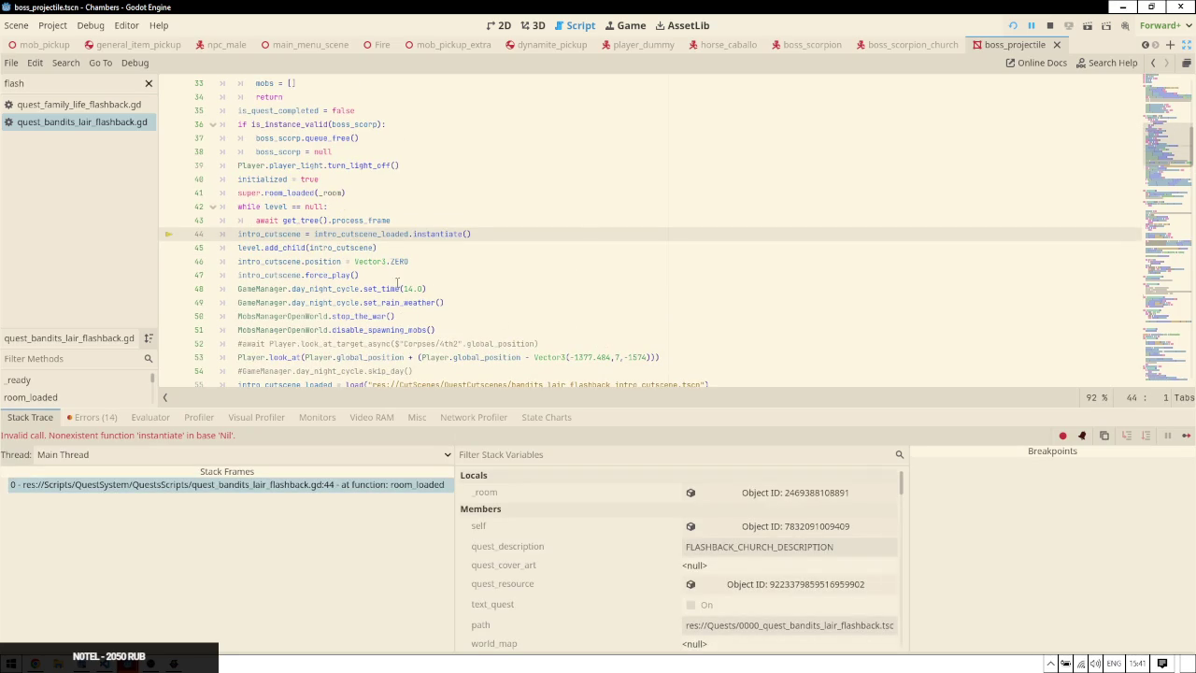
Cut the bandits_lair_flashback_intro_cutscene.tscn load line, paste it after line 41, and rerun with F5
mouse_move(283, 240)
double_click(390, 236)
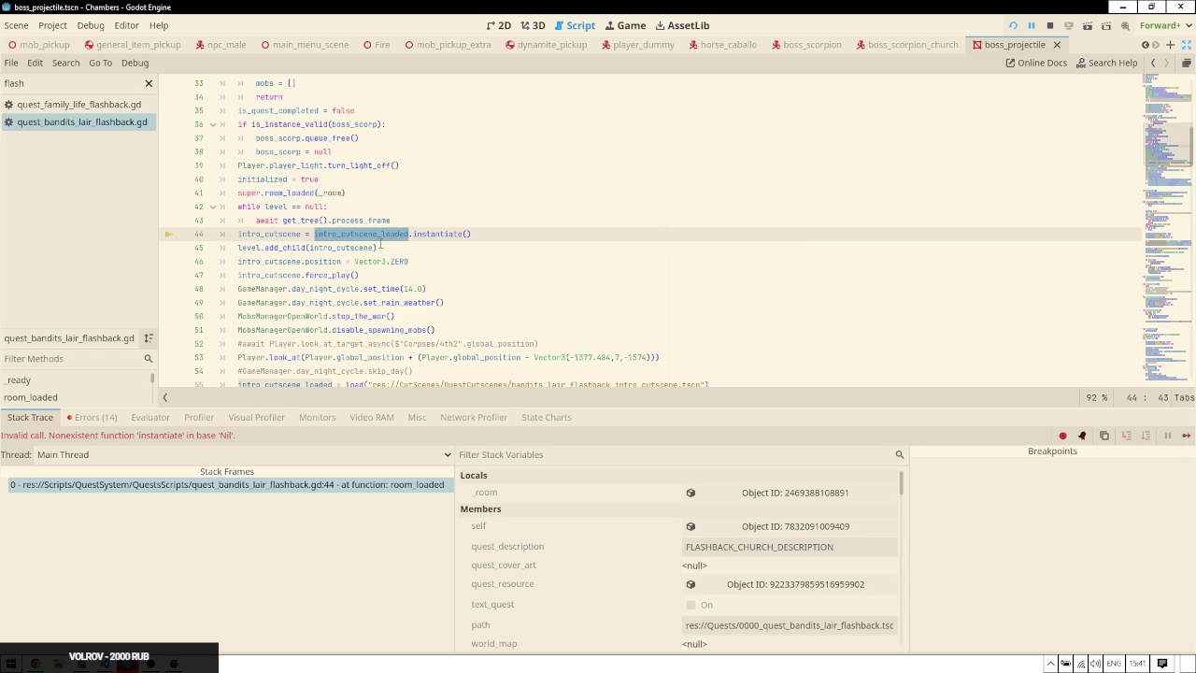
scroll(474, 297, down, 2)
drag(709, 302, 732, 288)
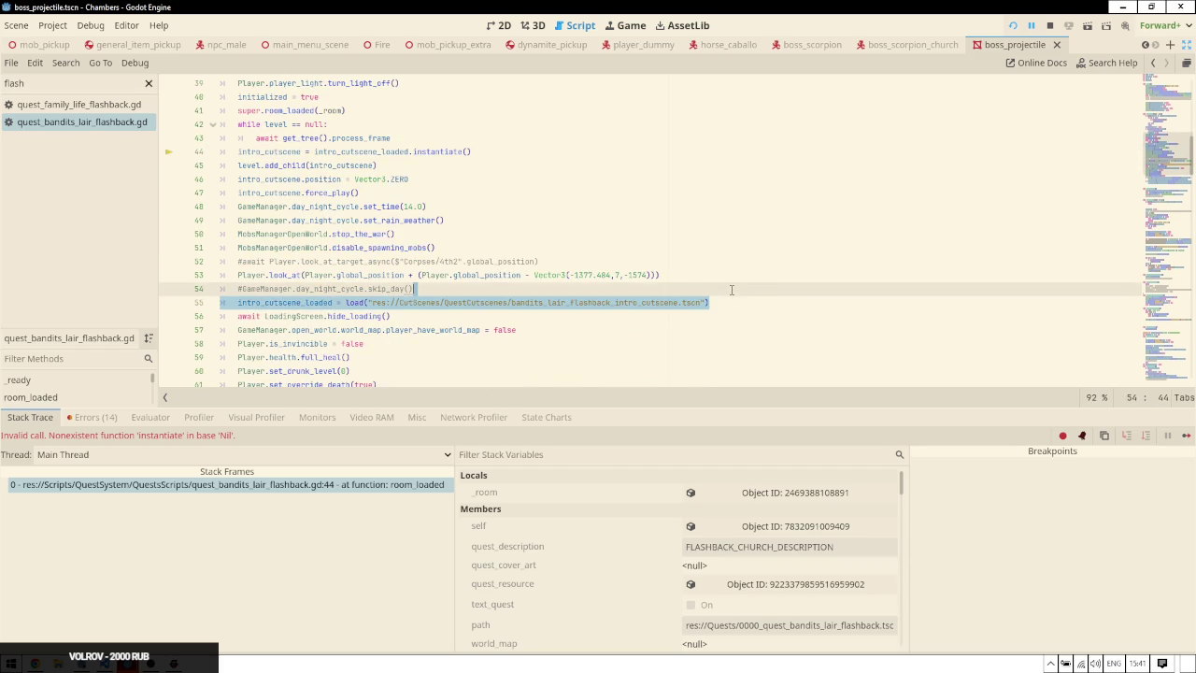
key(ctrl+x)
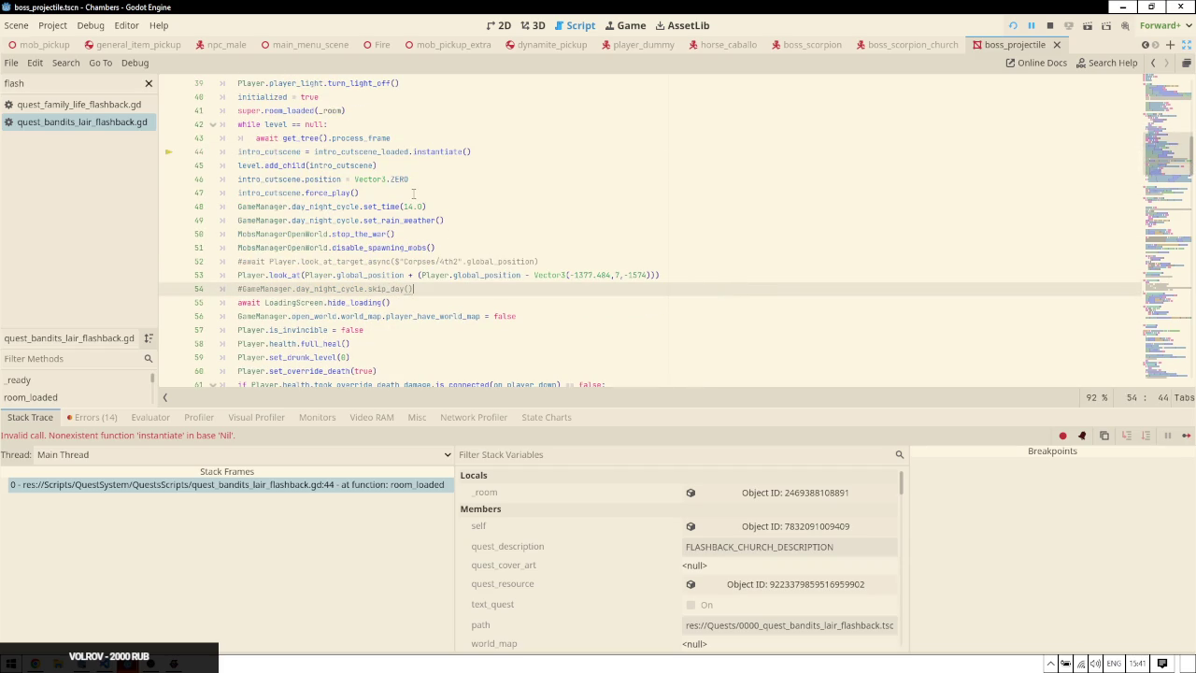
click(415, 134)
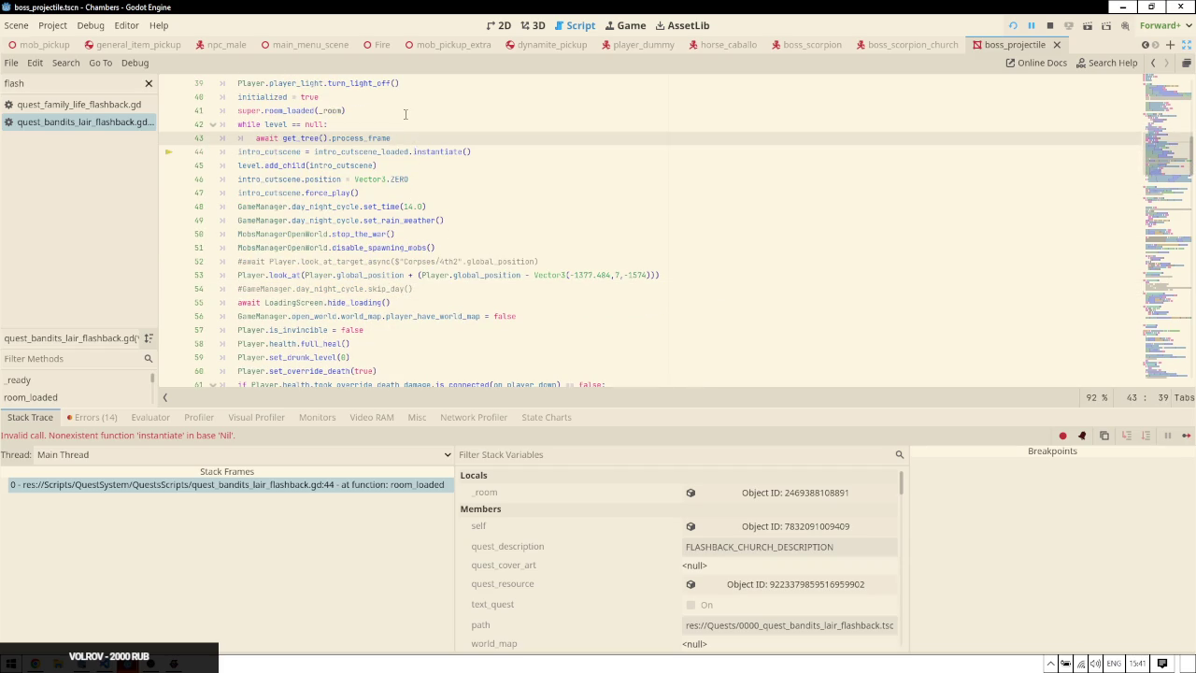
click(405, 114)
key(ctrl+v)
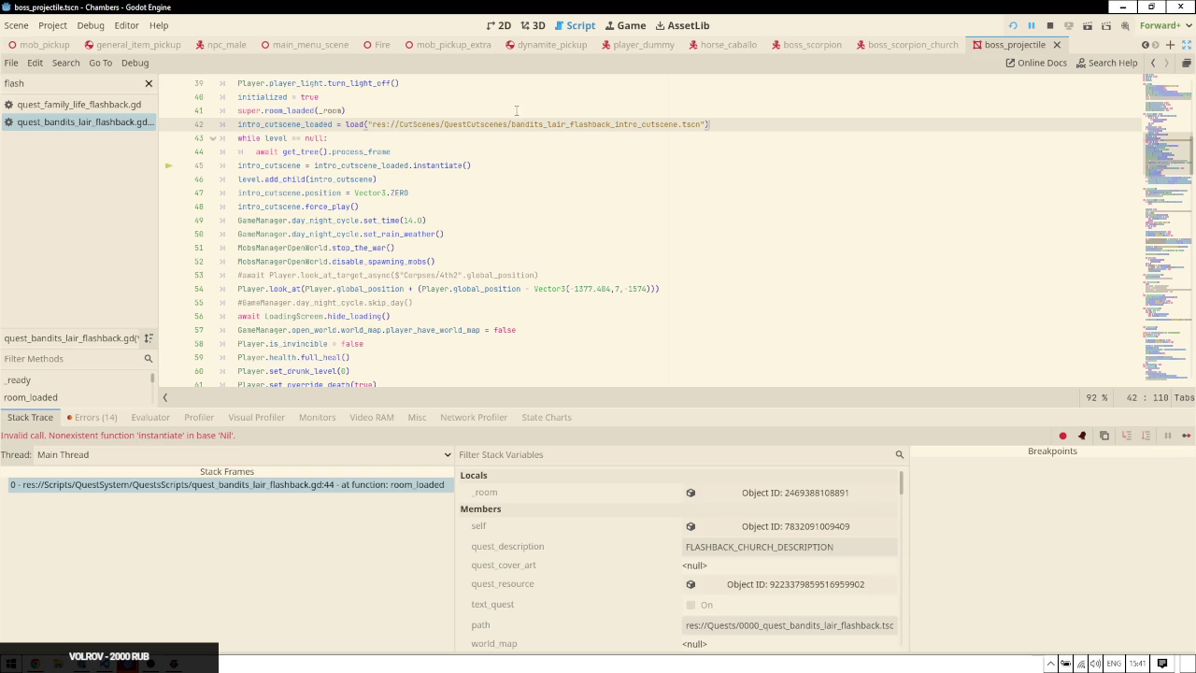
key(F5)
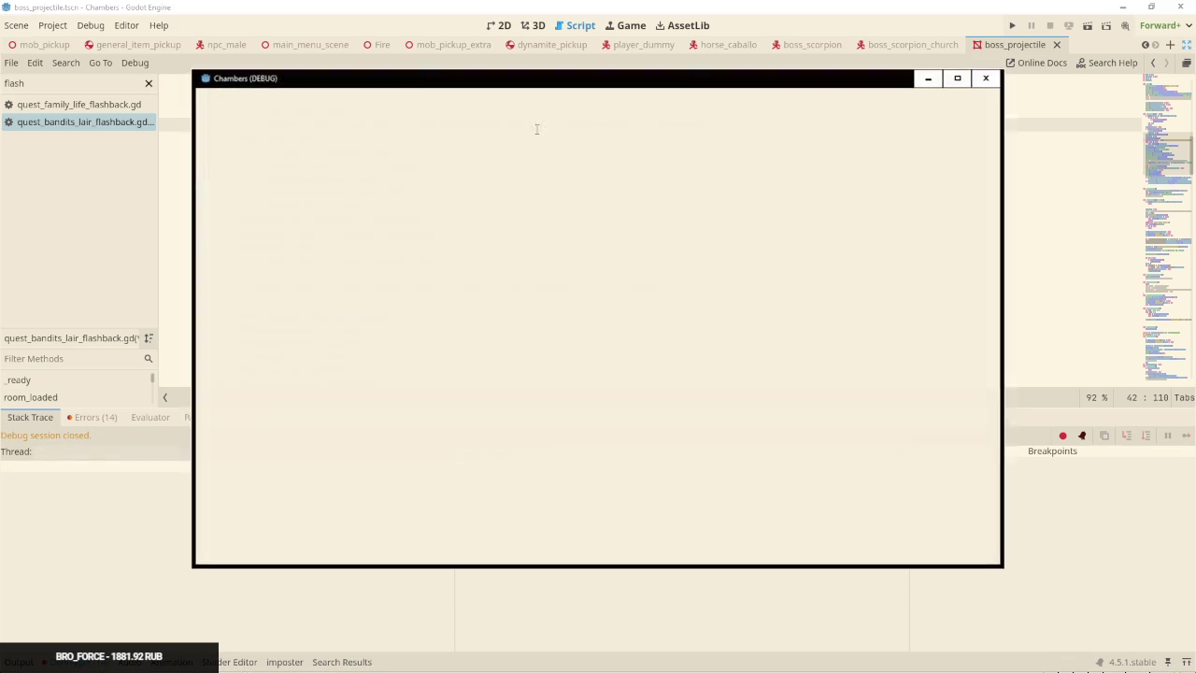
Switch from the stream chat back to the Chambers (DEBUG) window and start from the title menu
key(alt+Tab)
click(304, 412)
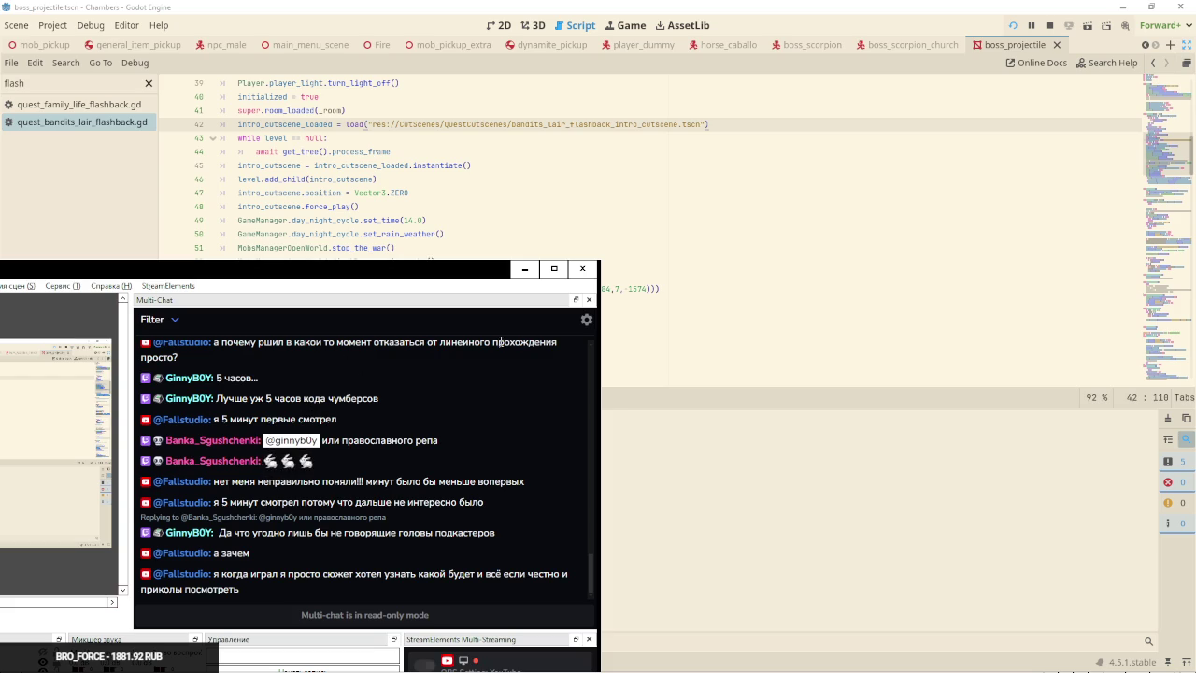
key(alt+Tab)
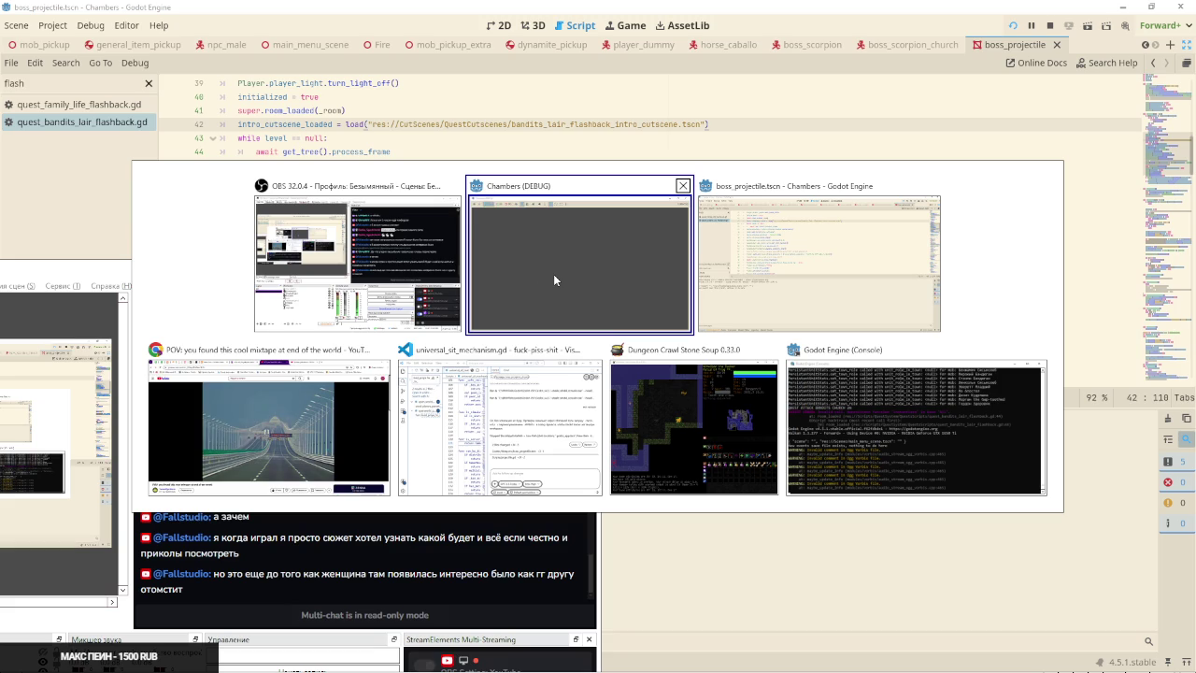
click(344, 290)
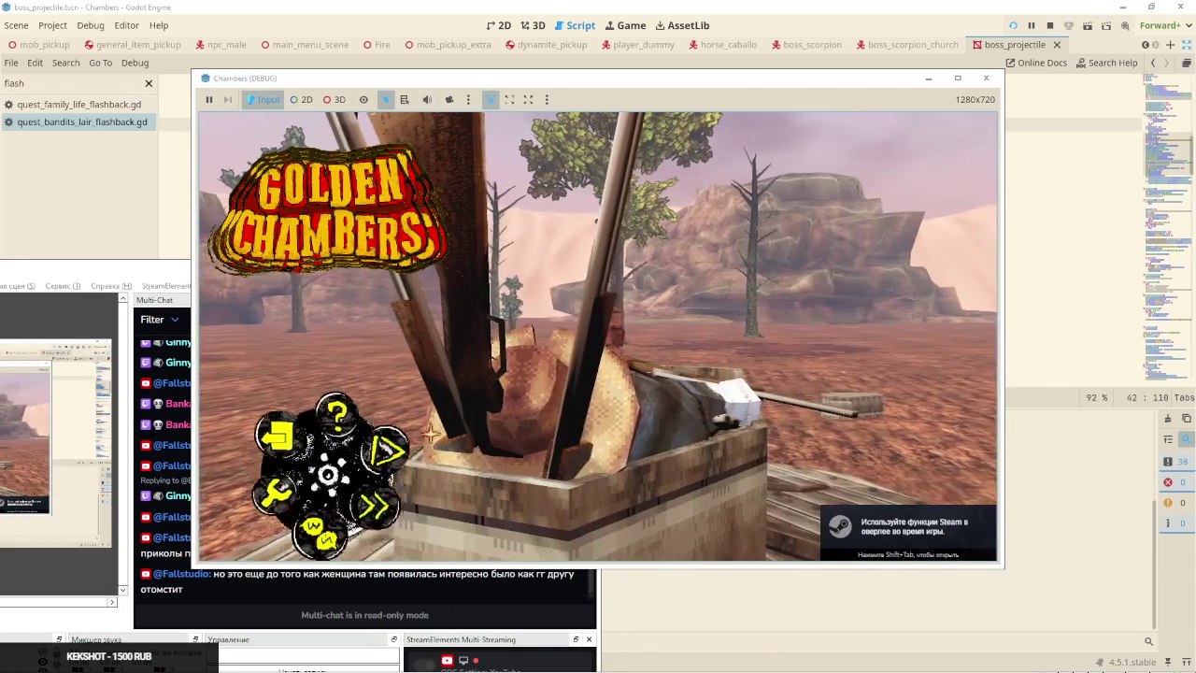
click(388, 451)
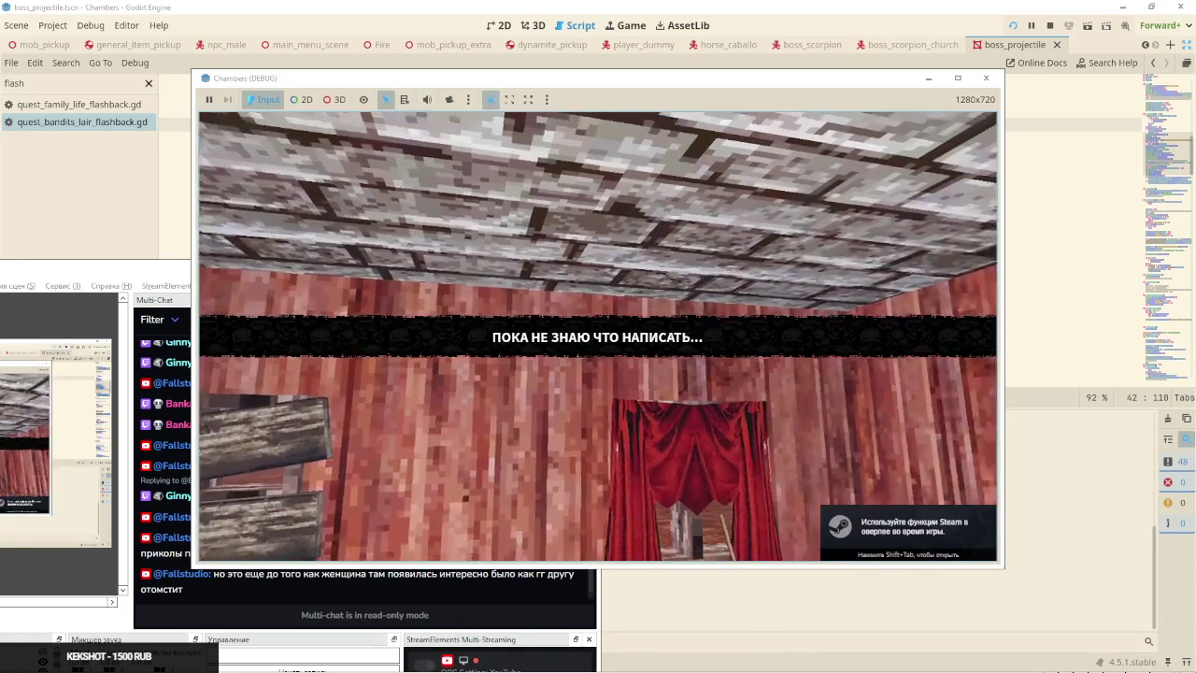
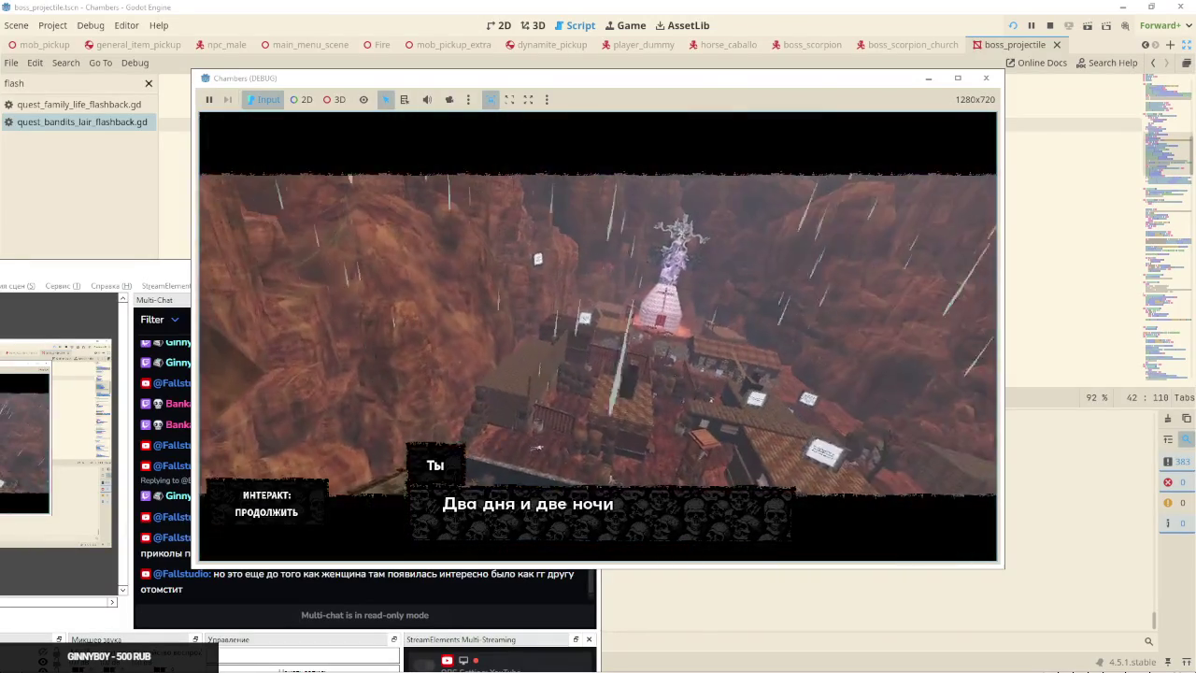
Stop the running game and return to the bandits lair flashback script
click(597, 336)
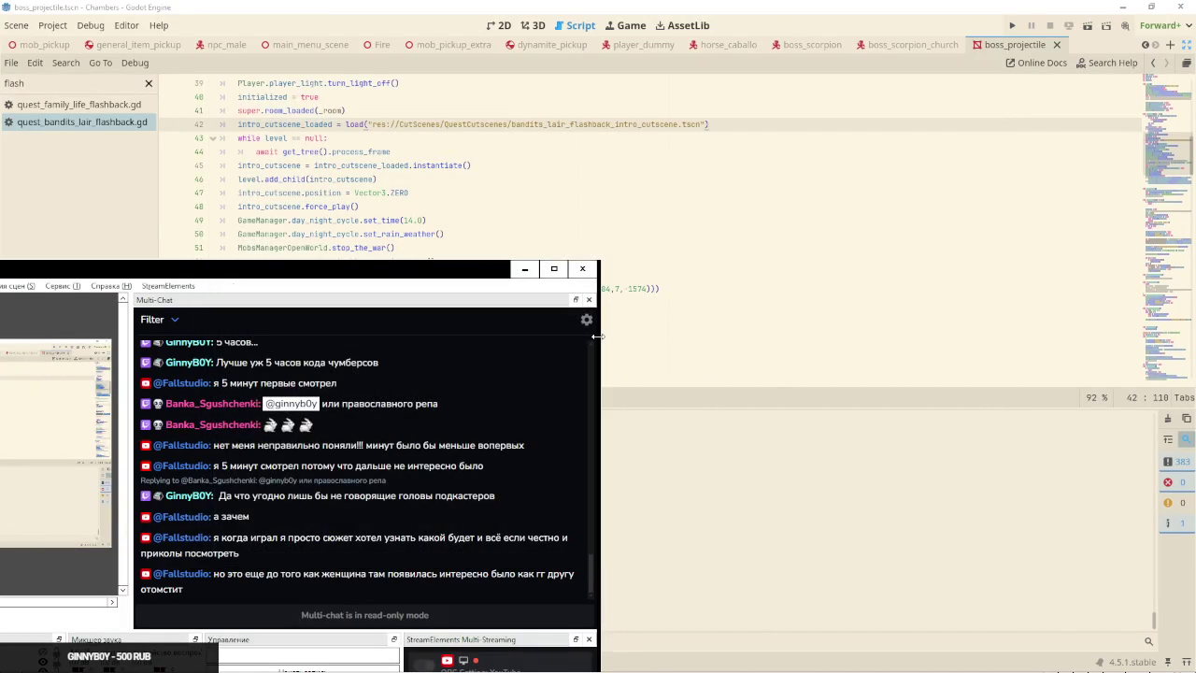
scroll(455, 169, up, 2)
click(455, 169)
scroll(455, 169, up, 3)
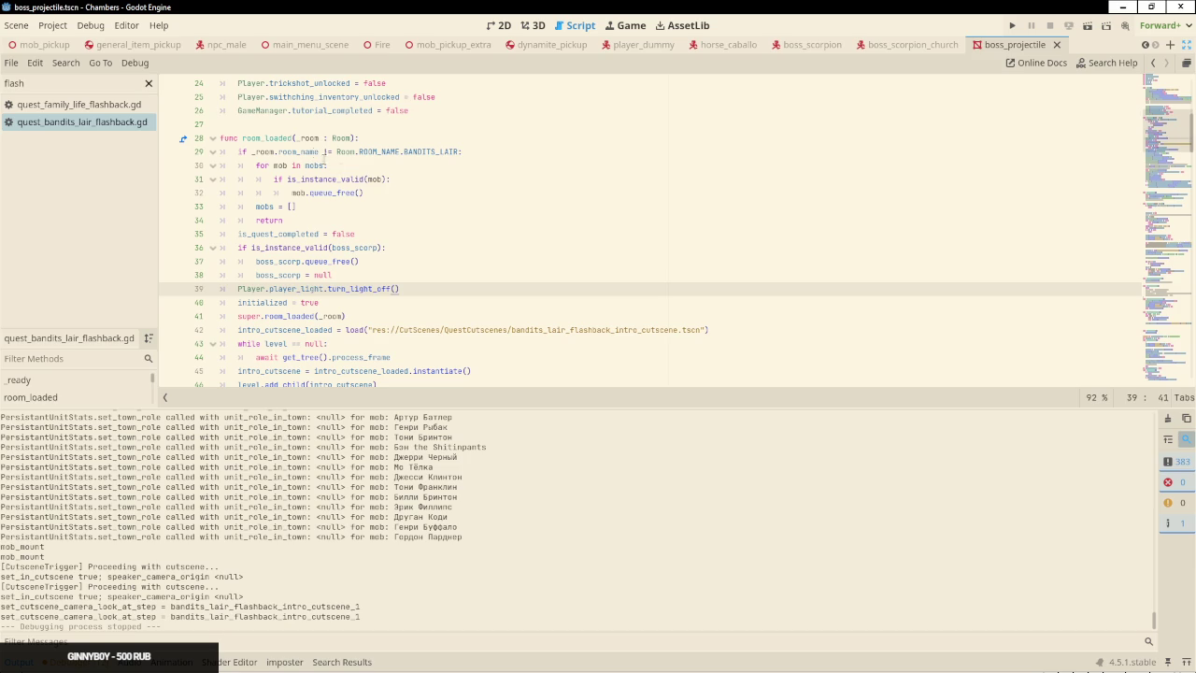
Move the intro cutscene loading and instancing lines 42–46 from room_loaded into _ready after line 26
click(295, 138)
double_click(290, 138)
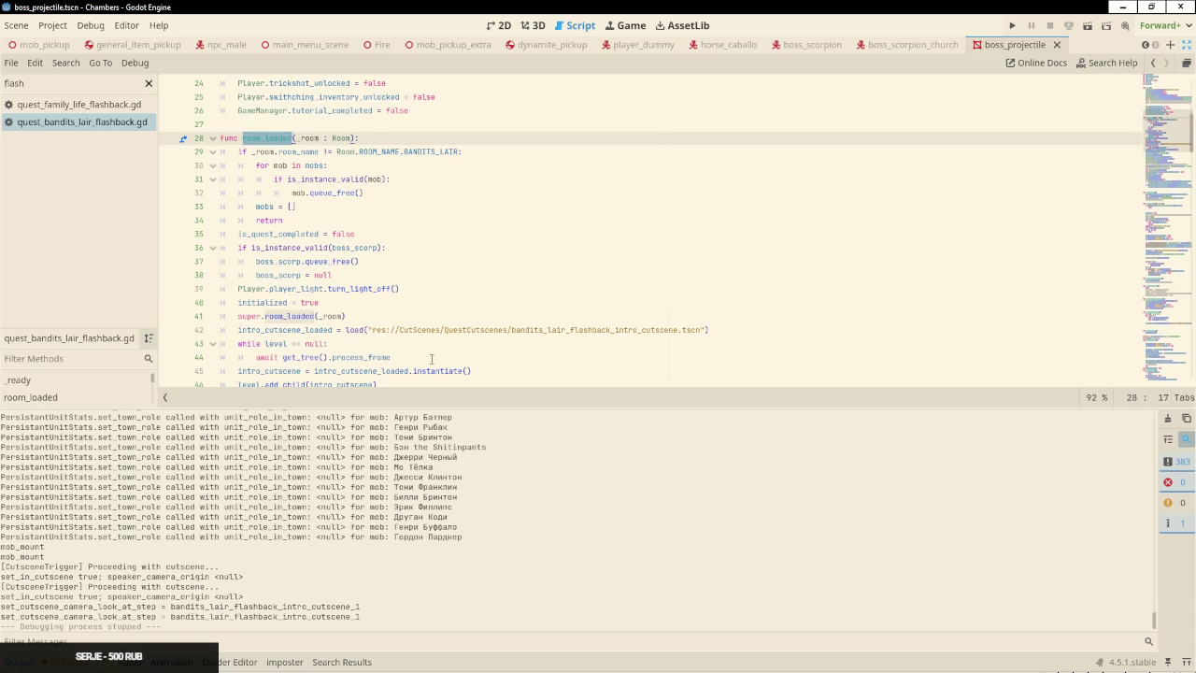
mouse_move(347, 316)
mouse_down()
mouse_move(437, 333)
mouse_move(710, 333)
mouse_move(327, 344)
mouse_move(610, 374)
mouse_up()
scroll(432, 316, down, 3)
drag(375, 246, 409, 261)
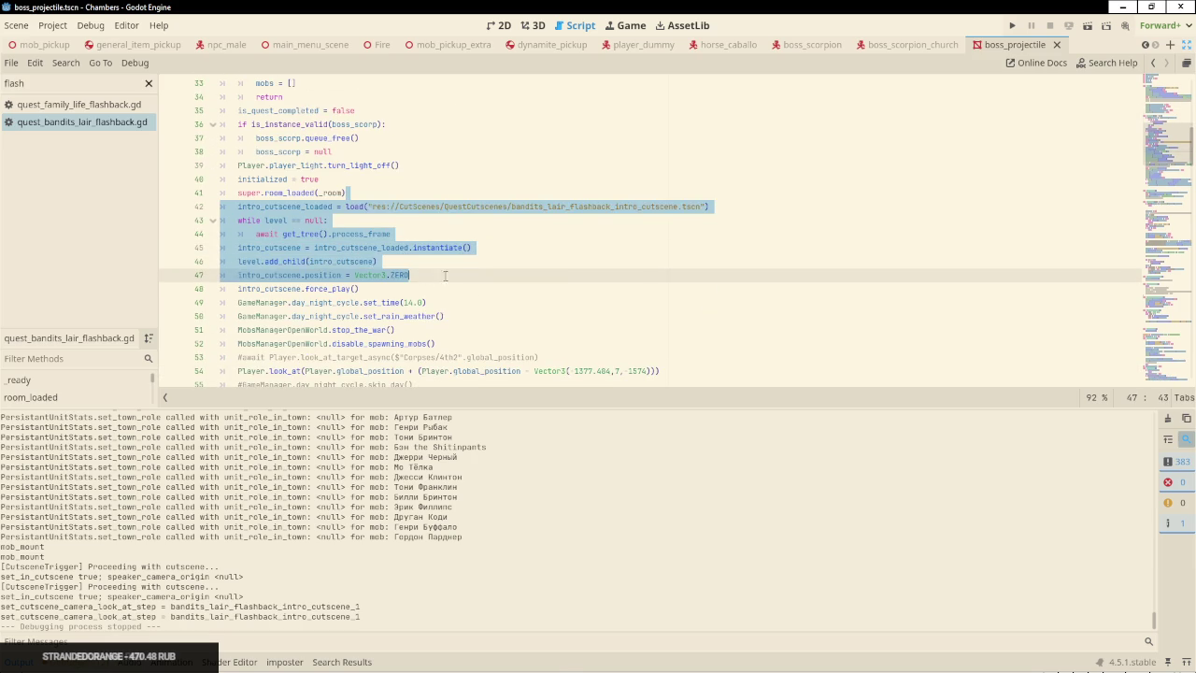
key(ctrl+x)
scroll(321, 210, up, 8)
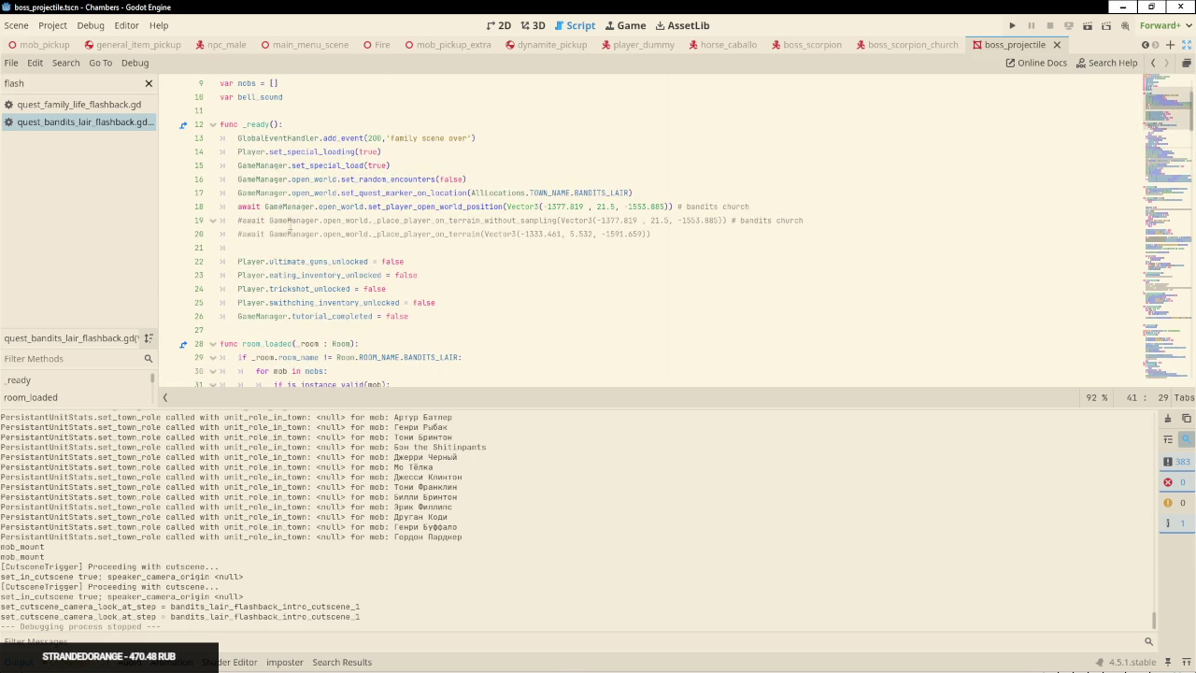
click(465, 318)
key(ctrl+v)
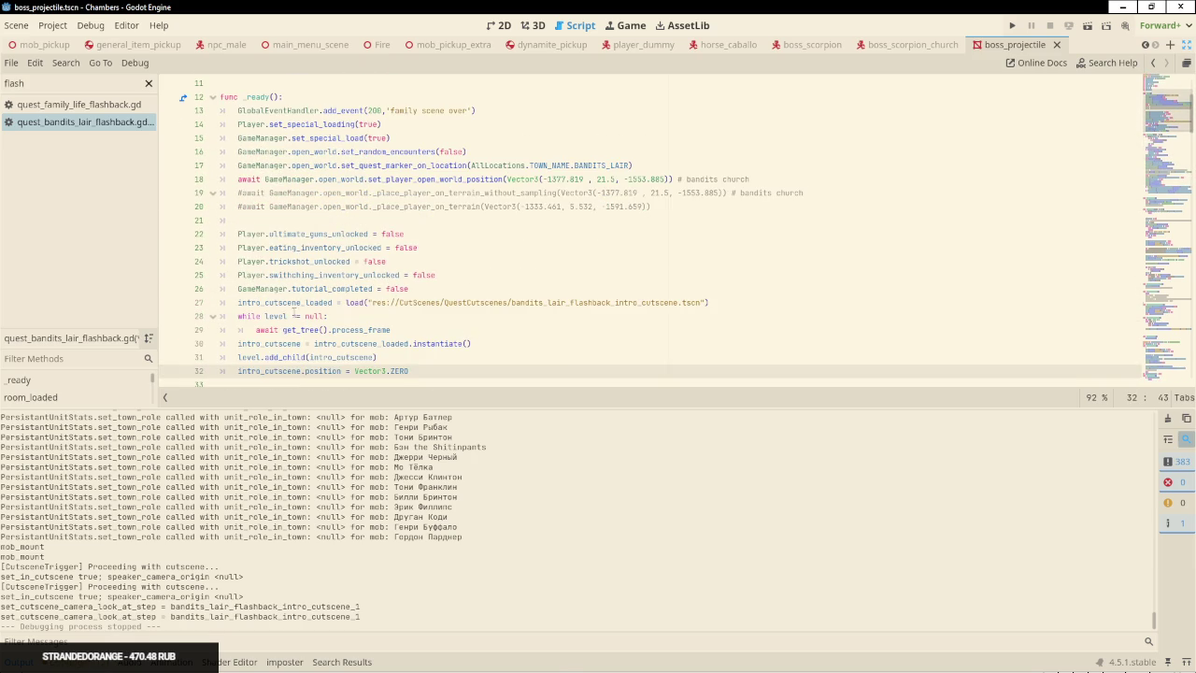
Move the force_play() call from room_loaded to line 33 of _ready and rerun the game
click(442, 178)
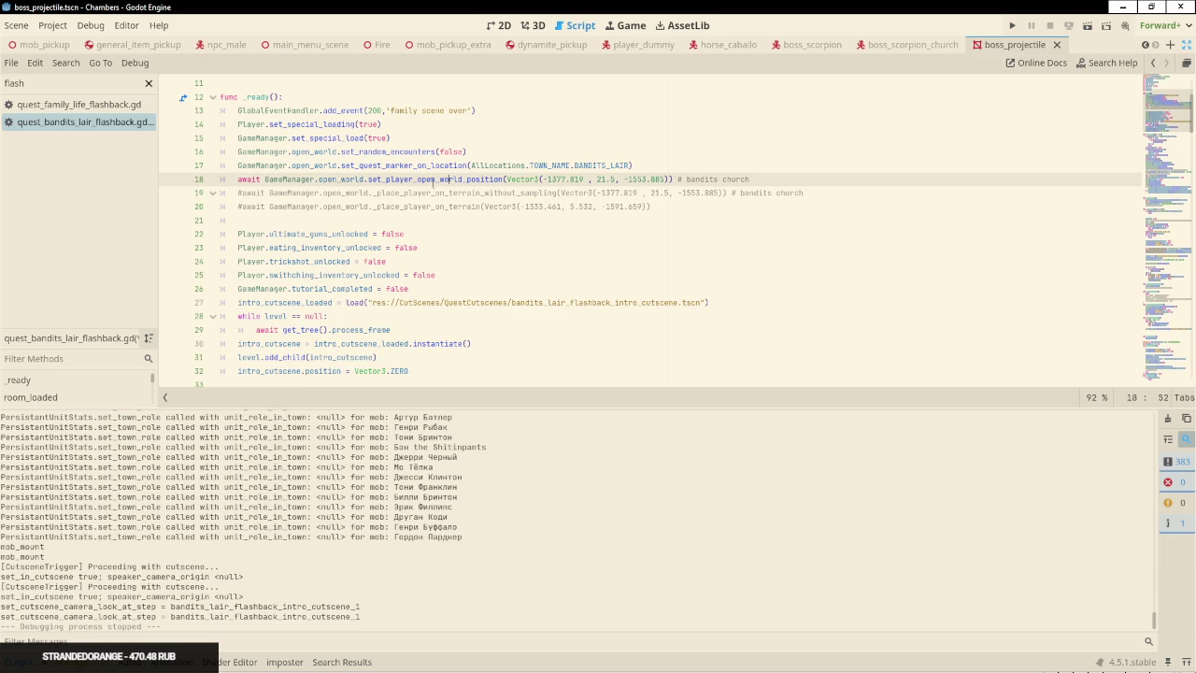
click(433, 370)
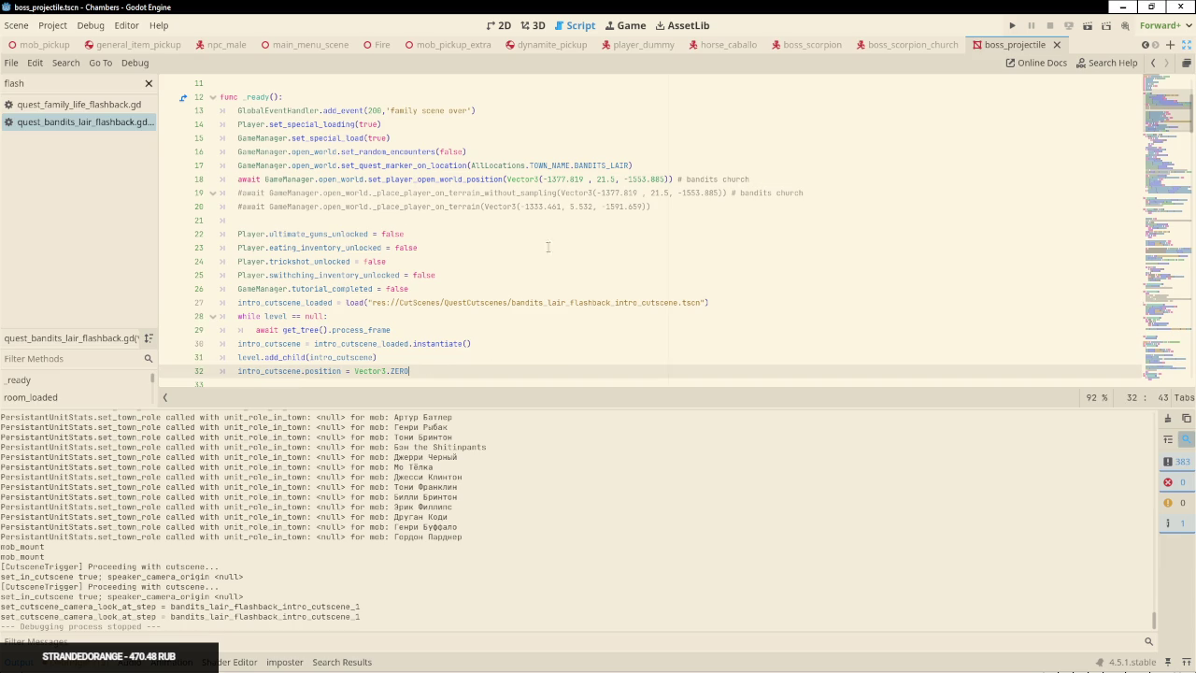
scroll(437, 355, down, 3)
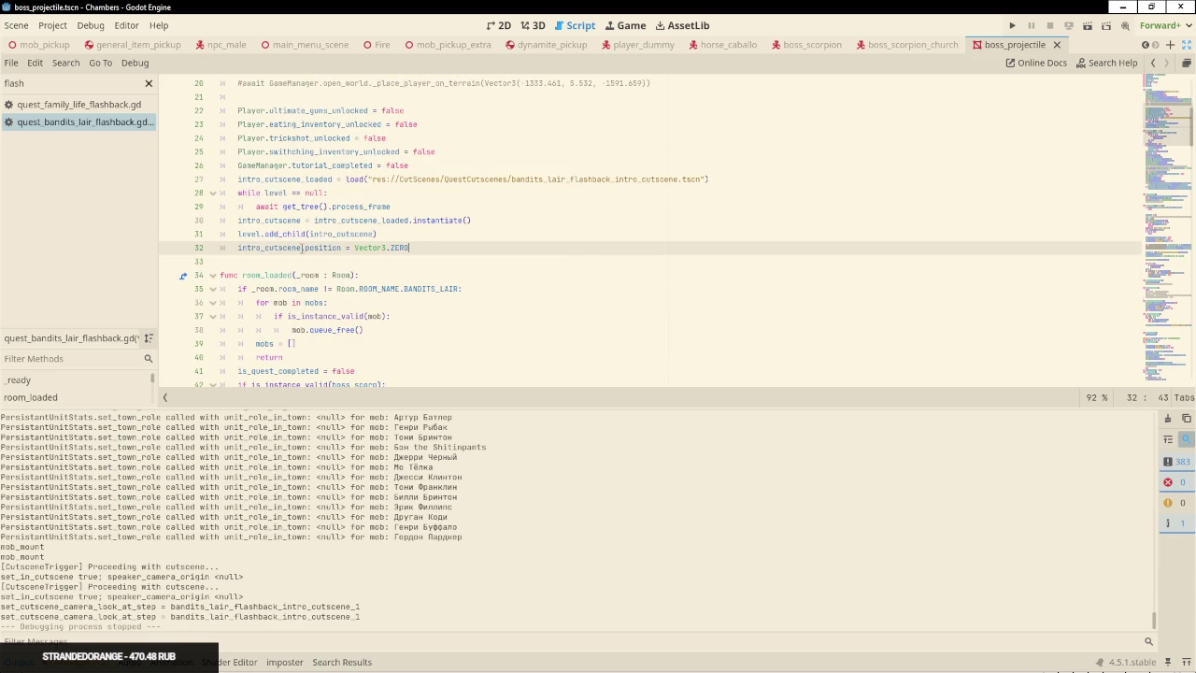
scroll(306, 198, down, 5)
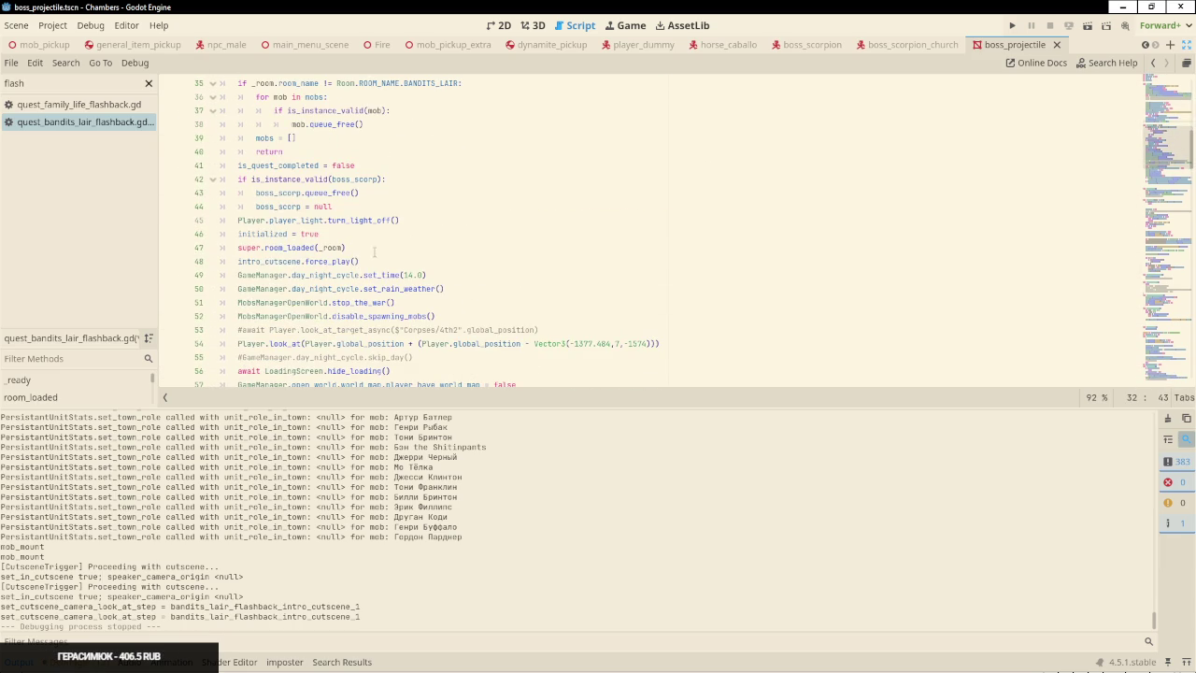
drag(374, 261, 383, 244)
key(ctrl+x)
scroll(417, 220, up, 4)
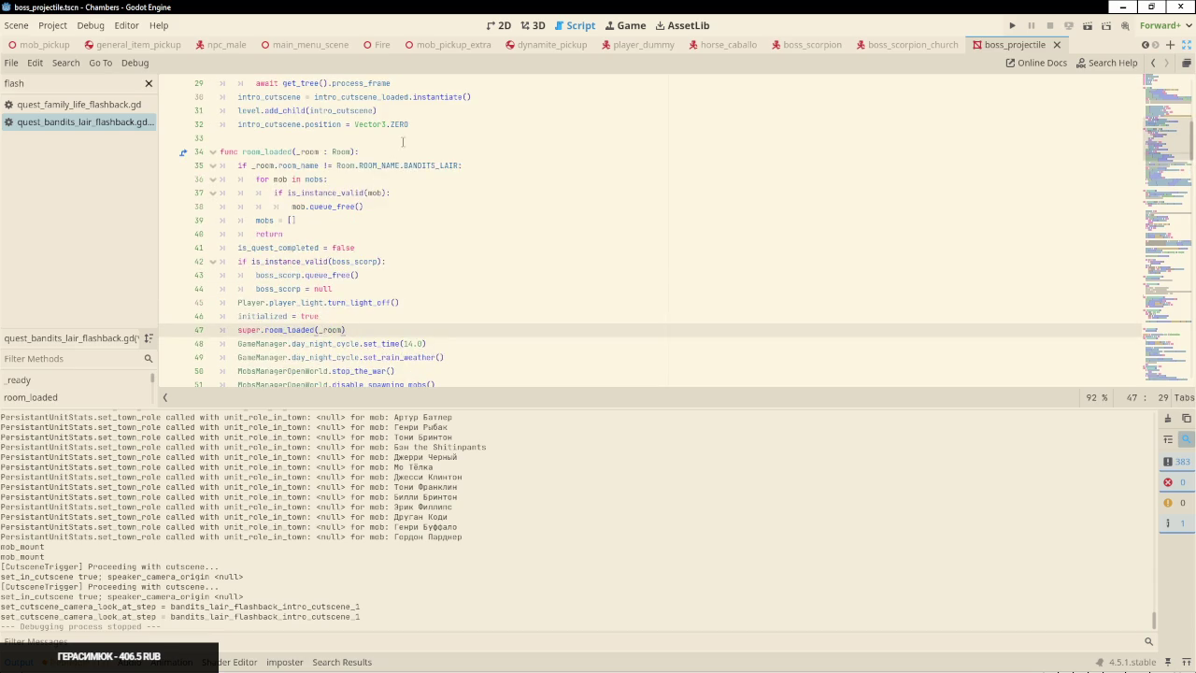
click(501, 199)
key(ctrl+v)
click(502, 195)
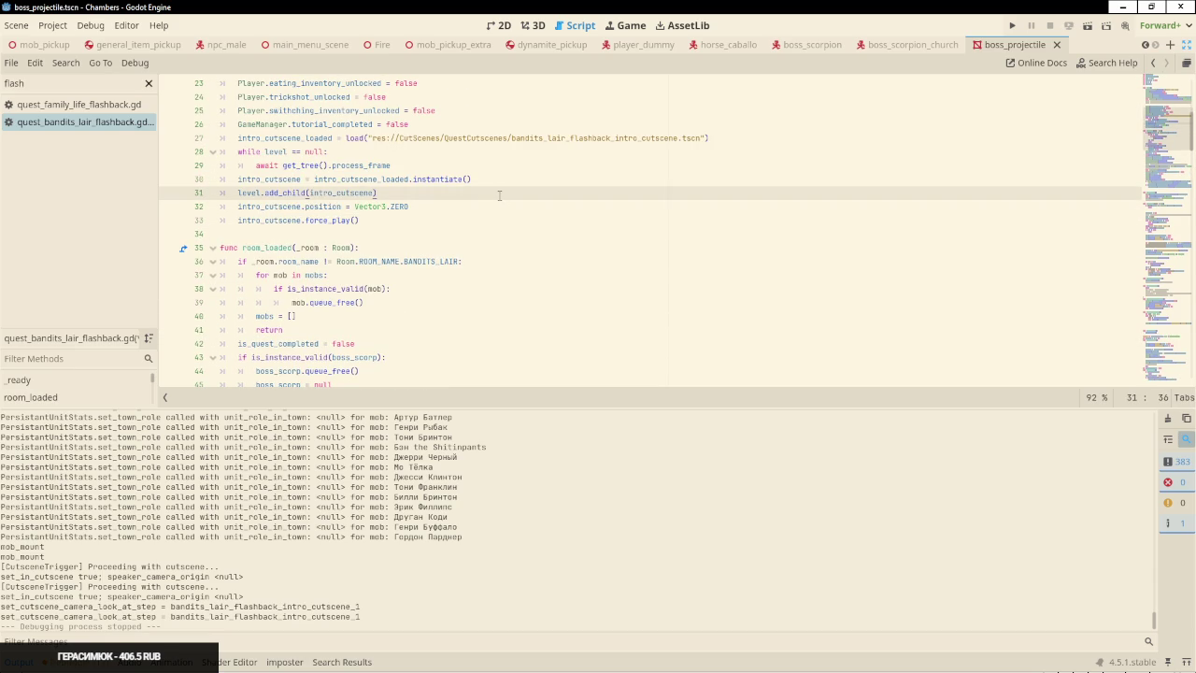
key(F5)
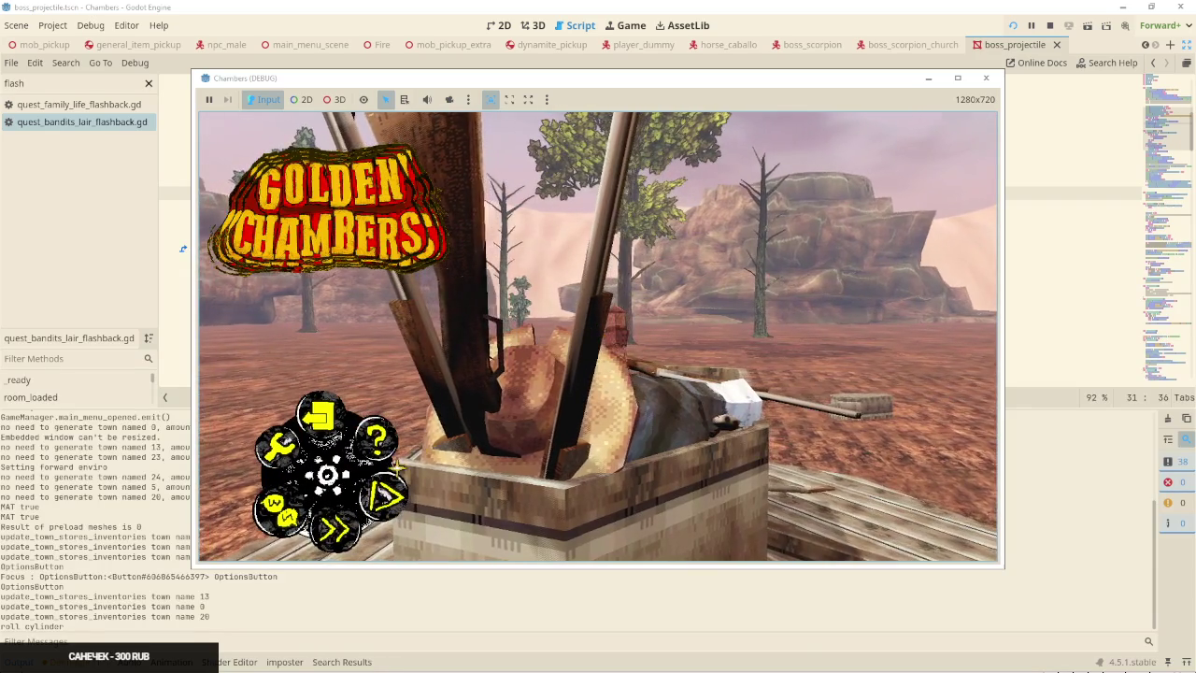
Choose continue story from the main menu, which halts on the Nil intro_cutscene error at line 64
click(334, 528)
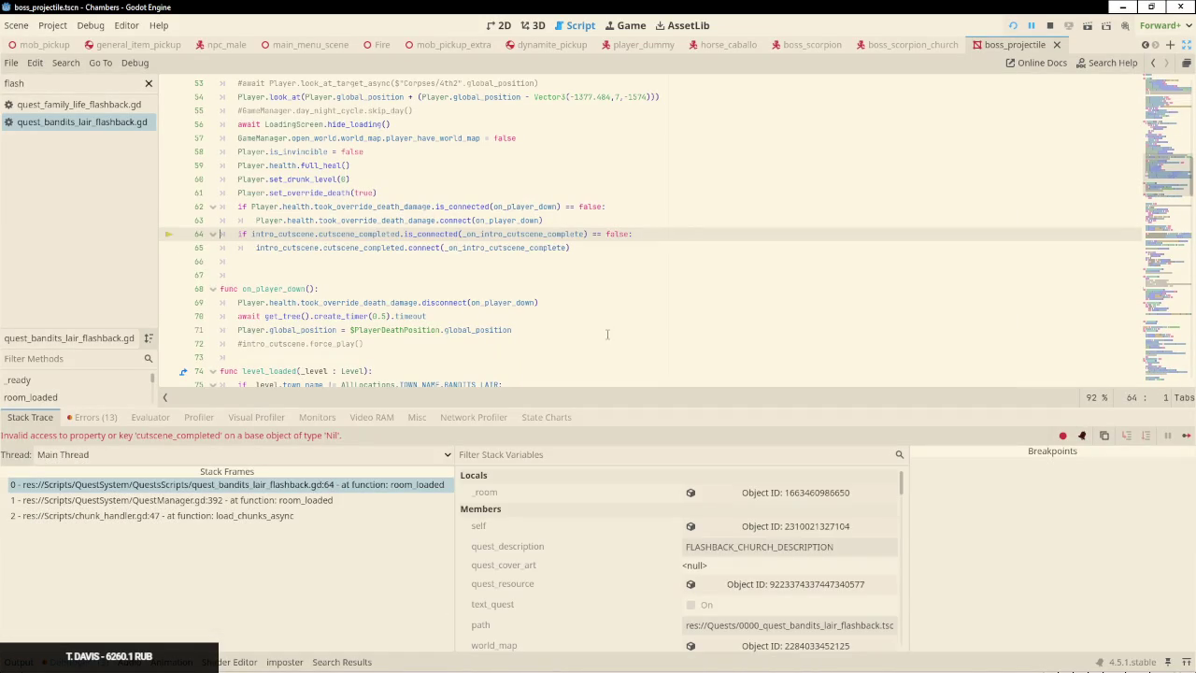
Copy the cutscene_completed is_connected/connect lines 64–65 to just after force_play() in _ready
scroll(299, 229, up, 6)
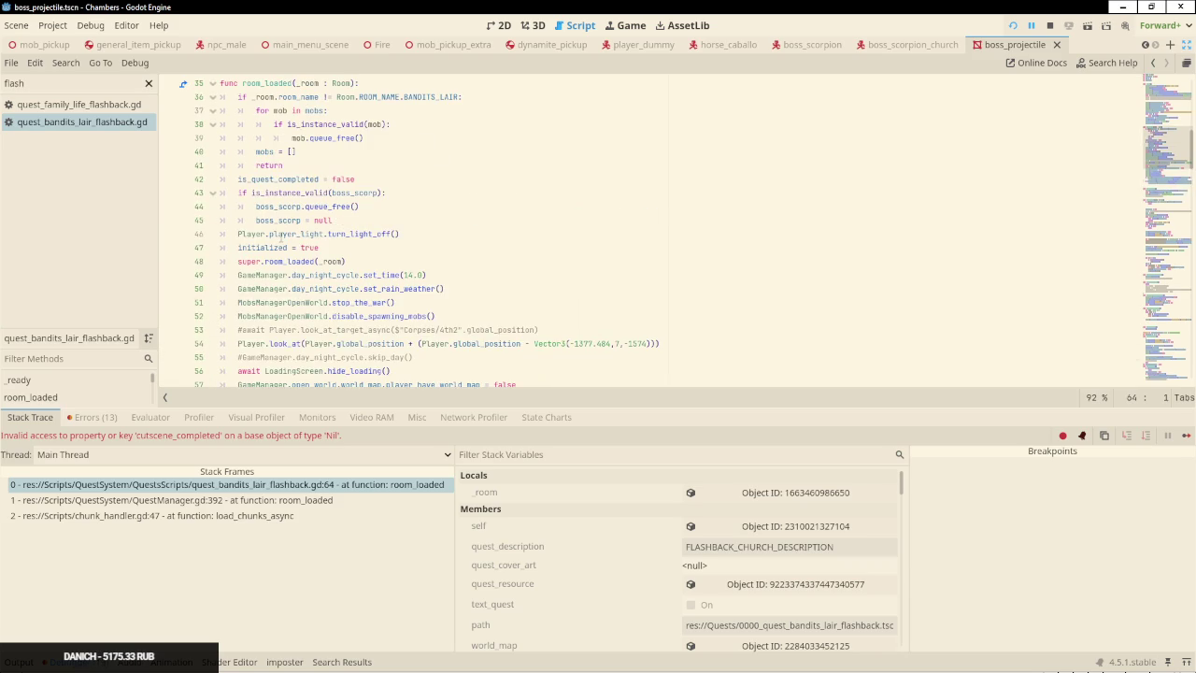
scroll(299, 271, down, 3)
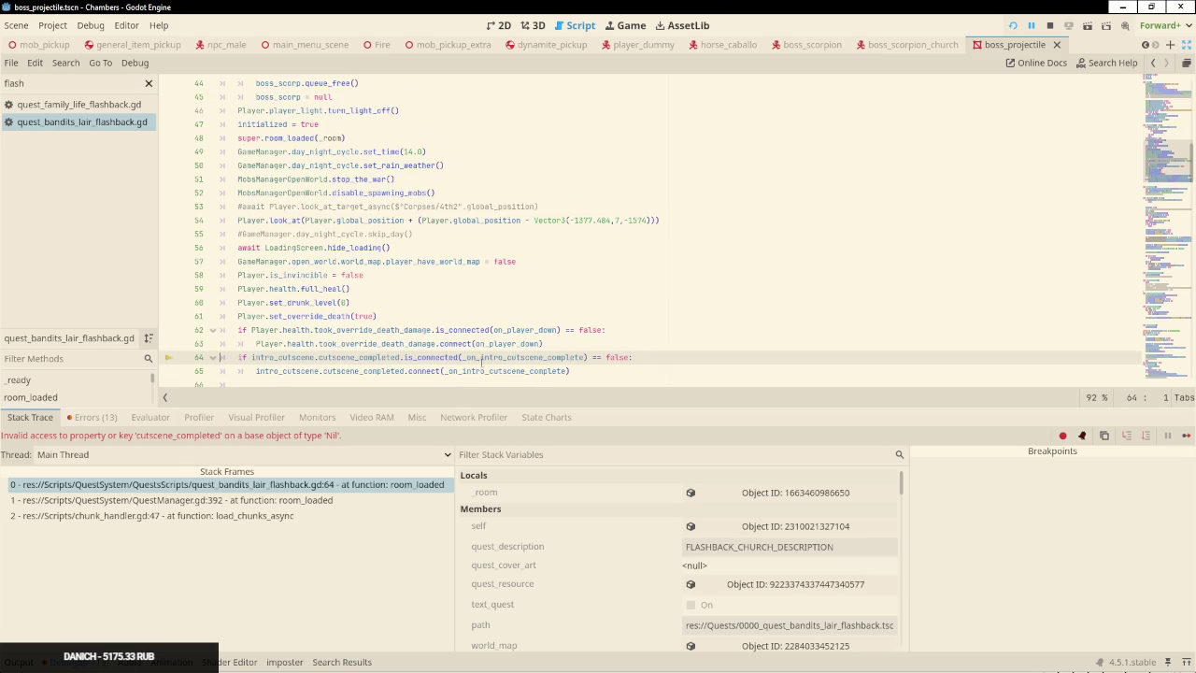
mouse_move(277, 361)
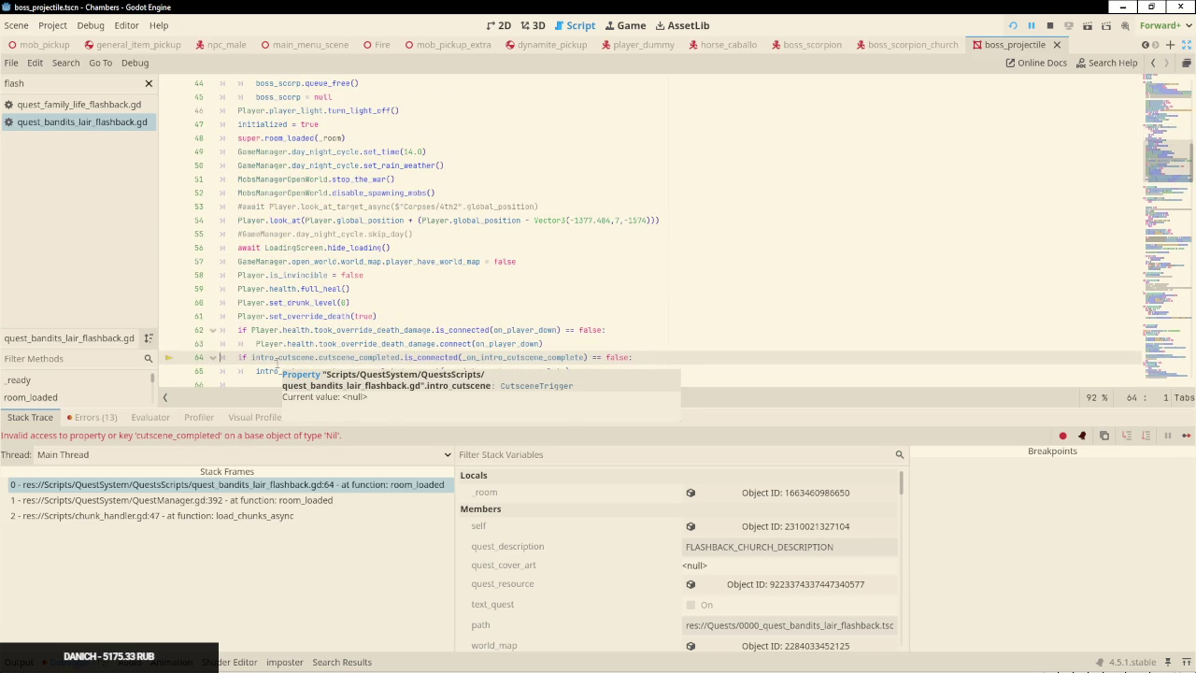
scroll(292, 261, up, 7)
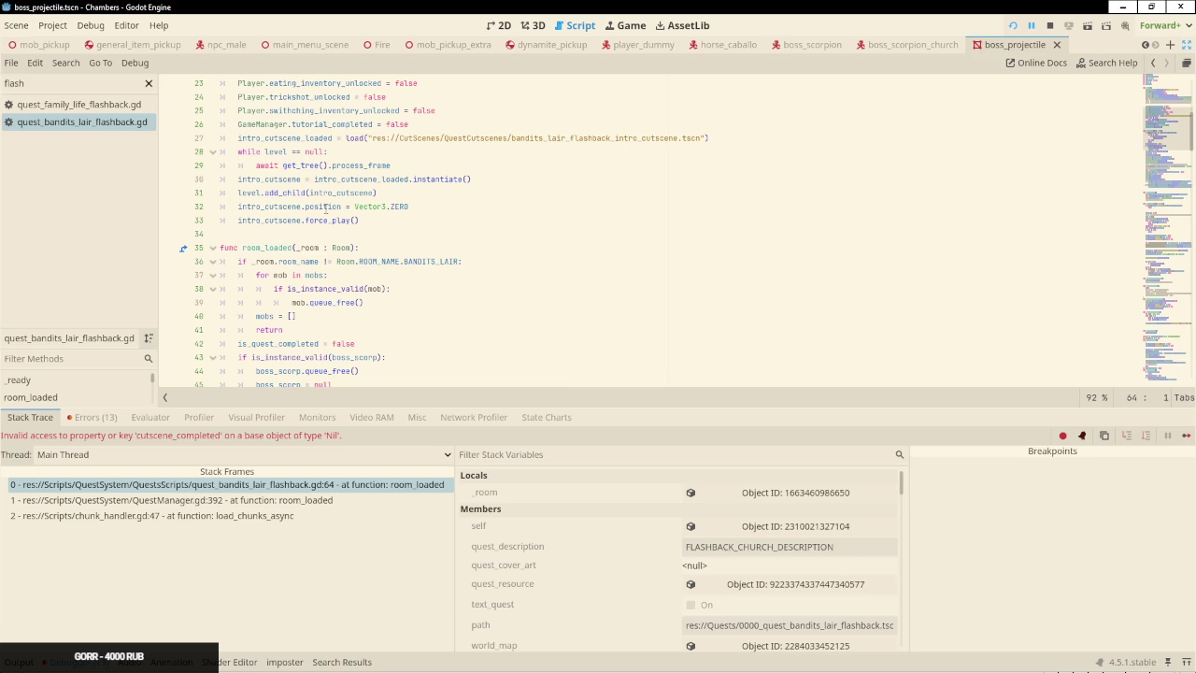
mouse_move(326, 208)
scroll(369, 182, down, 8)
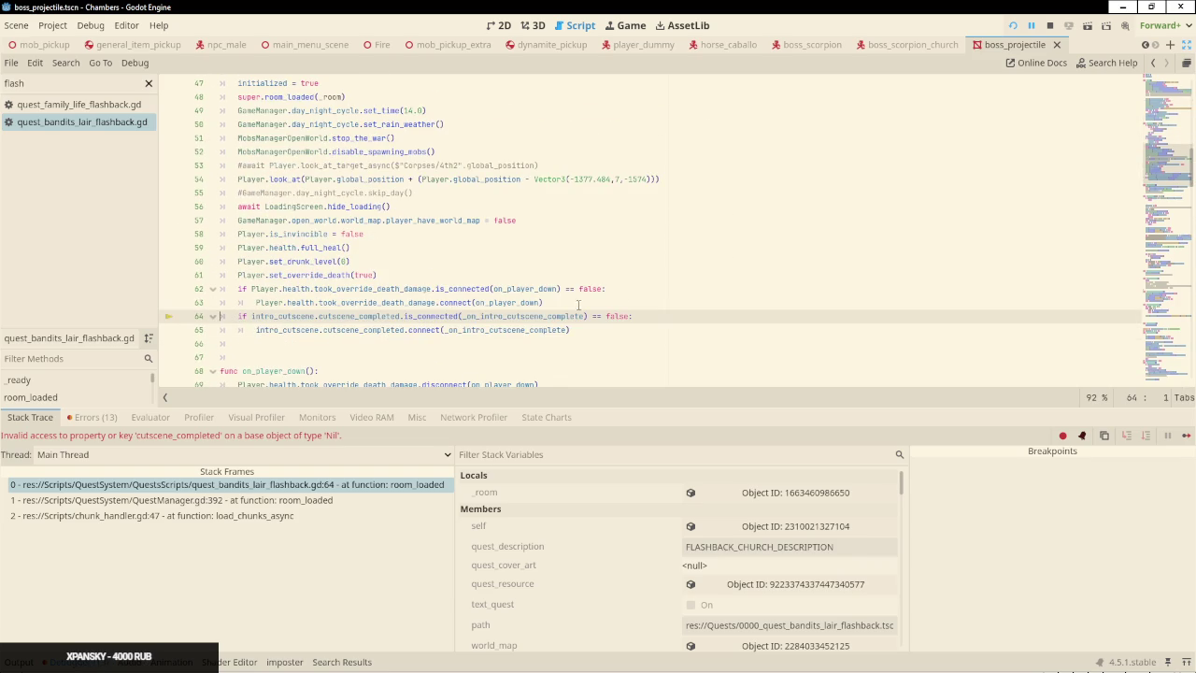
drag(672, 305, 646, 332)
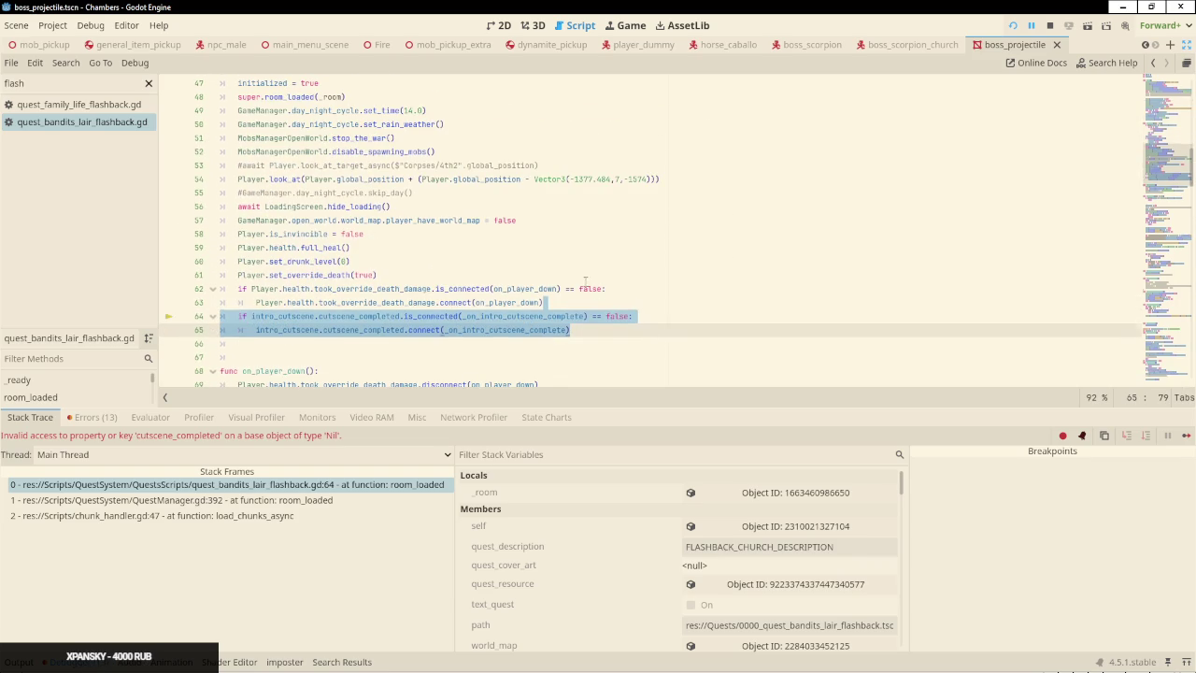
scroll(393, 187, up, 7)
click(389, 151)
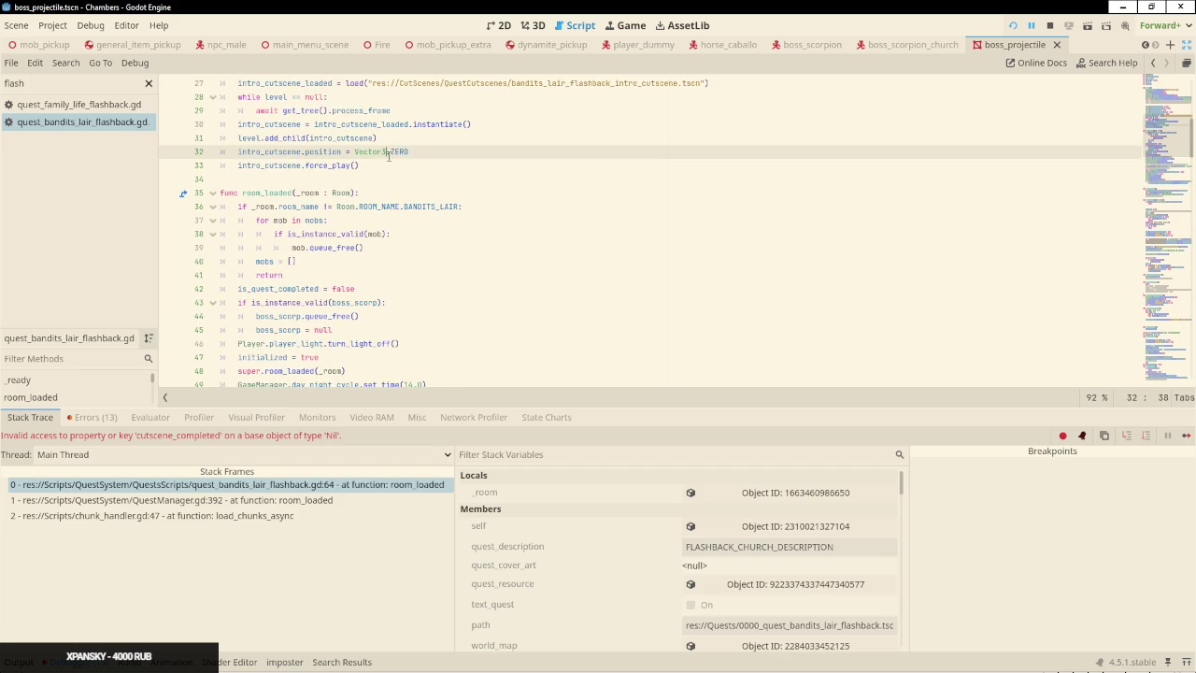
click(387, 167)
key(ctrl+v)
Comment out the while/await level wait loop lines in _ready
scroll(308, 174, up, 2)
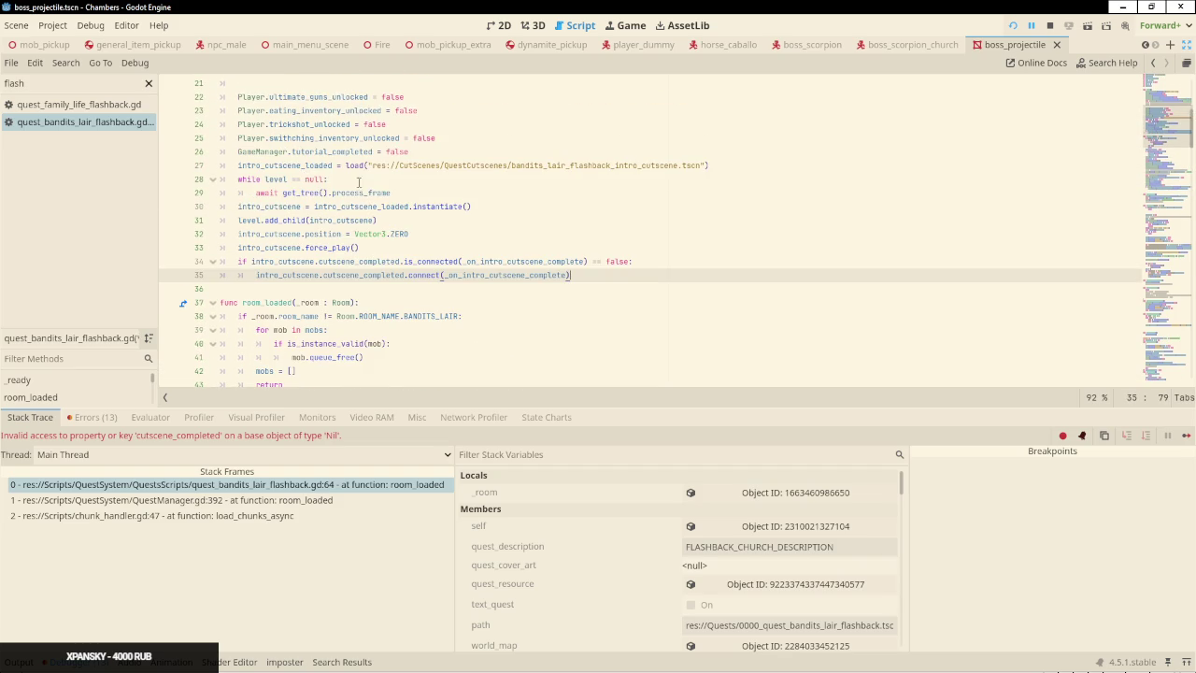
click(401, 179)
key(ctrl+k)
key(Down)
key(ctrl+k)
Replace level.add_child with a direct add_child, keeping the original commented, then save and rerun
key(Down)
key(Down)
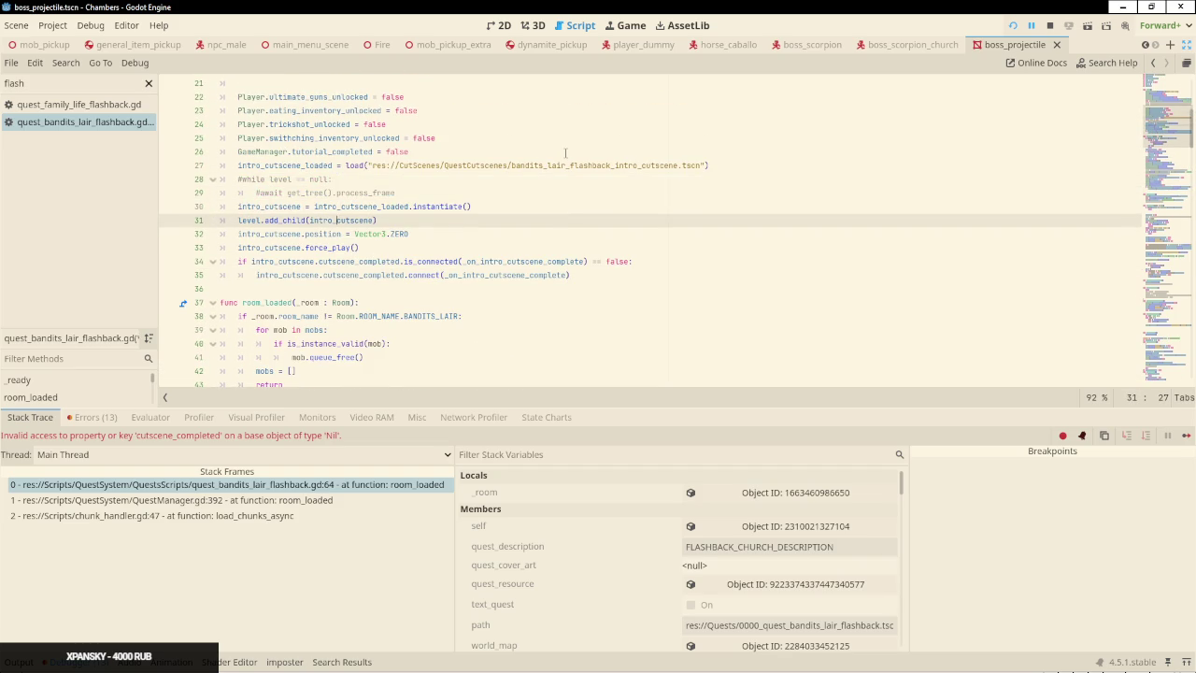
key(ctrl+shift+d)
key(Up)
key(ctrl+k)
key(Down)
key(Home)
key(ctrl+shift+Right)
key(shift+Right)
key(Delete)
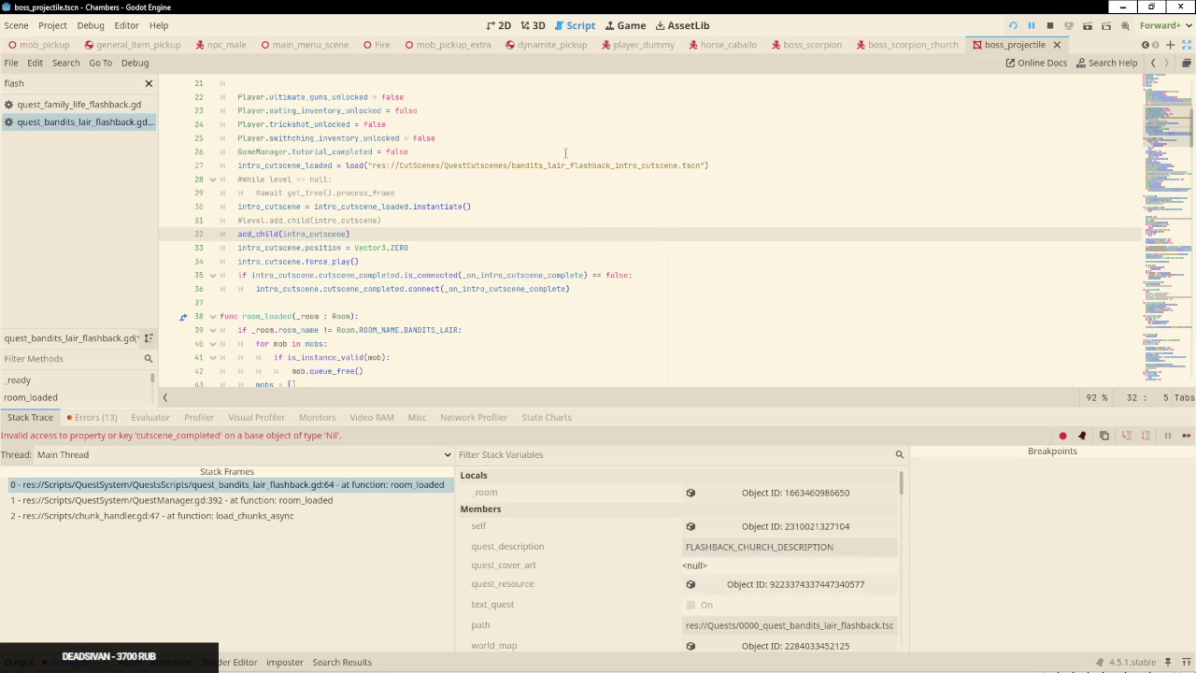
key(ctrl+s)
key(F5)
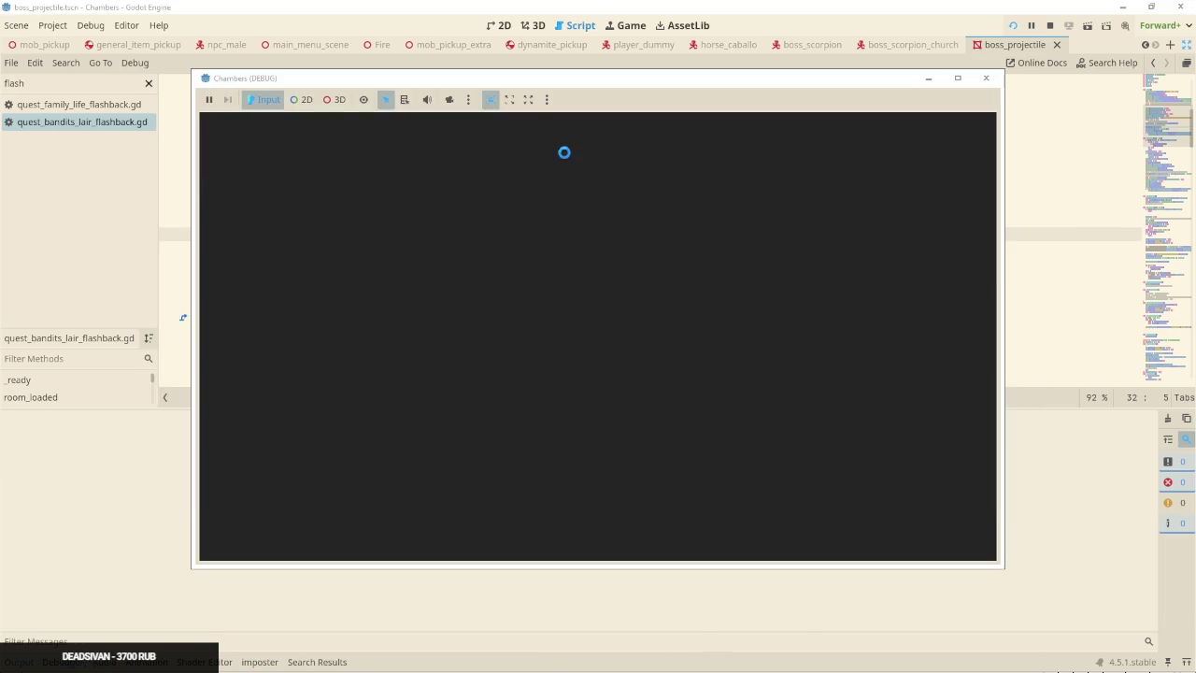
Continue the story, advance the flashback cutscene dialogue into canyon gameplay, then stop the game with F8
key(alt+Tab)
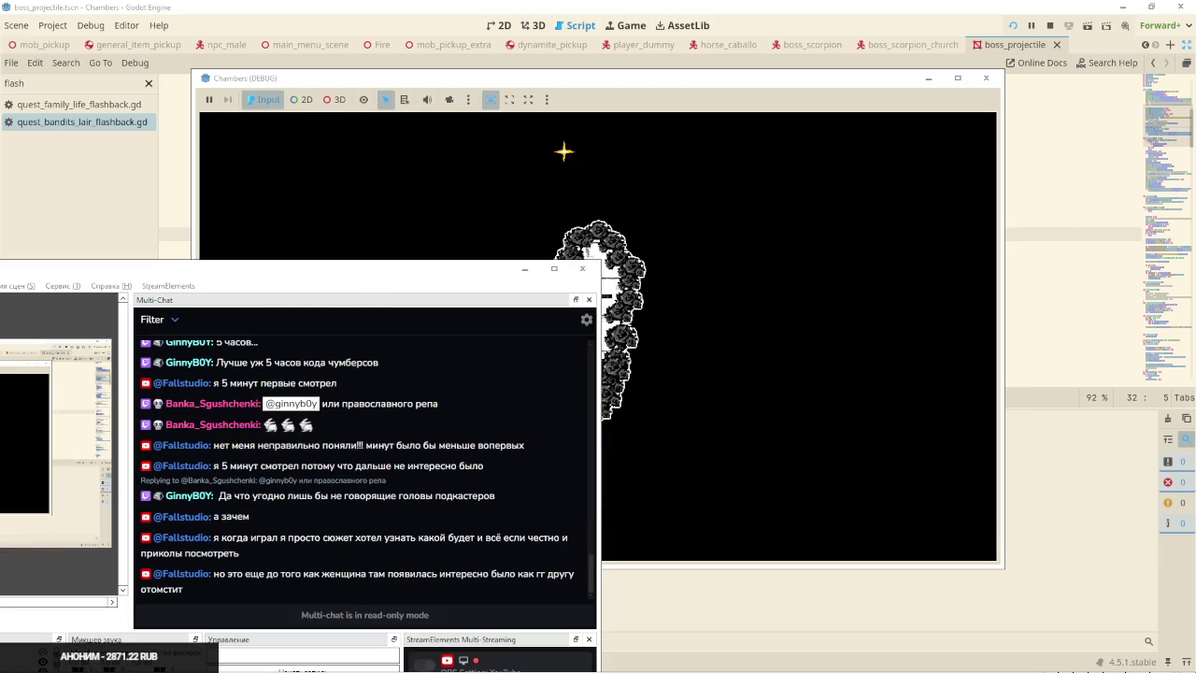
click(563, 152)
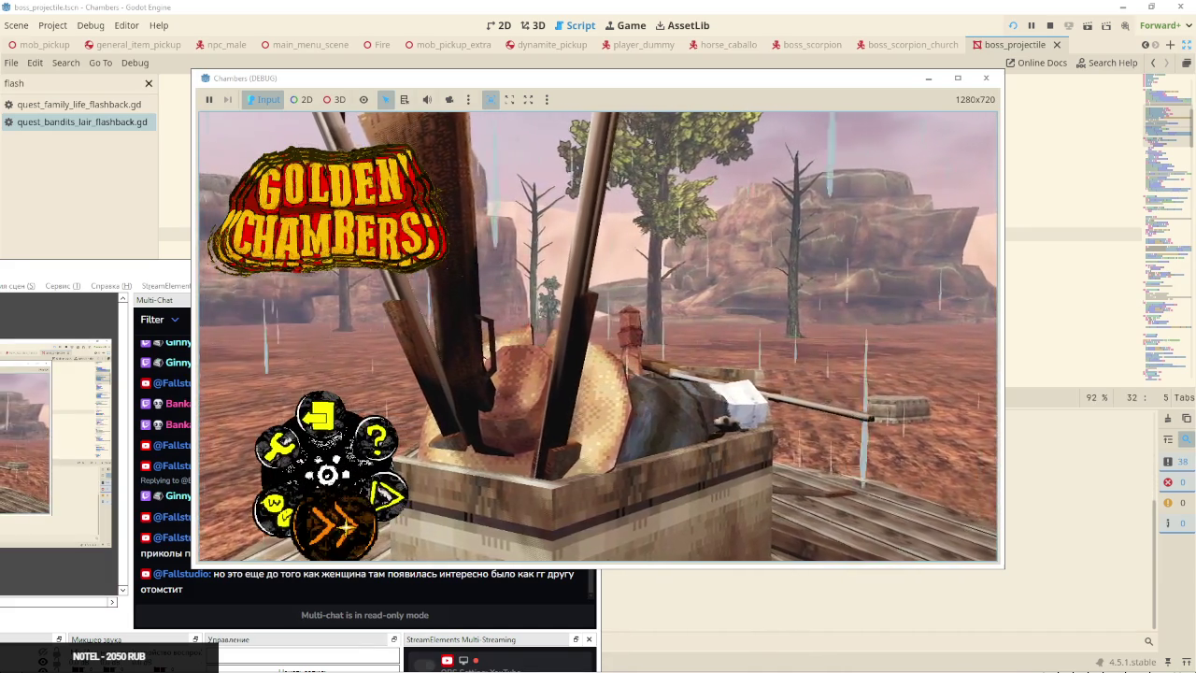
click(341, 528)
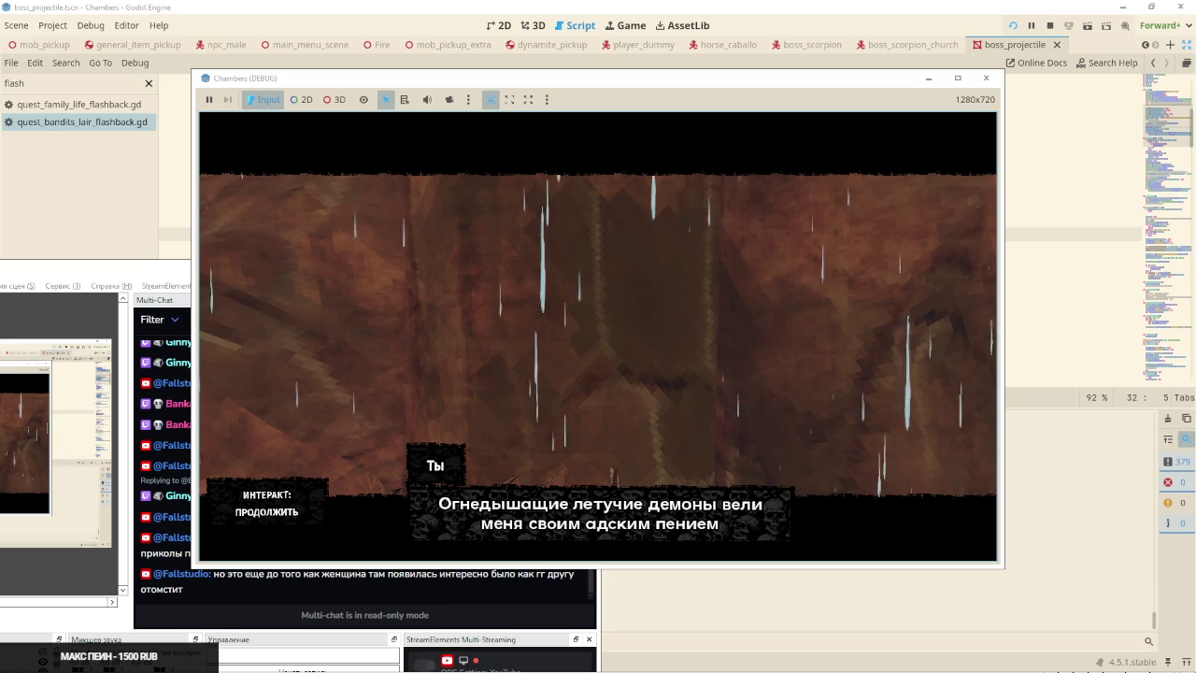
key(e)
key(e)
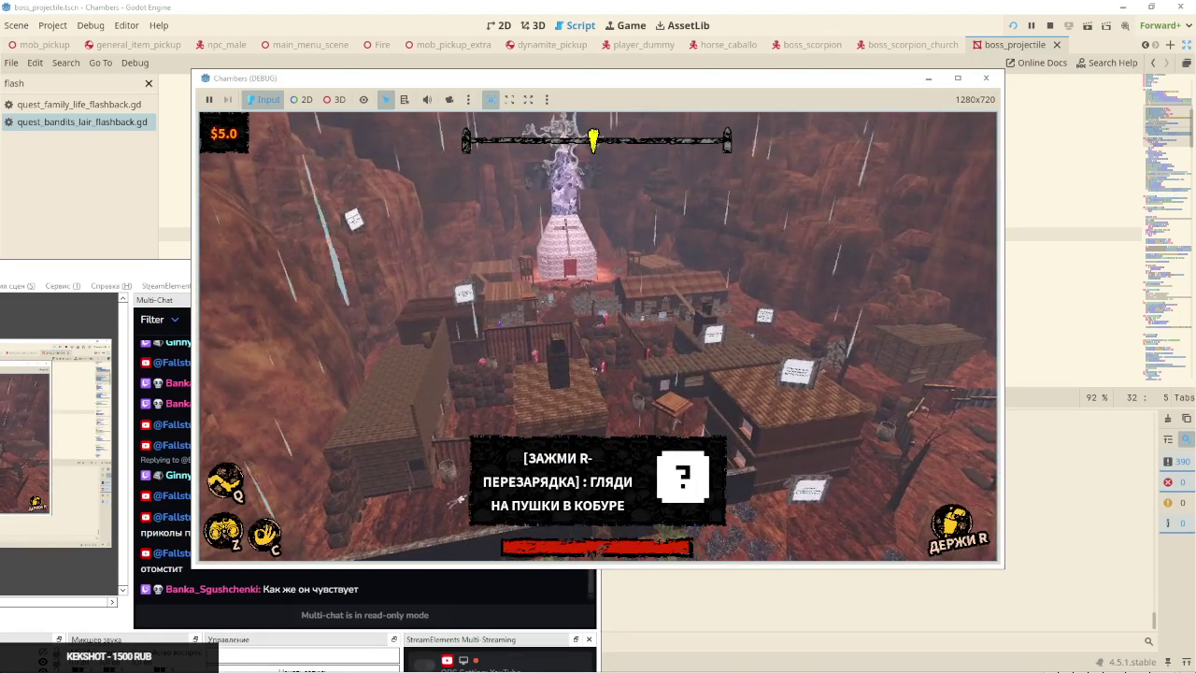
key(F8)
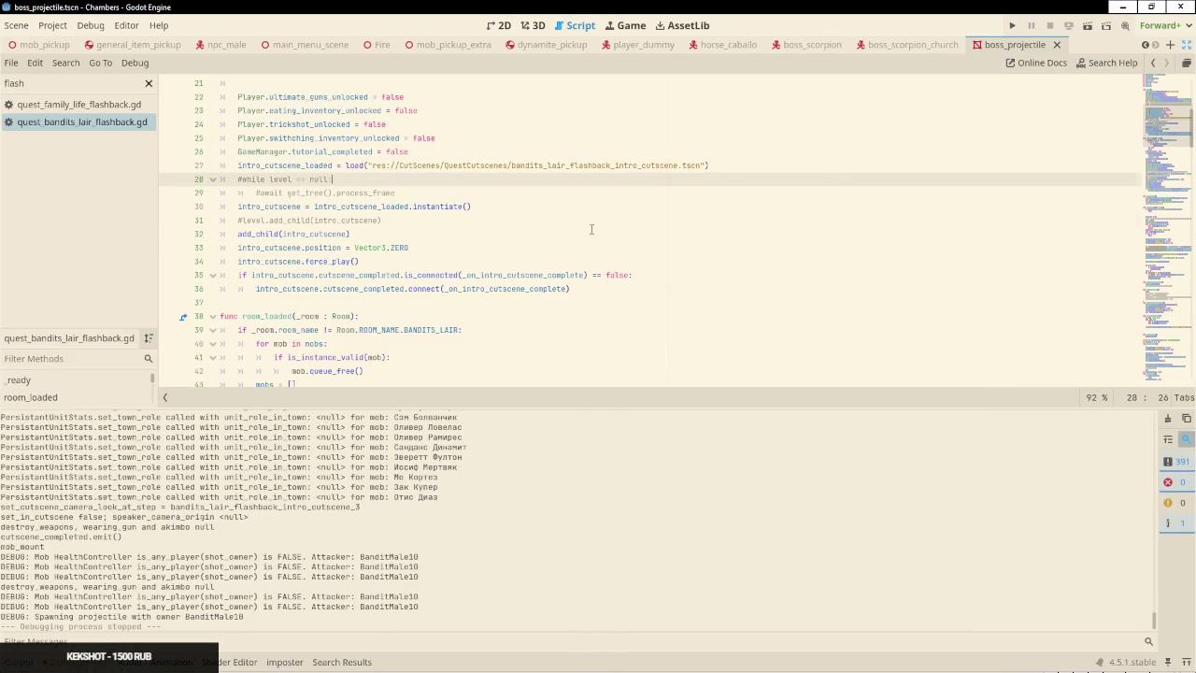
Move the Player.look_at line from room_loaded into _ready after the tutorial_completed line 26
scroll(592, 229, up, 2)
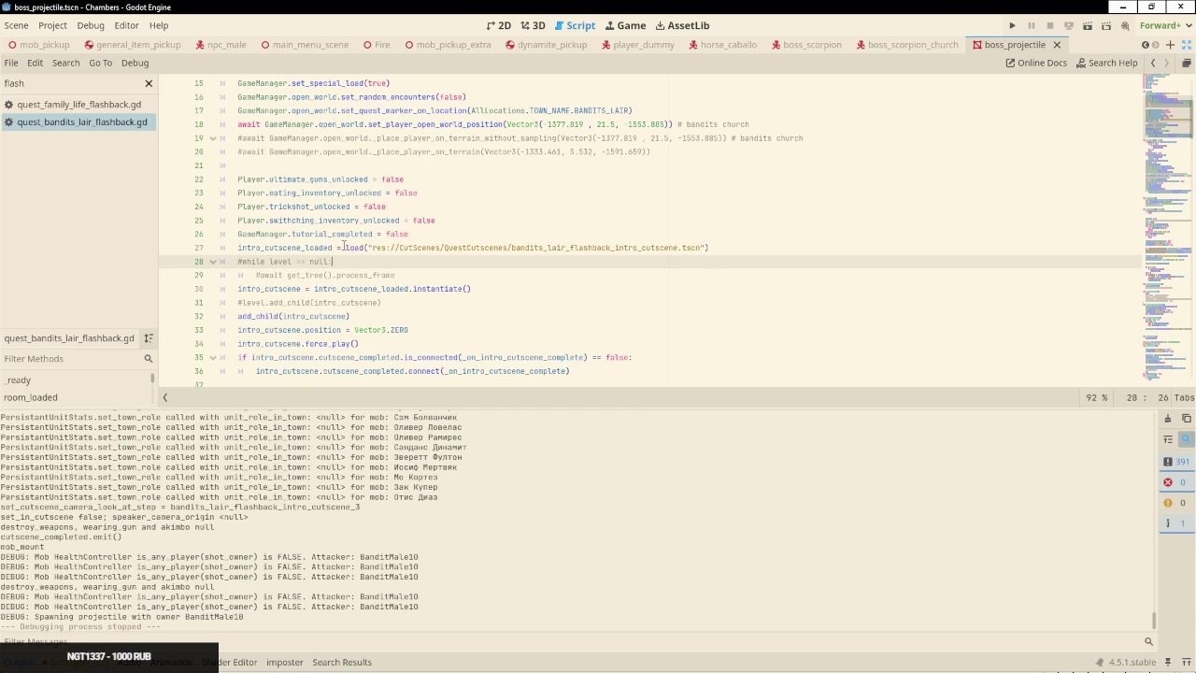
scroll(363, 271, down, 9)
scroll(421, 254, down, 2)
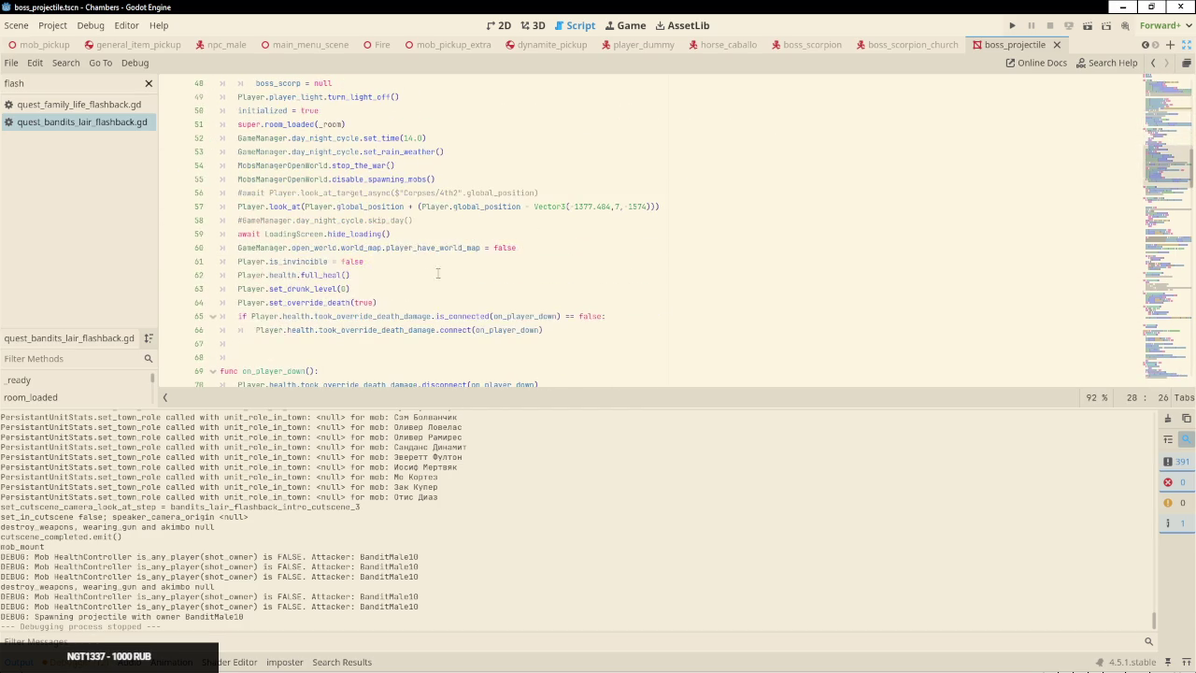
drag(680, 202, 686, 192)
key(ctrl+c)
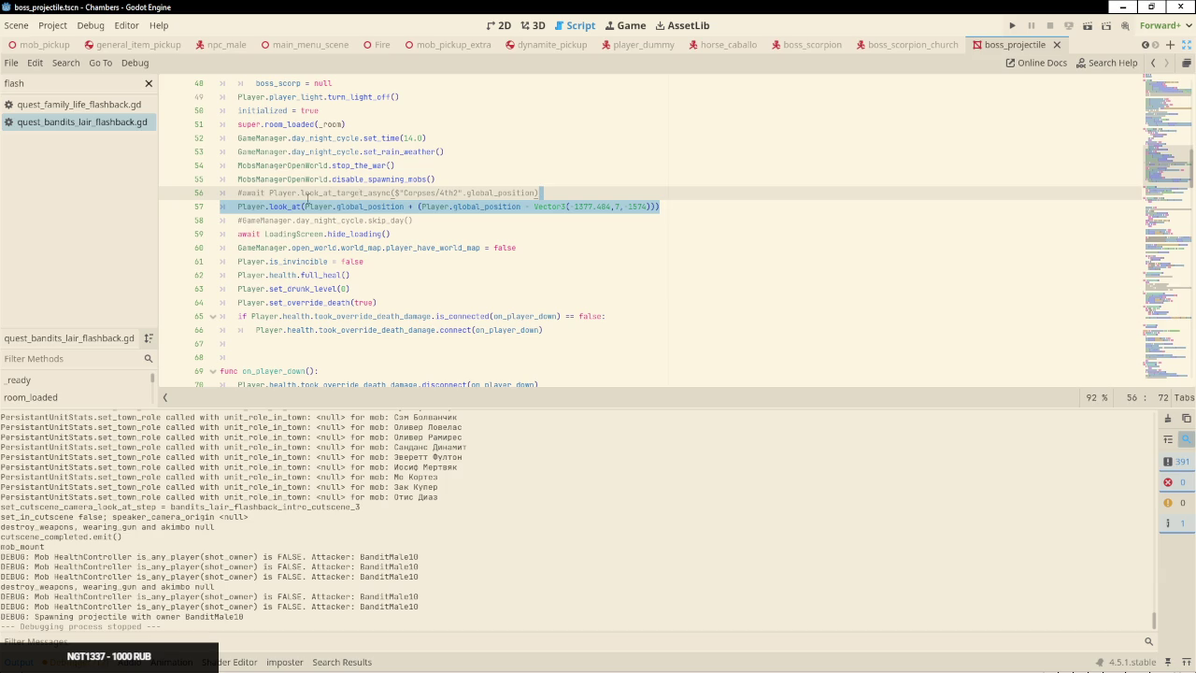
scroll(262, 214, up, 1)
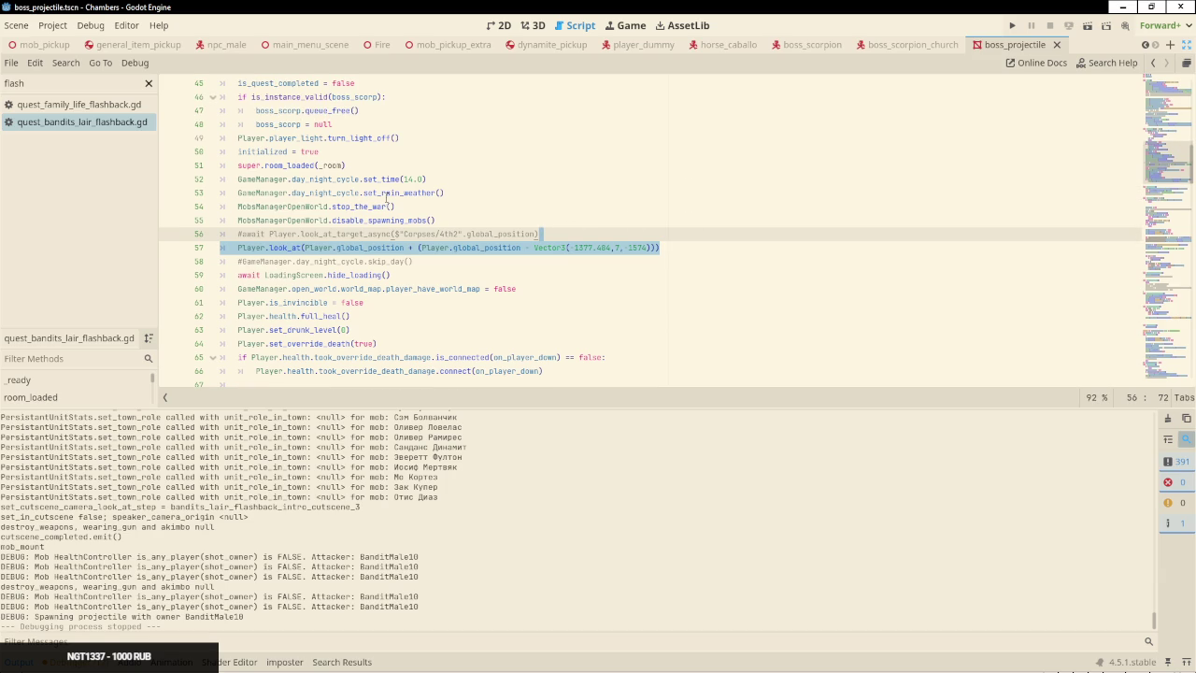
scroll(412, 195, up, 8)
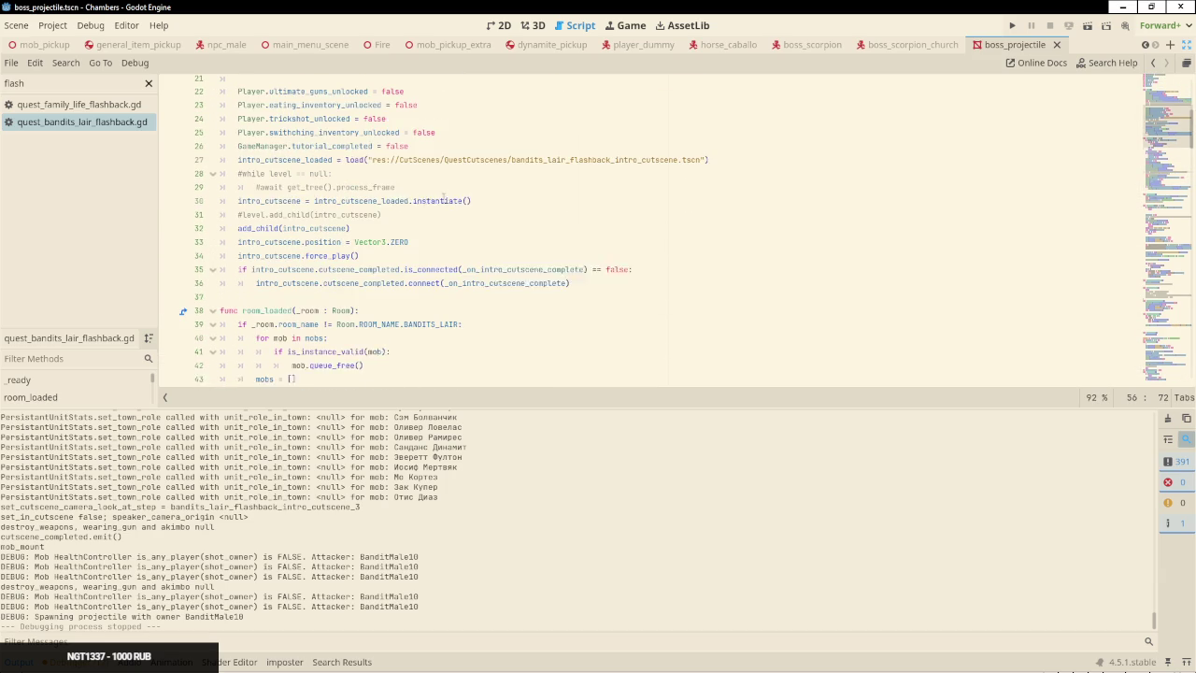
click(433, 151)
key(Return)
key(ctrl+v)
scroll(433, 150, up, 3)
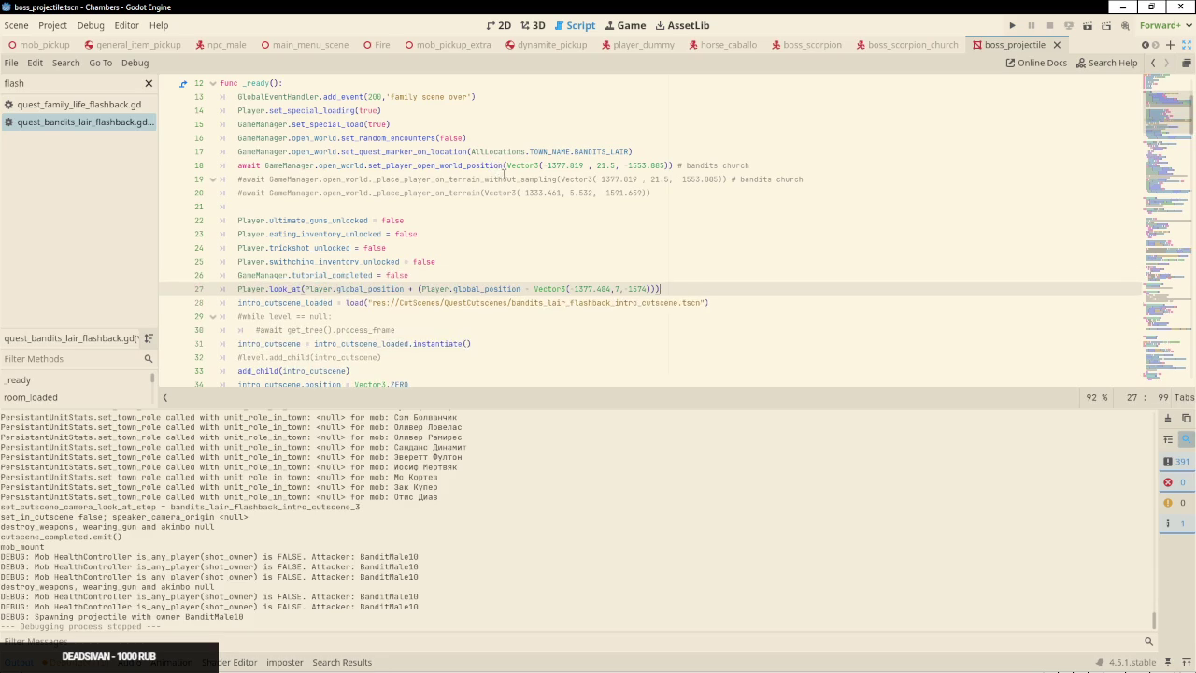
Pad the look_at call with blank lines, save the script, and launch the game, moving OBS aside
key(ctrl+s)
key(Return)
key(ctrl+s)
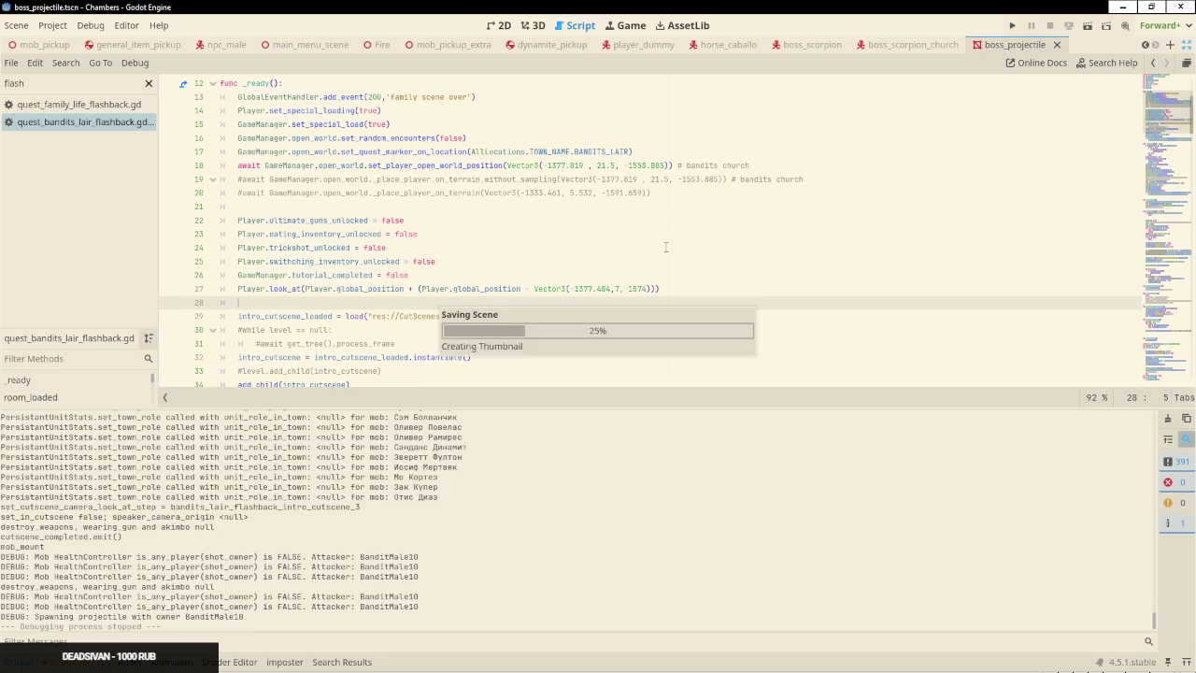
click(482, 277)
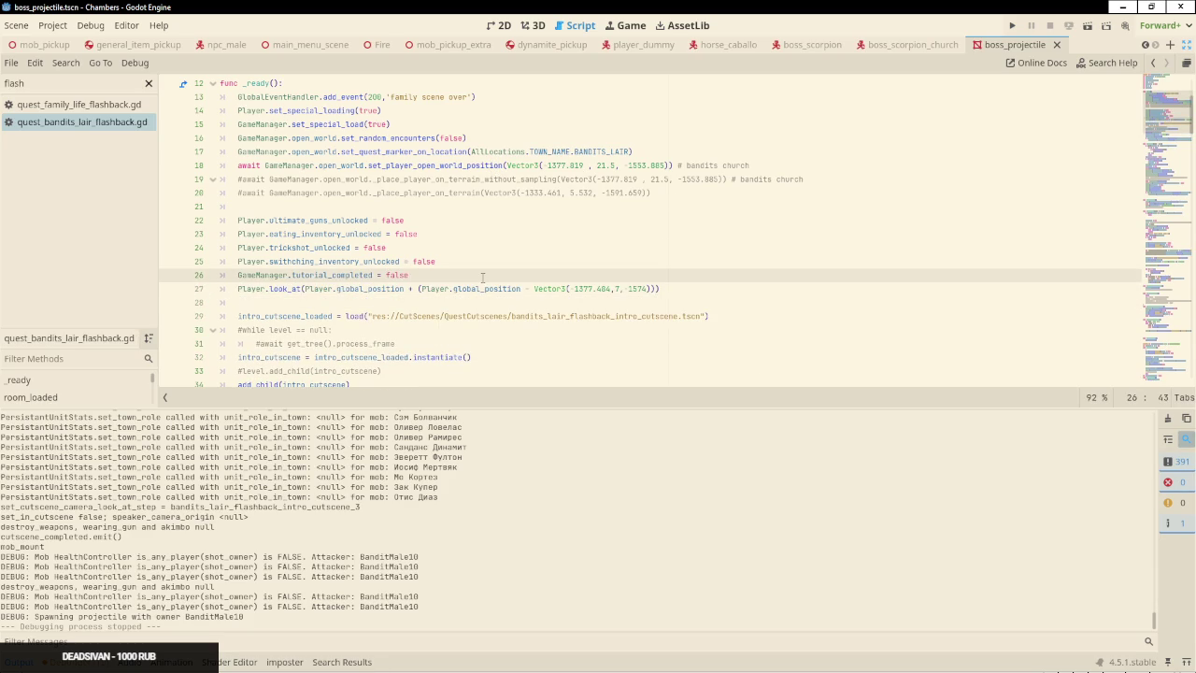
key(Return)
key(ctrl+s)
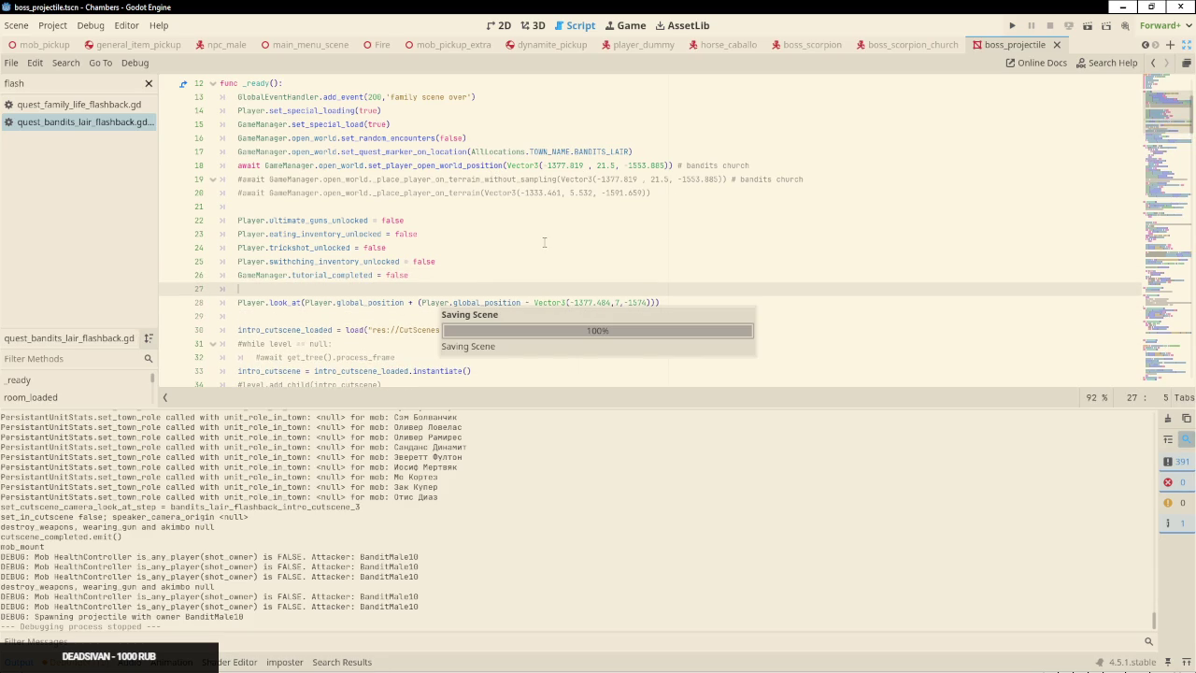
key(F5)
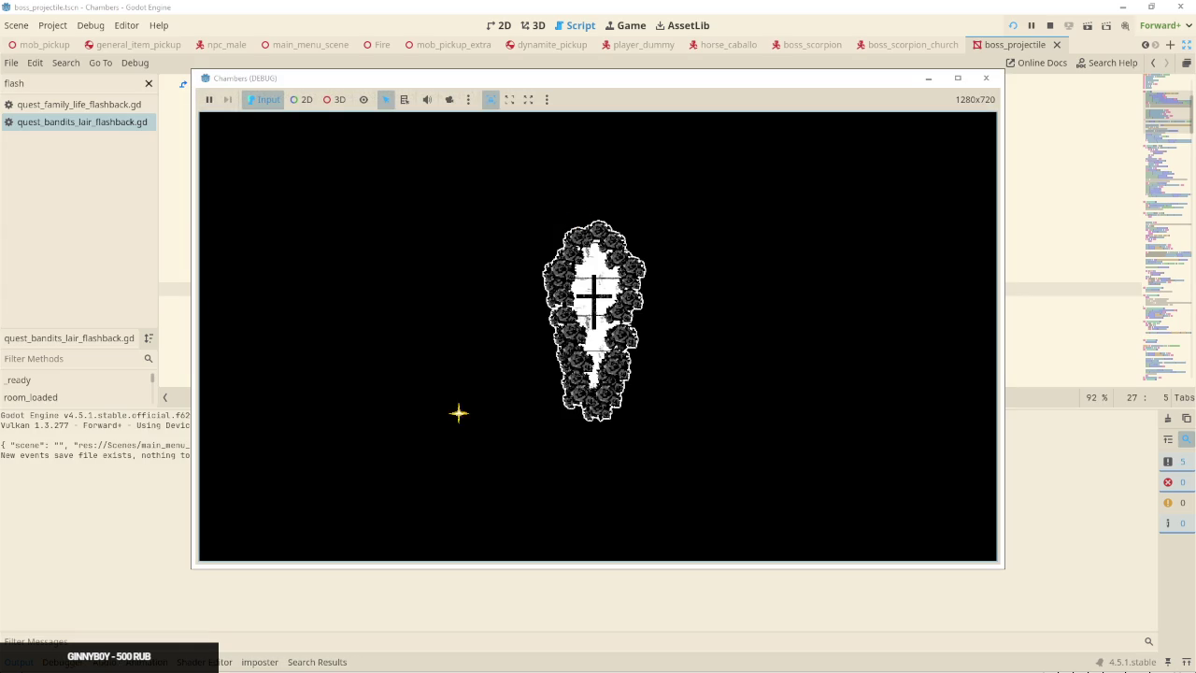
click(151, 663)
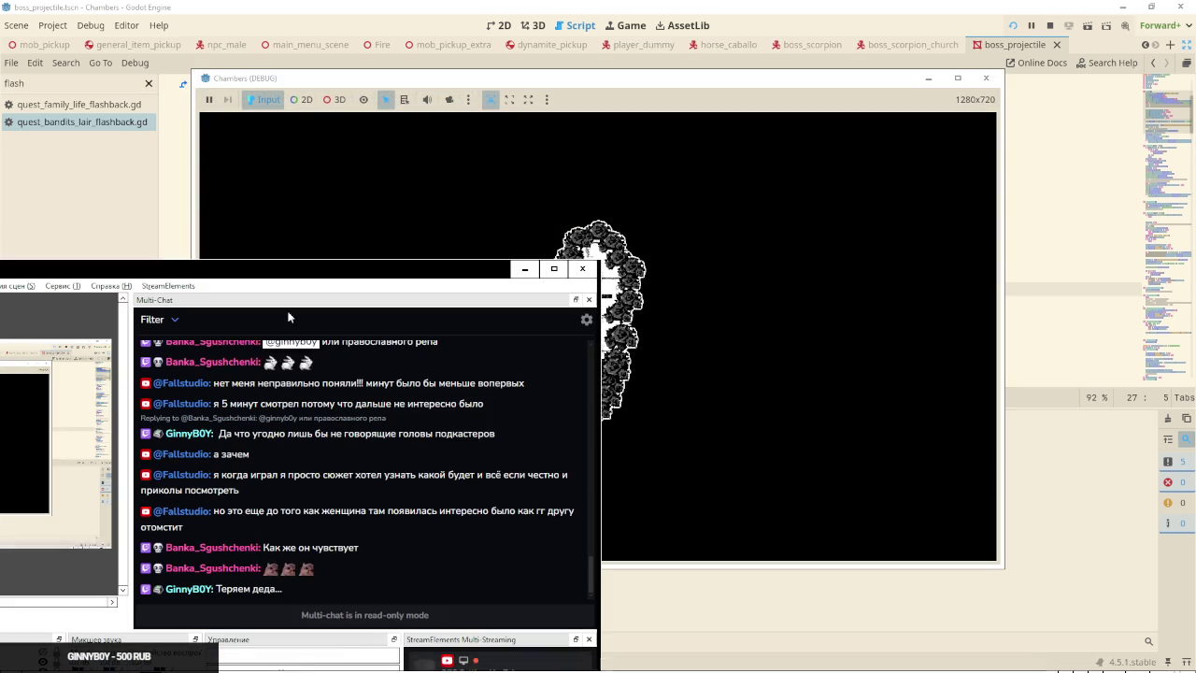
drag(157, 361, 545, 184)
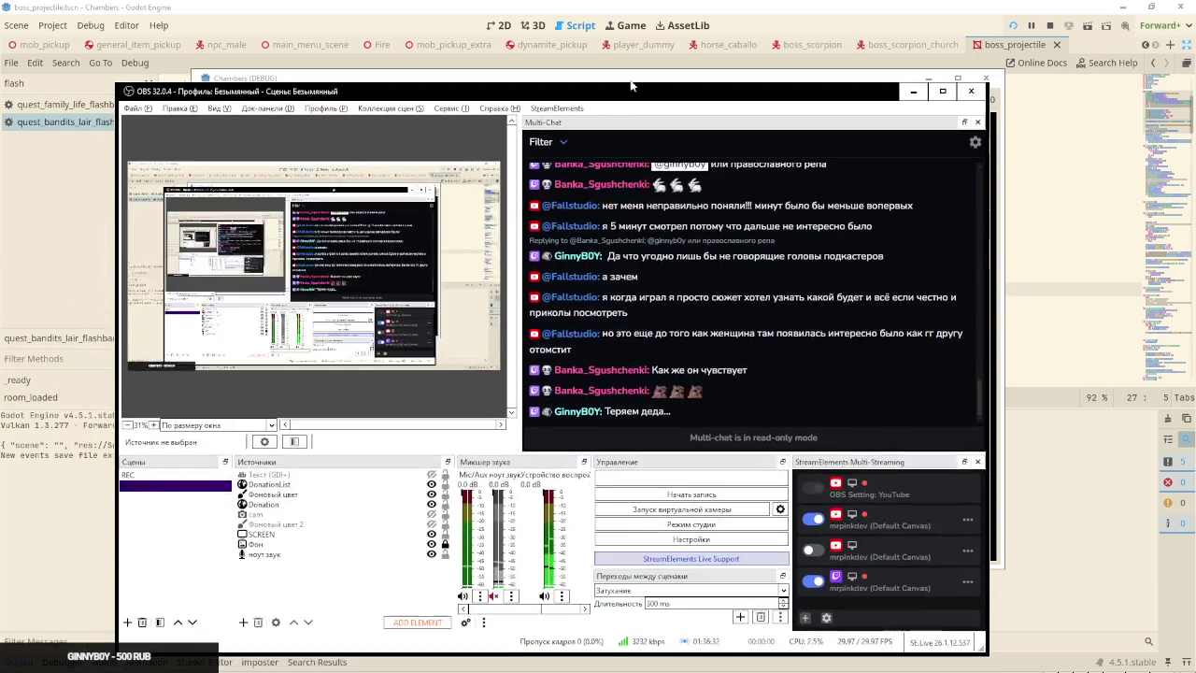
Inspect the Mic/Aux CombBear VST and 3-band equalizer filter settings in OBS
click(479, 596)
click(510, 582)
click(327, 185)
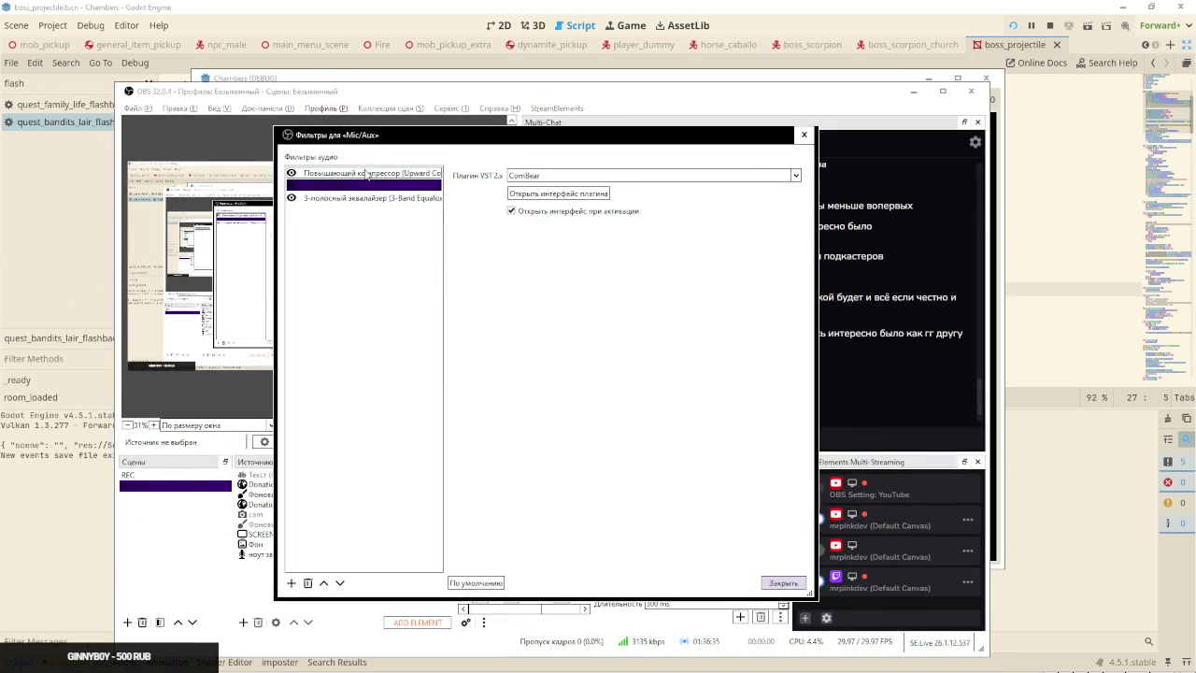
click(359, 197)
Start adding a VST 2.x Plugin filter, cancel it, close Filters, and return to the game
click(292, 583)
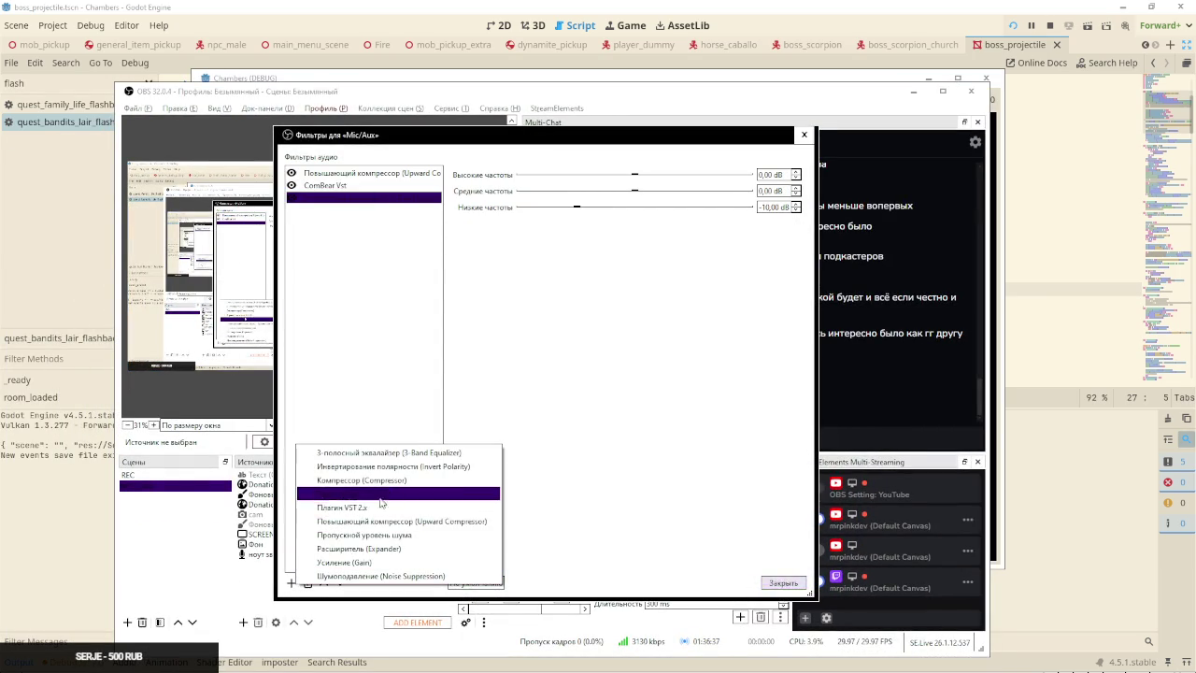
click(397, 510)
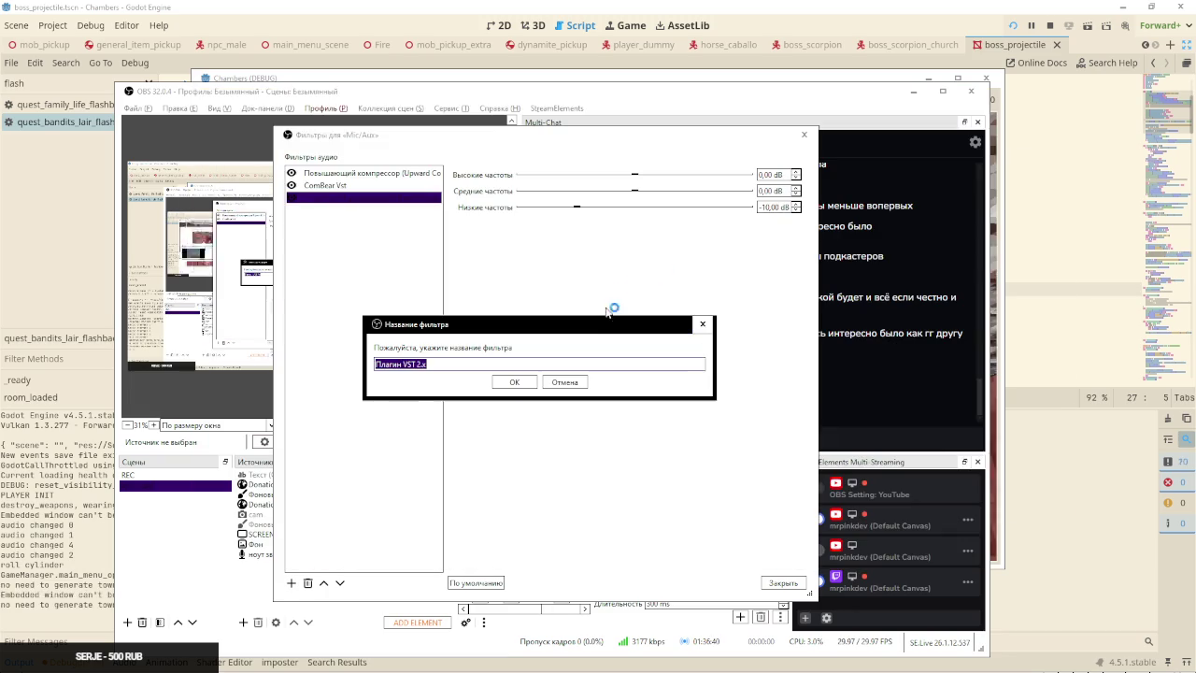
click(570, 383)
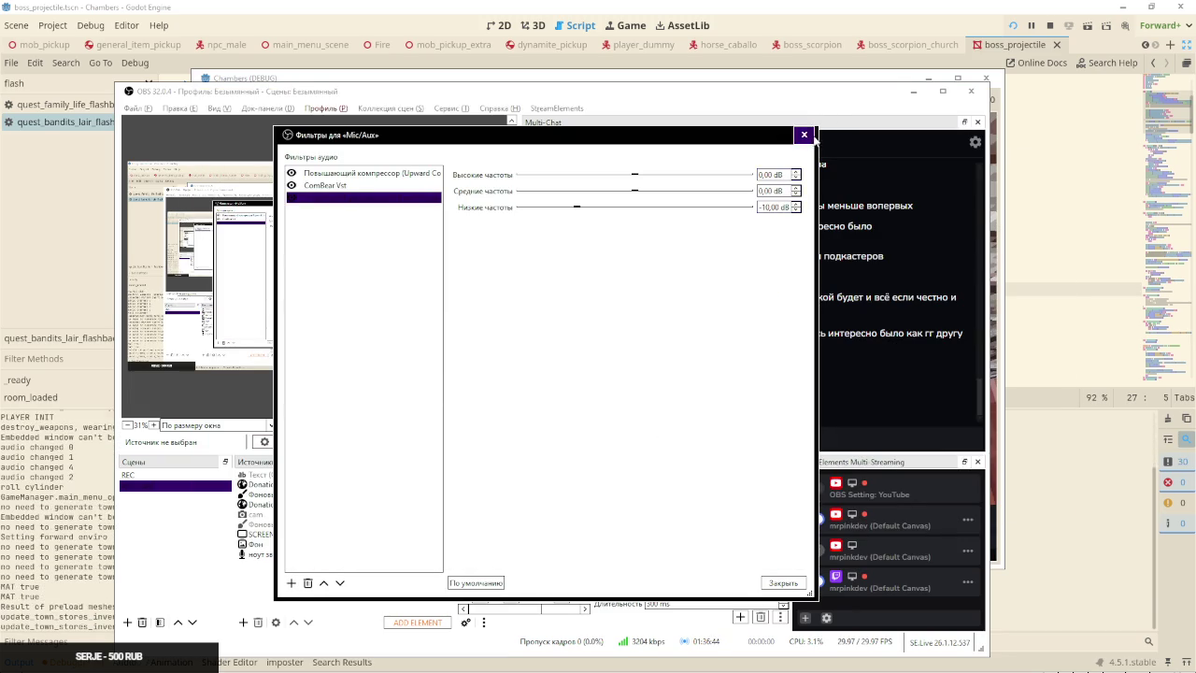
click(804, 133)
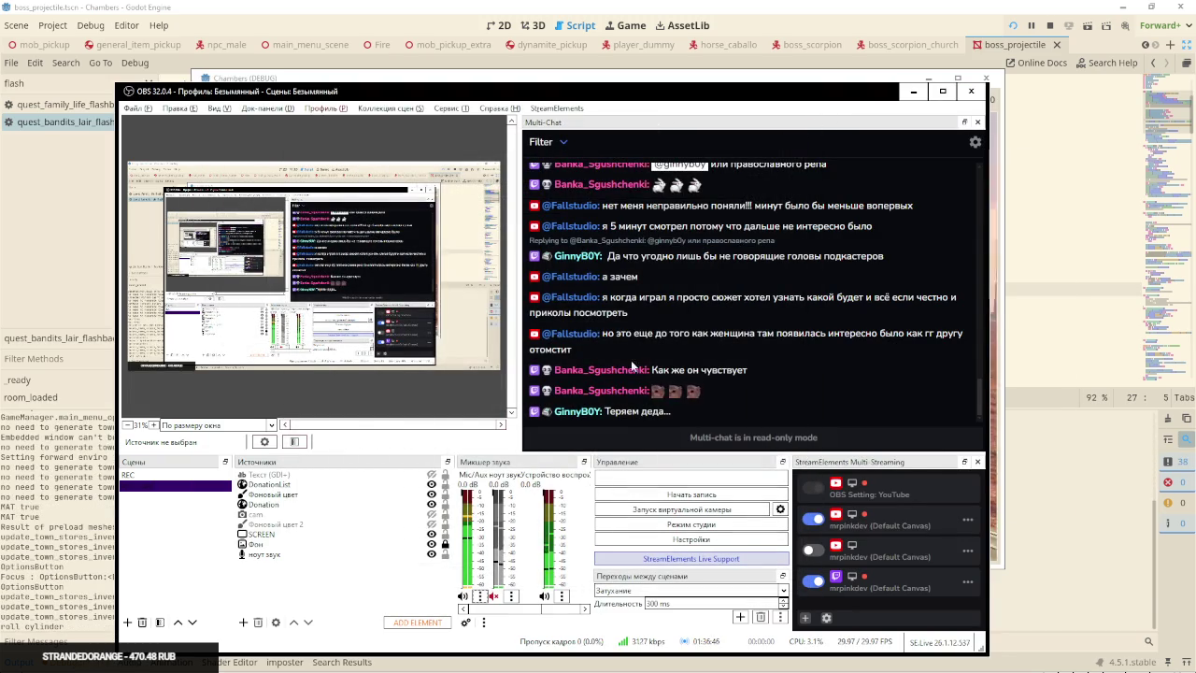
key(alt+Tab)
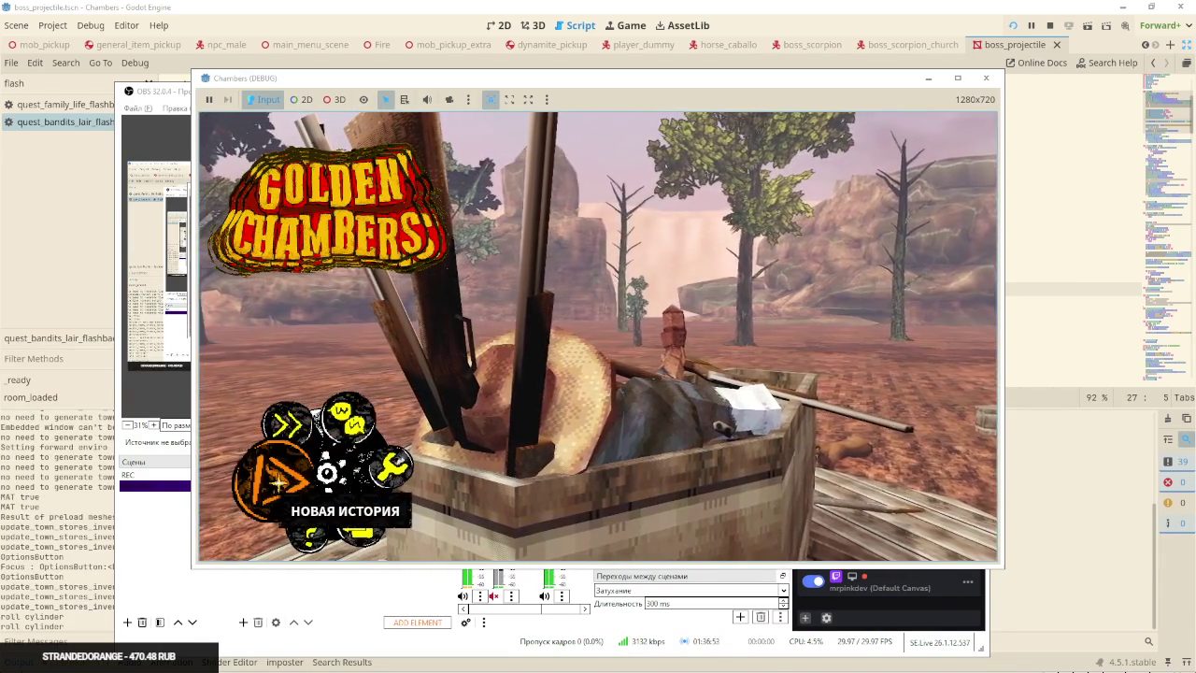
Continue the story to watch the rainy flashback opening, then quit the game and return to Godot
key(Return)
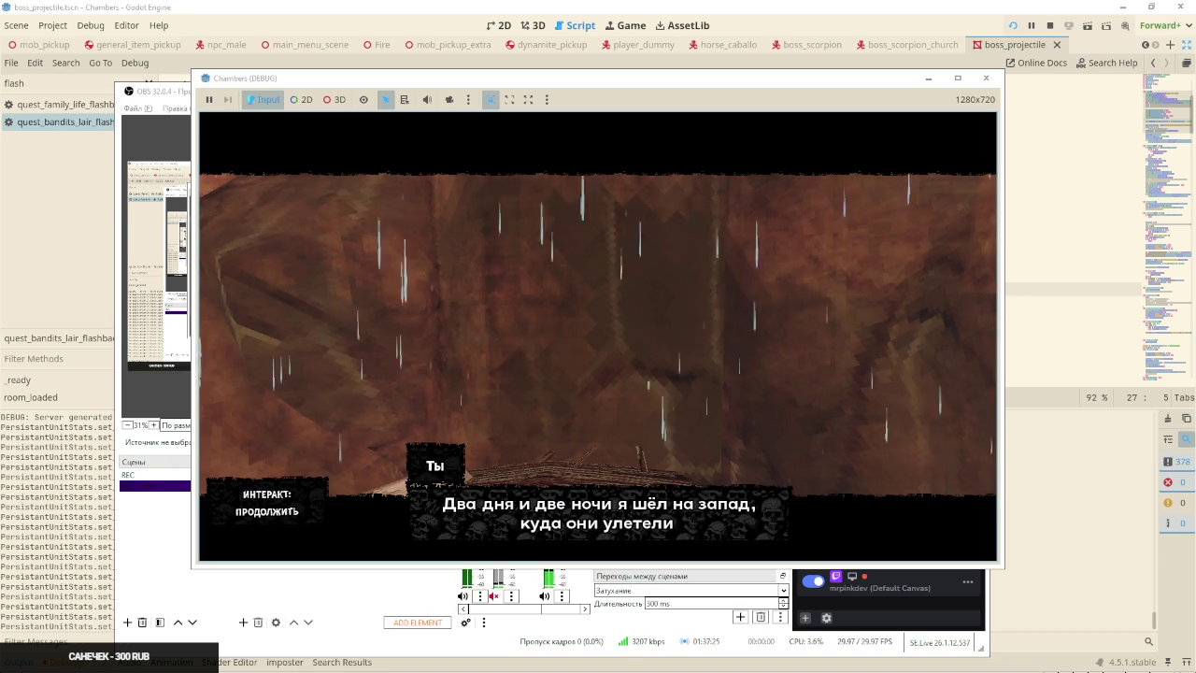
key(F8)
click(854, 5)
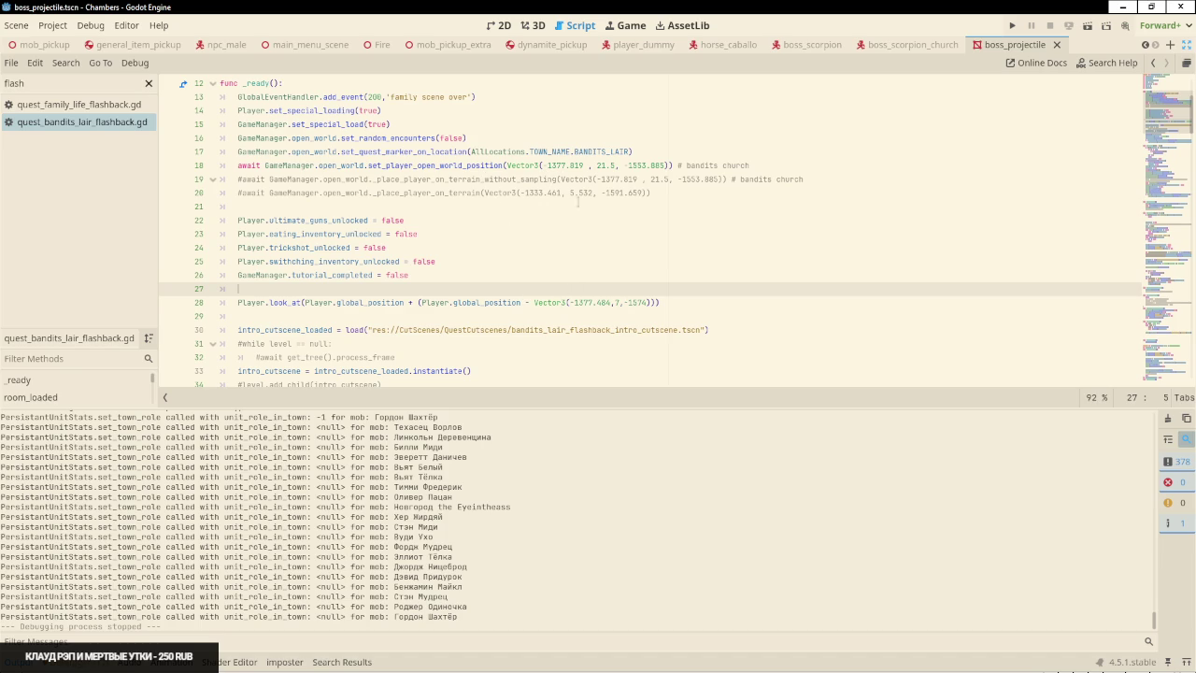
Check the player's spawn coordinates on line 18, then open the look_at documentation from line 28
click(551, 166)
mouse_move(550, 165)
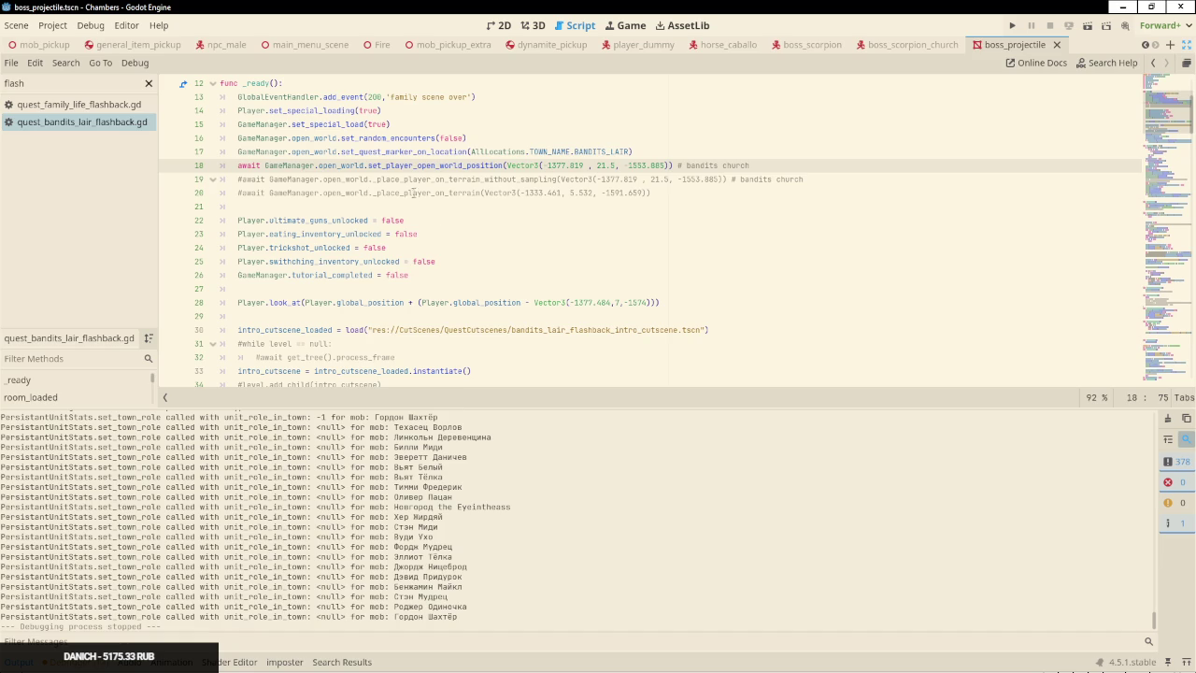
scroll(374, 299, down, 3)
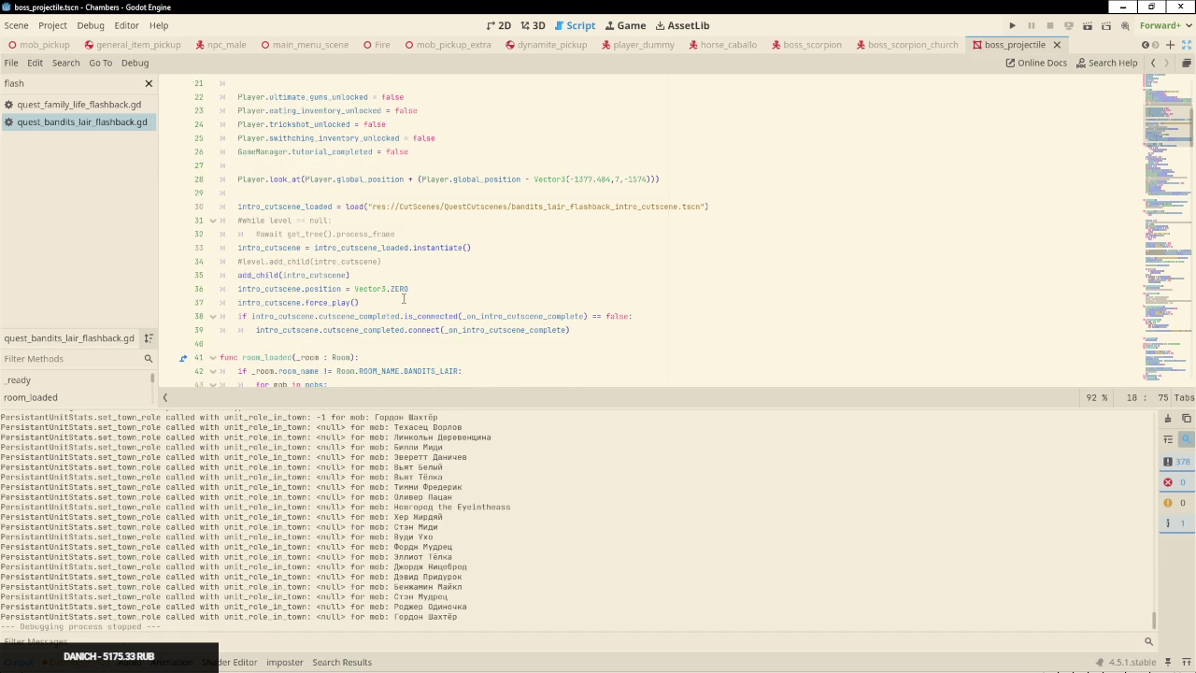
click(403, 179)
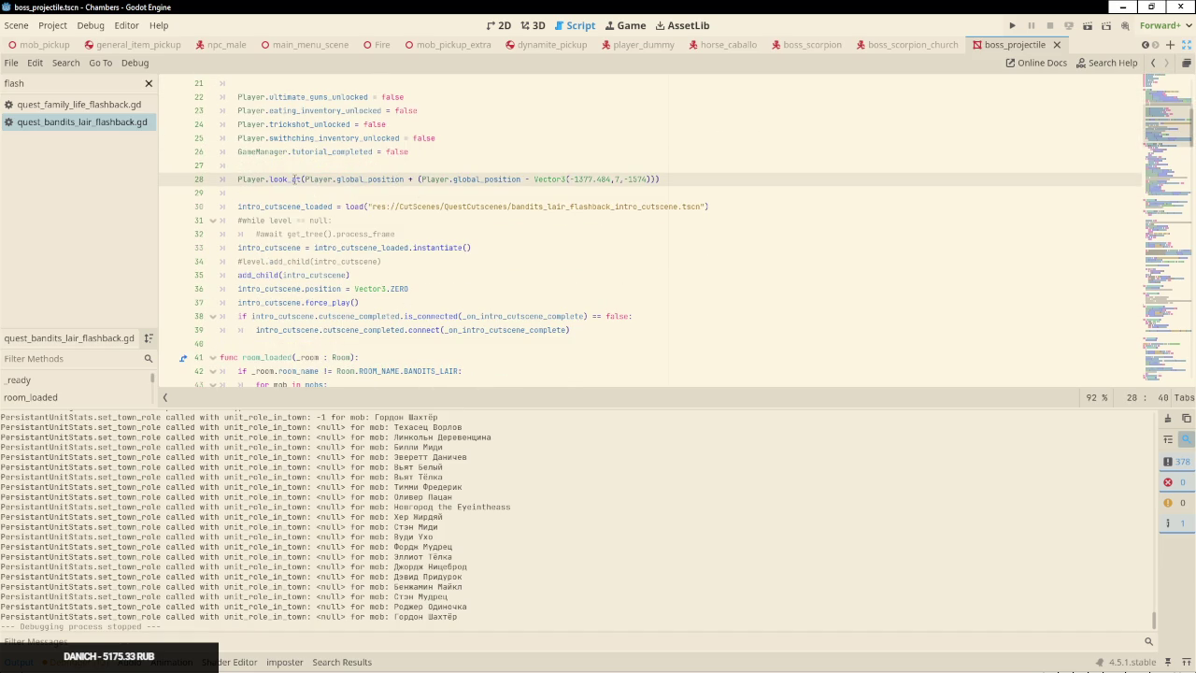
scroll(318, 189, up, 3)
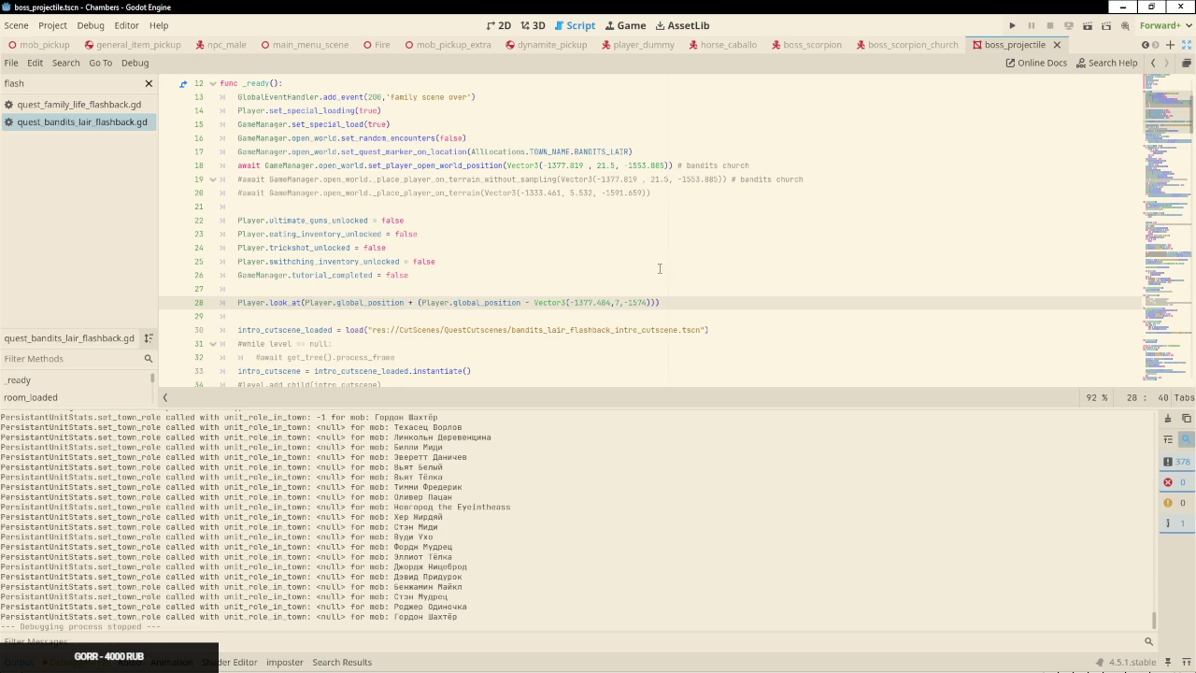
scroll(710, 264, down, 1)
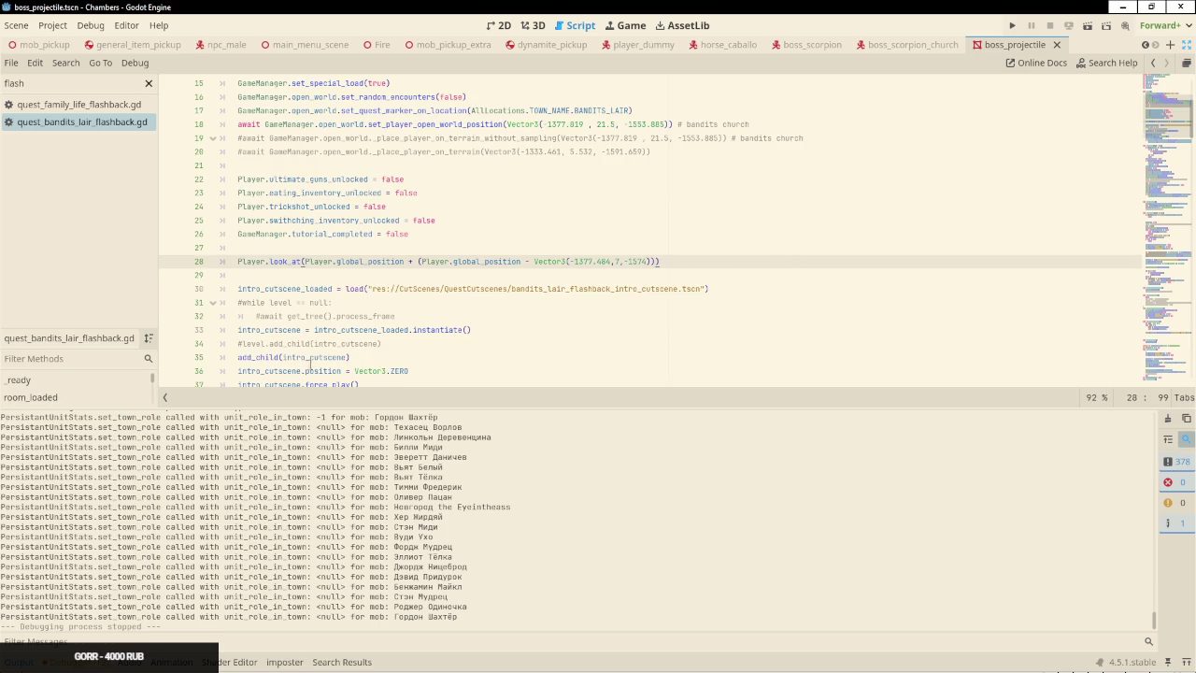
scroll(361, 309, down, 1)
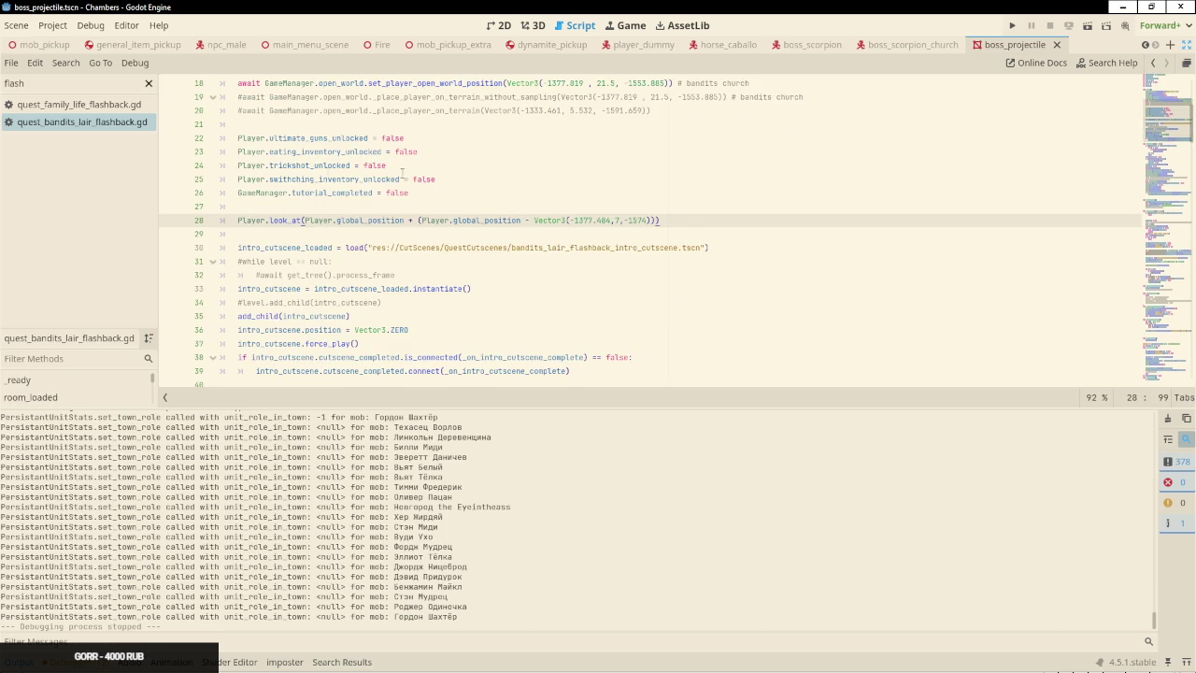
scroll(462, 168, up, 2)
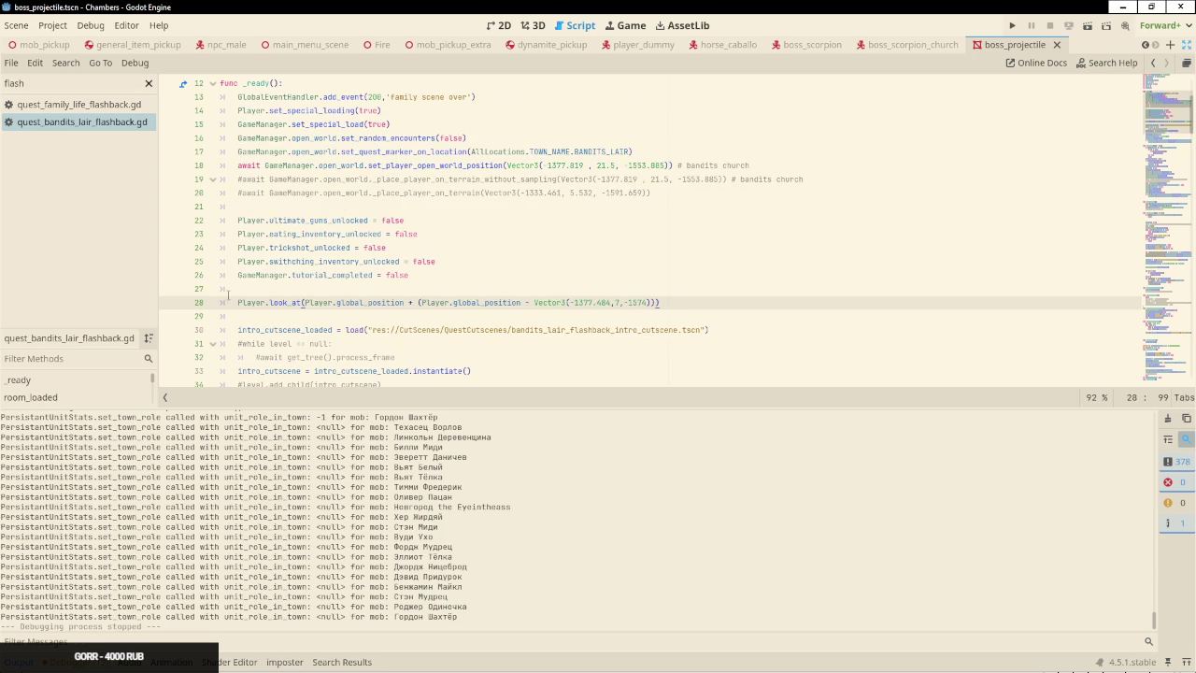
ctrl+click(279, 305)
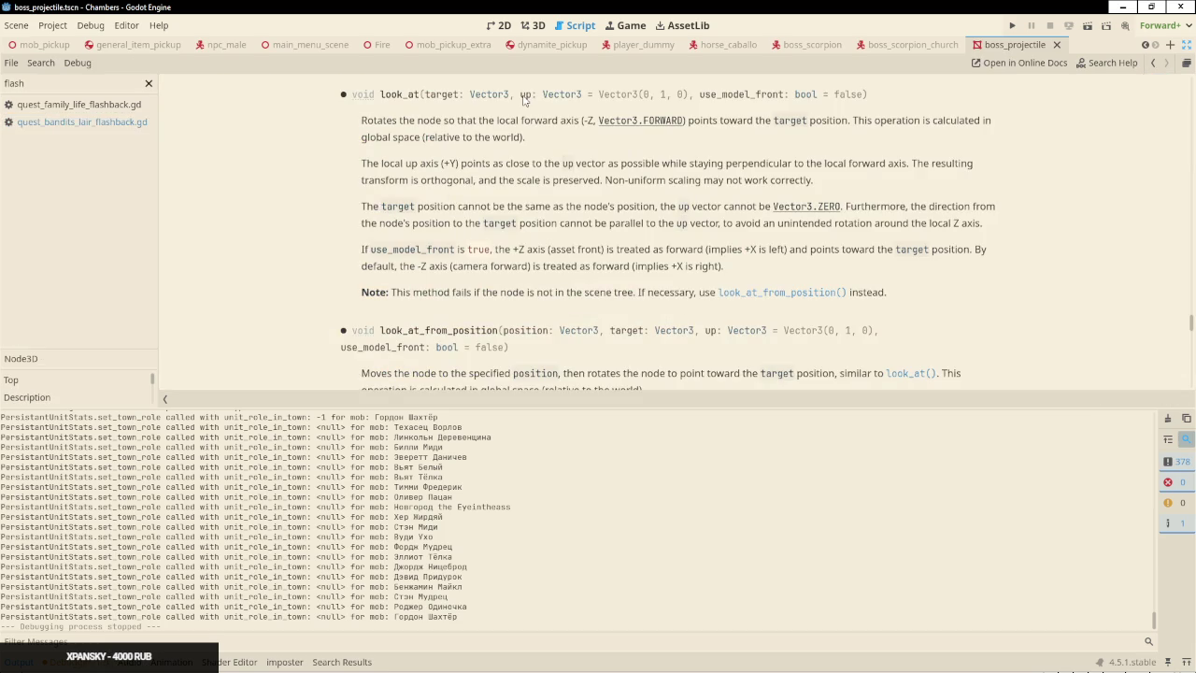
Clear the 'flash' script filter and reopen quest_bandits_lair_flashback.gd from the full script list
click(148, 83)
scroll(130, 241, down, 5)
scroll(112, 262, down, 10)
click(89, 307)
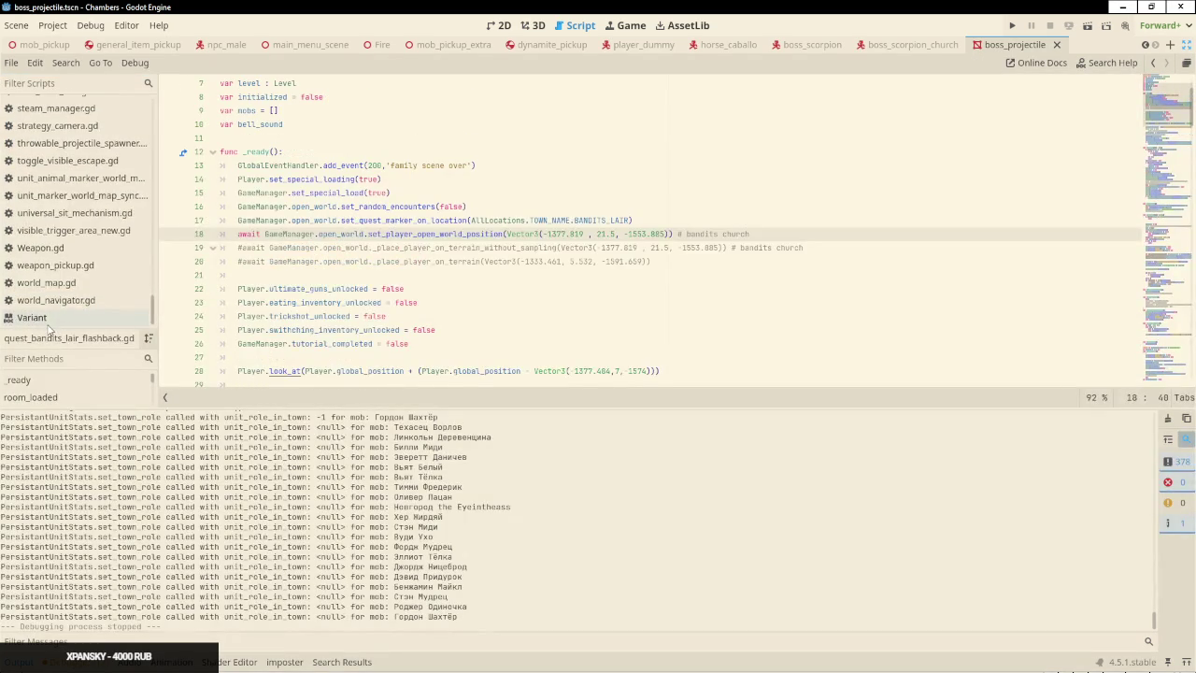
Insert 'await get_tree().process_frame' on a new line before Player.look_at, then run the game
click(534, 248)
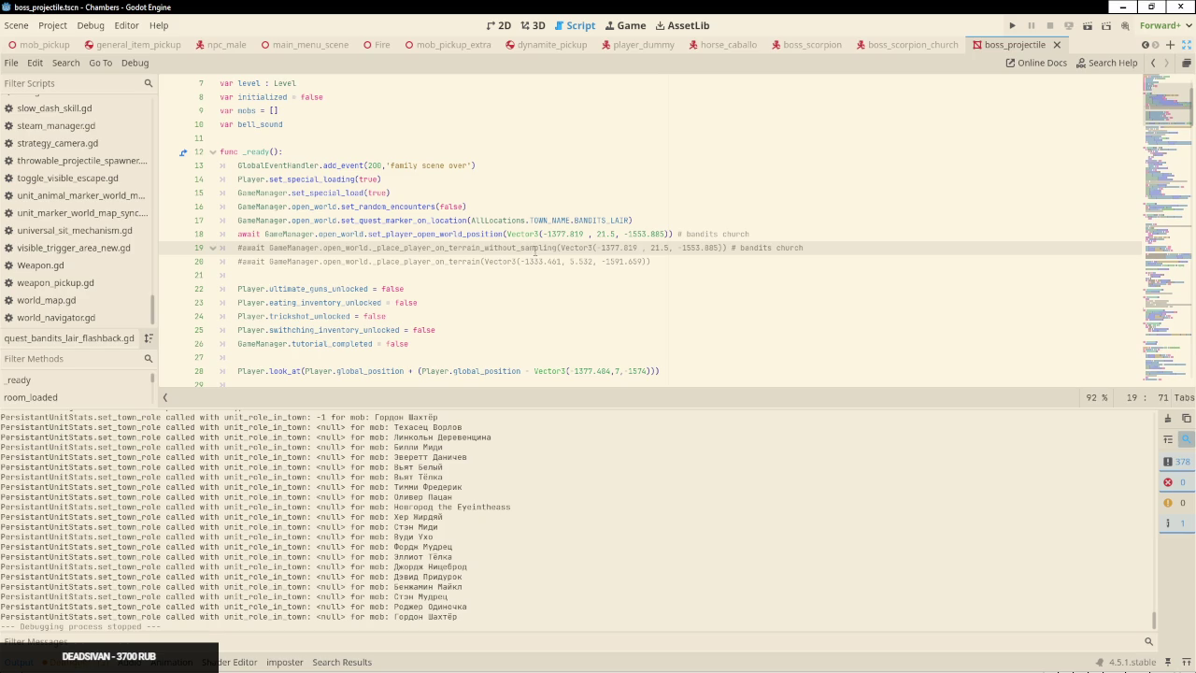
scroll(468, 314, down, 2)
click(412, 262)
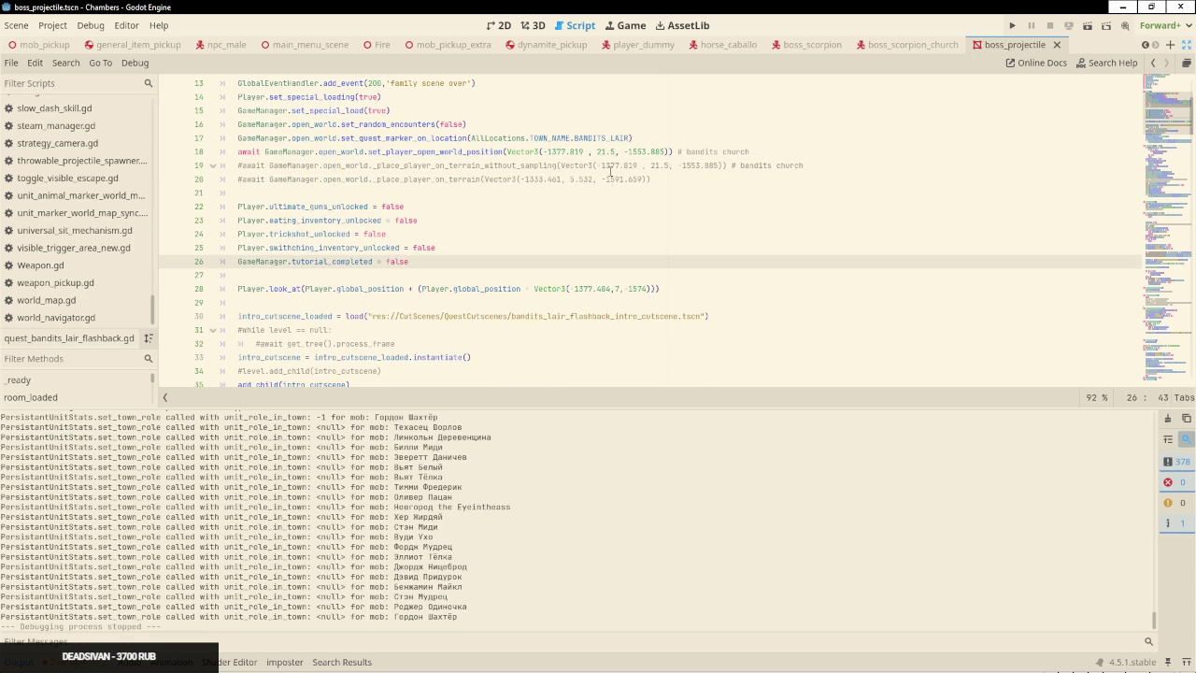
click(597, 274)
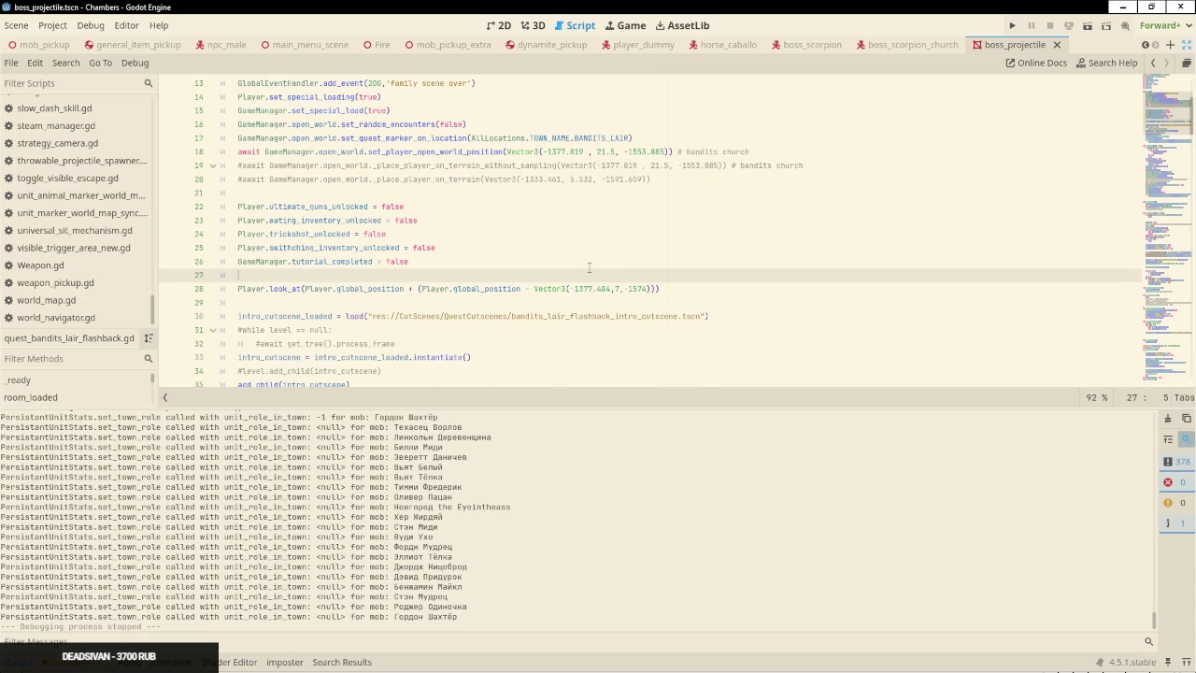
key(Return)
text(await gett_tree().pro)
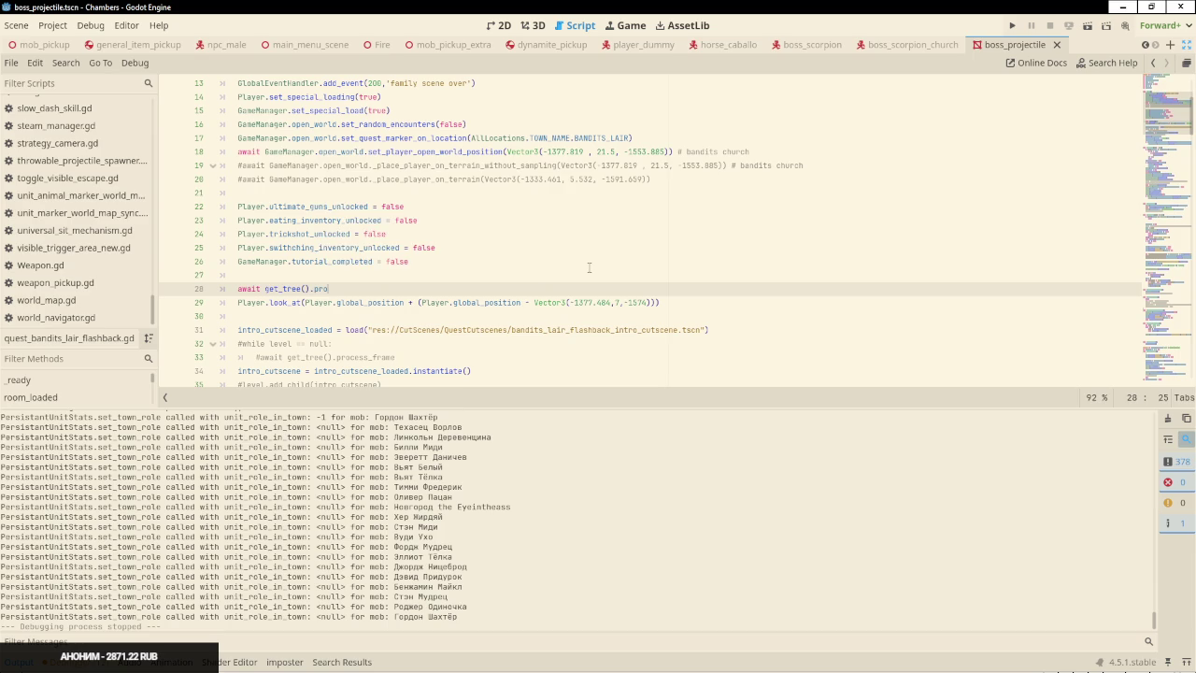
key(Return)
key(F5)
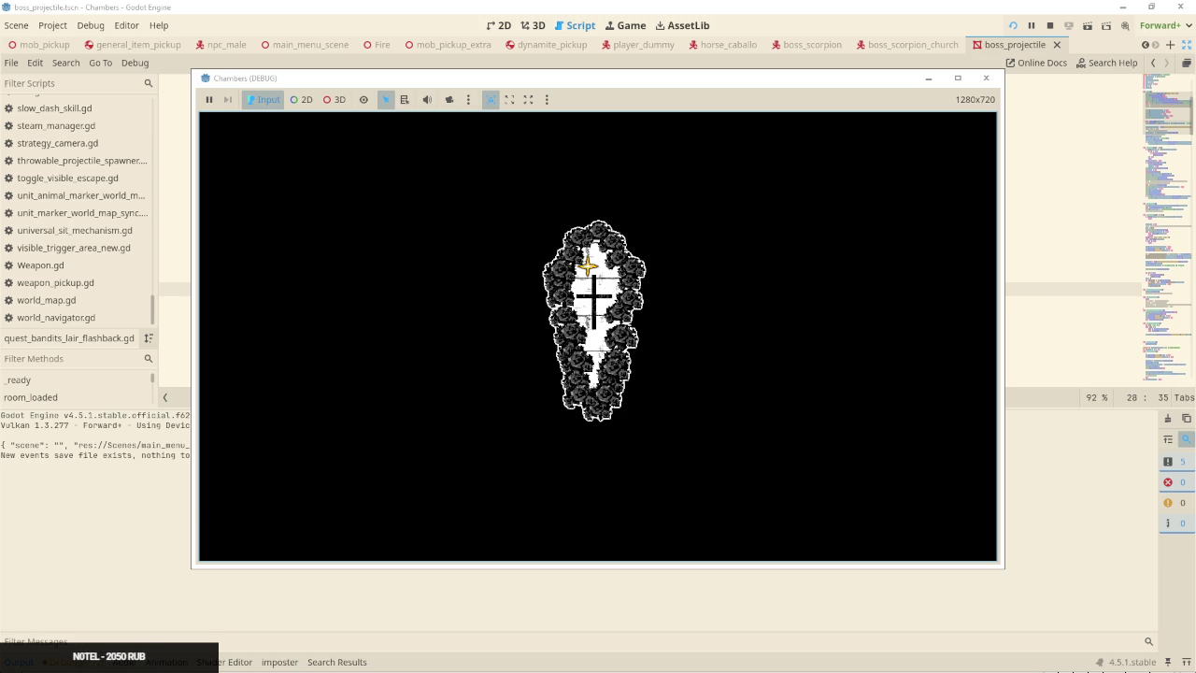
Minimize OBS and continue the saved game from the menu until BanditsLairRoom loads
key(alt+Tab)
key(alt+Tab)
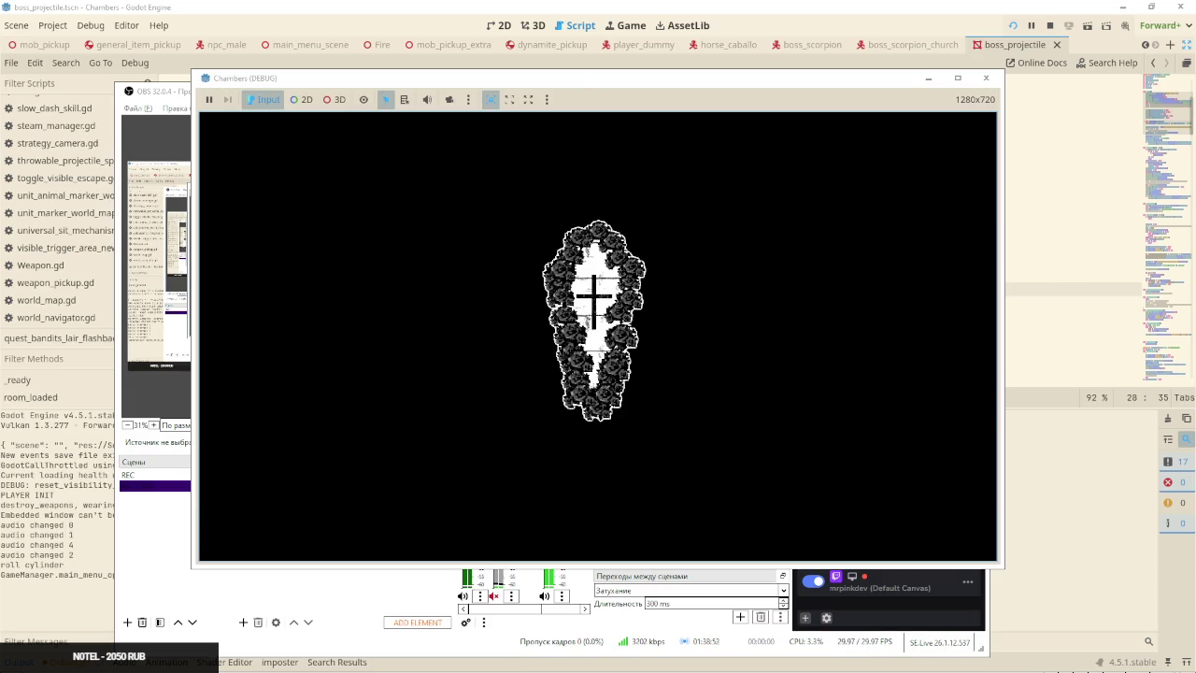
key(alt+Tab)
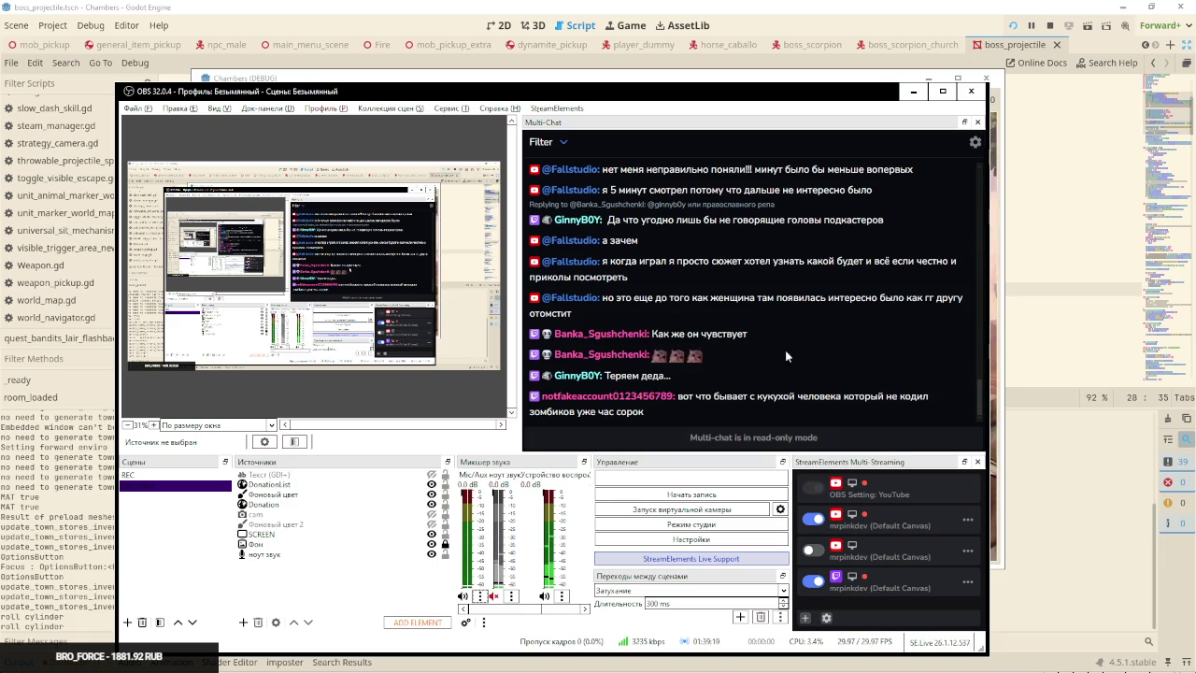
click(913, 91)
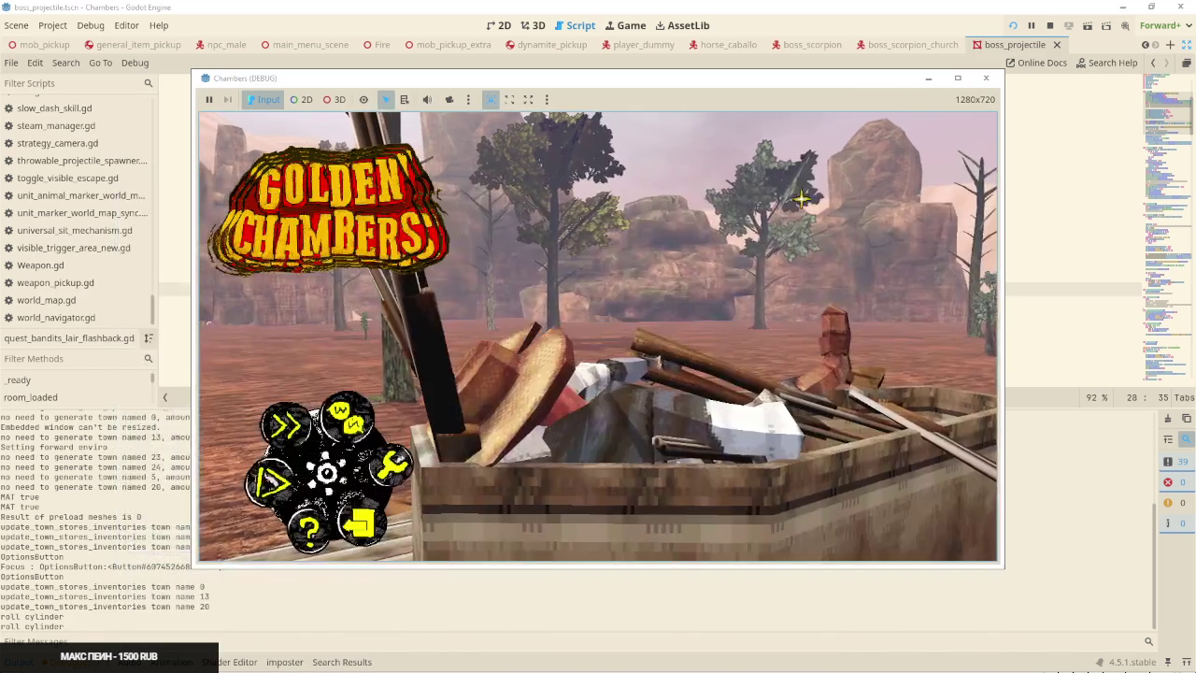
key(Return)
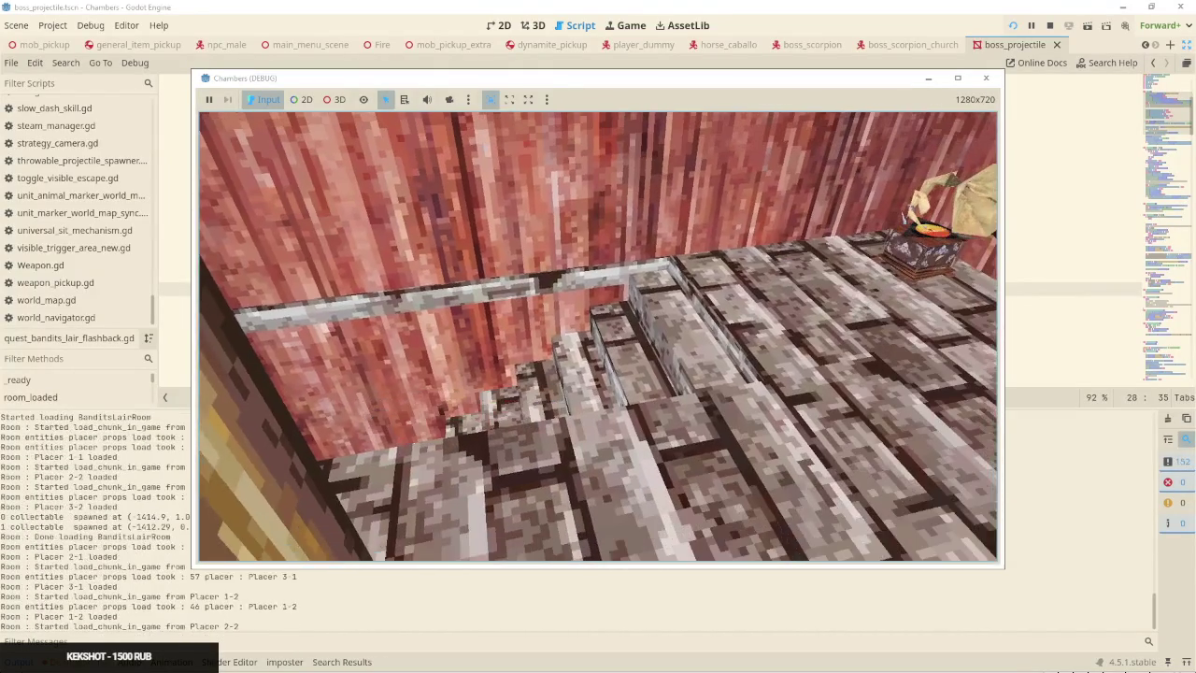
key(alt+Tab)
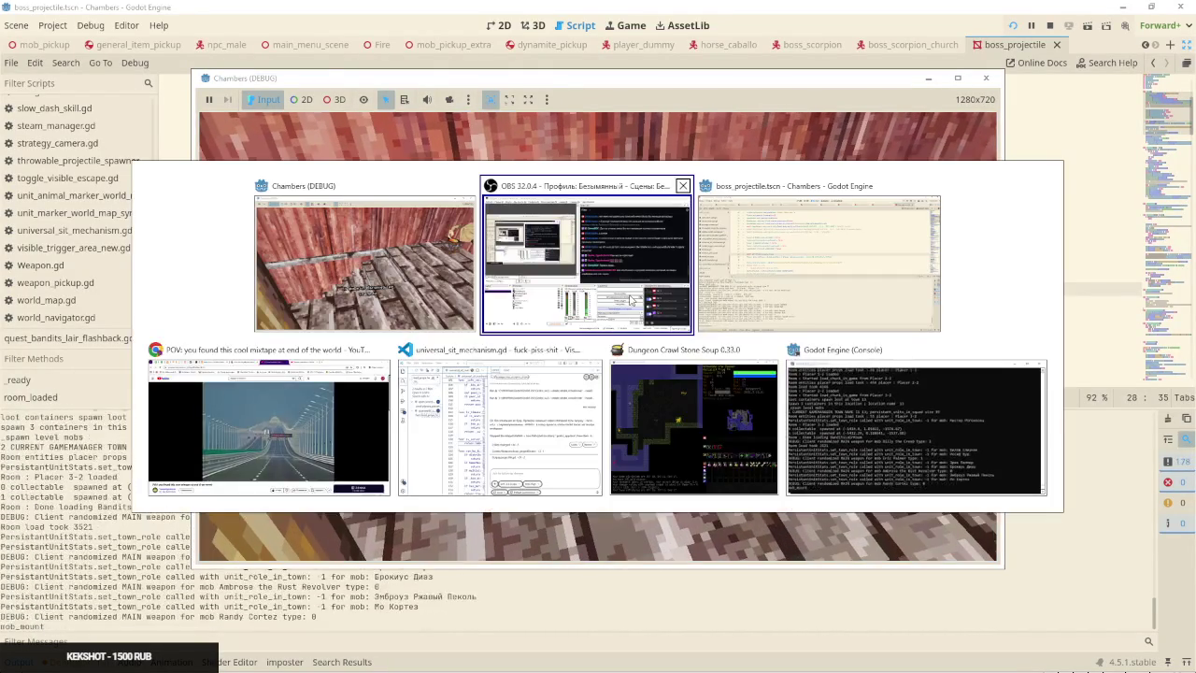
Glance at the YouTube mixtape video, then end the test run and get back to the Godot script
click(632, 299)
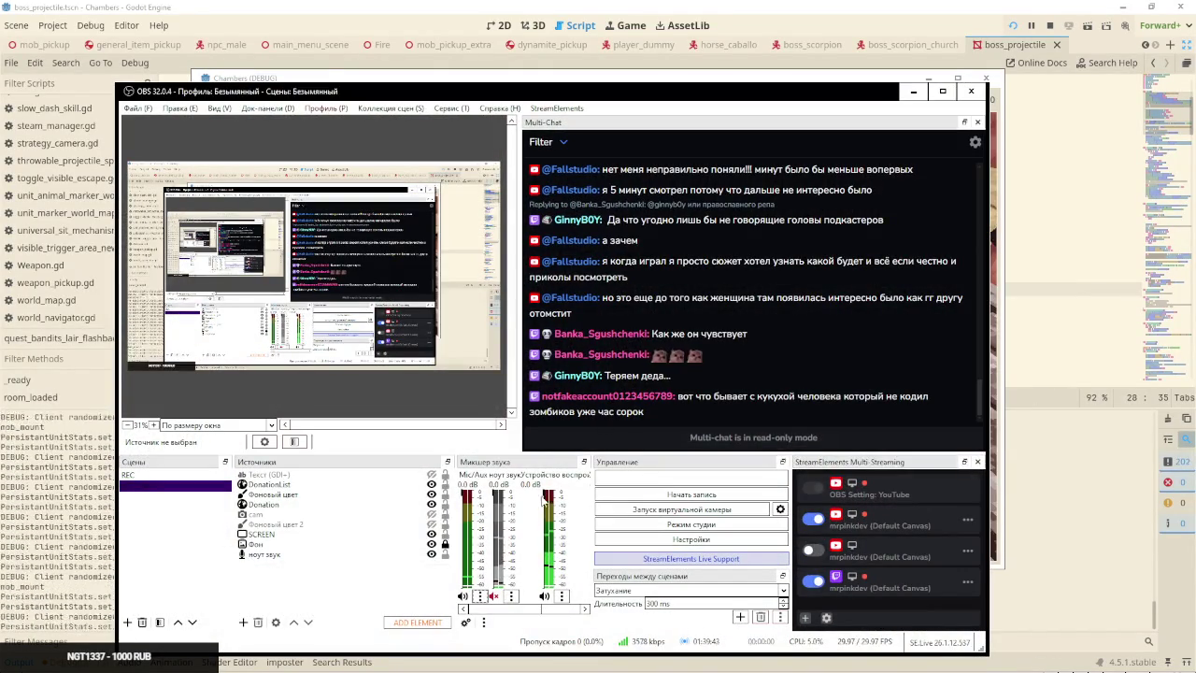
key(alt+Tab)
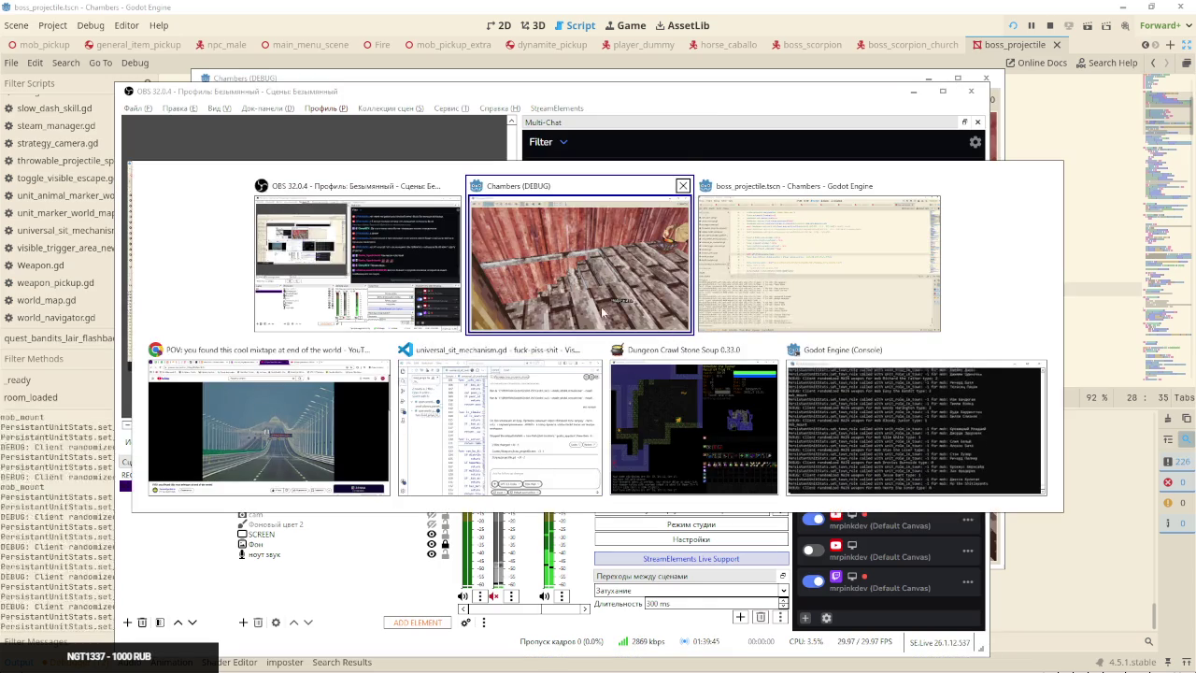
click(280, 439)
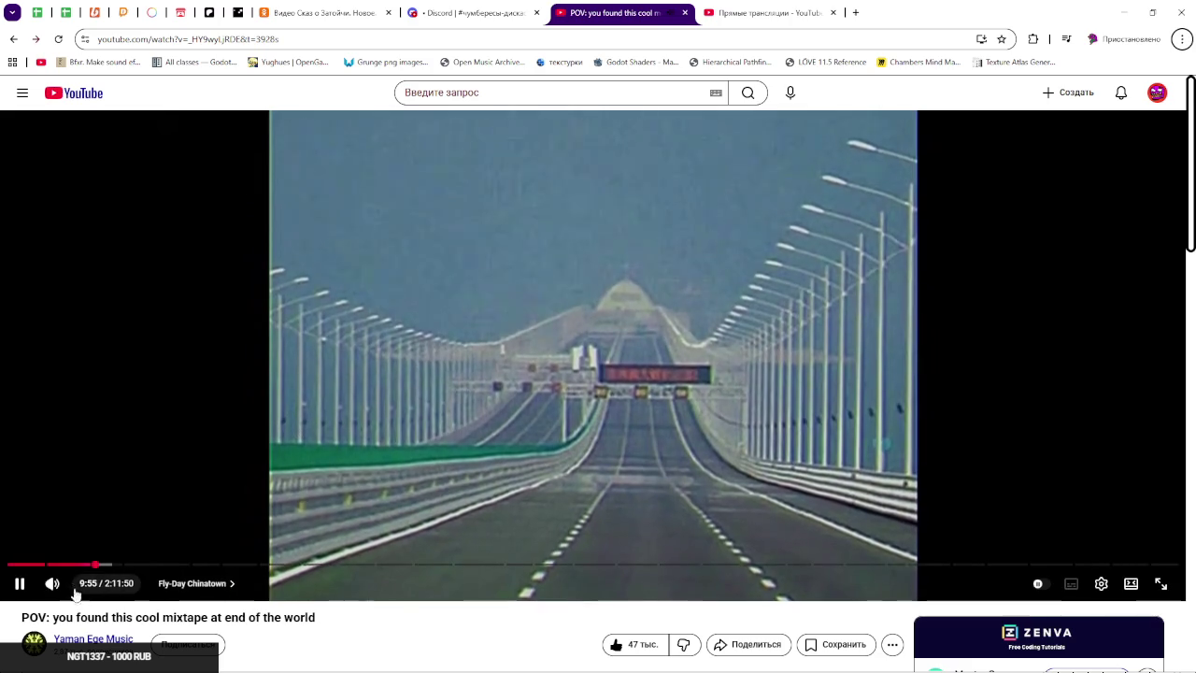
key(alt+Tab)
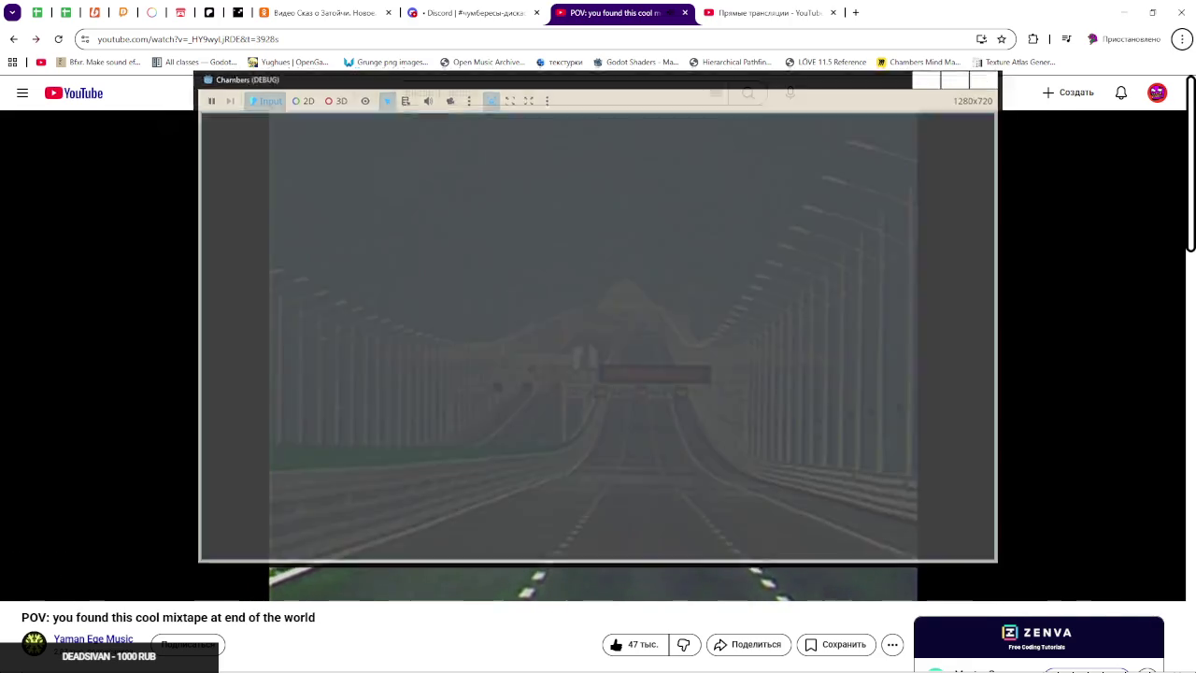
key(alt+Tab)
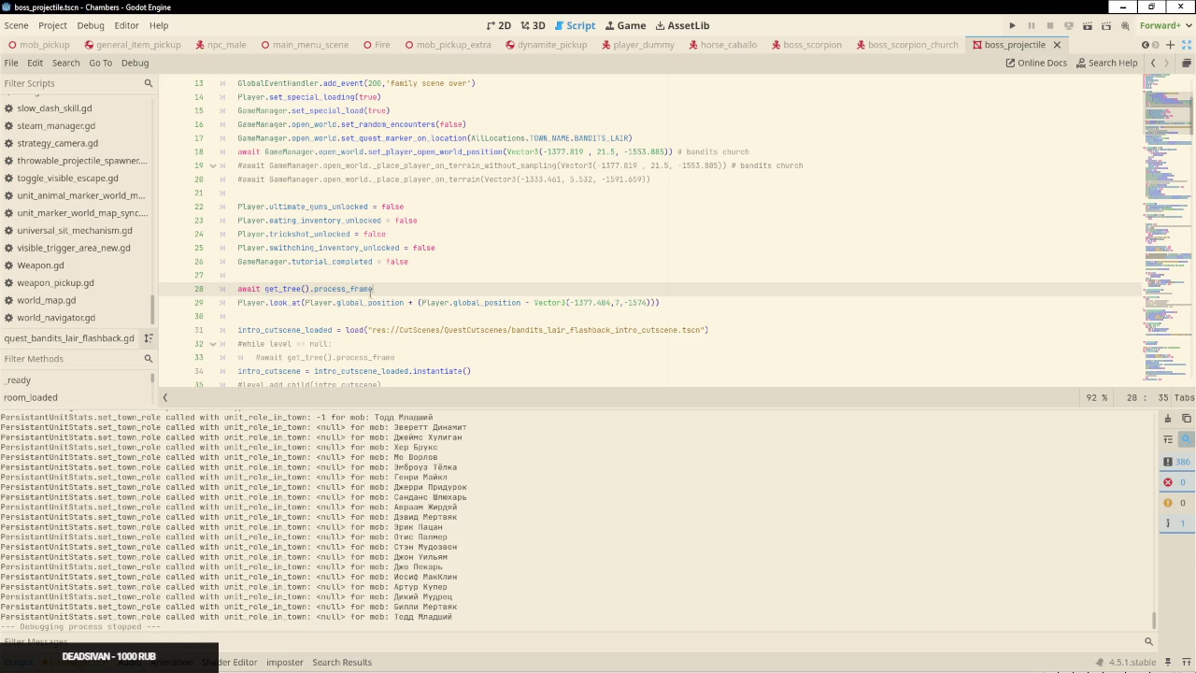
Comment out the process_frame await, then open bandits_lair_flashback_intro_cutscene in 3D with its root node selected
key(ctrl+k)
scroll(400, 283, down, 3)
click(603, 218)
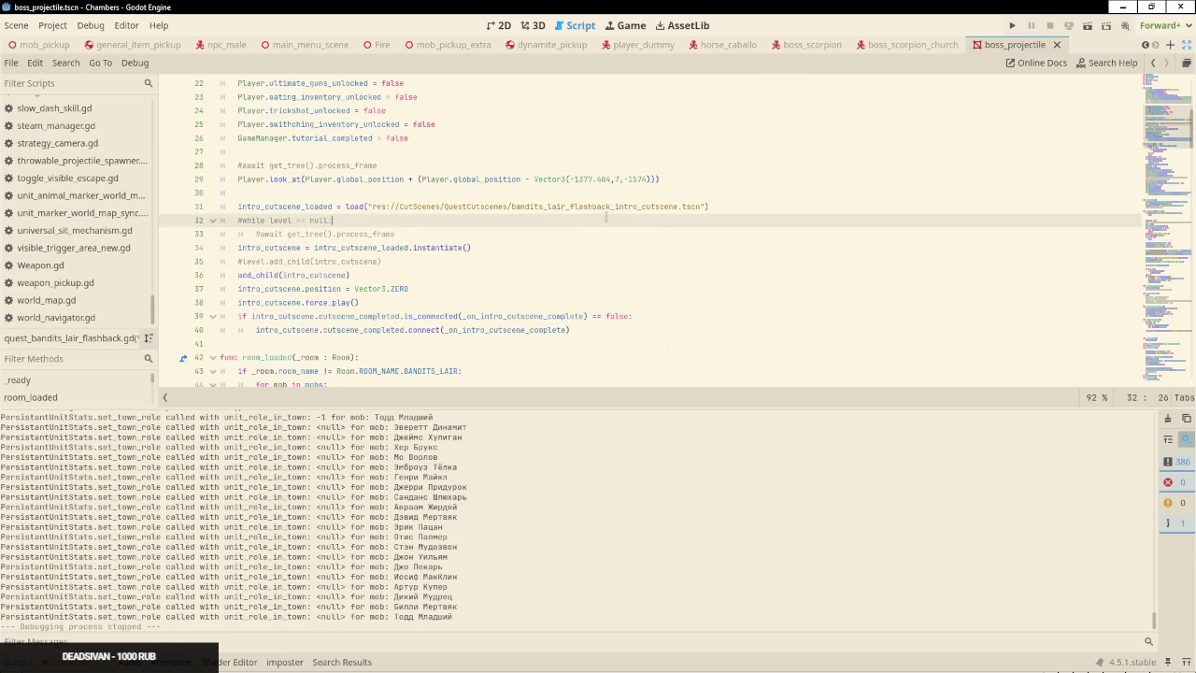
double_click(606, 205)
key(ctrl+c)
key(ctrl+shift+o)
key(ctrl+v)
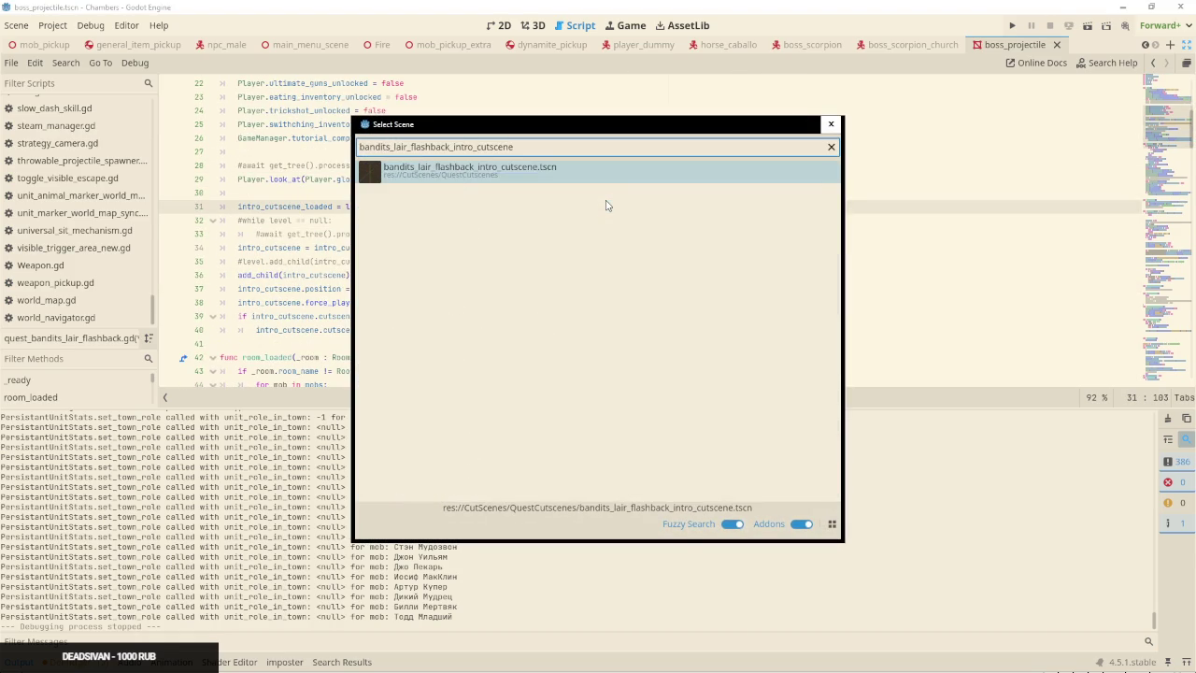
key(Return)
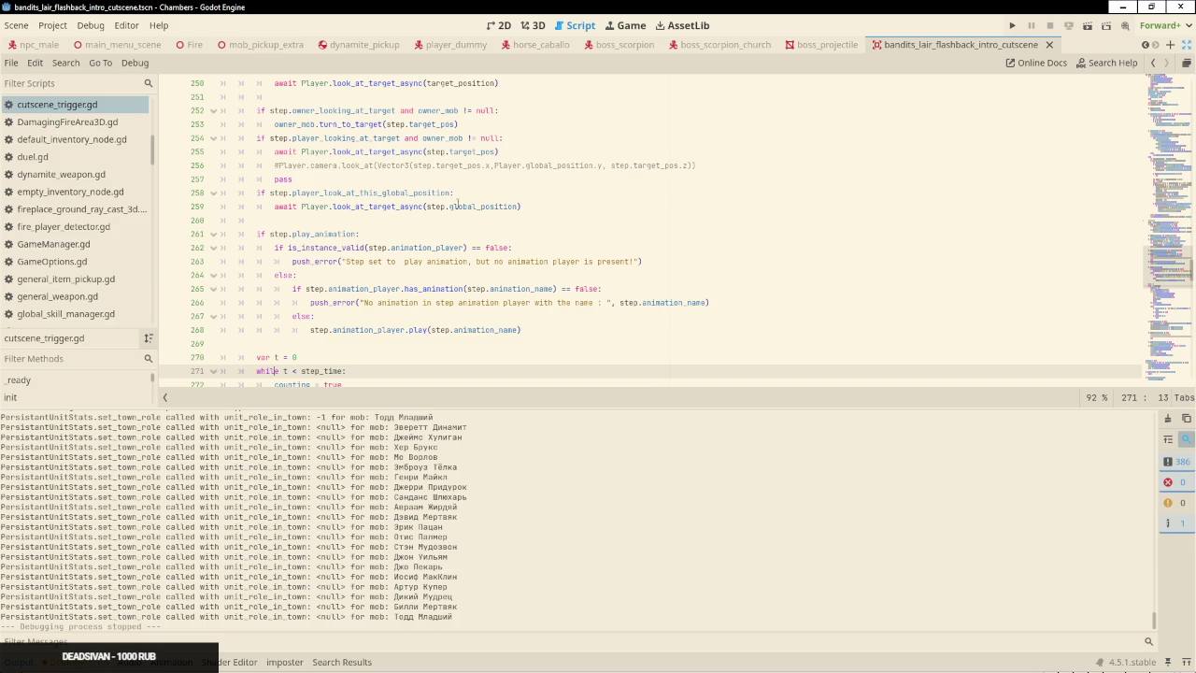
click(532, 25)
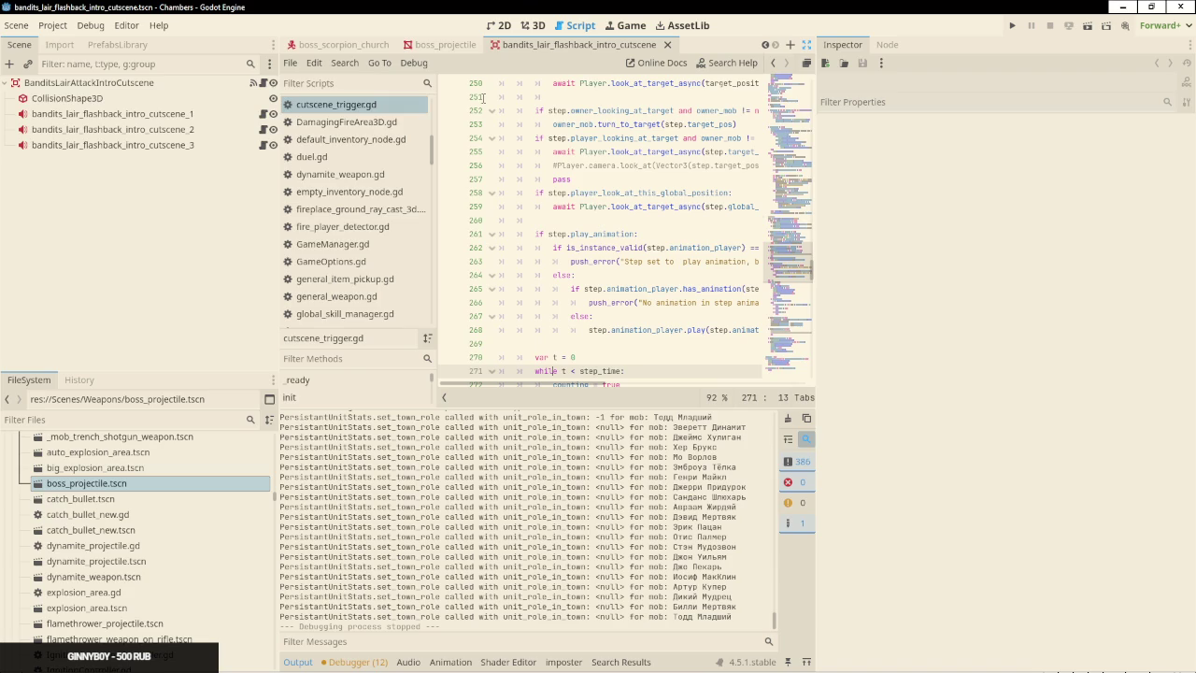
click(187, 82)
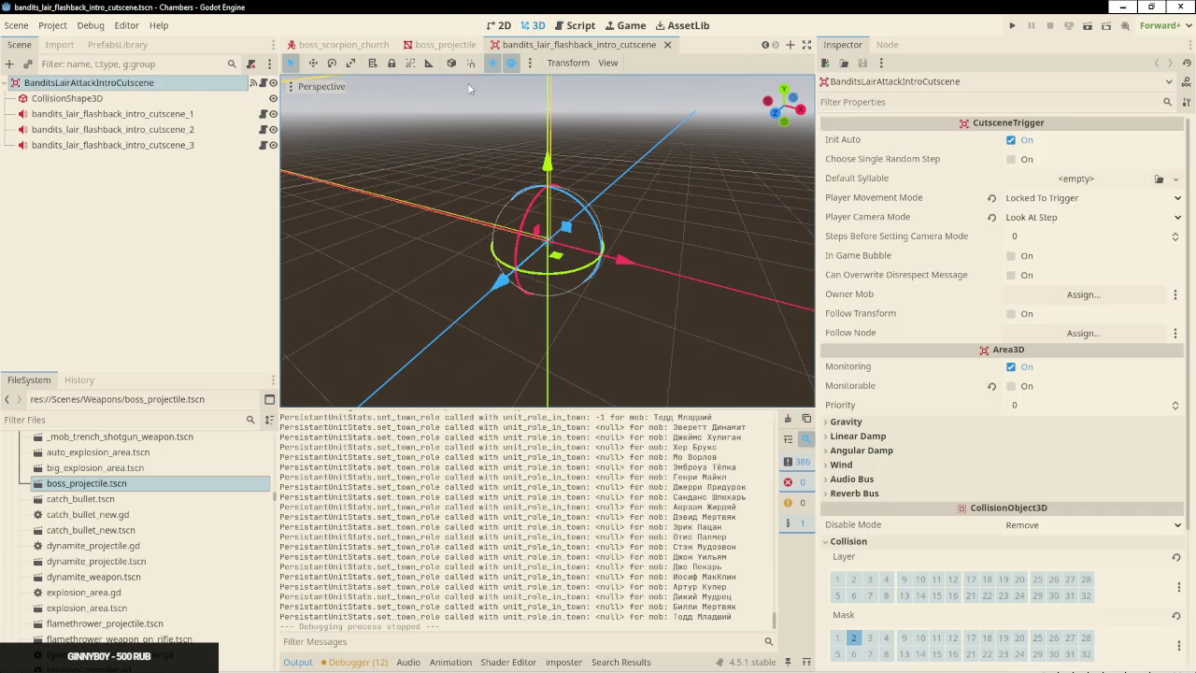
Inspect the second and third cutscene steps, framing the view on step 3 with a local gizmo
click(178, 129)
click(178, 114)
click(179, 131)
click(178, 145)
scroll(537, 156, down, 3)
key(f)
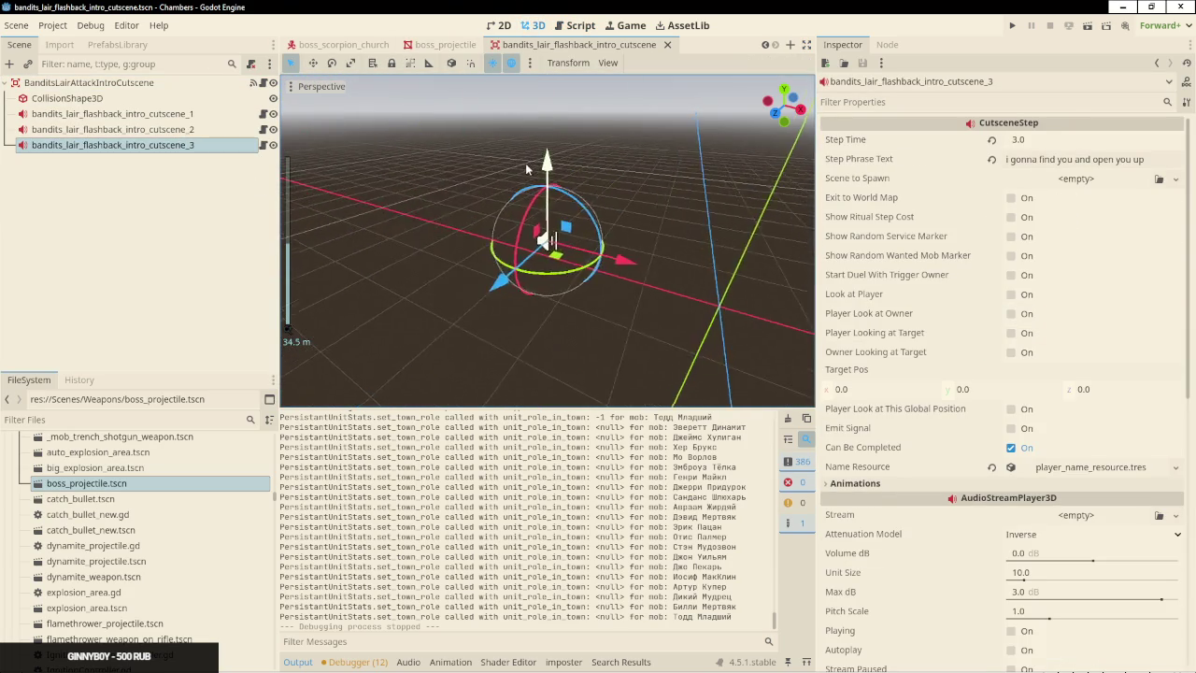
click(451, 63)
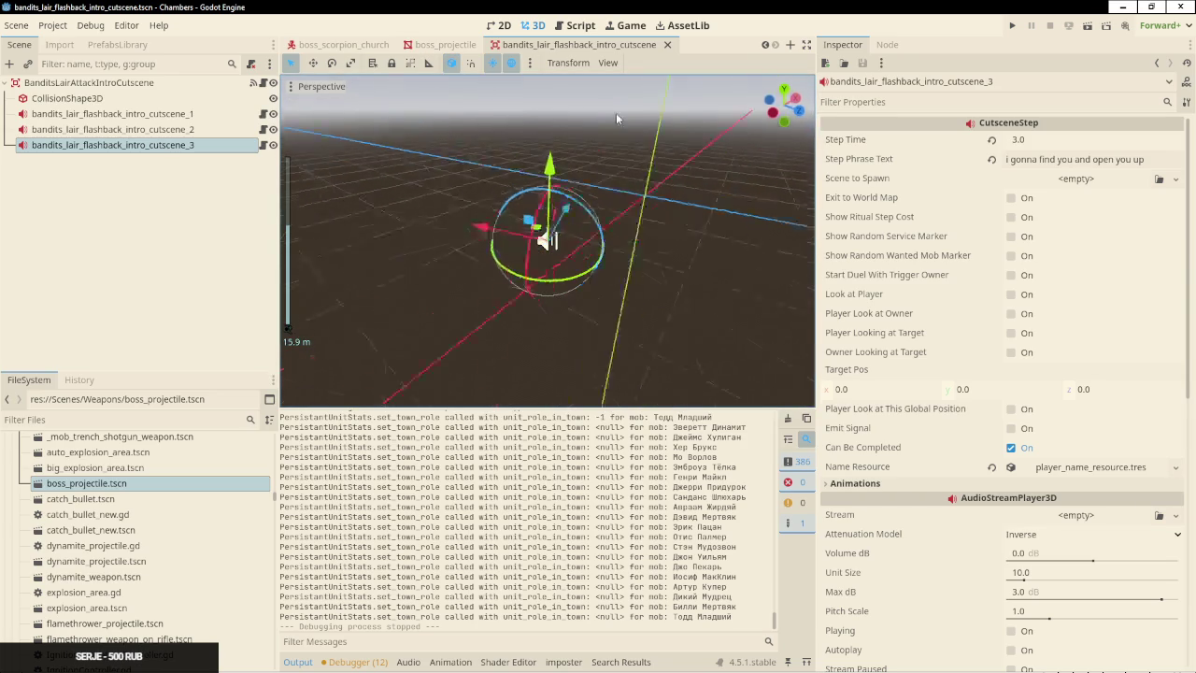
Reselect the root trigger and view cutscene_trigger.gd around the else branch on line 264
click(696, 145)
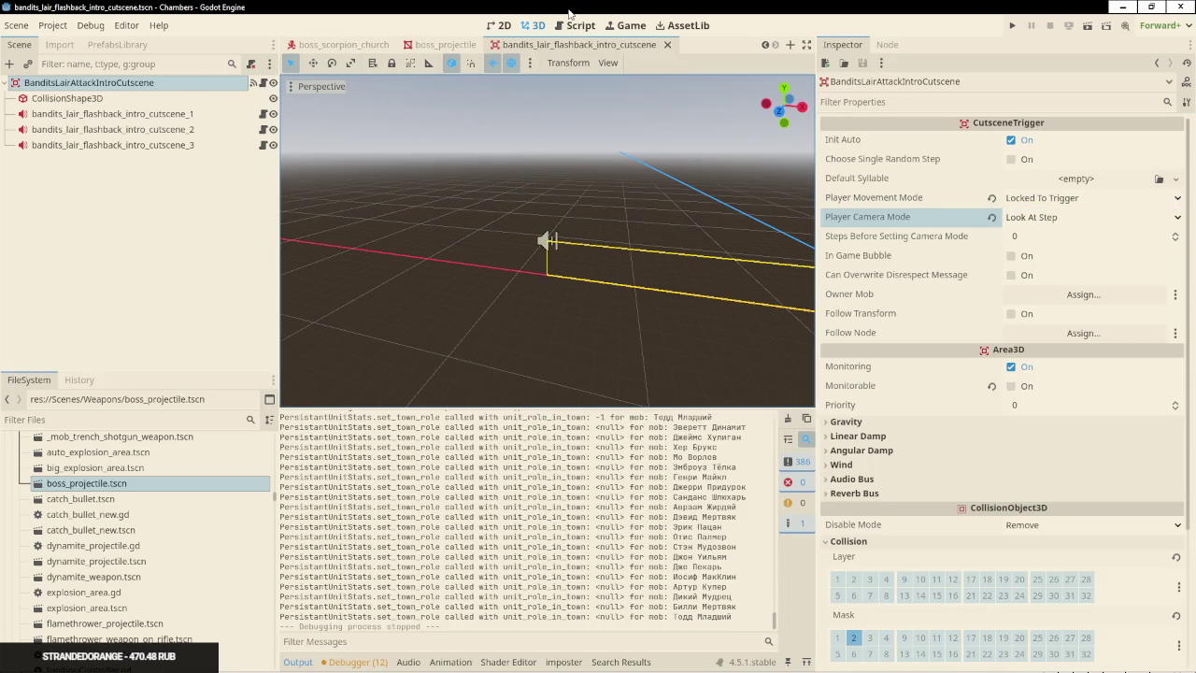
click(572, 26)
click(603, 274)
scroll(603, 274, up, 3)
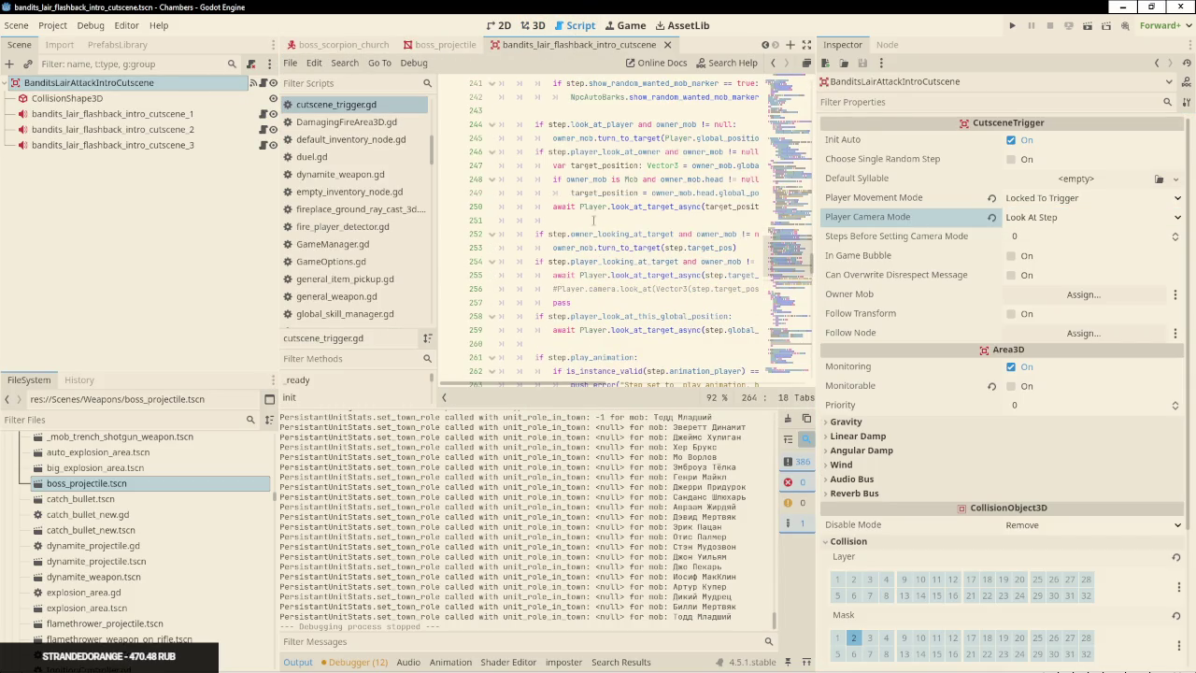
Return to the Godot editor, look around the speaker node in 3D, then go back to the script
key(alt+Tab)
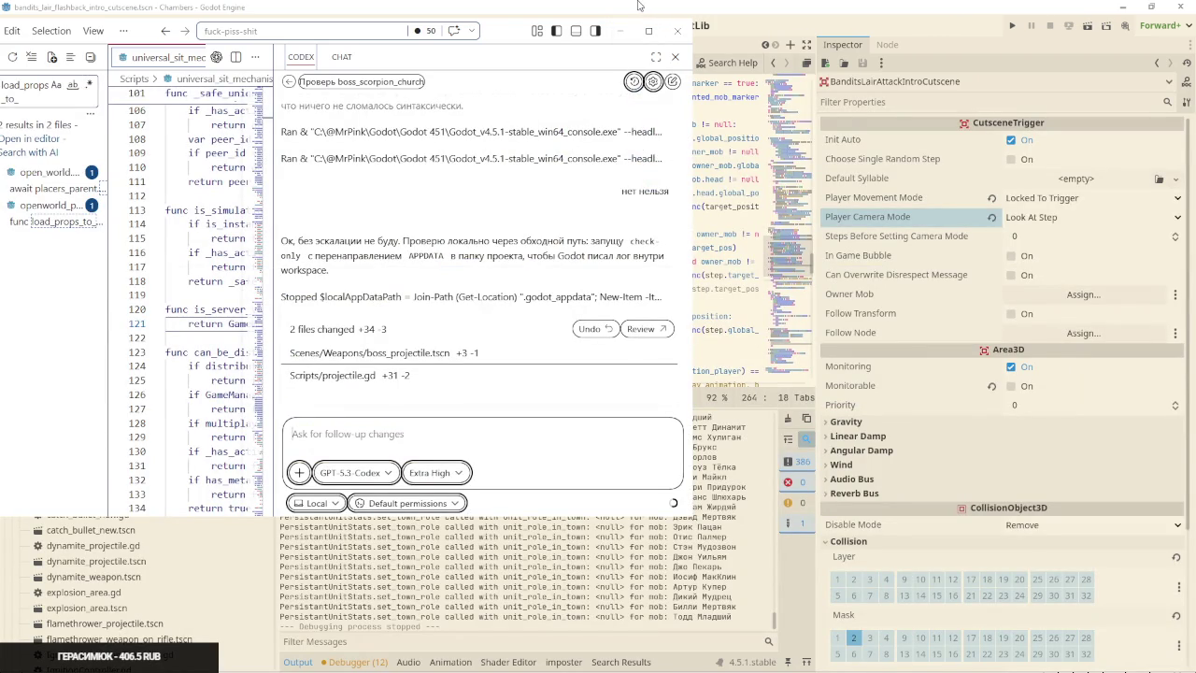
click(575, 5)
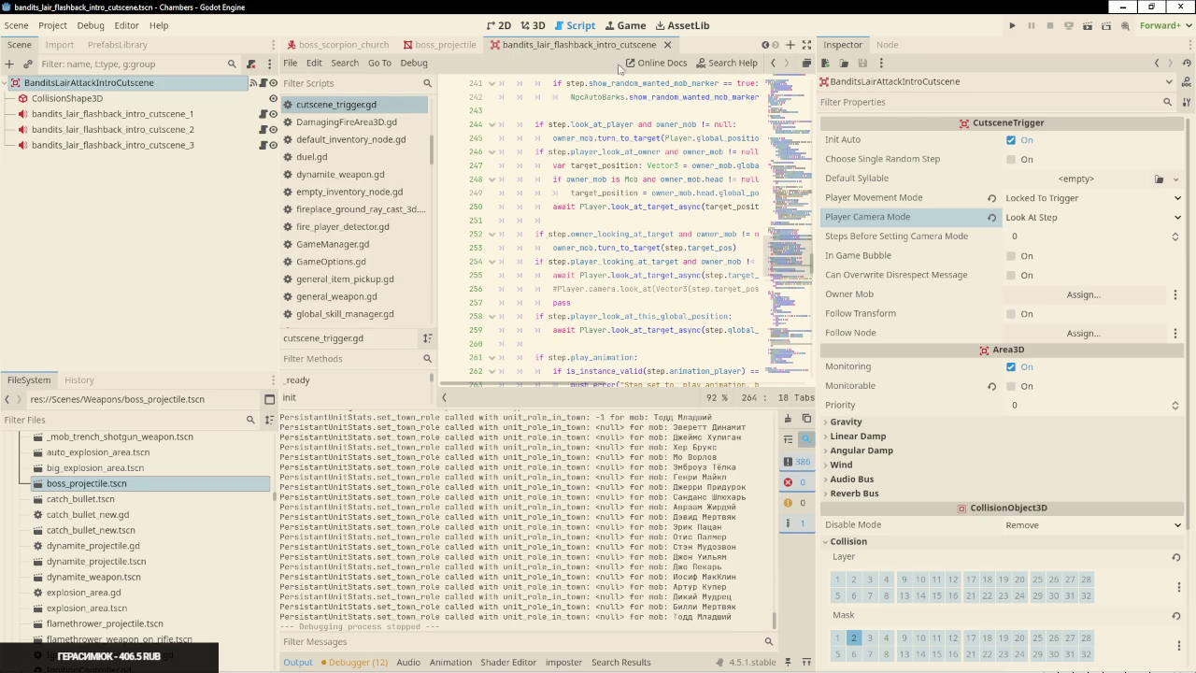
click(533, 25)
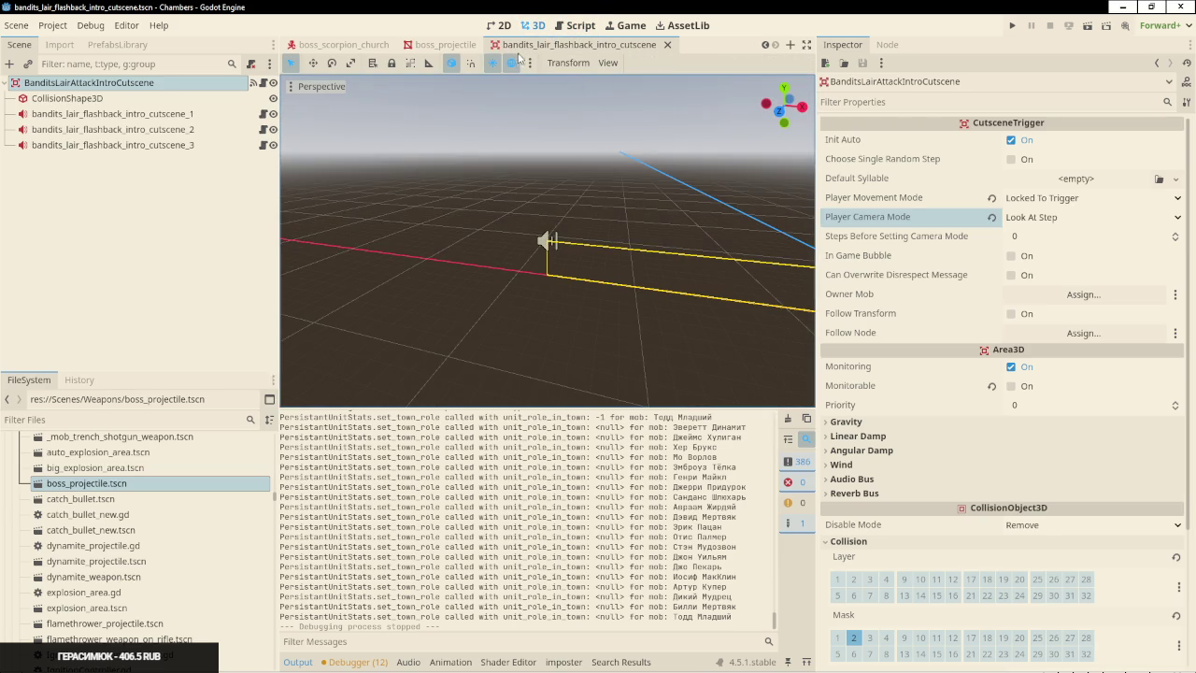
key(KP_4)
key(KP_4)
key(KP_4)
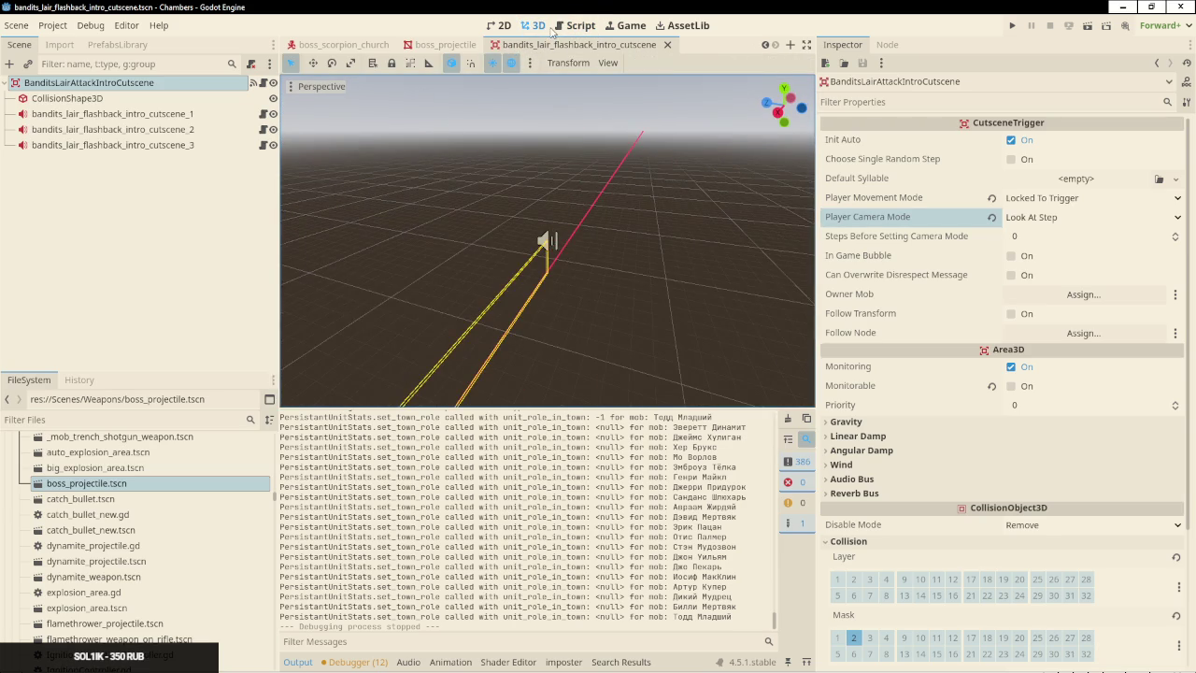
scroll(402, 44, up, 5)
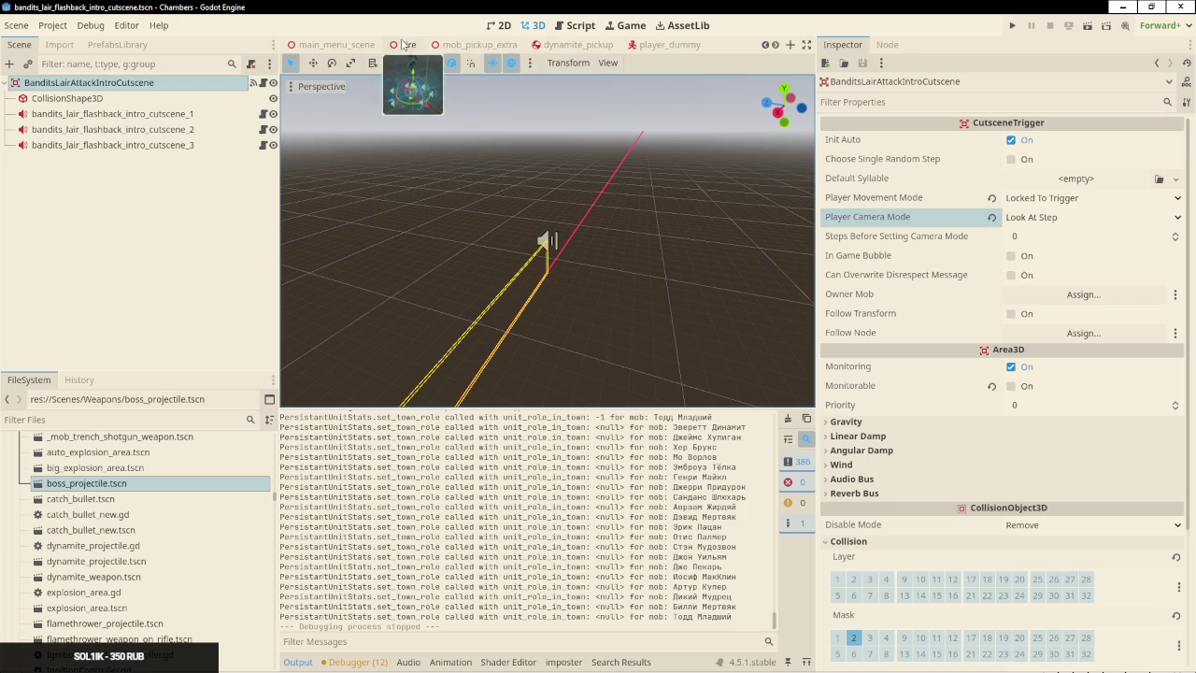
scroll(402, 44, up, 3)
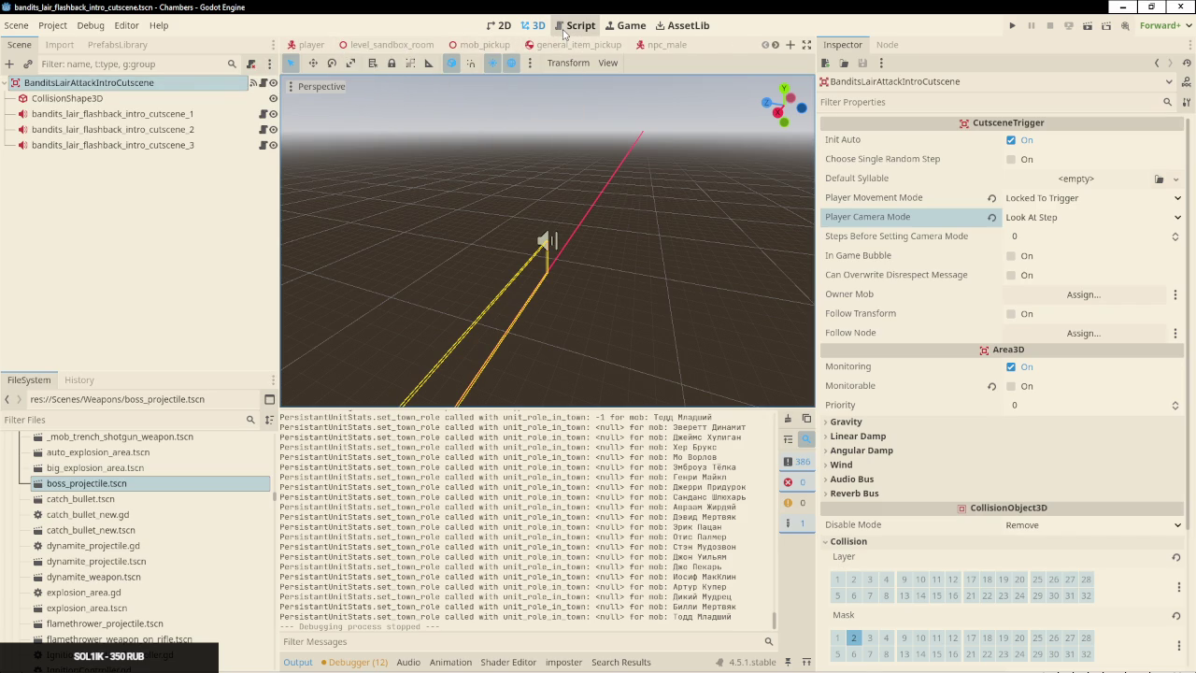
click(564, 31)
drag(434, 133, 435, 207)
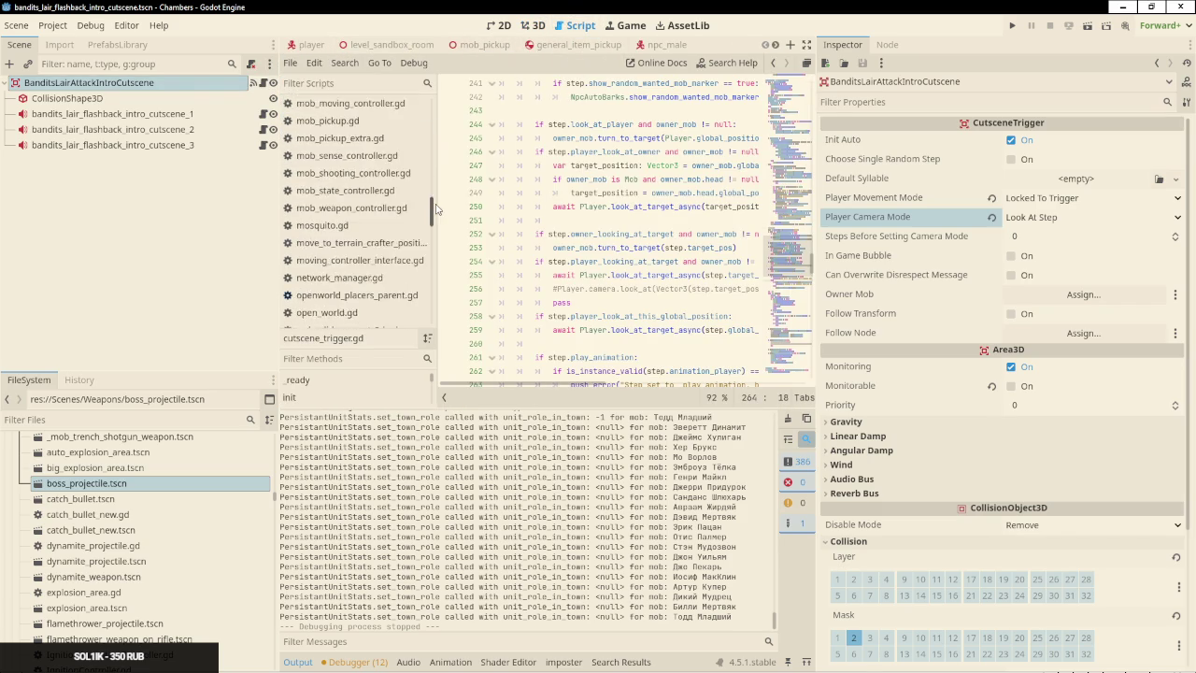
Check the Codex window briefly, then bring the Godot editor back to the front
key(alt+Tab)
click(379, 329)
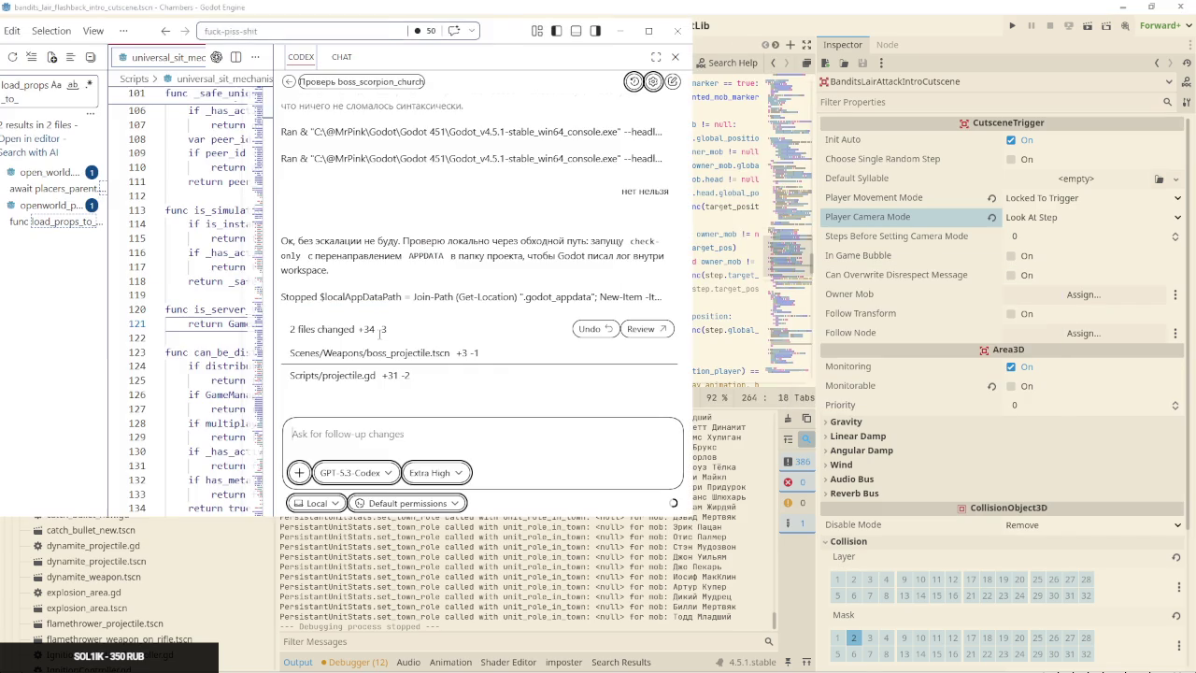
click(18, 664)
click(19, 664)
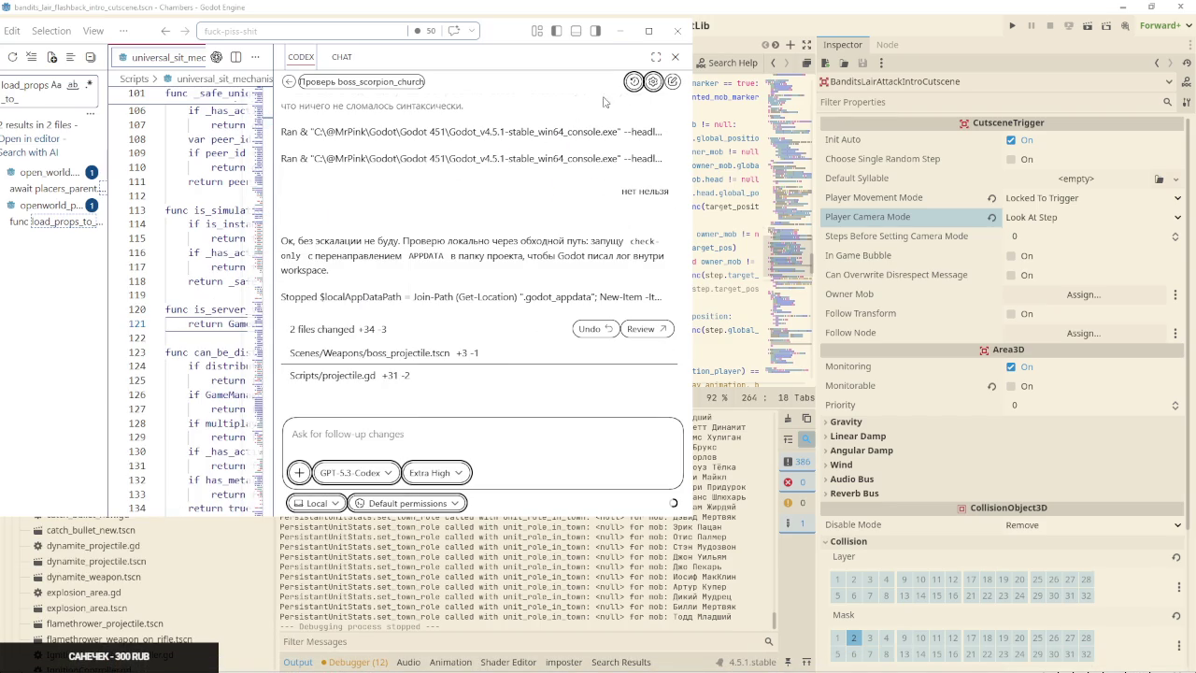
key(alt+Tab)
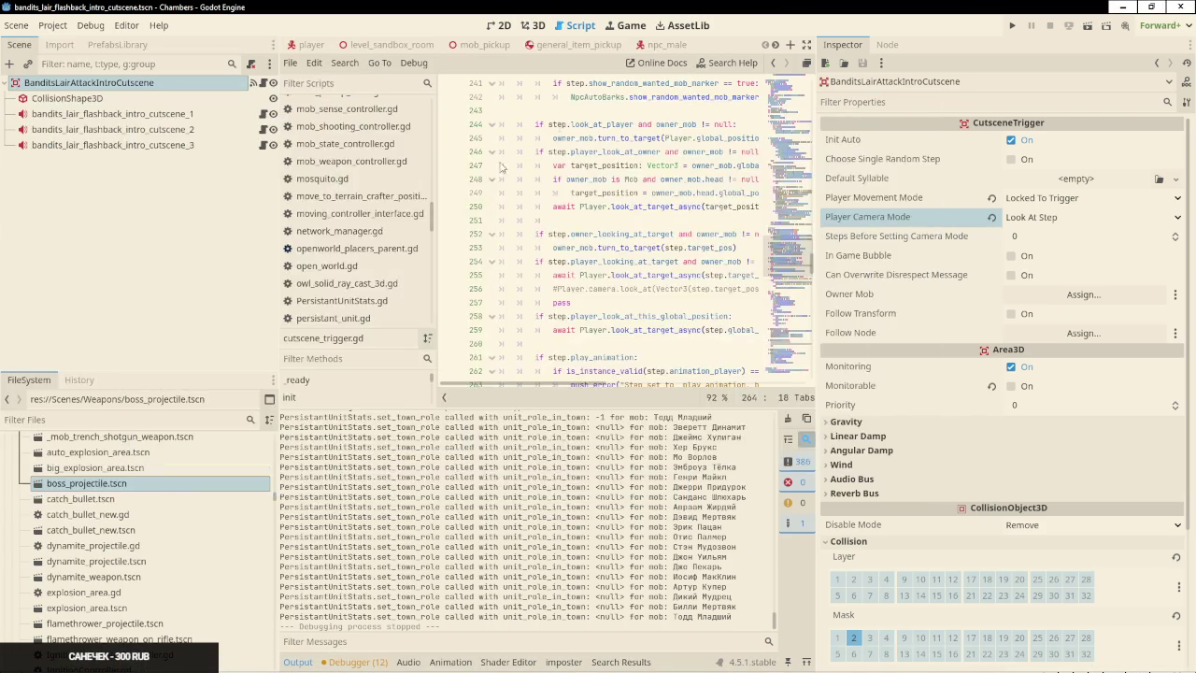
Open quest_bandits_lair_flashback.gd via the 'flash' script filter, with side docks hidden
click(343, 83)
text(flash)
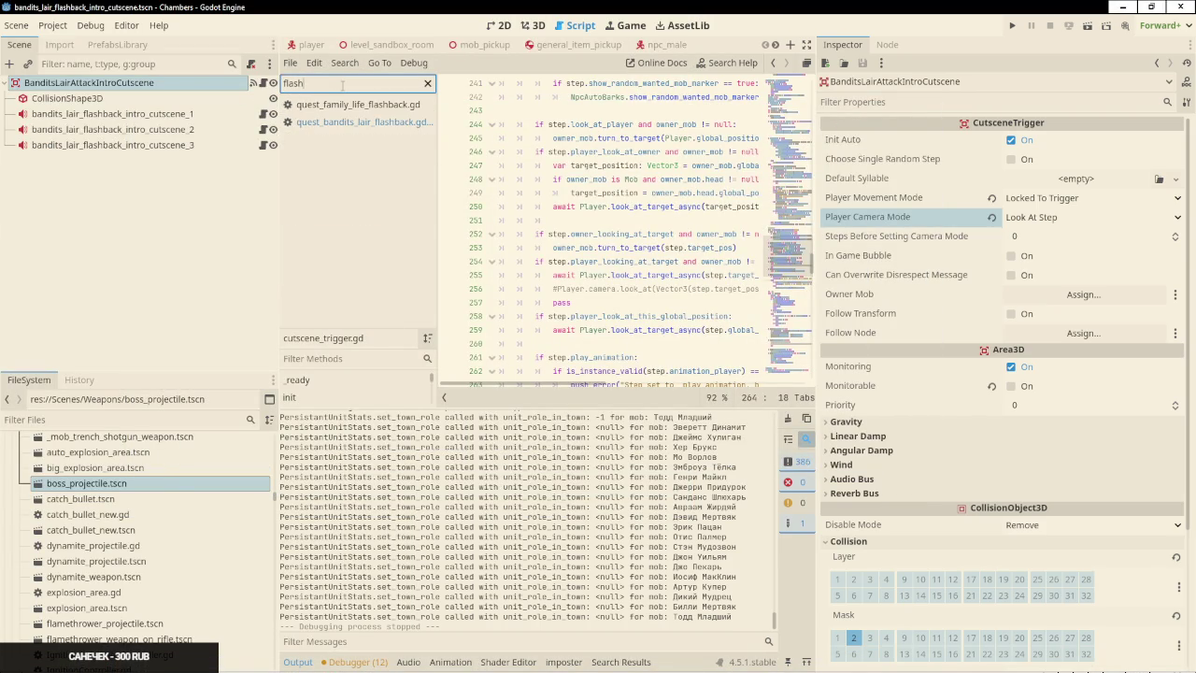
click(362, 121)
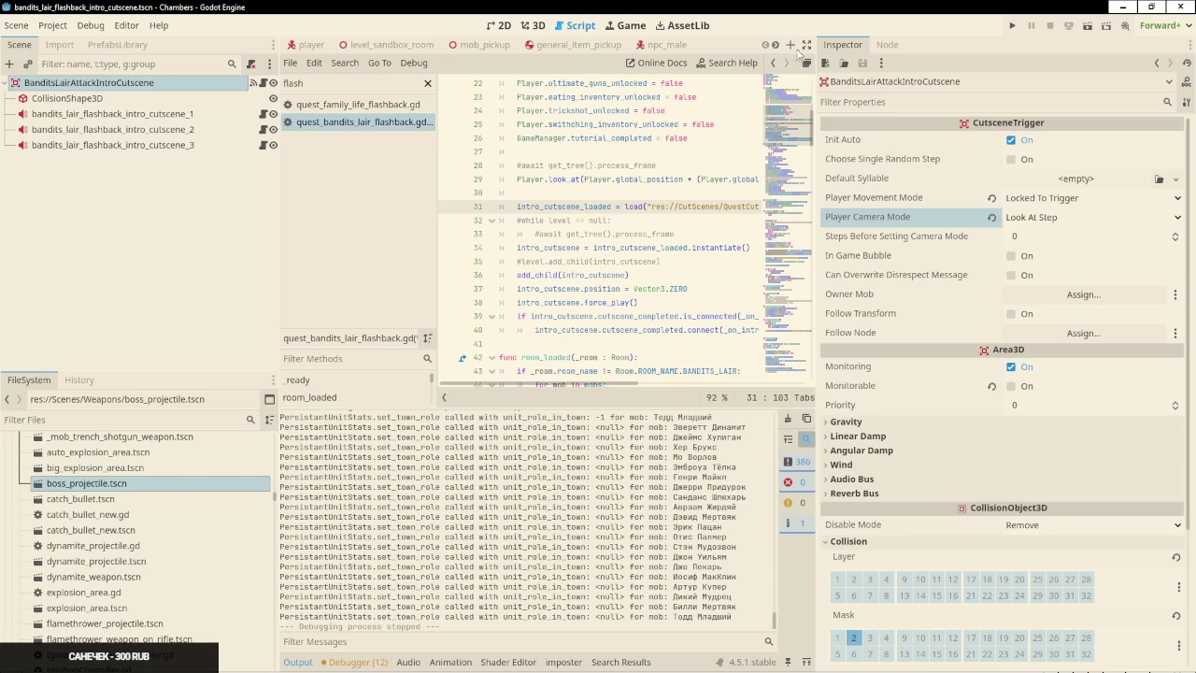
click(807, 44)
Remove the blank line above the loading code and delete the plain add_child line
click(381, 219)
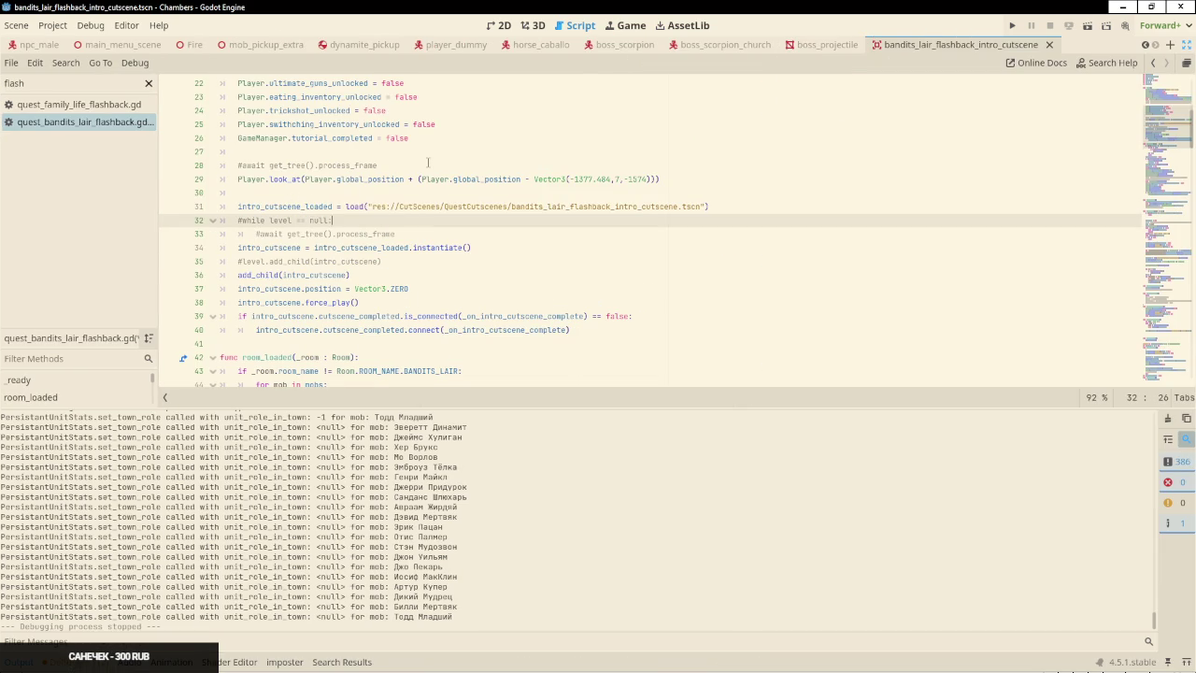
scroll(428, 163, up, 1)
scroll(424, 164, down, 1)
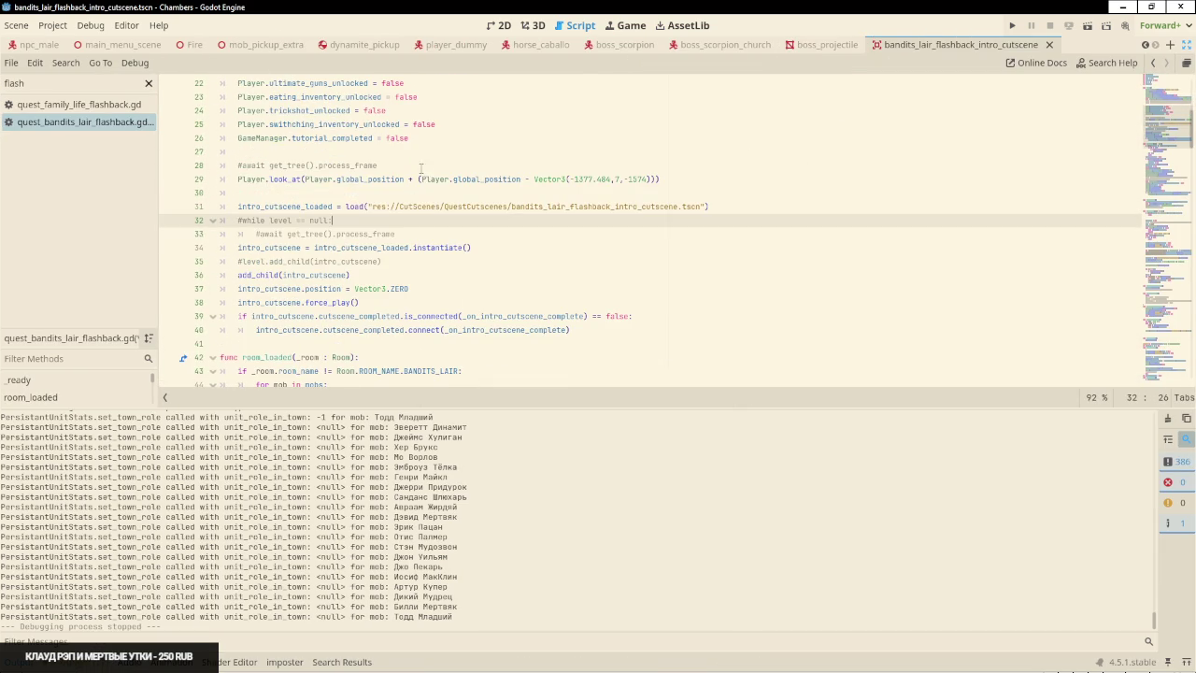
key(Up)
key(Up)
key(Home)
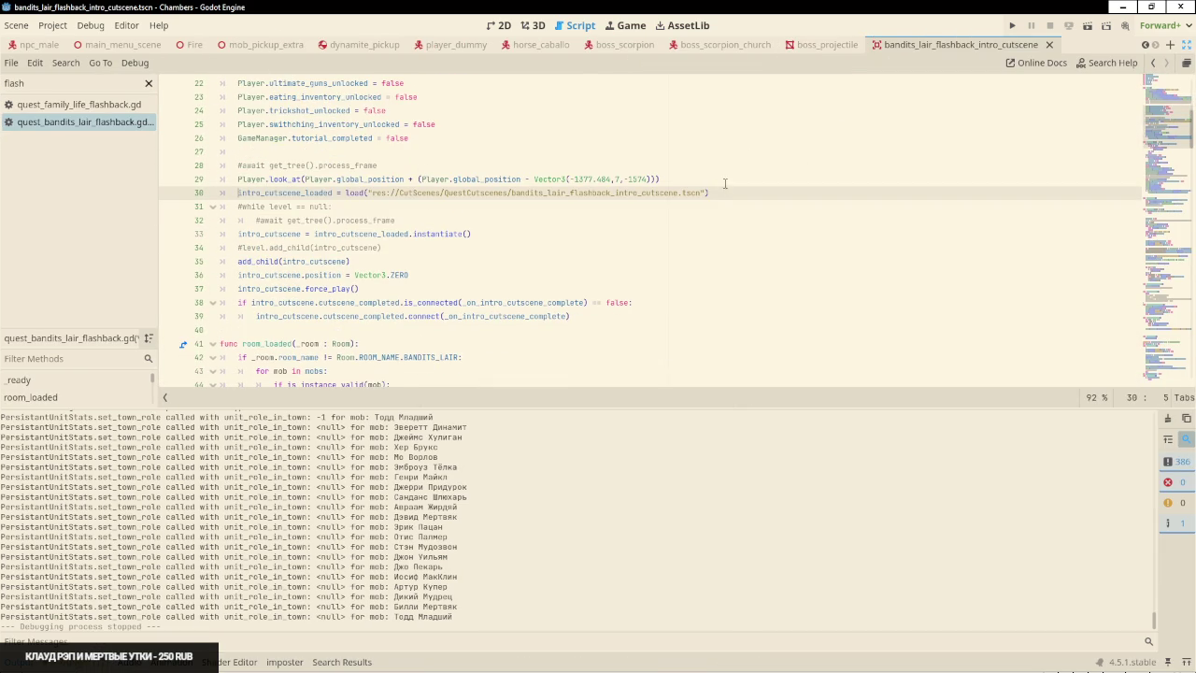
click(725, 180)
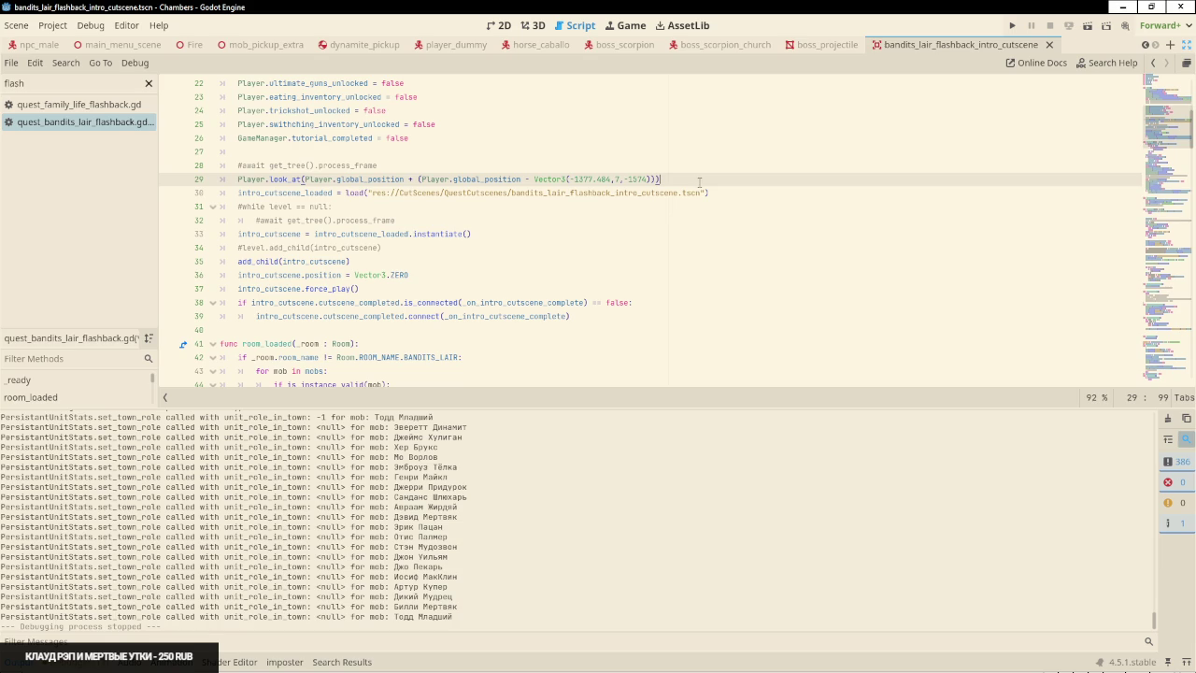
click(275, 261)
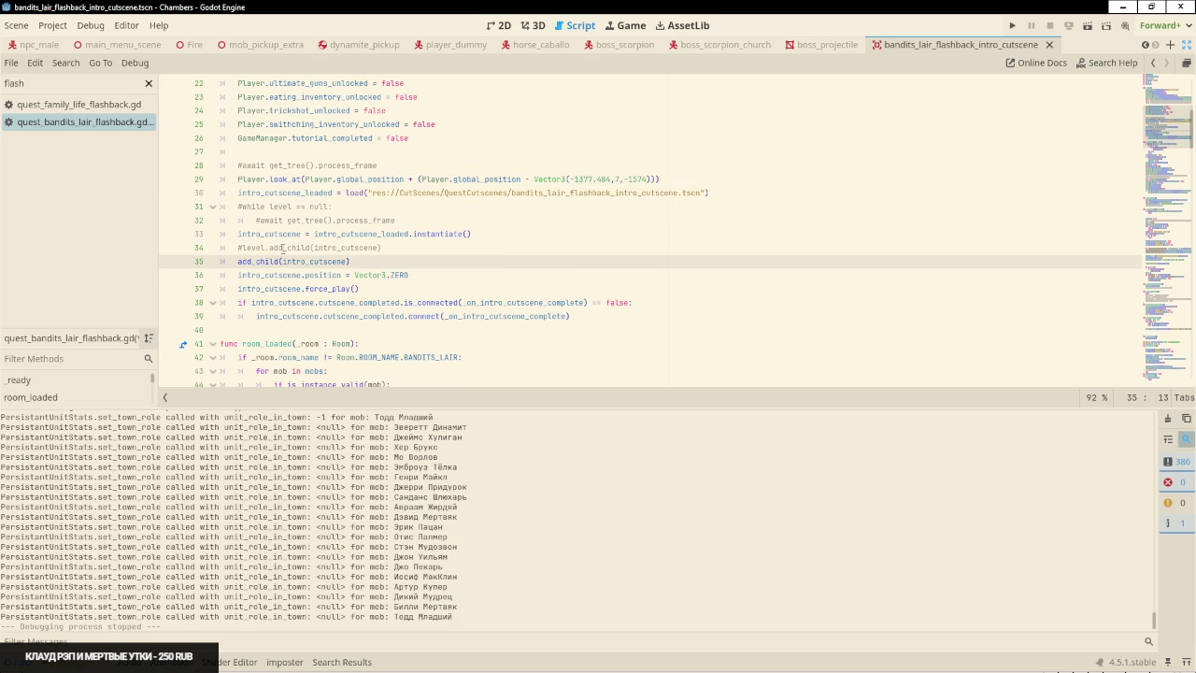
key(ctrl+shift+k)
Uncomment the level.add_child, await process_frame and while level == null lines
click(288, 247)
key(ctrl+k)
key(Up)
key(Up)
key(ctrl+k)
key(Up)
key(ctrl+k)
Select the intro cutscene block and review the surrounding code before deselecting
drag(668, 178, 710, 301)
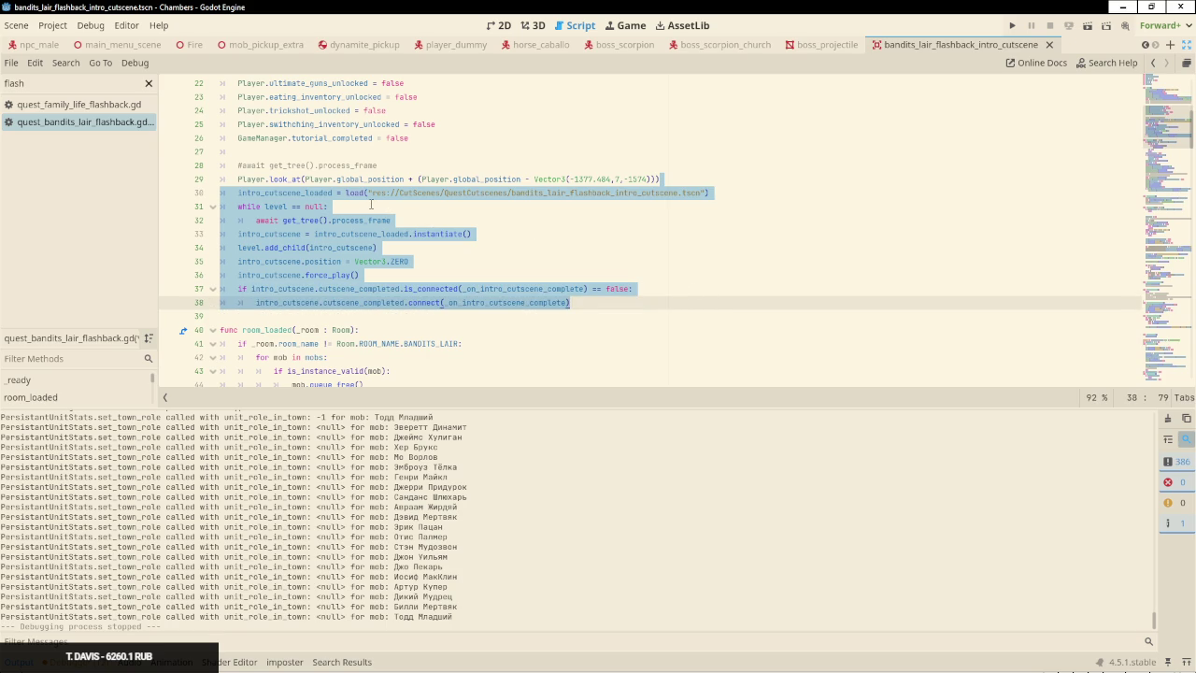
scroll(368, 203, up, 2)
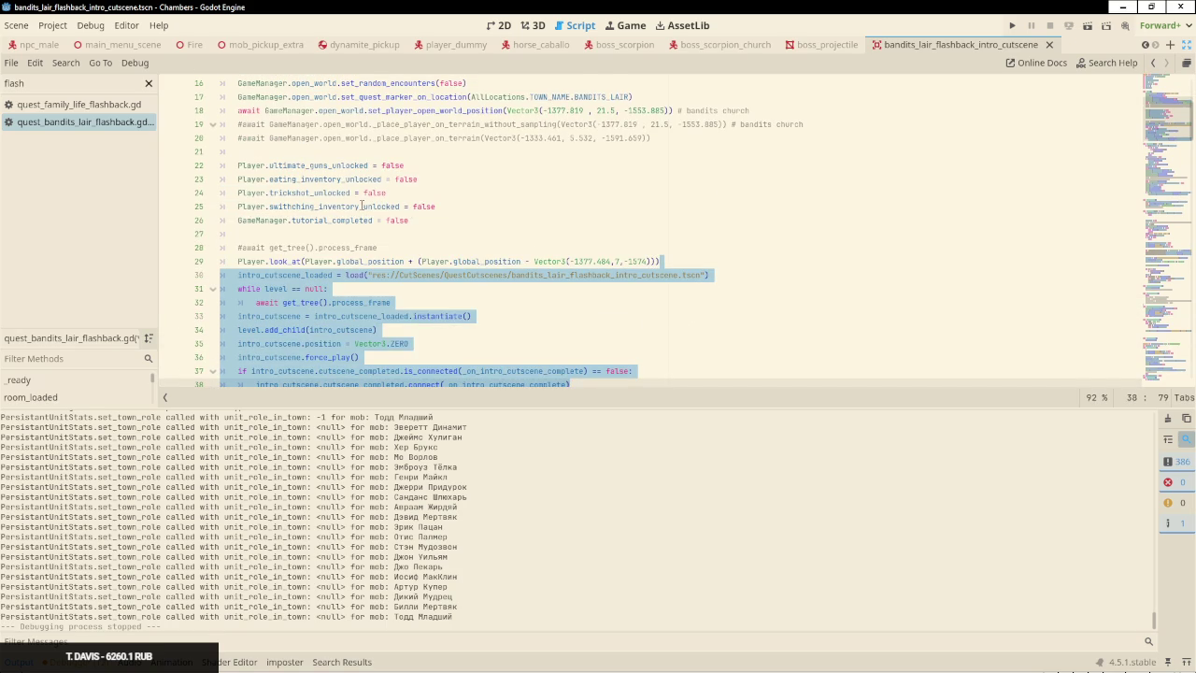
mouse_move(362, 204)
scroll(362, 205, down, 2)
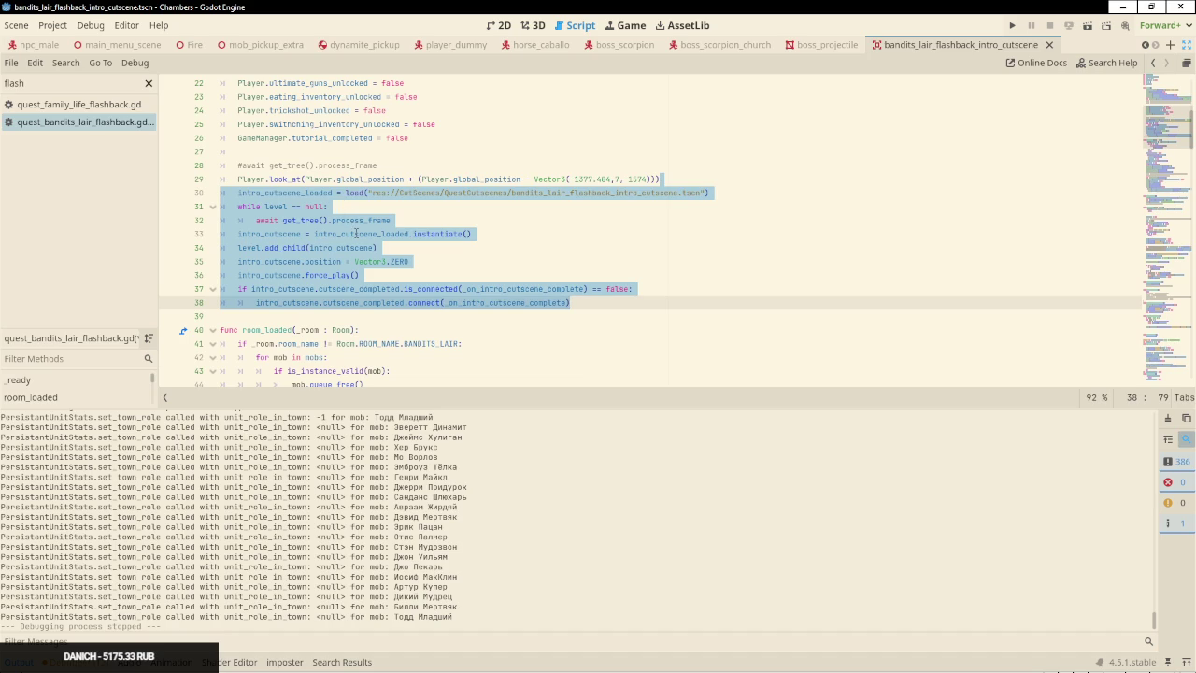
scroll(356, 233, up, 4)
scroll(353, 229, down, 6)
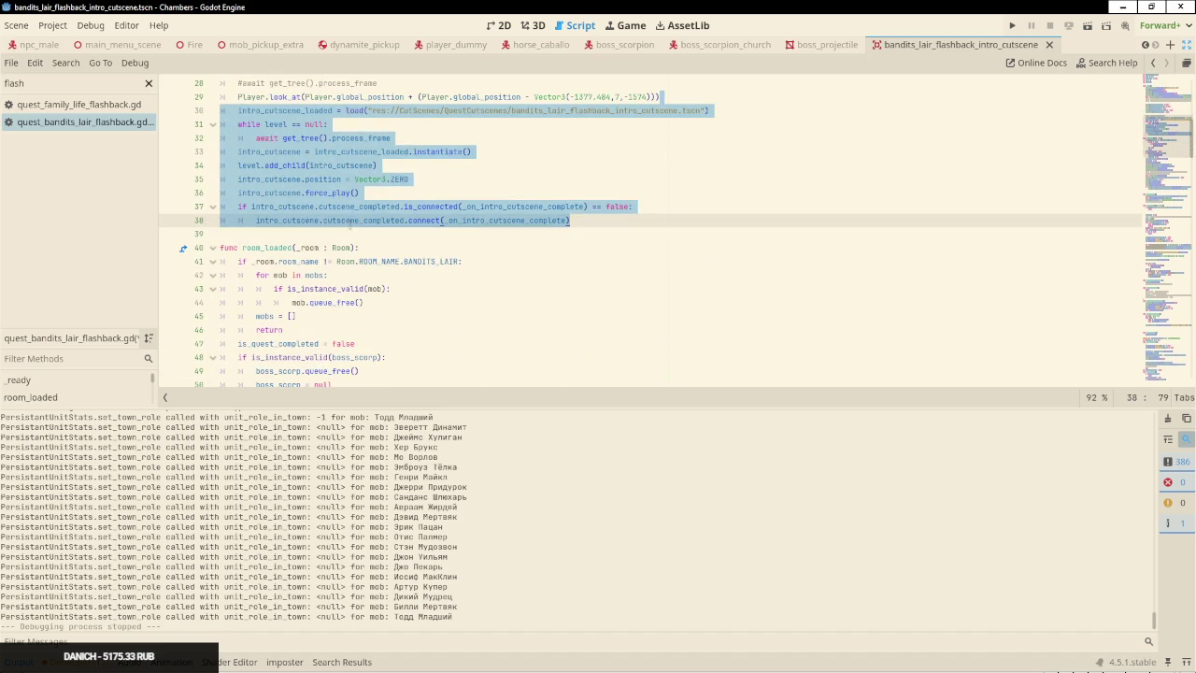
scroll(332, 159, down, 2)
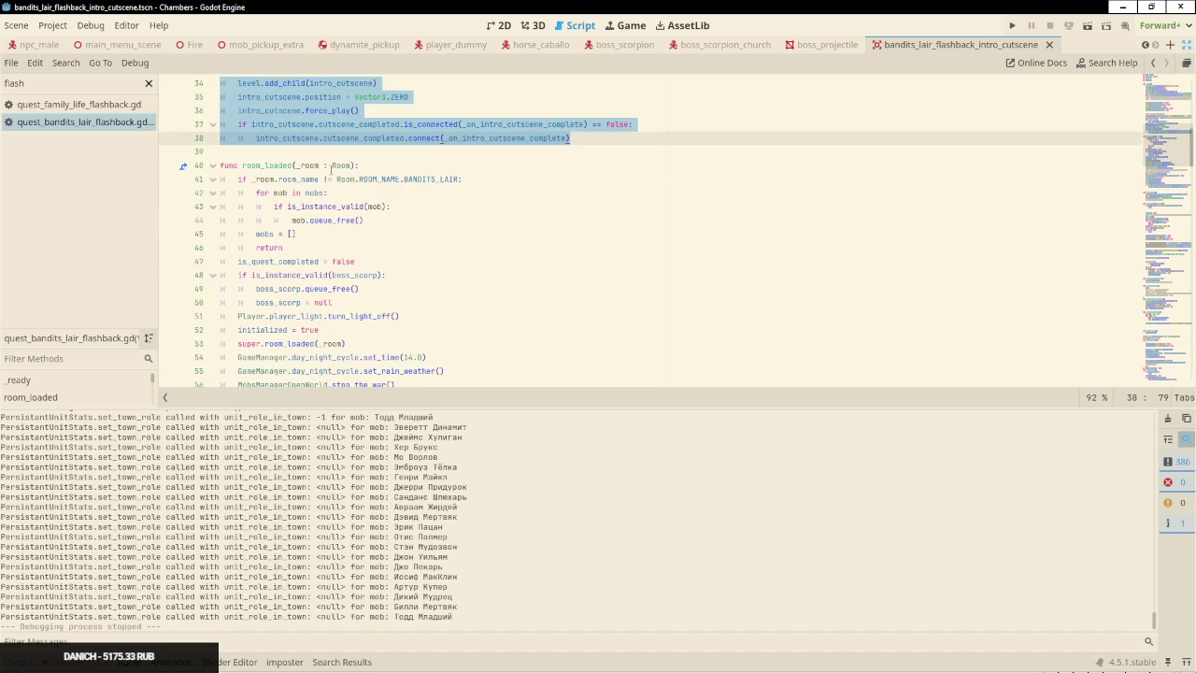
scroll(337, 130, up, 1)
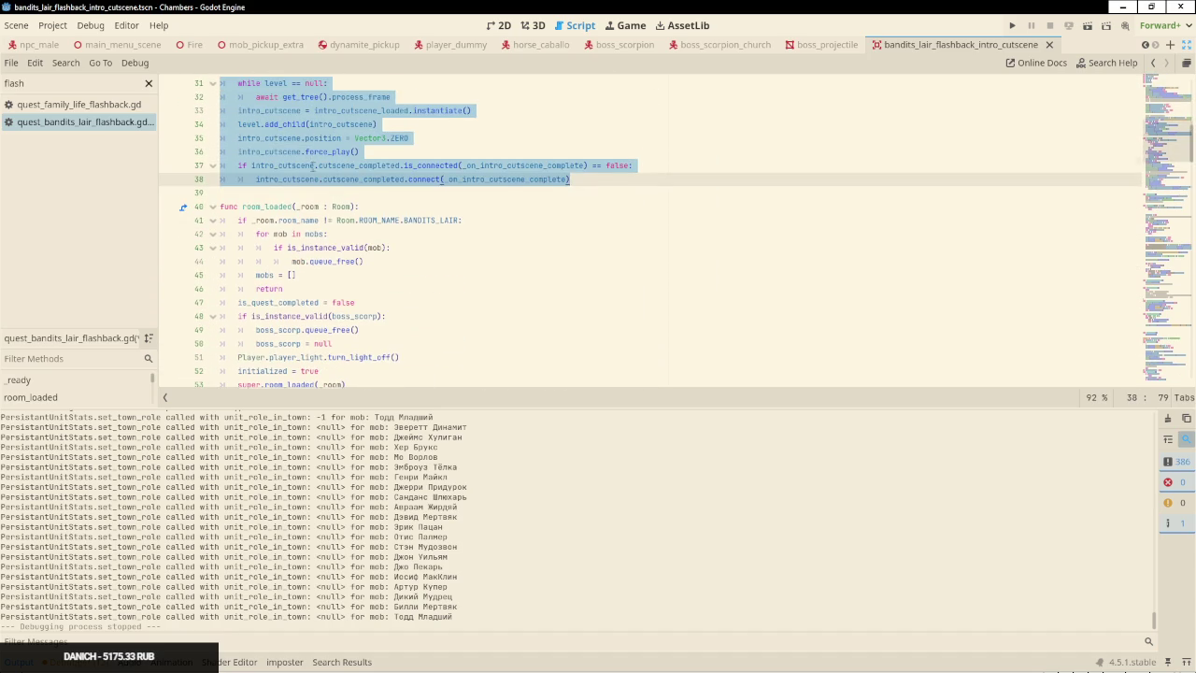
scroll(312, 166, up, 1)
mouse_move(309, 165)
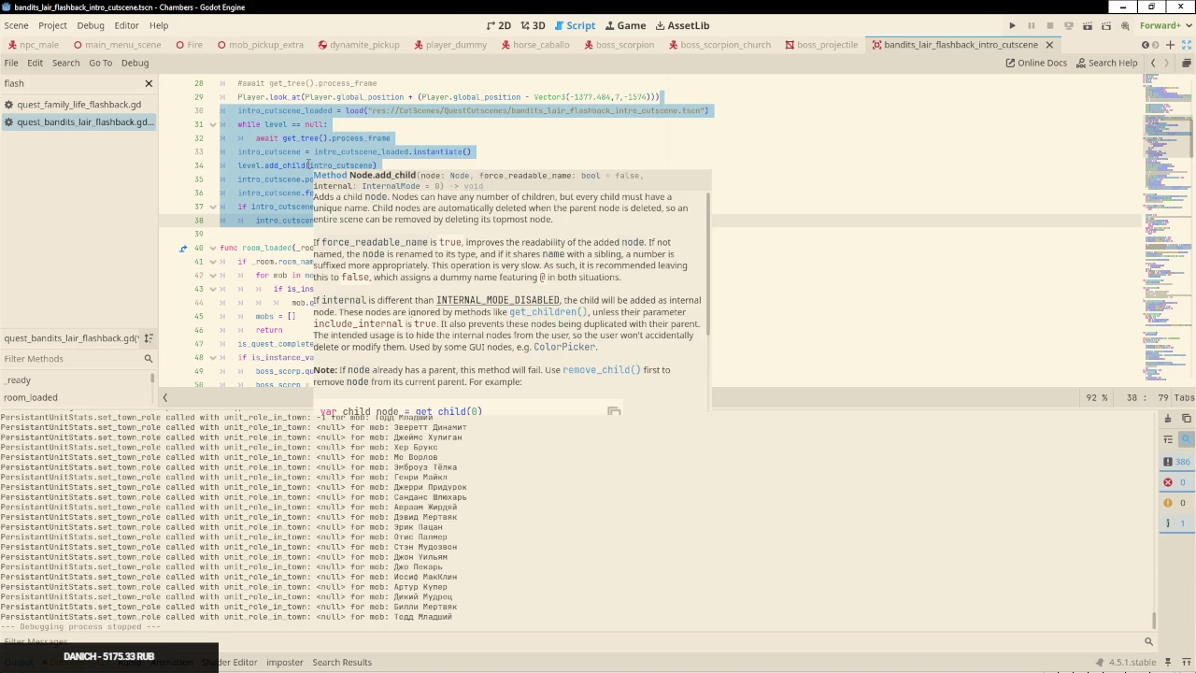
click(274, 194)
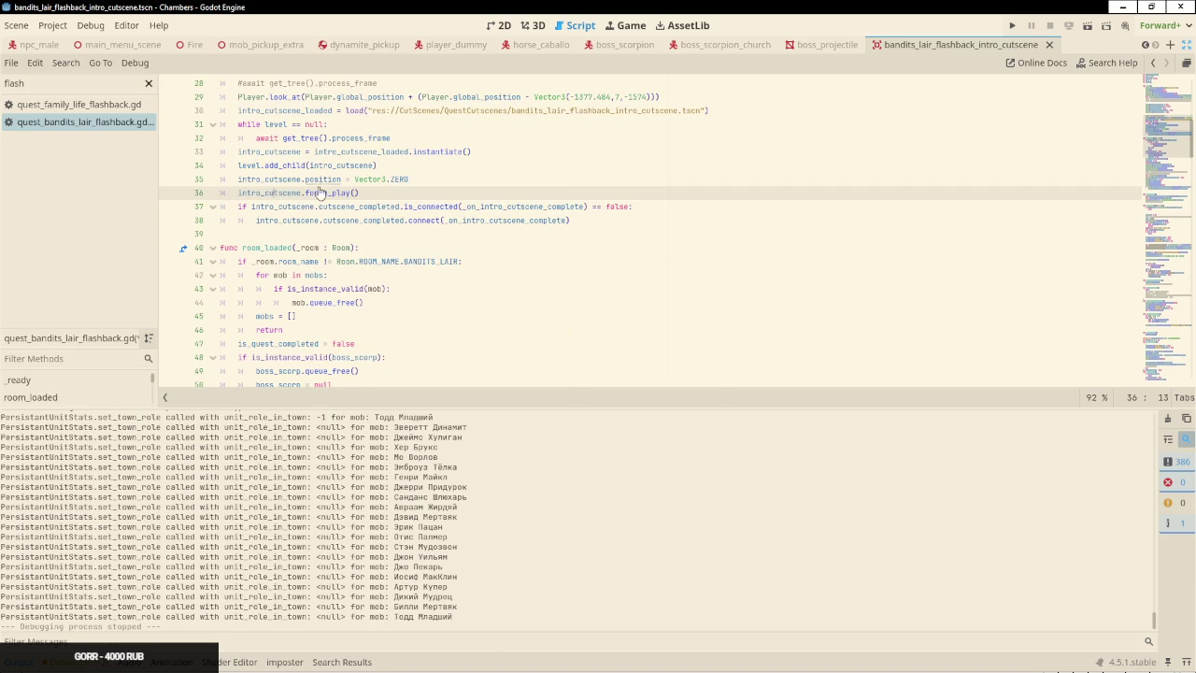
Cut the intro cutscene loading, instancing and force_play block out of _ready
mouse_move(671, 96)
mouse_down()
mouse_move(645, 217)
mouse_move(655, 229)
mouse_up()
key(ctrl+c)
scroll(595, 225, down, 1)
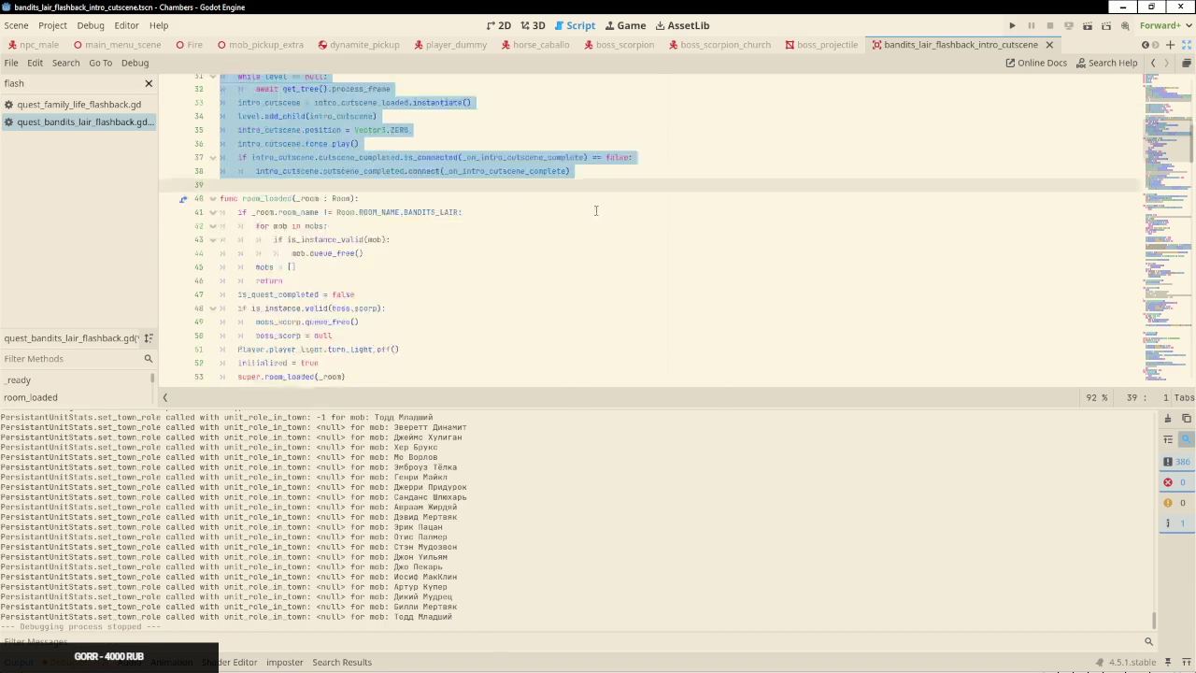
scroll(595, 210, down, 4)
scroll(384, 314, down, 1)
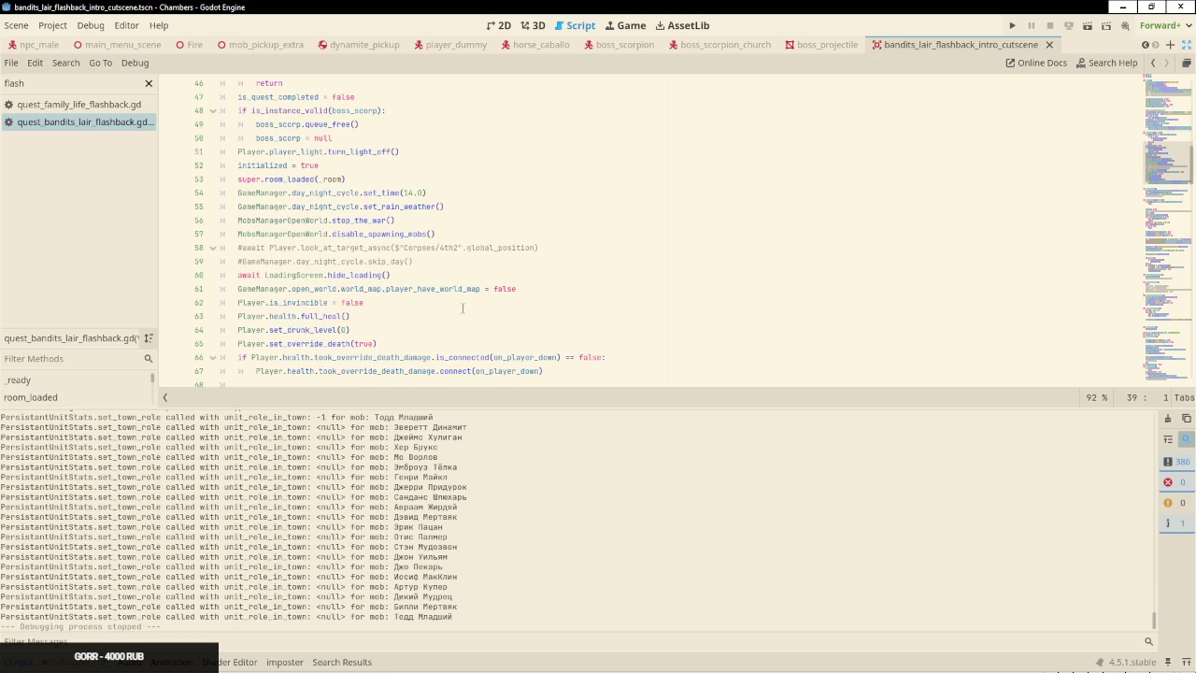
scroll(463, 309, down, 2)
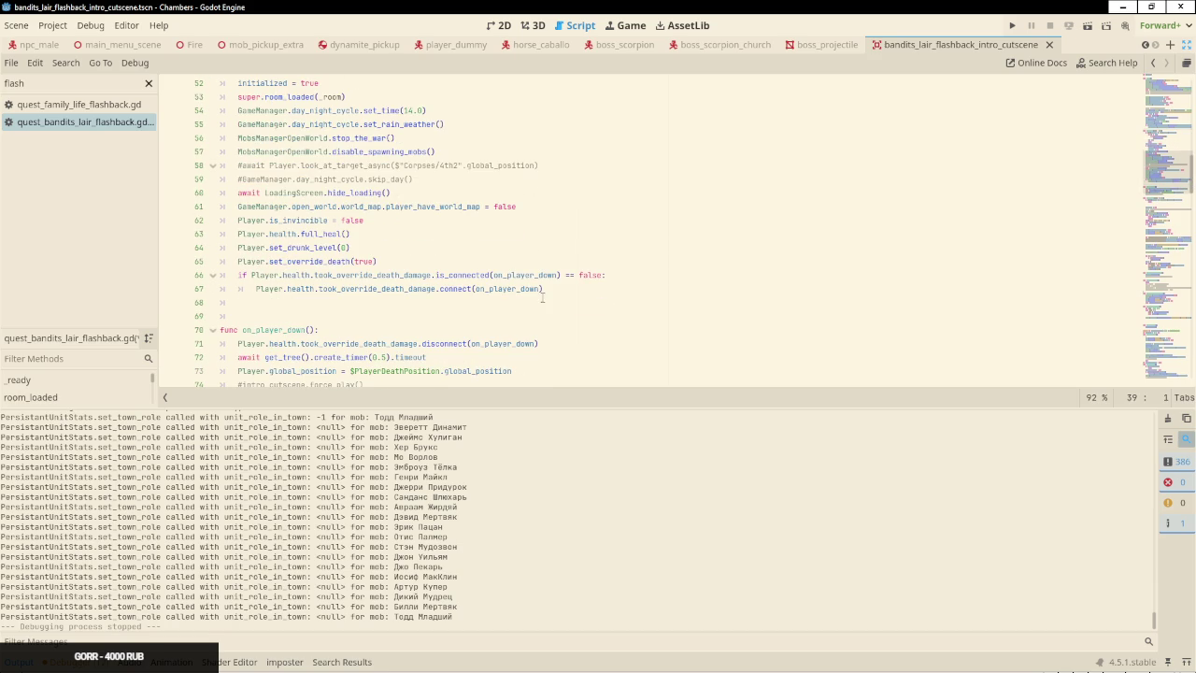
key(ctrl+z)
scroll(495, 296, down, 5)
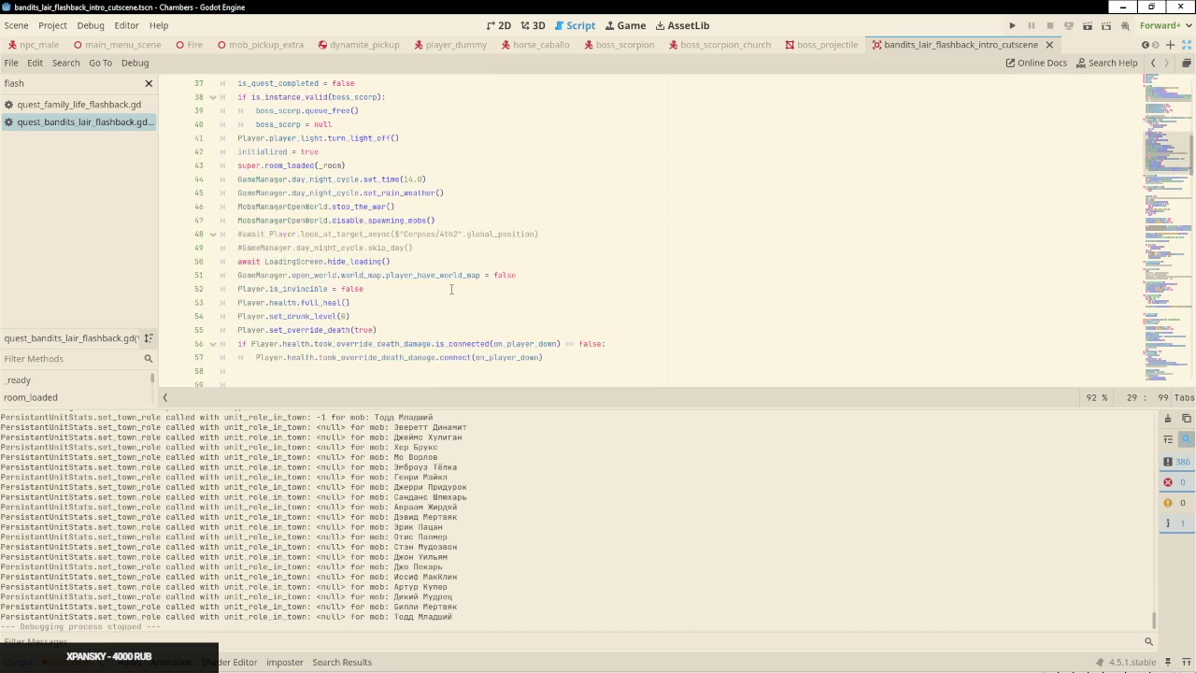
click(456, 265)
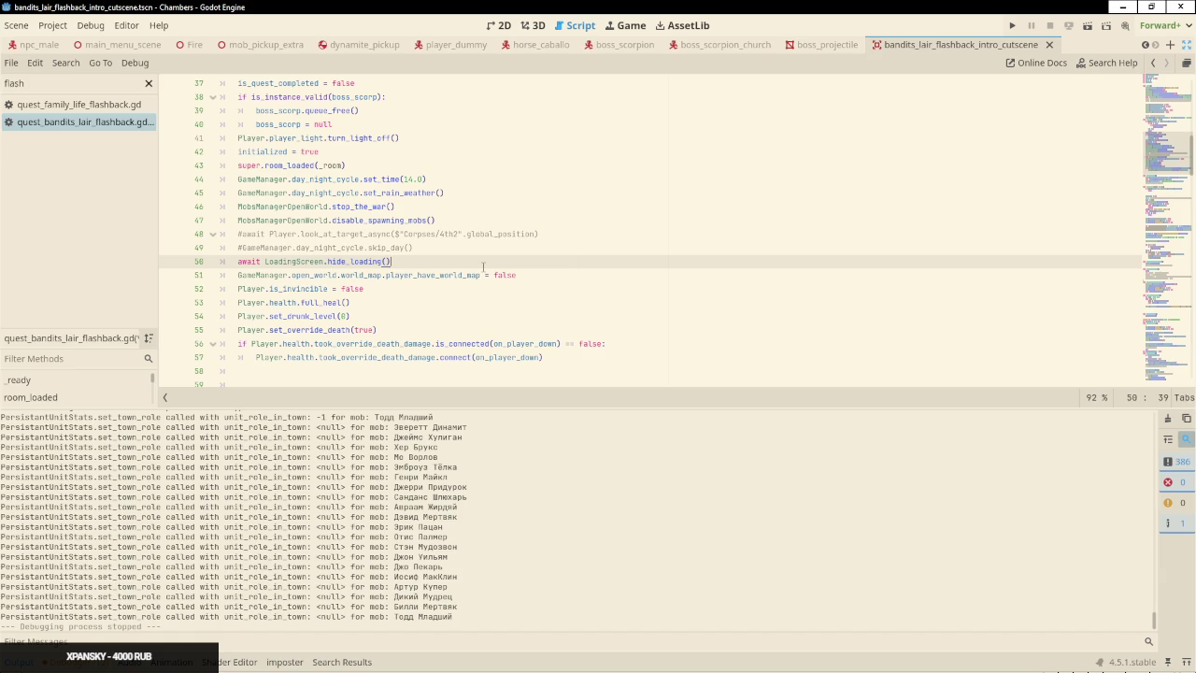
Paste the intro cutscene block after hide_loading() in room_loaded, adding a blank line
key(ctrl+v)
click(410, 234)
key(Return)
scroll(448, 308, down, 2)
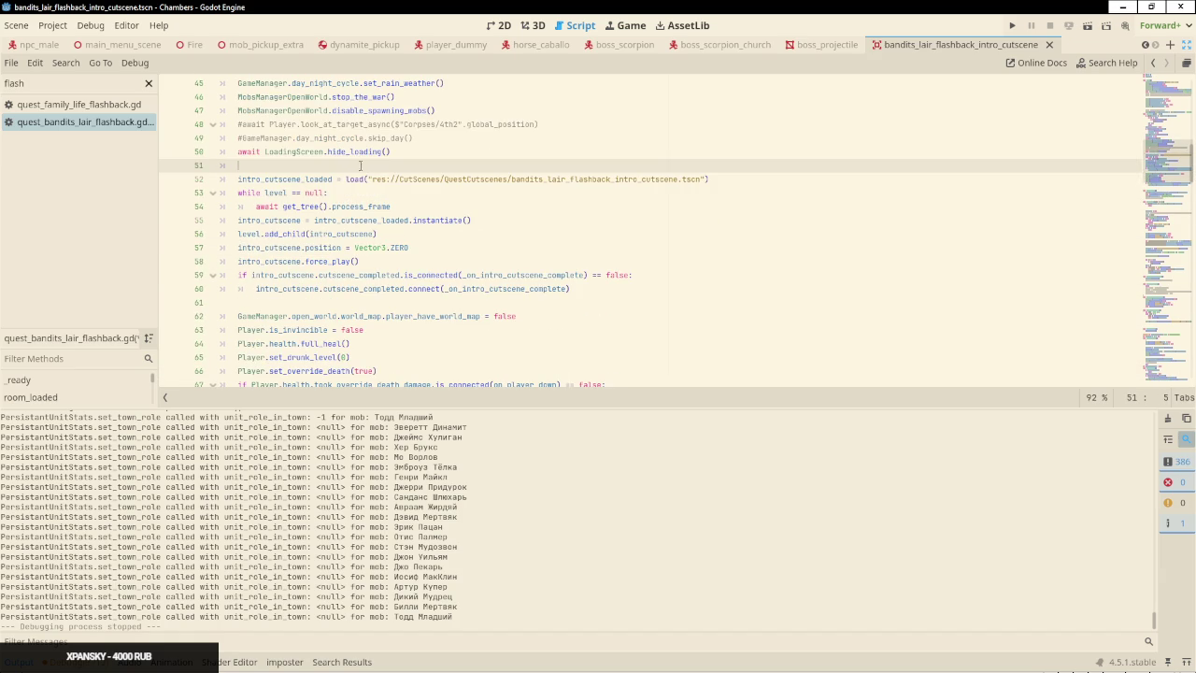
Move the cutscene loading, wait and add_child lines above hide_loading
drag(360, 166, 438, 205)
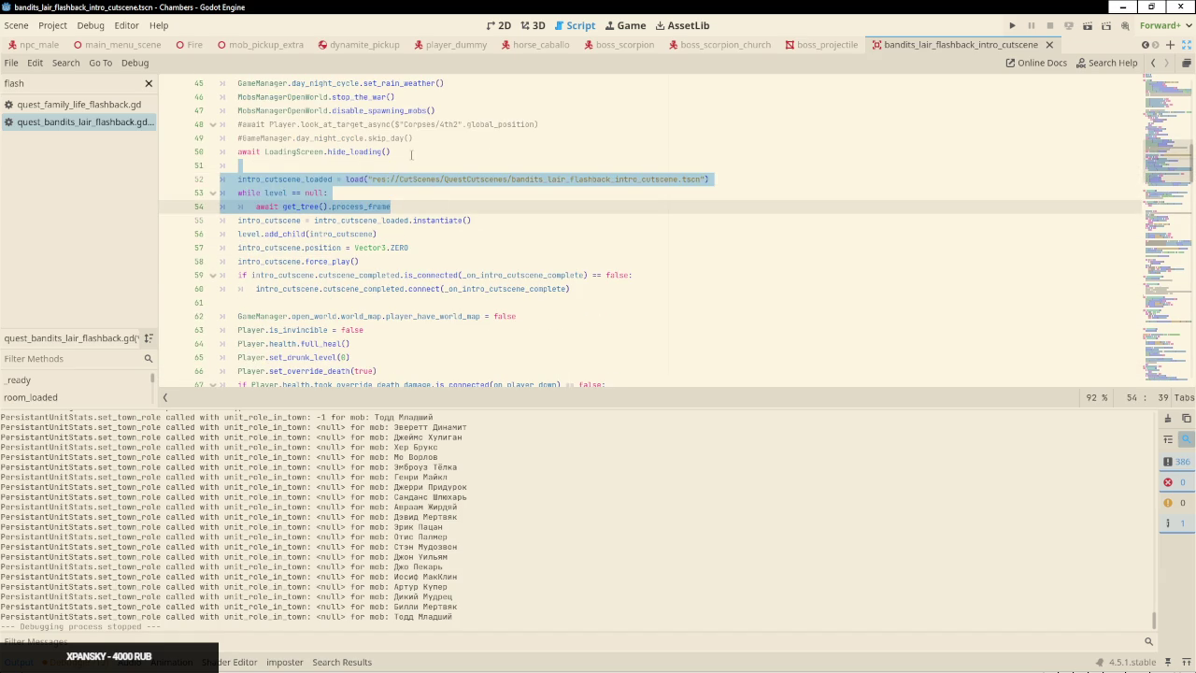
shift+click(429, 231)
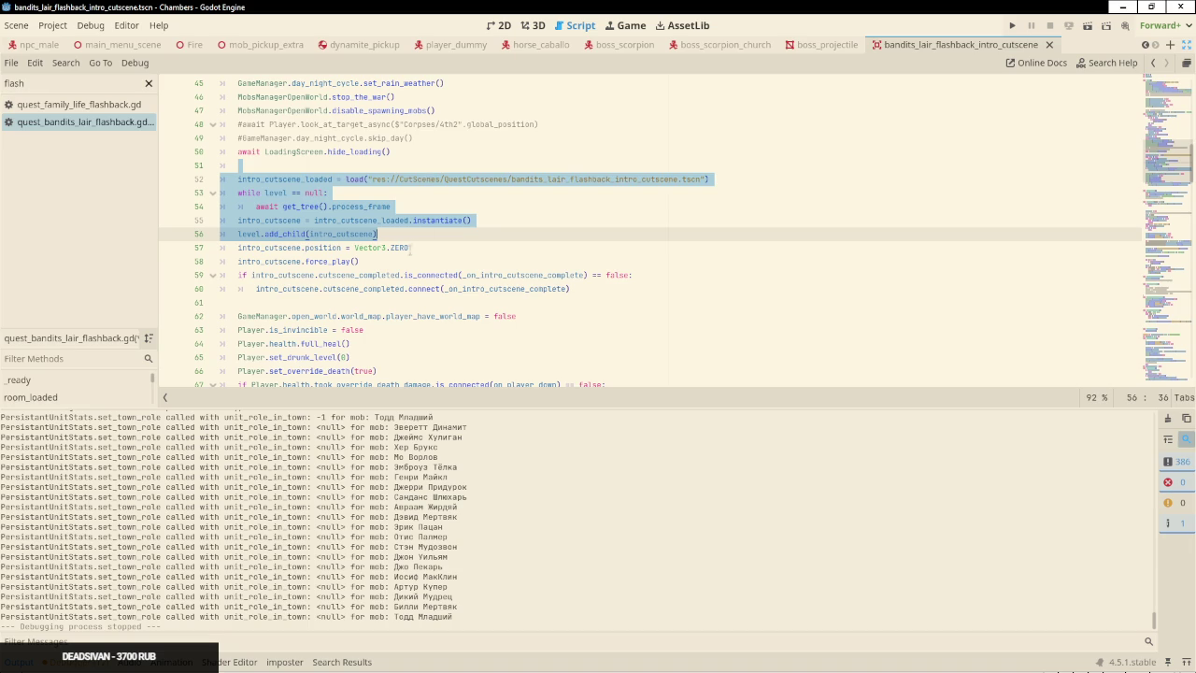
shift+click(416, 248)
drag(412, 245, 414, 138)
key(Return)
click(381, 263)
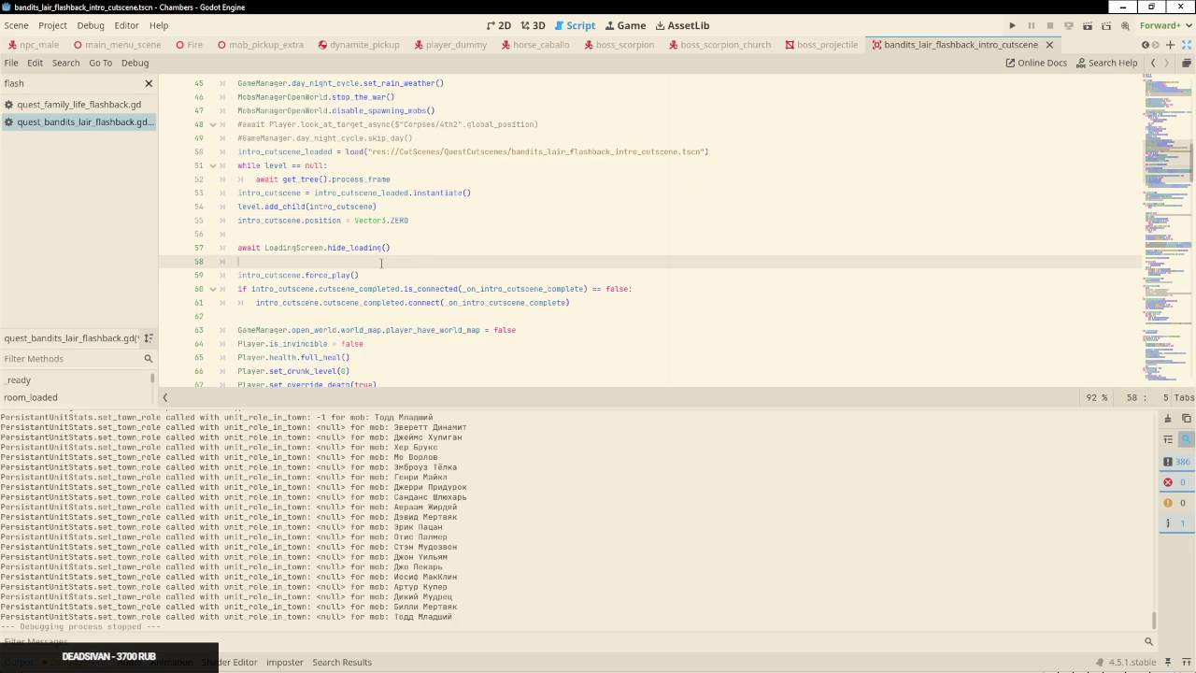
Move the cutscene-completed connect check above hide_loading and save the script
click(482, 274)
shift+click(603, 303)
drag(524, 295, 418, 233)
click(438, 223)
key(ctrl+s)
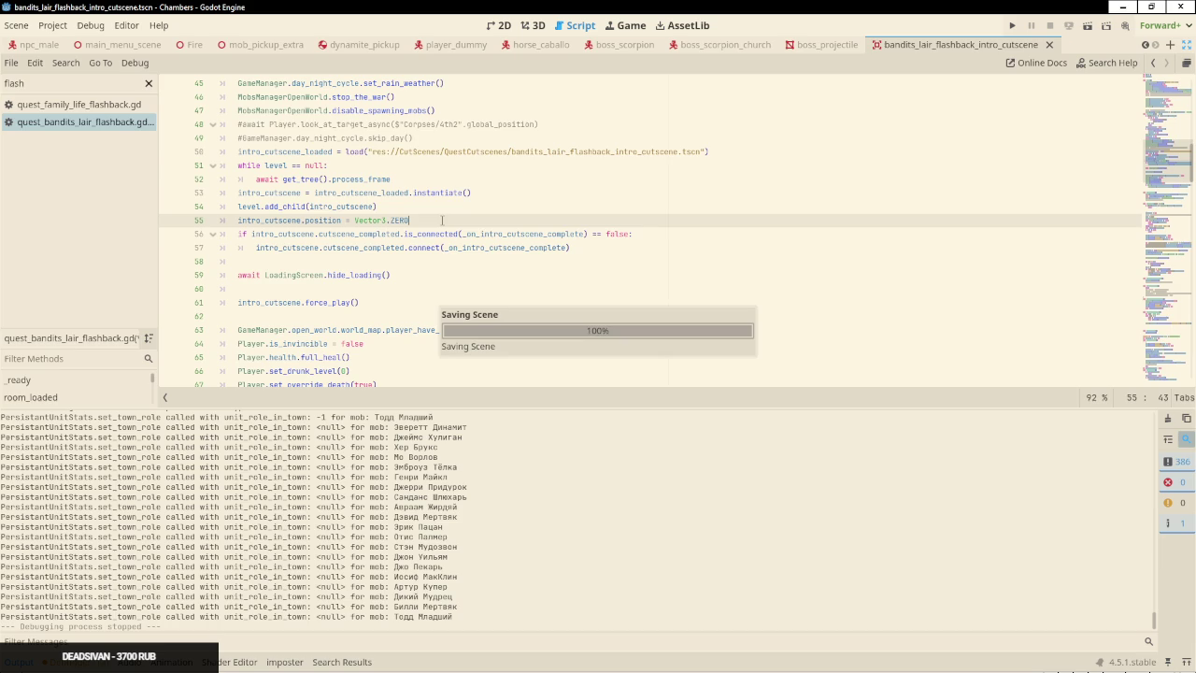
Run the game with F5 to test the flashback cutscene
click(500, 171)
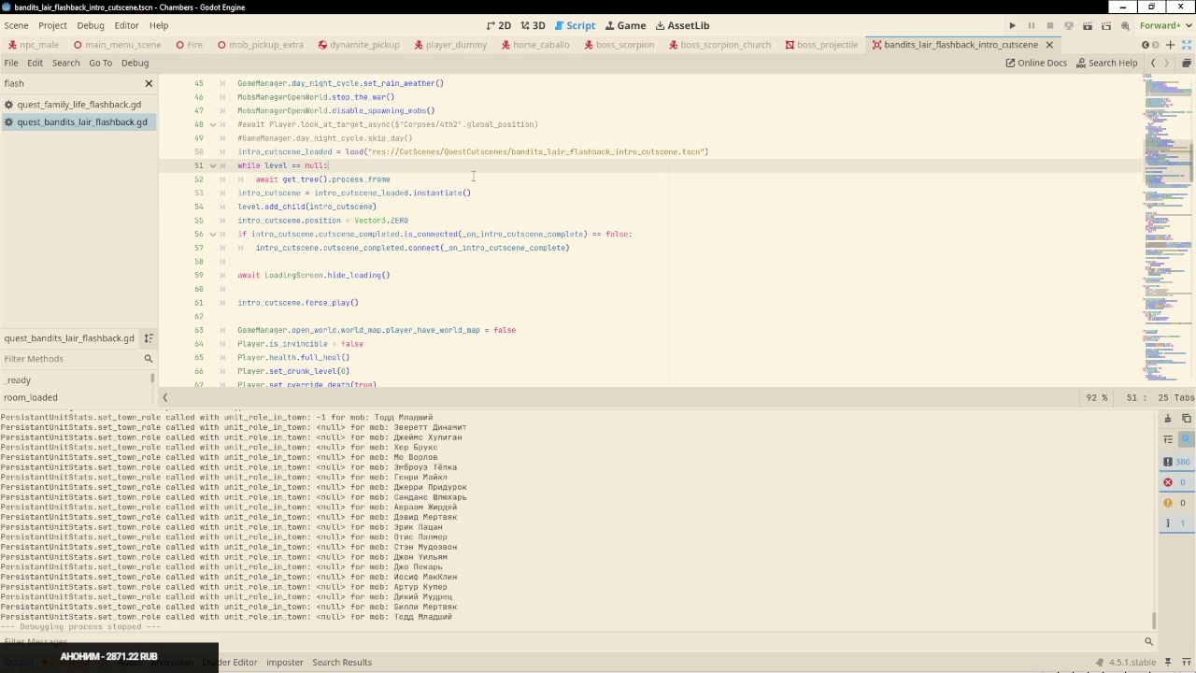
click(473, 176)
key(F5)
key(alt+Tab)
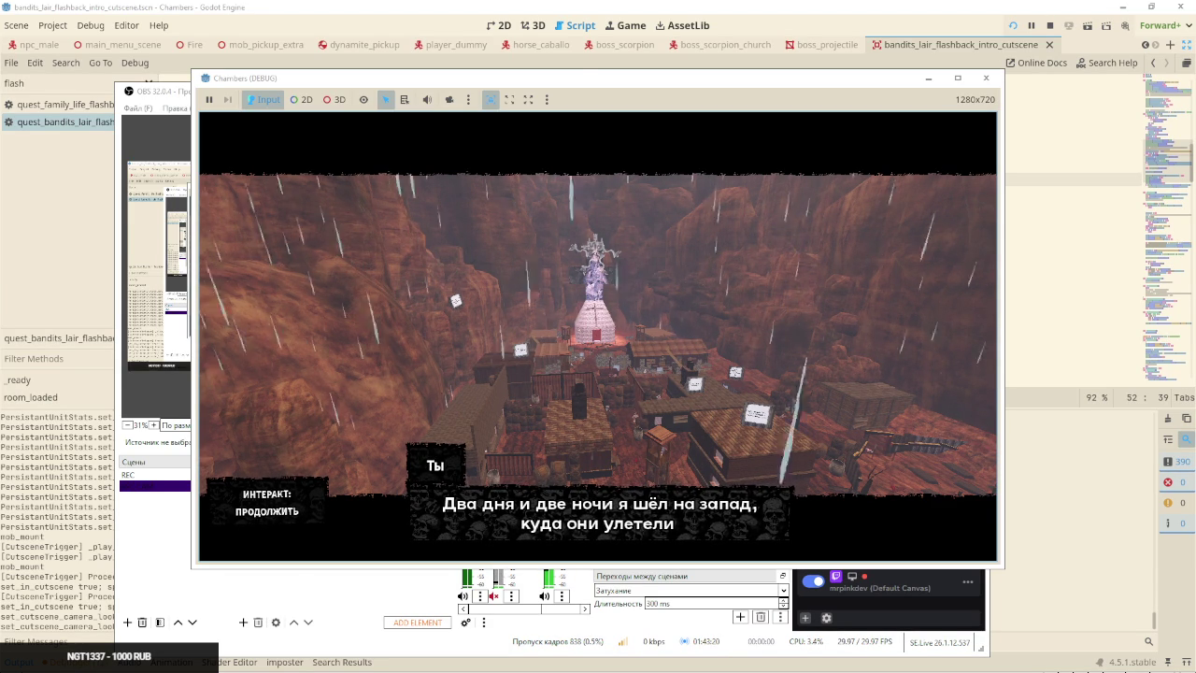
Watch the flashback cutscene play in the Chambers (DEBUG) window, then stop it with F8
click(599, 342)
key(F8)
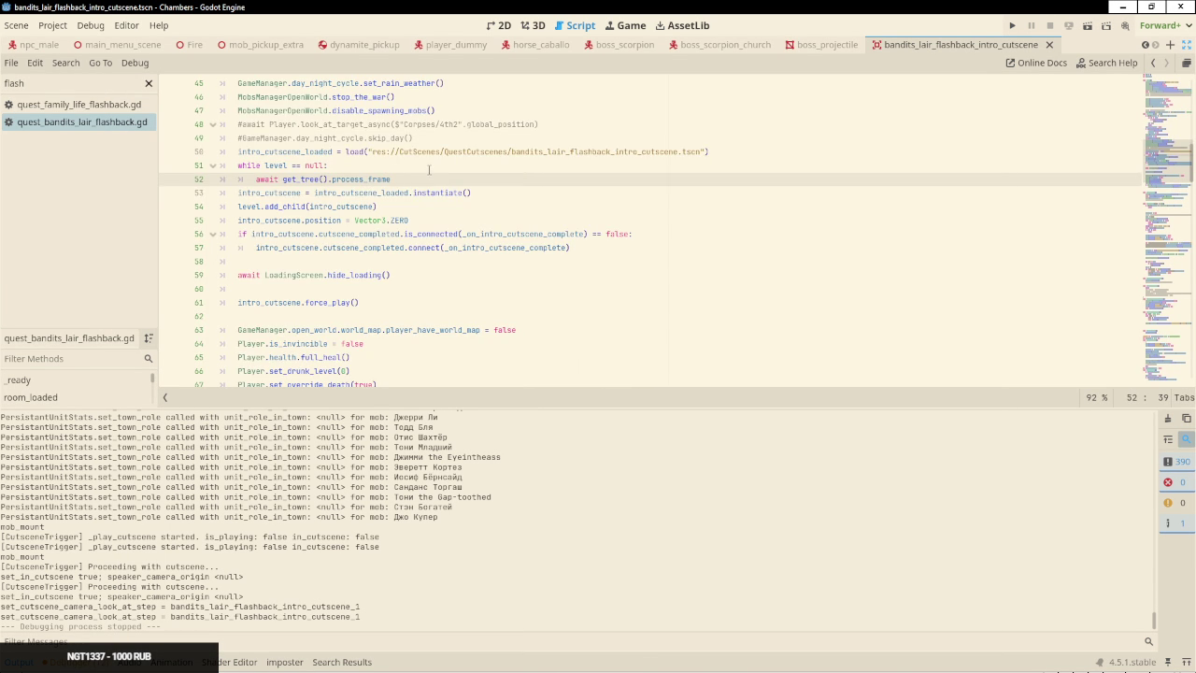
Comment out the wait-for-level while loop in the flashback script
scroll(305, 213, up, 4)
scroll(299, 220, up, 1)
scroll(415, 150, down, 5)
key(shift+Up)
key(ctrl+k)
key(Down)
key(Down)
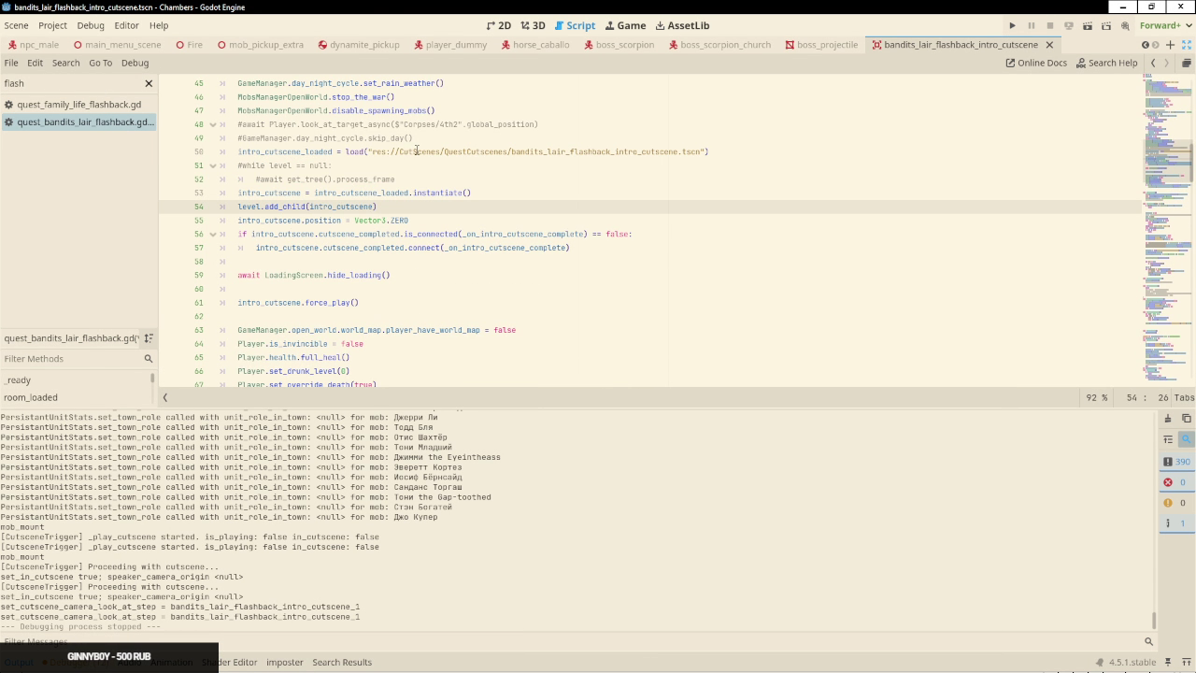
Insert a new empty line after the look_at line 29
key(Up)
key(Up)
key(Up)
key(Down)
scroll(387, 184, up, 3)
scroll(387, 184, up, 7)
click(677, 310)
key(Return)
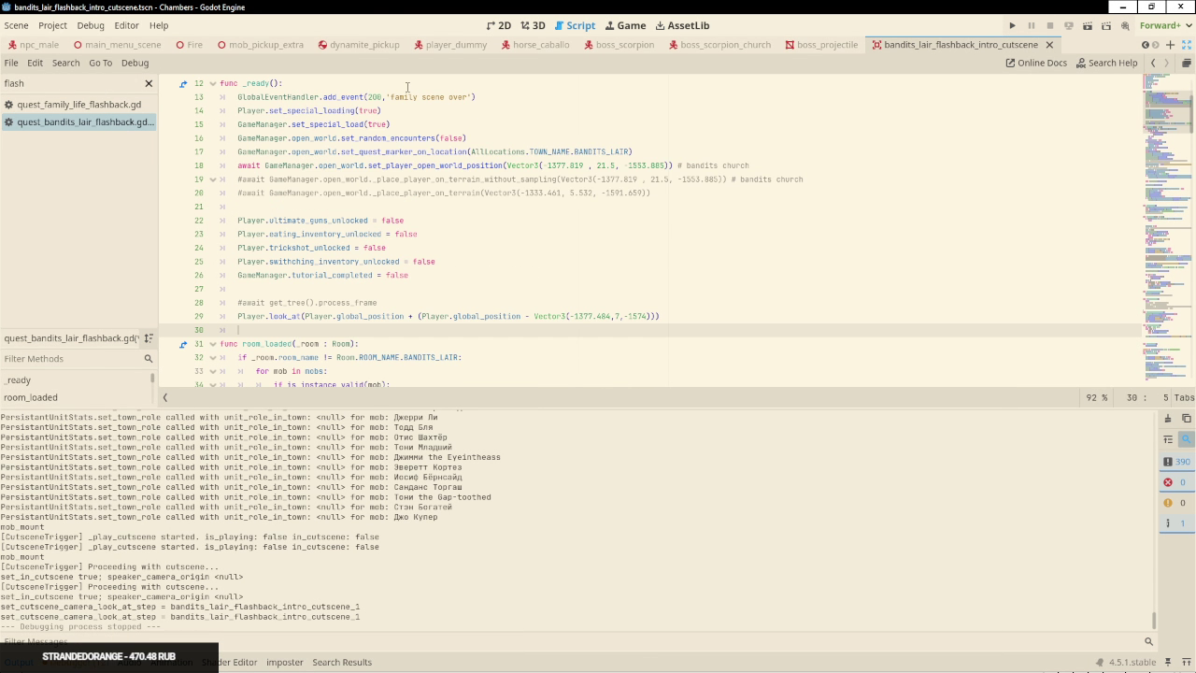
Quick-open open_world.tscn by searching 'open'
key(ctrl+shift+o)
text(open)
key(Return)
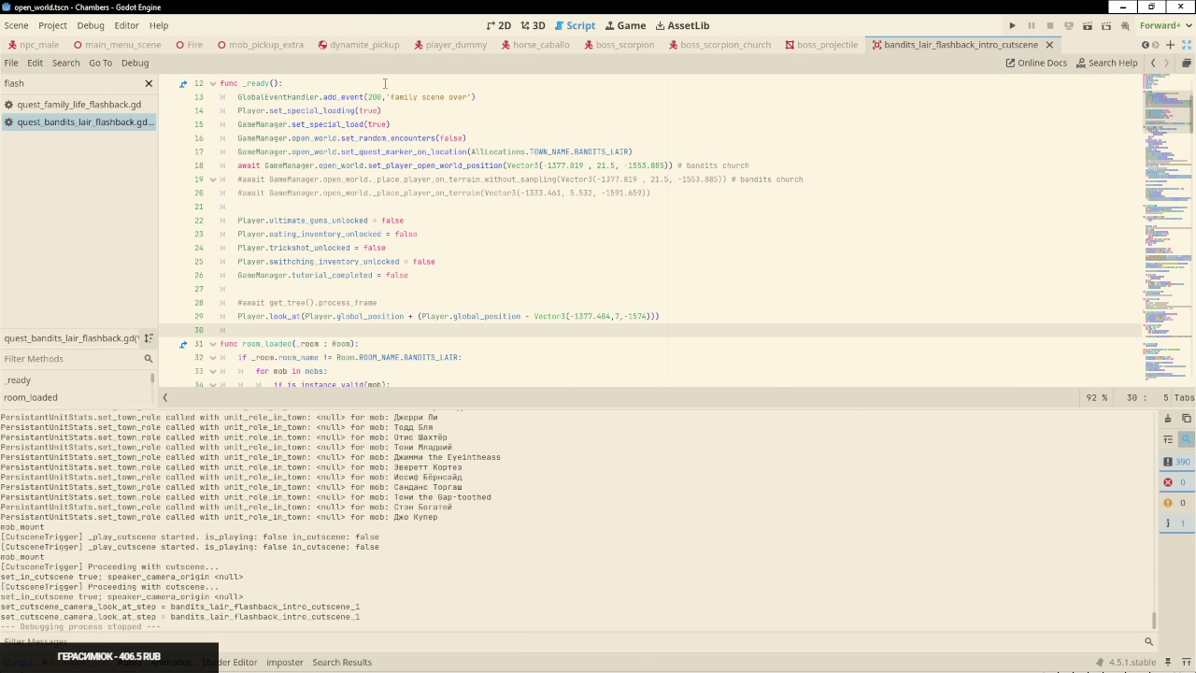
Minimize the OBS window to get back to the Godot editor
key(alt+Tab)
click(492, 186)
click(913, 90)
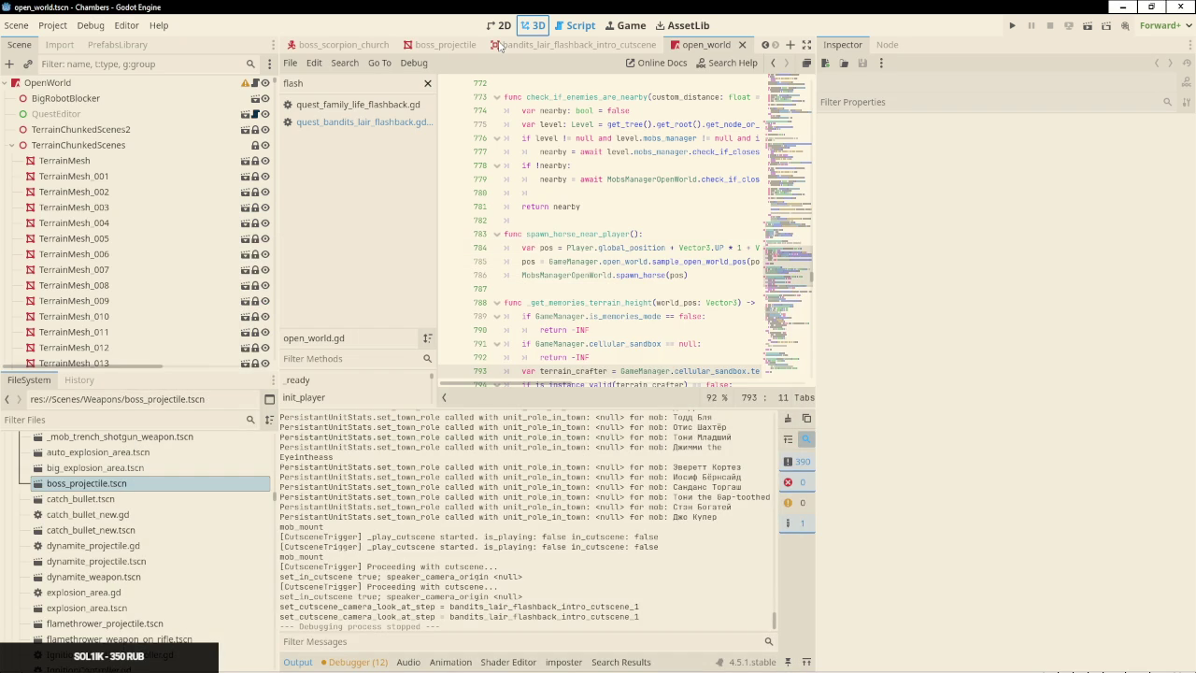
In the 3D view, use PrefabsLibrary > Environment to reload the BanditsLairRoom
click(532, 25)
click(117, 45)
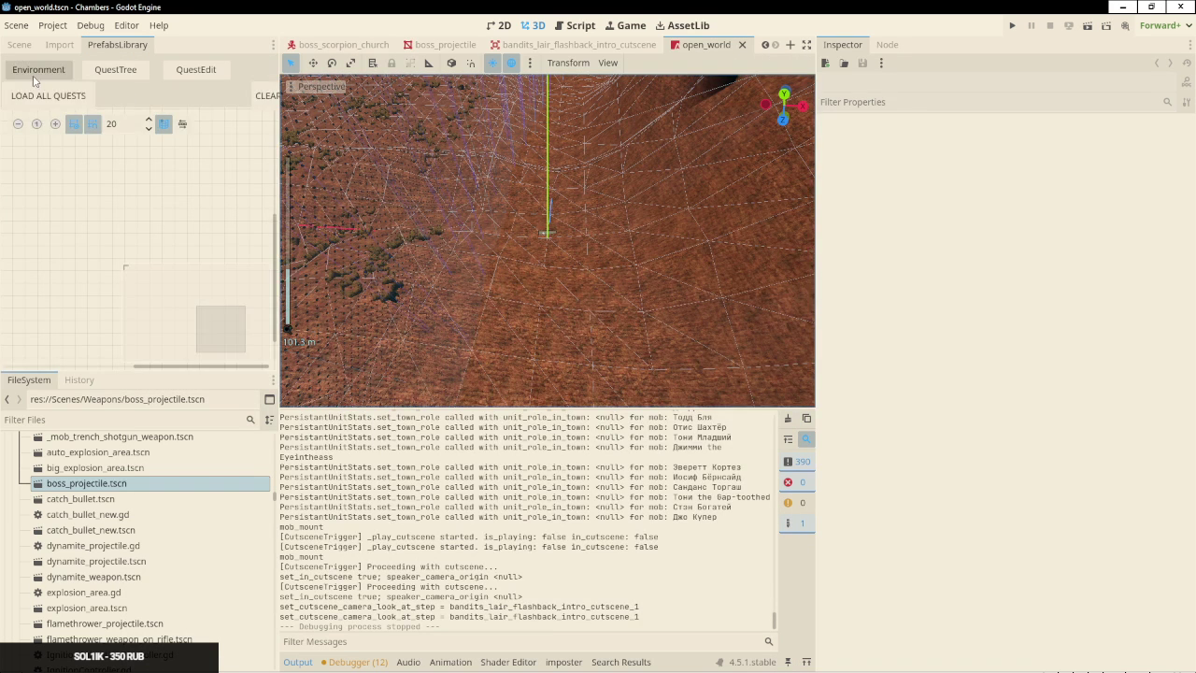
click(34, 74)
click(82, 103)
click(117, 215)
click(75, 227)
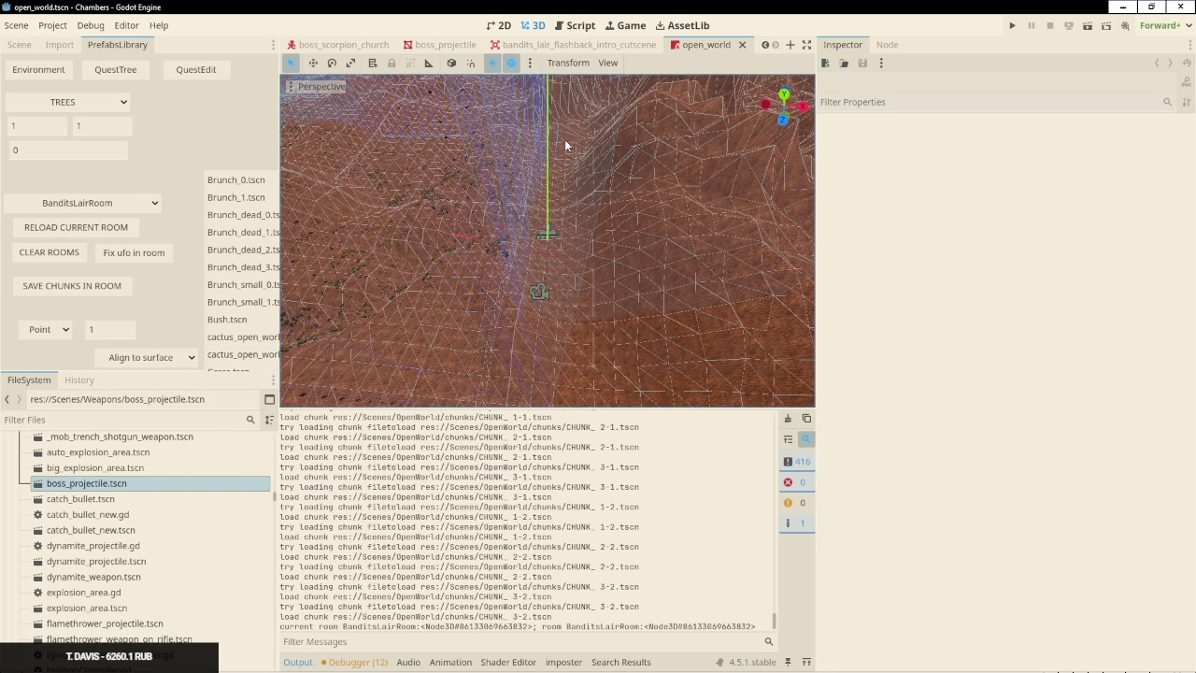
Freelook-fly the camera over to the bandit lair crater and show the scene tree
right_click(564, 140)
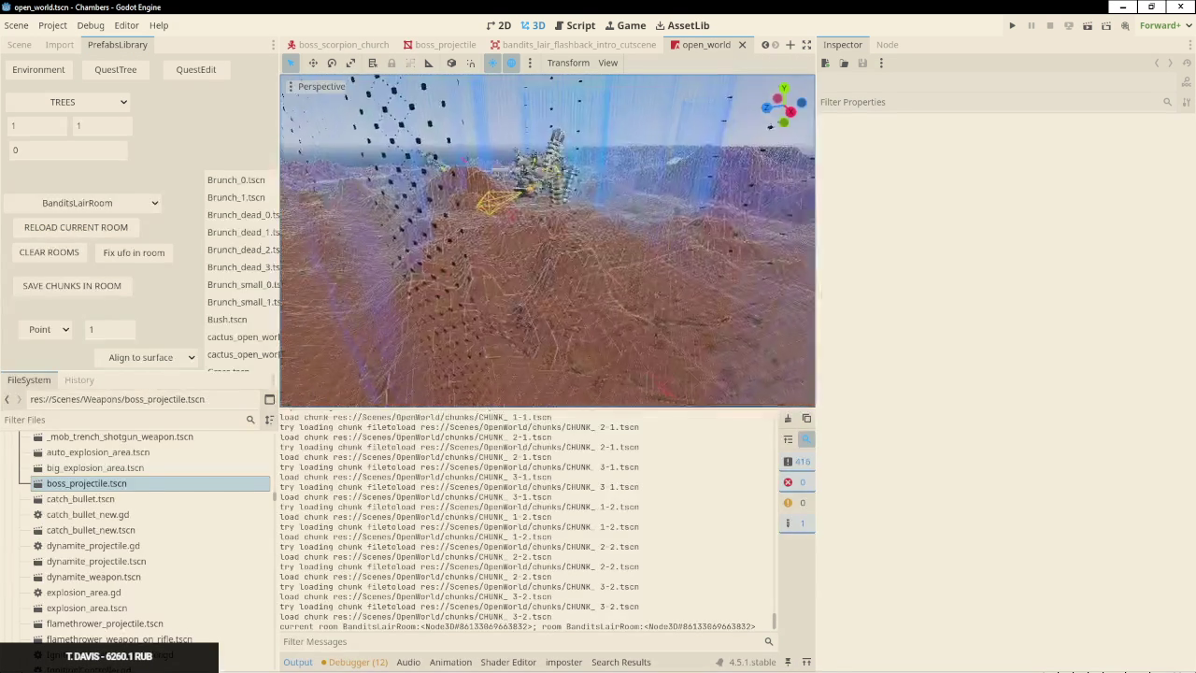
key(w)
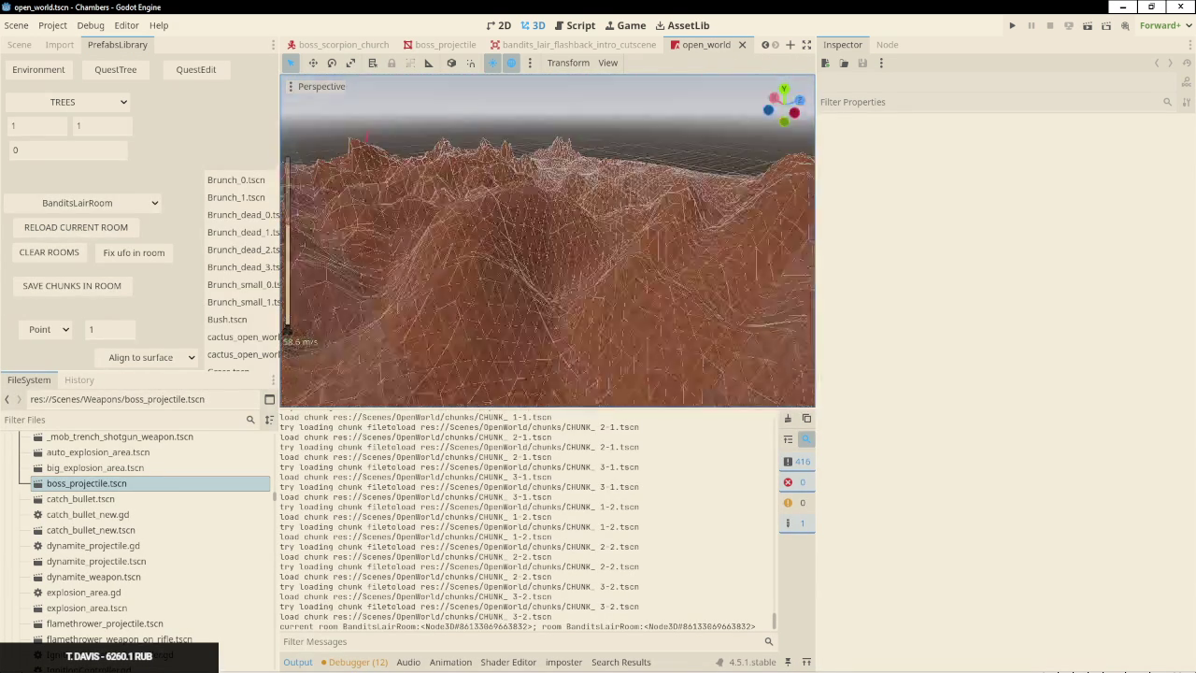
key(w)
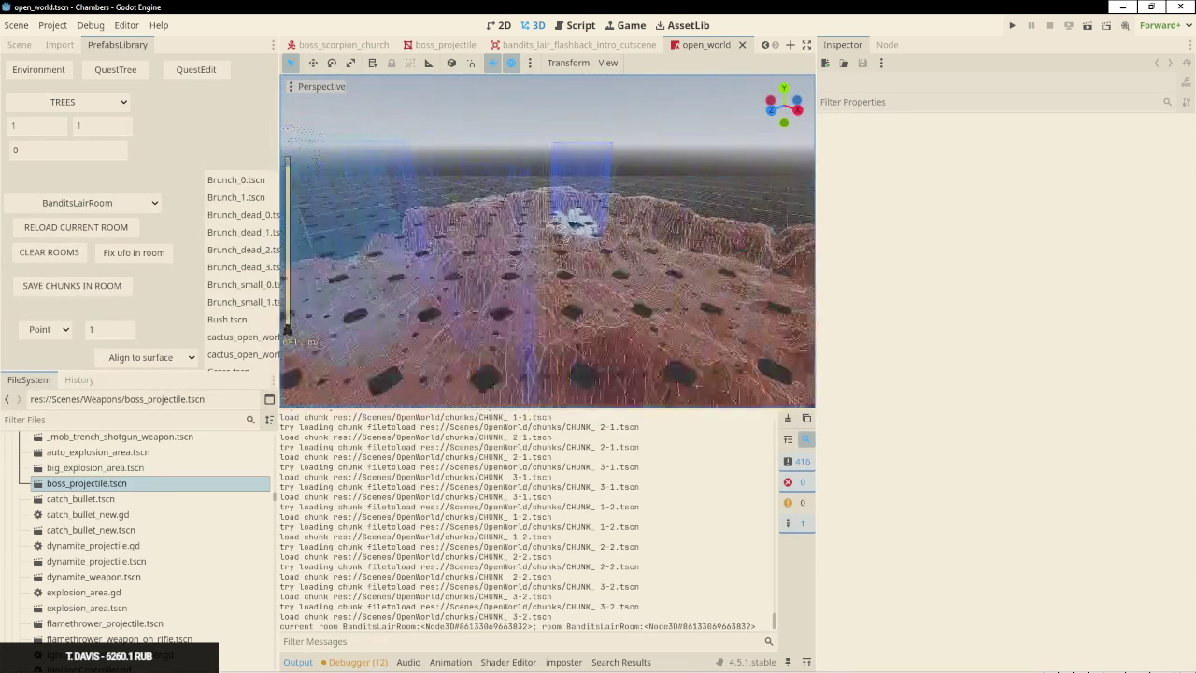
key(w)
key(w)
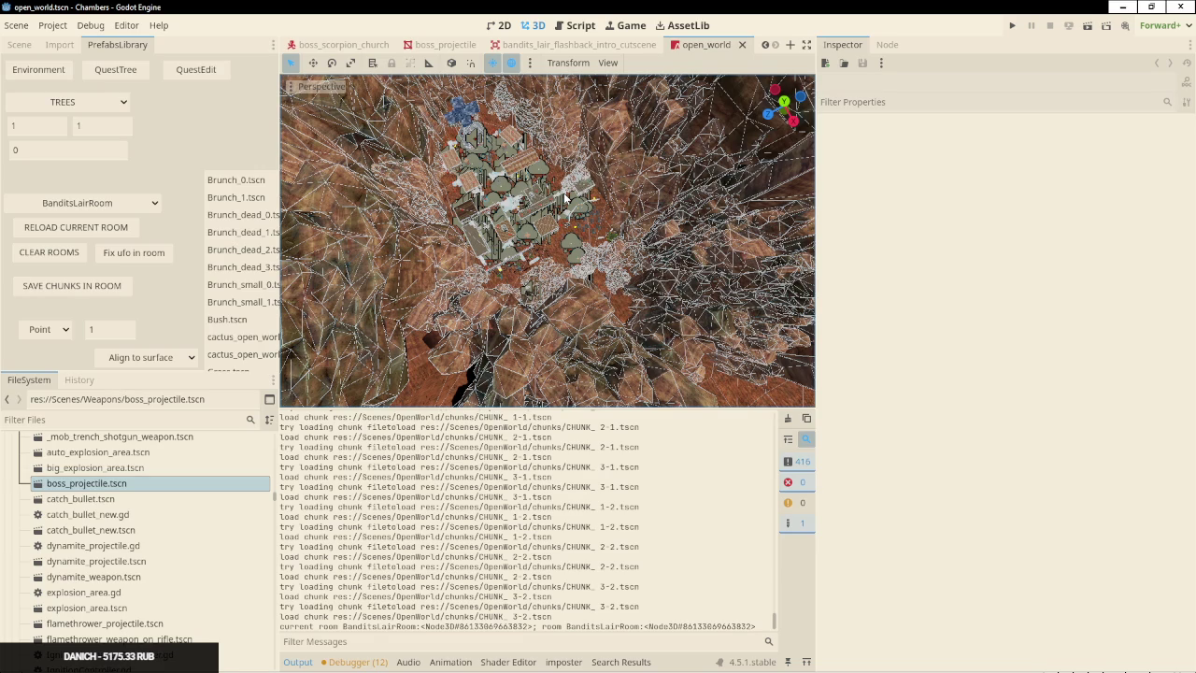
scroll(549, 186, down, 2)
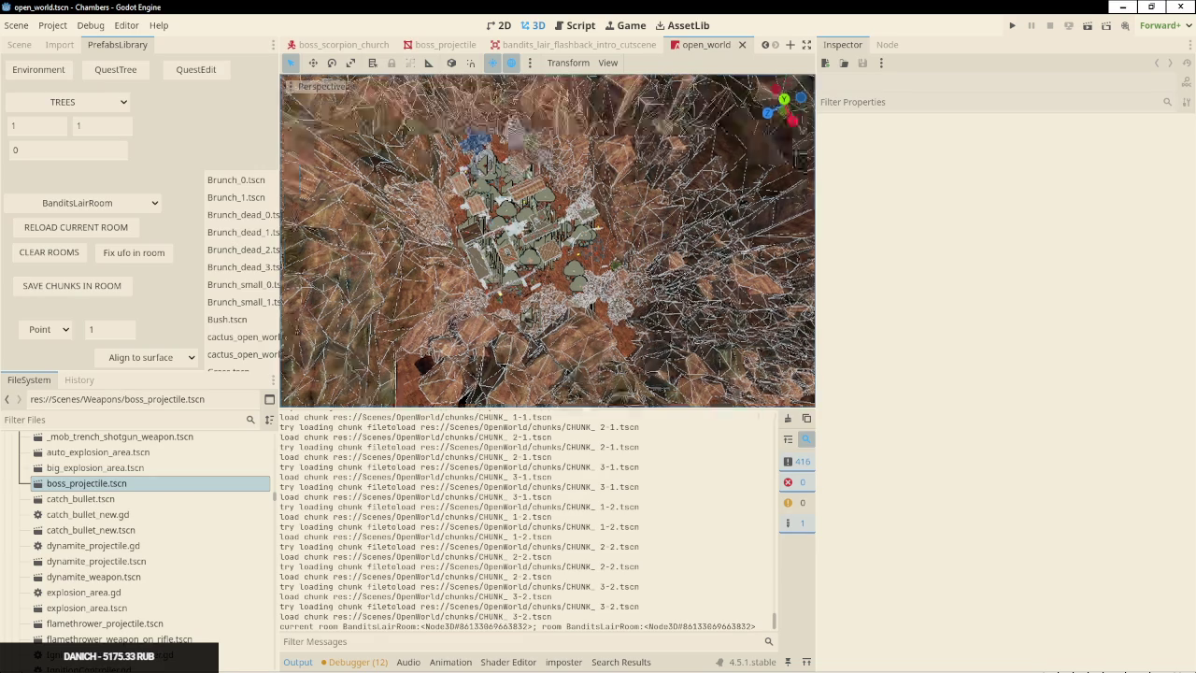
click(19, 44)
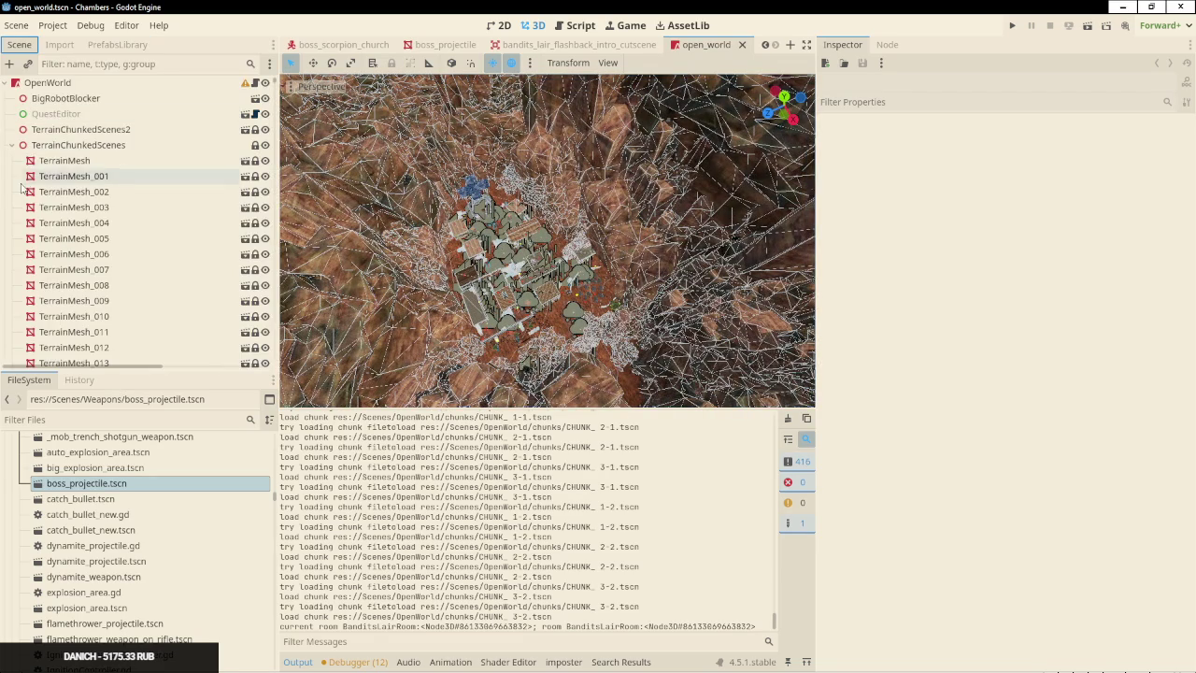
Select a rock's CHUNK2 parent, fly the camera in over the village, and enlarge the 3D viewport
click(12, 145)
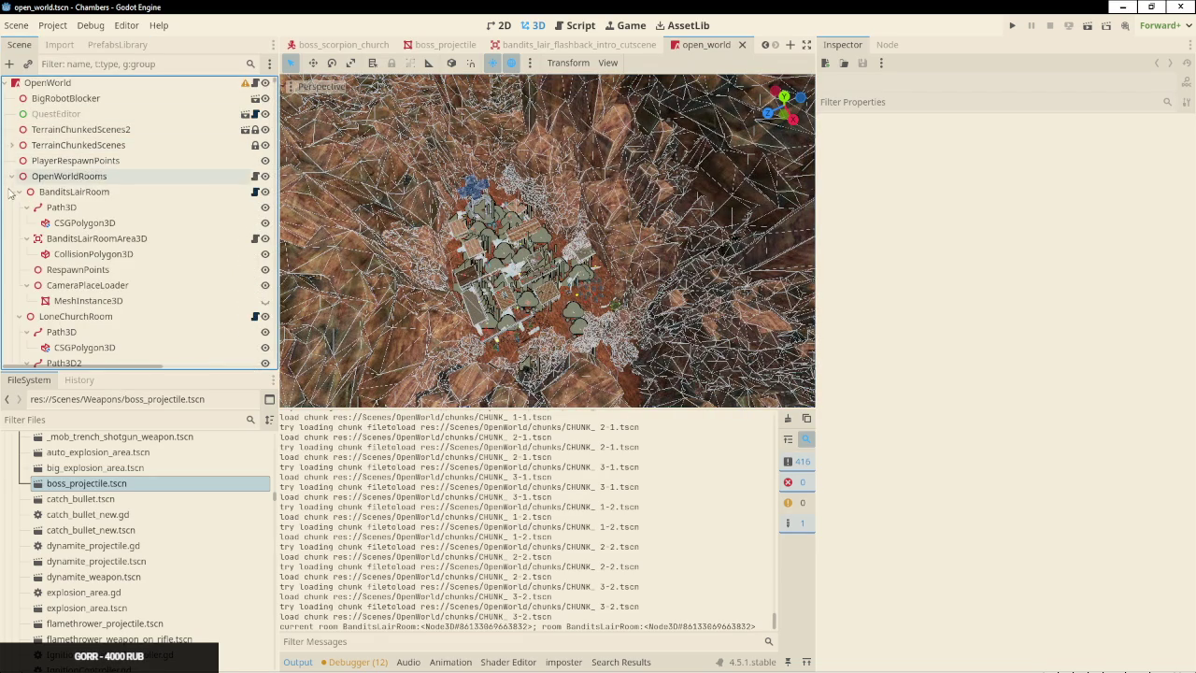
click(405, 204)
key(Left)
key(Left)
key(Left)
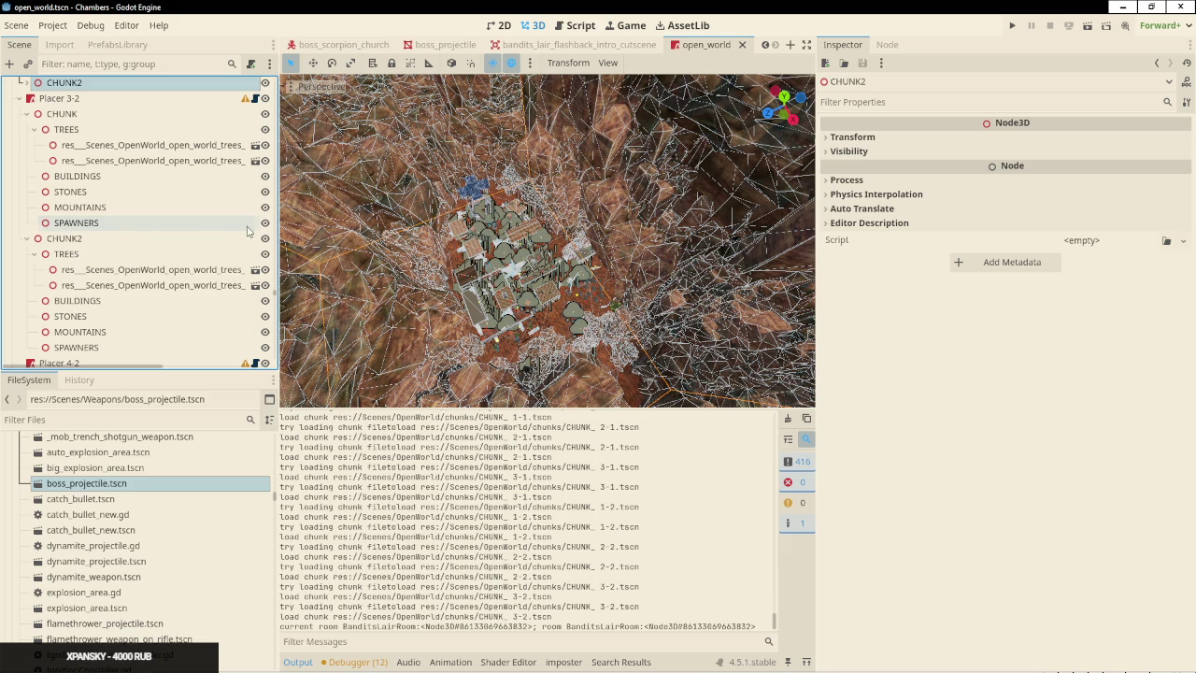
drag(561, 261, 599, 224)
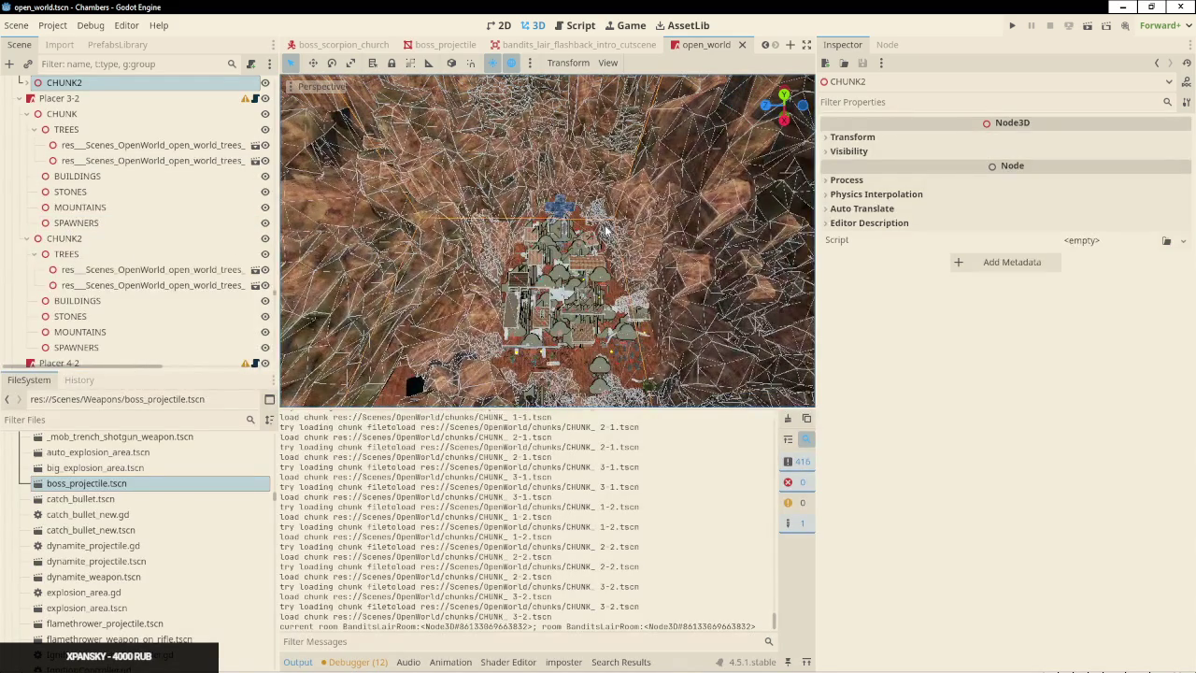
scroll(598, 226, down, 5)
key(w)
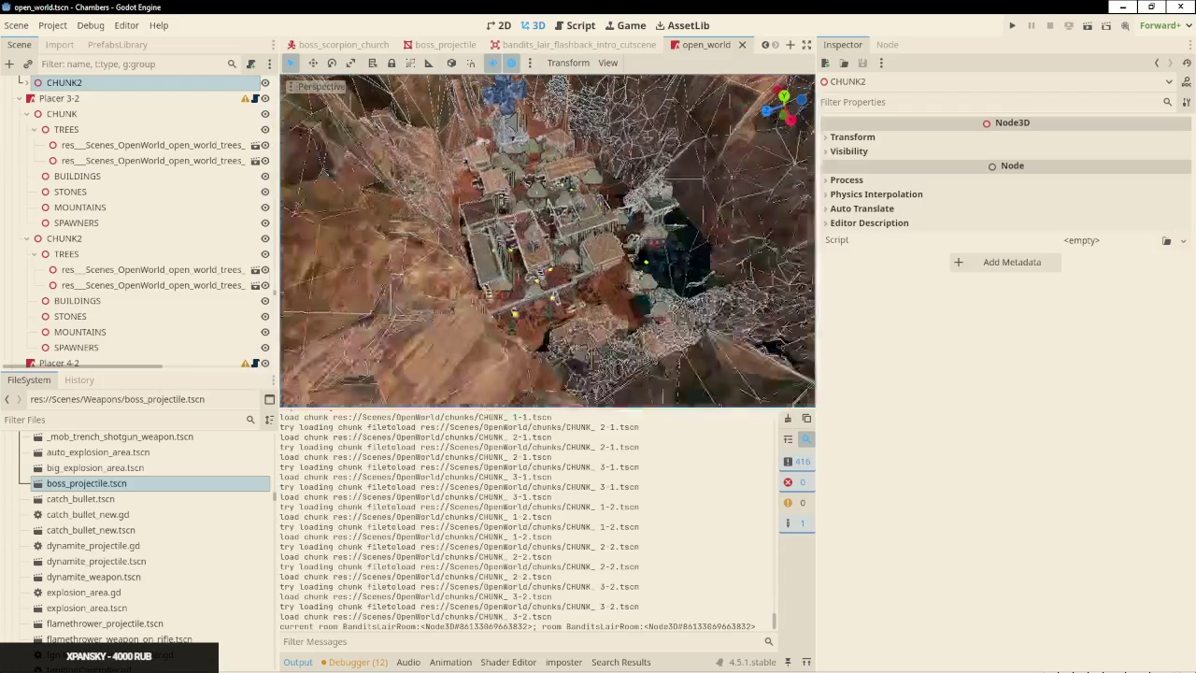
scroll(547, 241, up, 2)
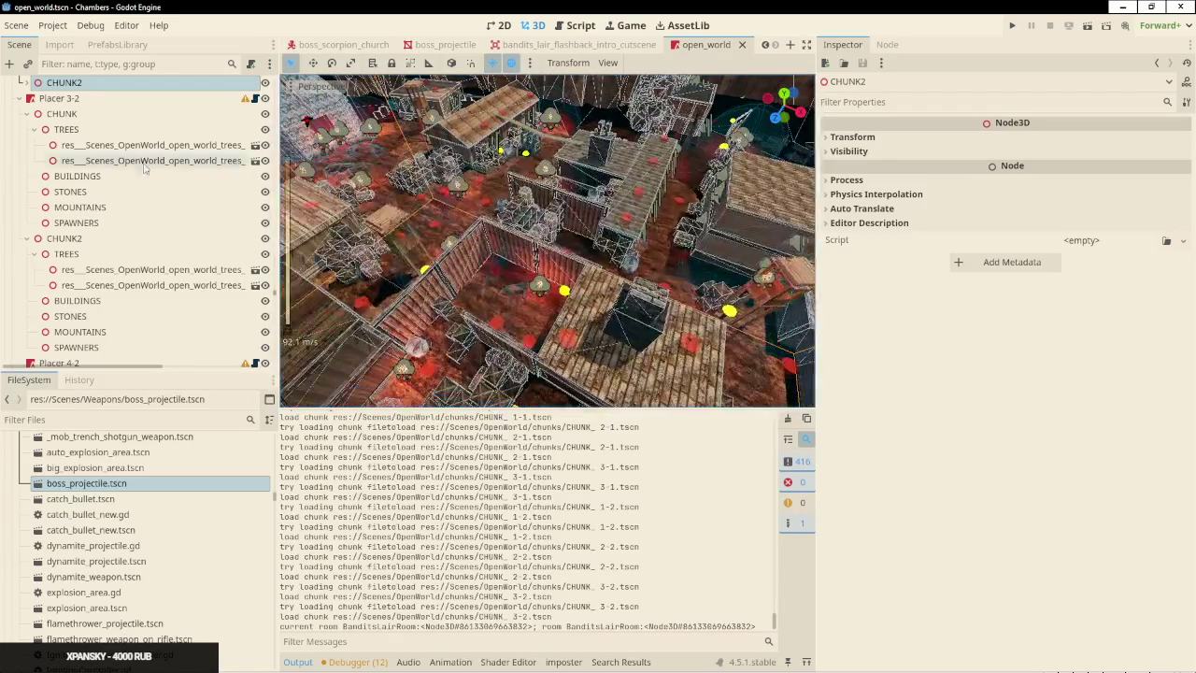
mouse_move(815, 388)
mouse_down()
mouse_move(1022, 388)
mouse_move(991, 467)
mouse_move(990, 526)
mouse_up()
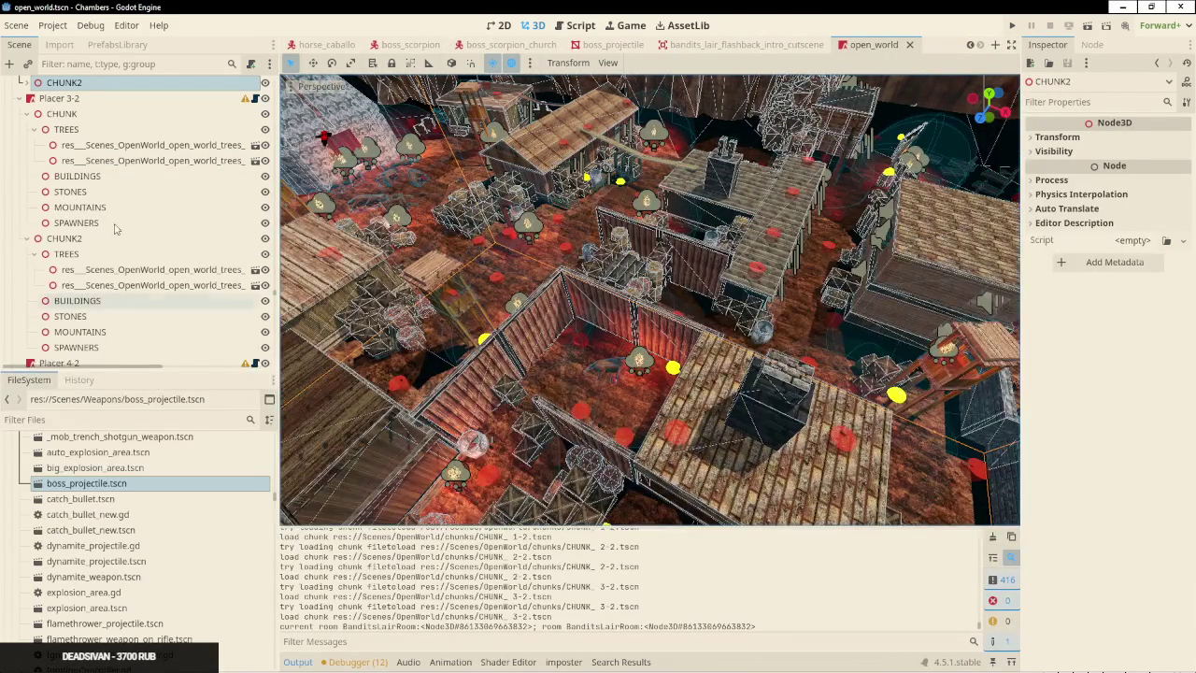
Climb the Scene tree from Placer 3-2 past PlantSpawners and GoldenOreSpawners to select BanditsLairRoom
click(19, 98)
click(135, 101)
key(Left)
key(Left)
key(Up)
key(Up)
key(Up)
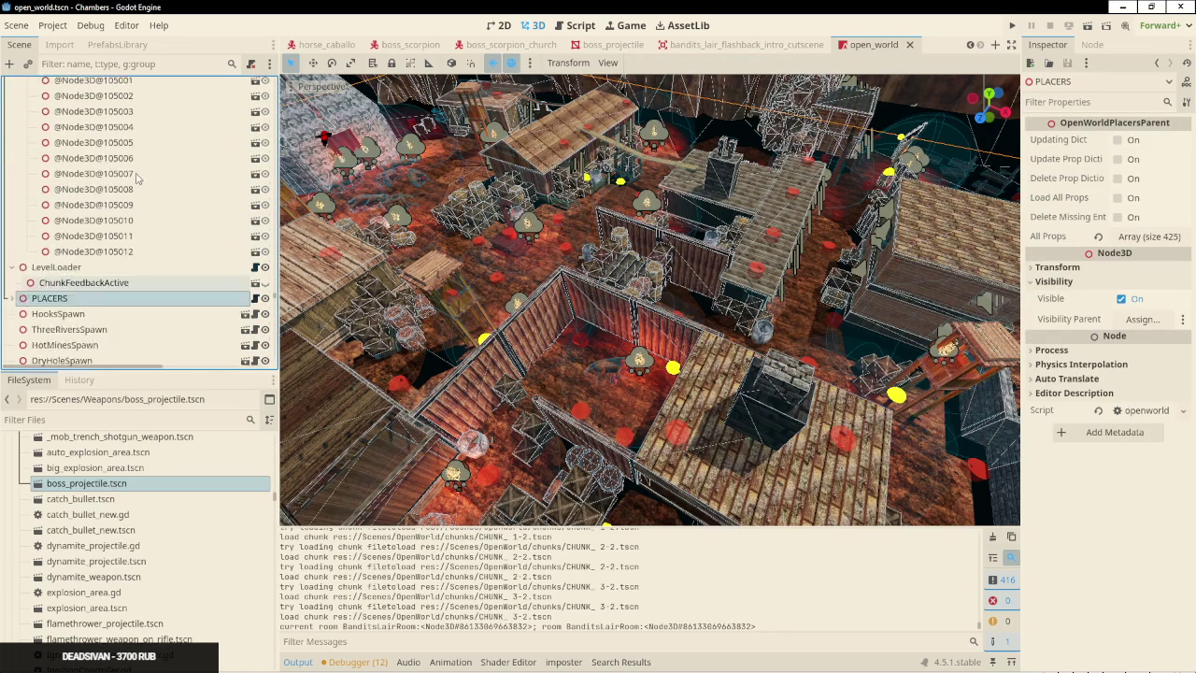
key(Left)
key(Left)
scroll(81, 118, up, 5)
key(Up)
key(Left)
key(Left)
scroll(116, 213, up, 5)
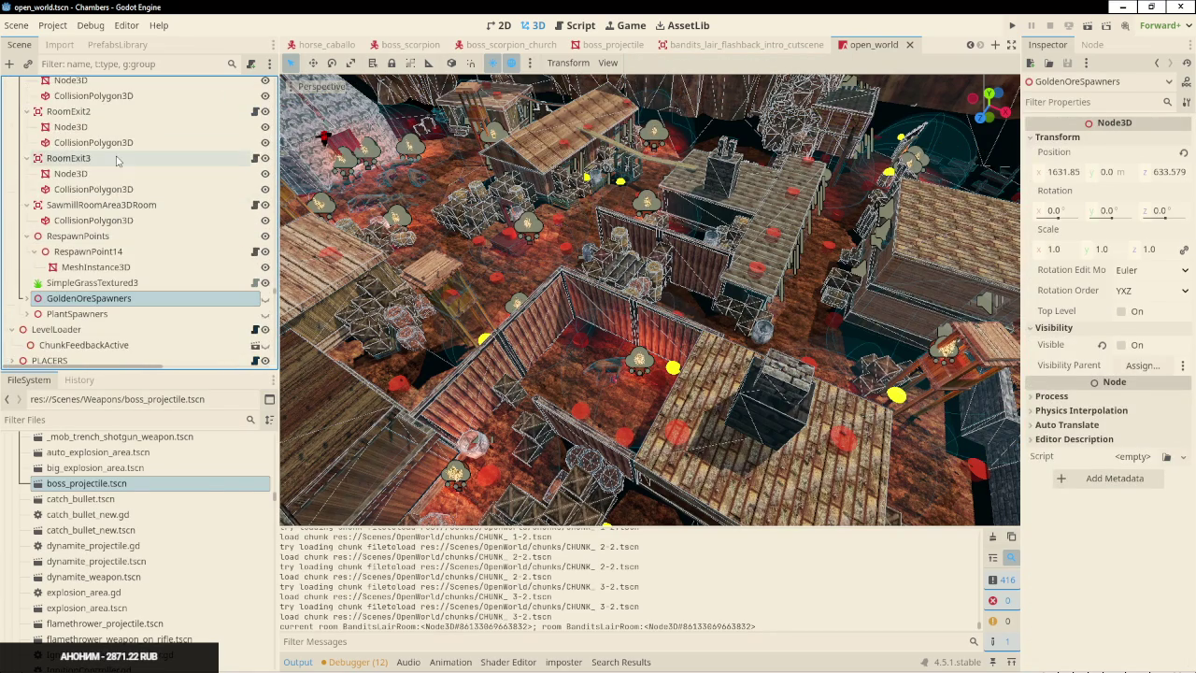
key(Left)
key(Left)
key(Left)
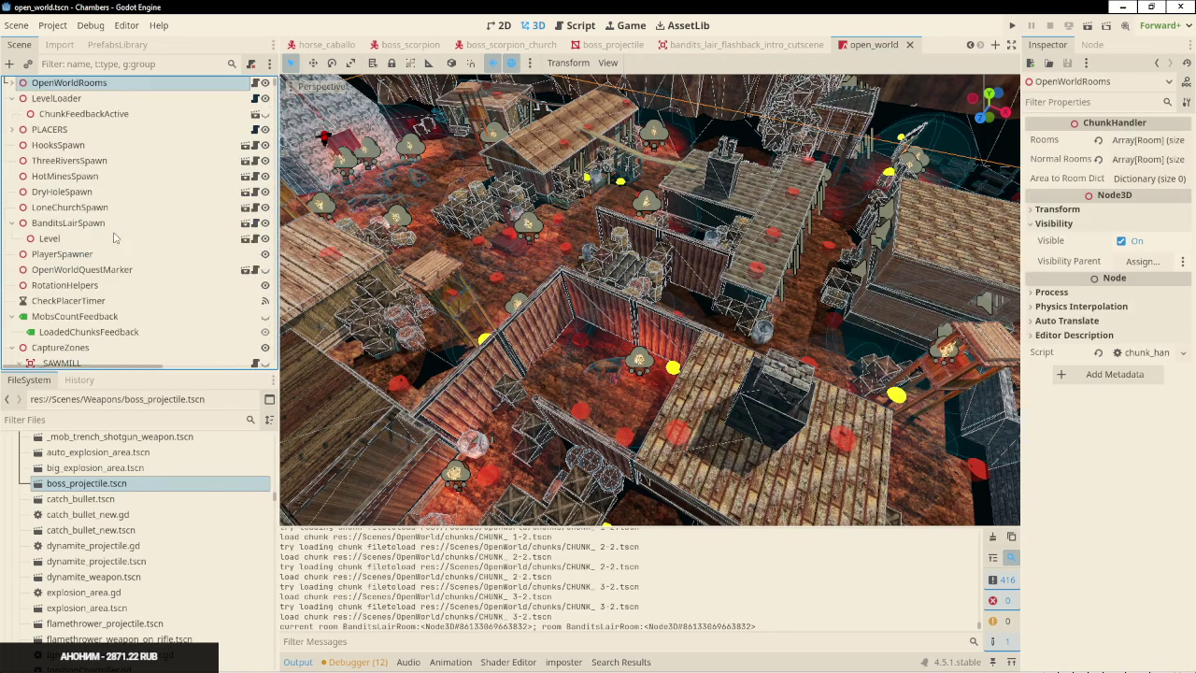
scroll(109, 199, up, 3)
click(108, 196)
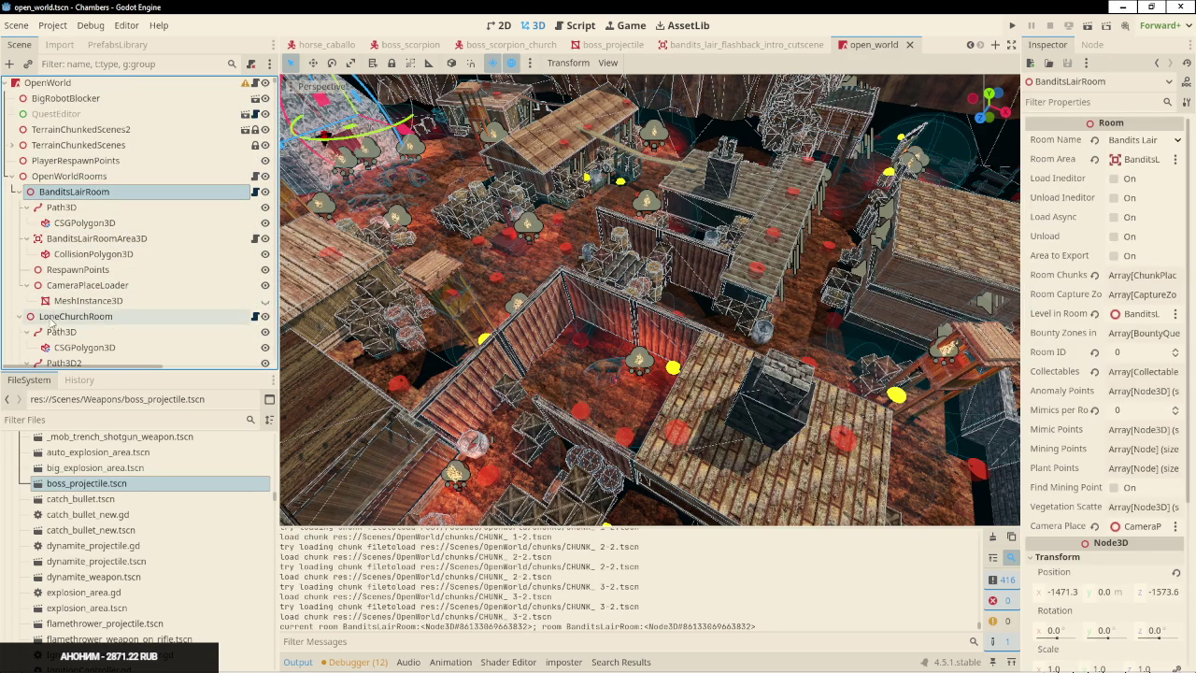
Select BanditsLairSpawn, widen the Inspector, and highlight its Position X value -1432.04
click(74, 269)
double_click(75, 192)
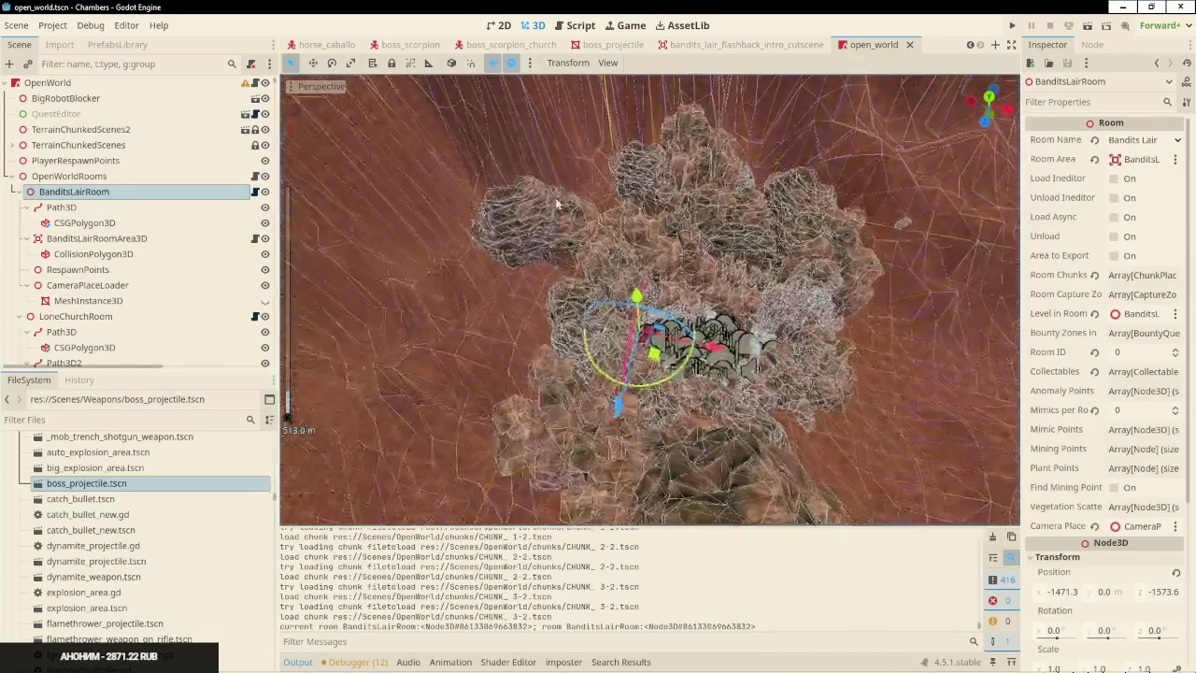
click(11, 176)
click(45, 334)
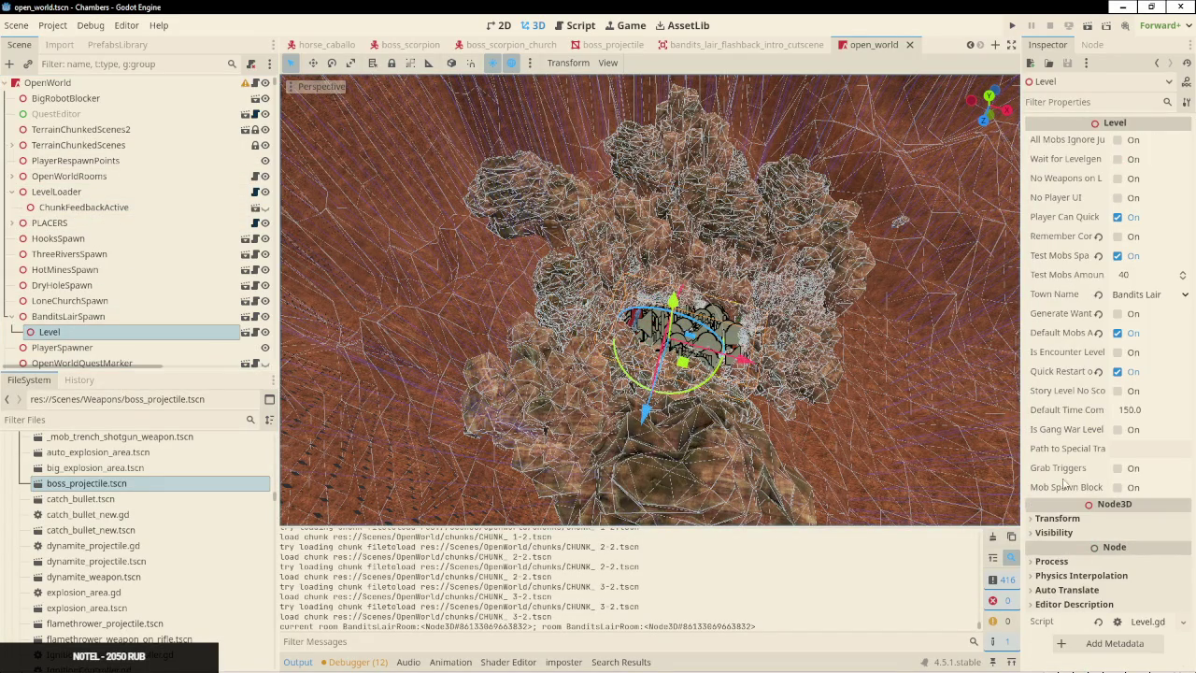
click(1057, 517)
click(68, 316)
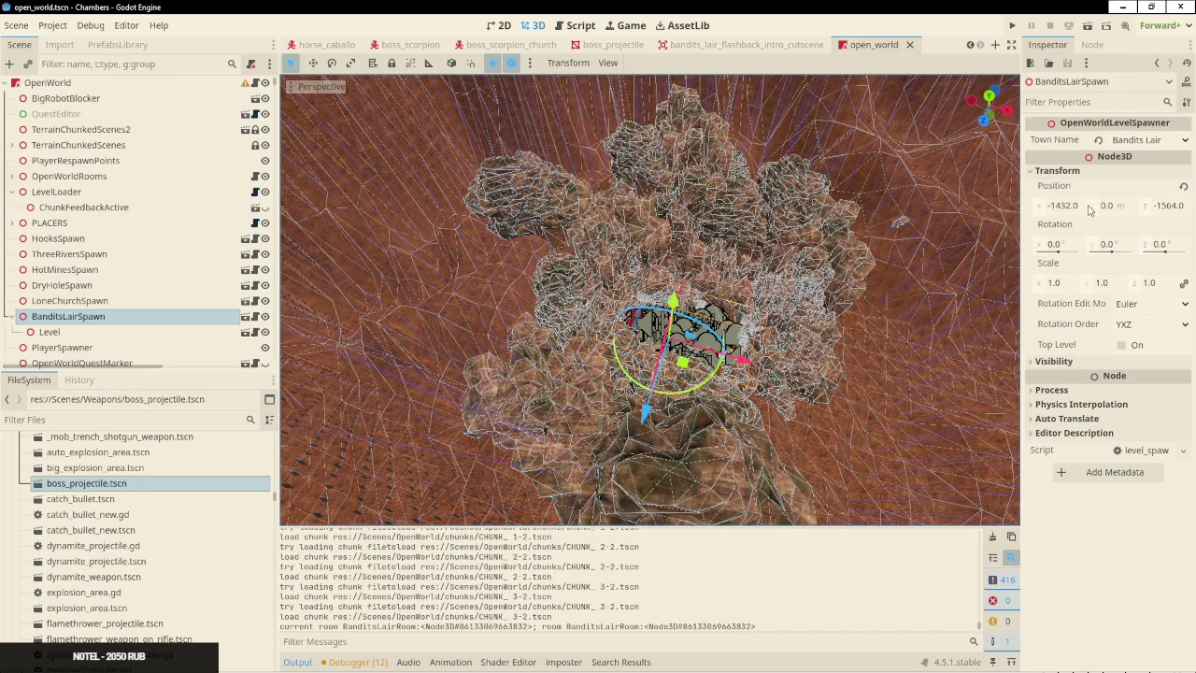
drag(1022, 202, 888, 240)
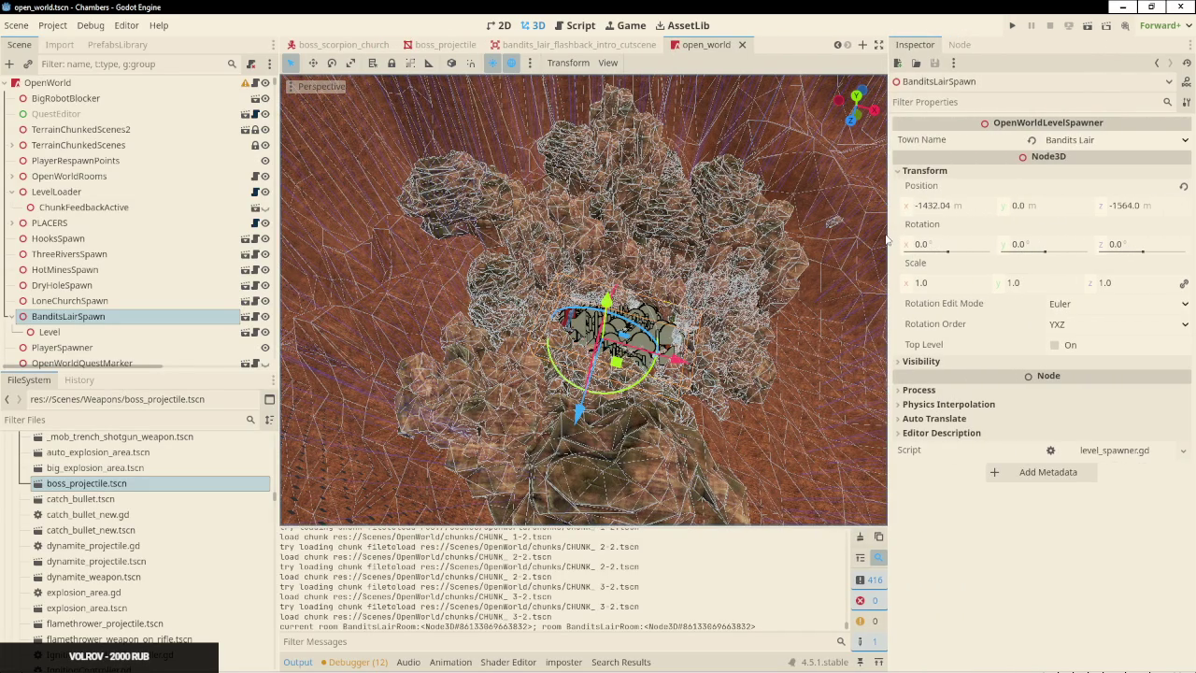
click(963, 208)
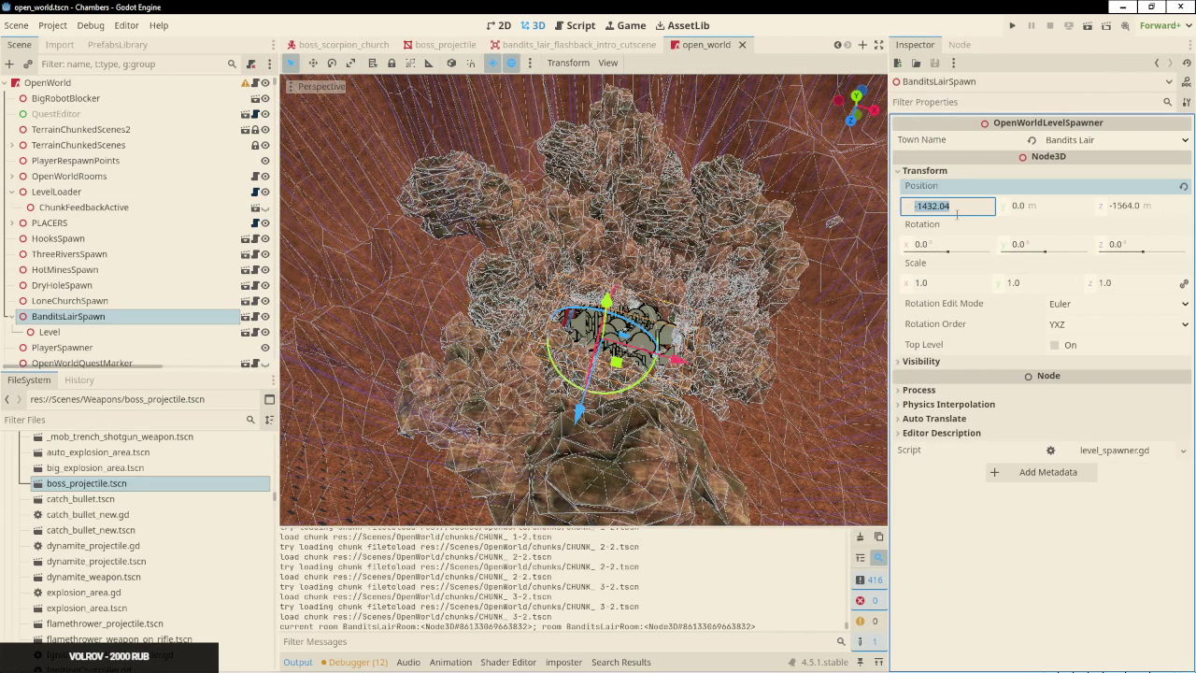
Open quest_bandits_lair_flashback.gd in the Godot script workspace
key(alt+Tab)
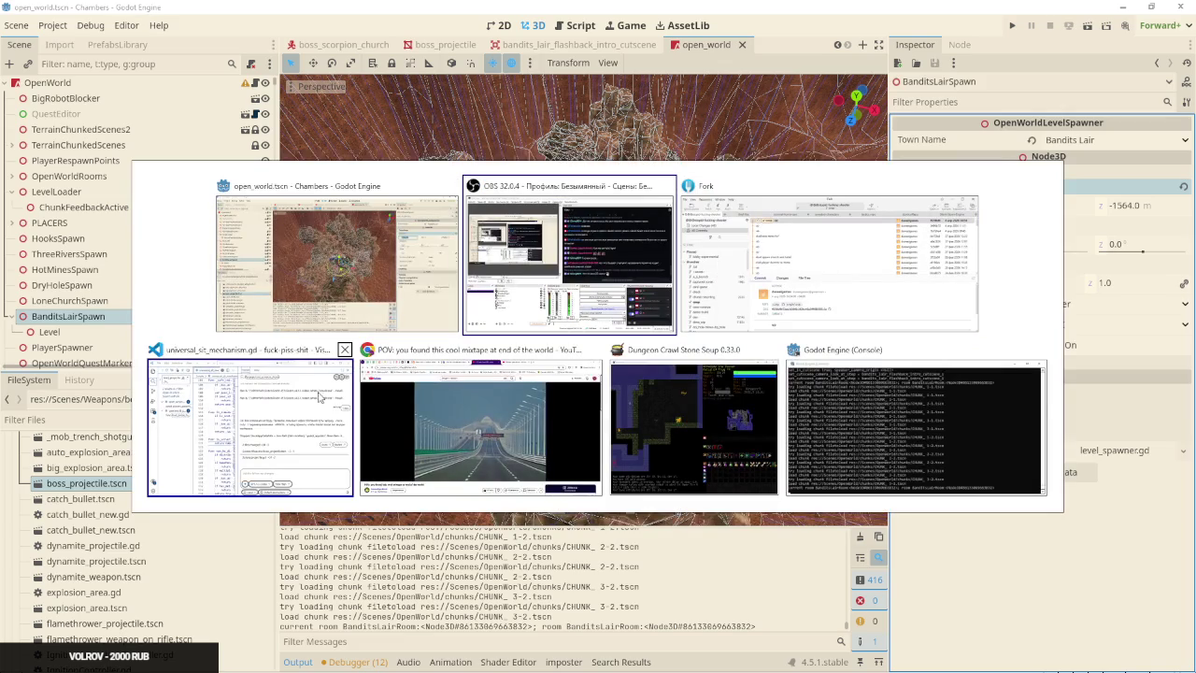
click(285, 372)
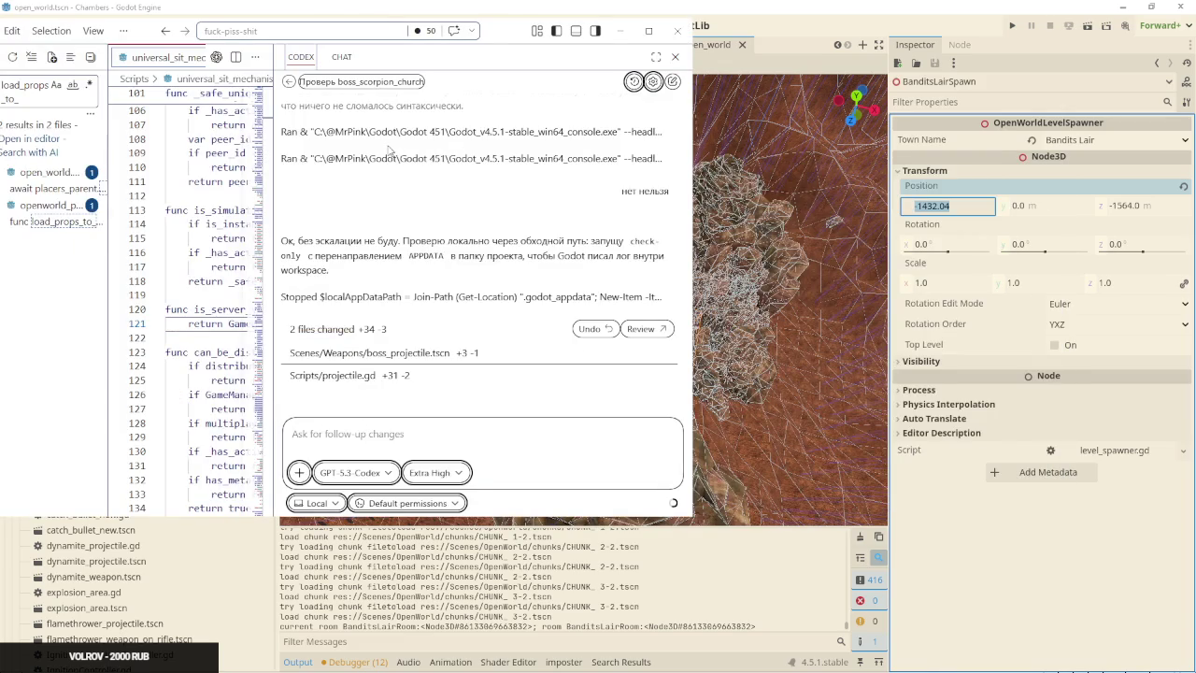
key(alt+Tab)
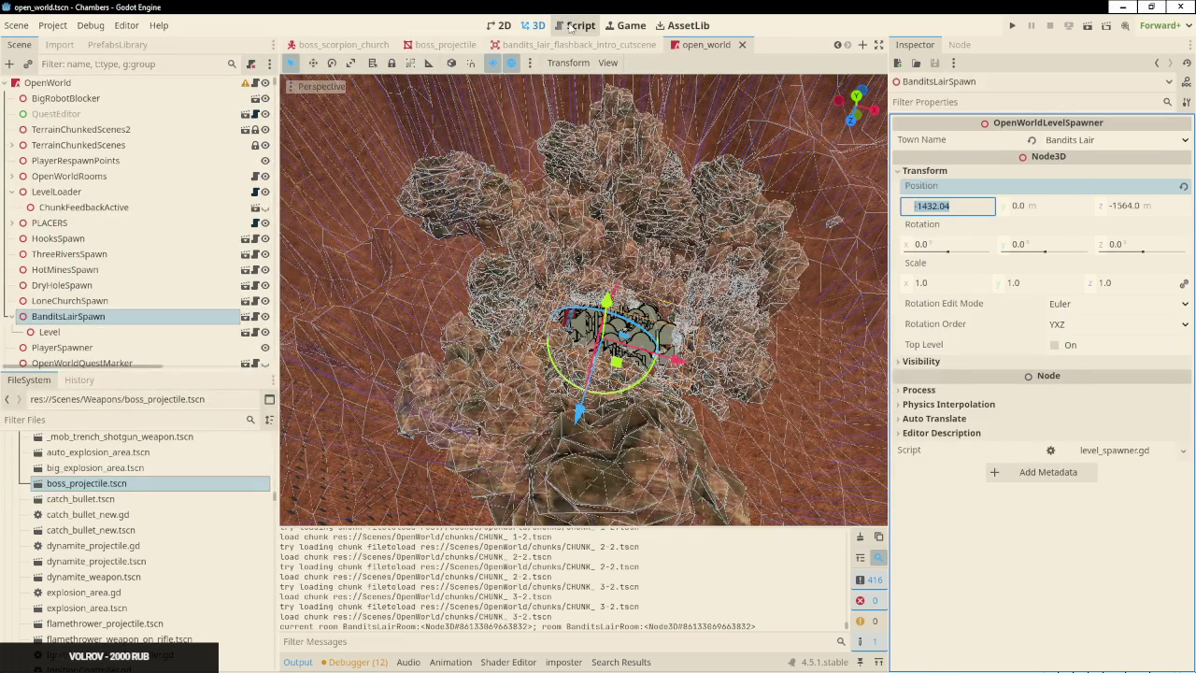
click(572, 26)
click(373, 125)
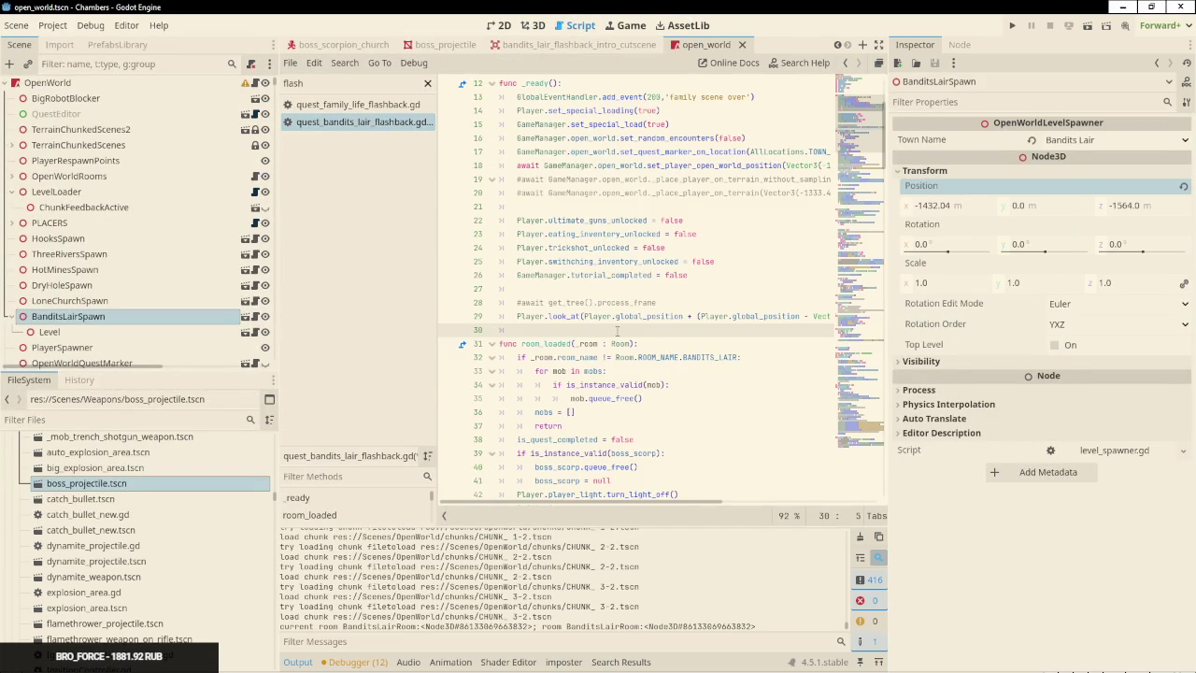
Comment out the old position line and set intro_cutscene.global_position = Vector3(-1432.04, 0, -1564.0)
scroll(599, 258, down, 6)
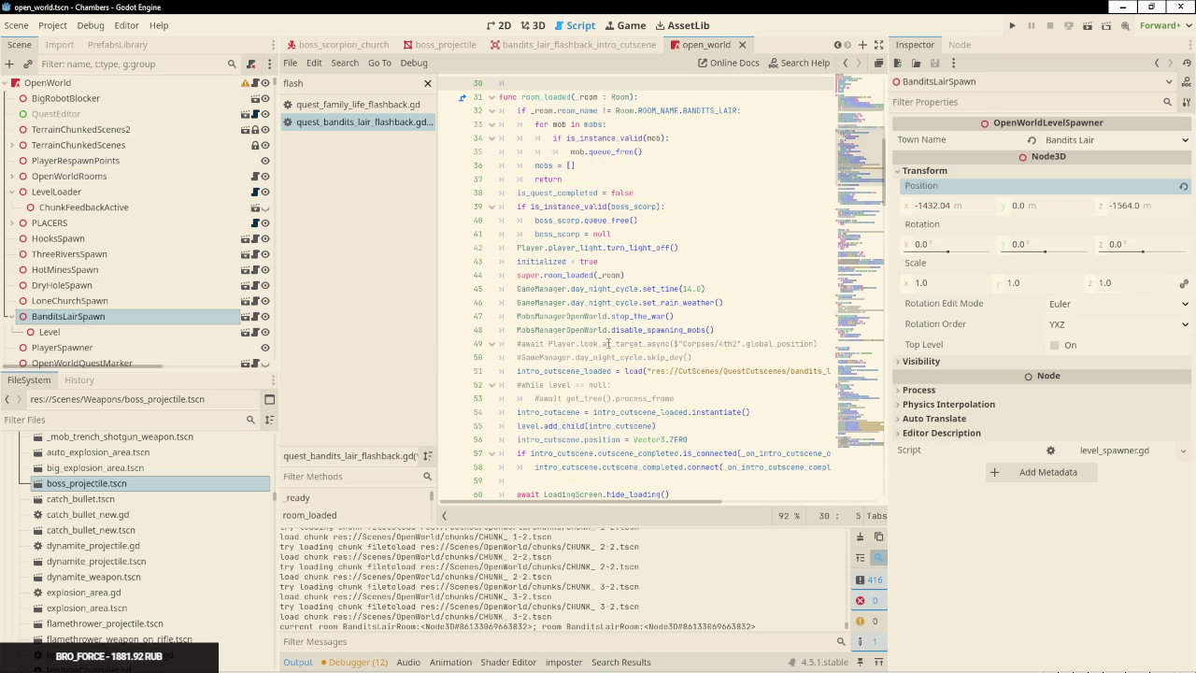
scroll(615, 331, down, 3)
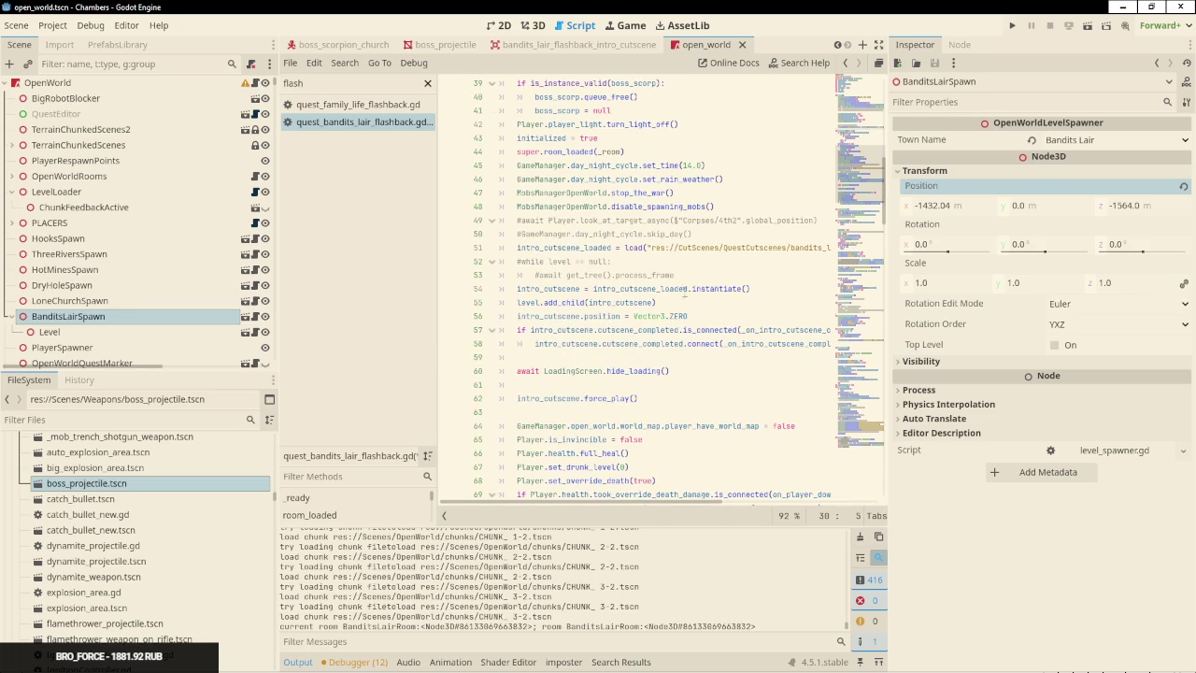
click(599, 317)
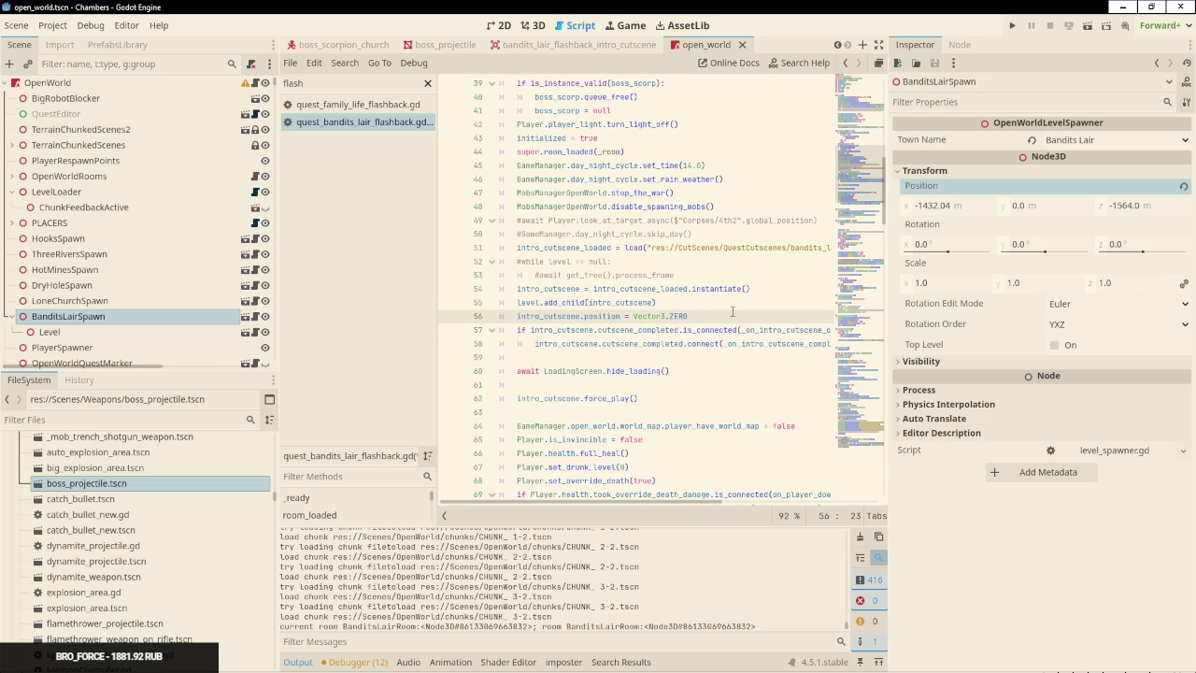
key(ctrl+shift+d)
key(ctrl+k)
text(gl)
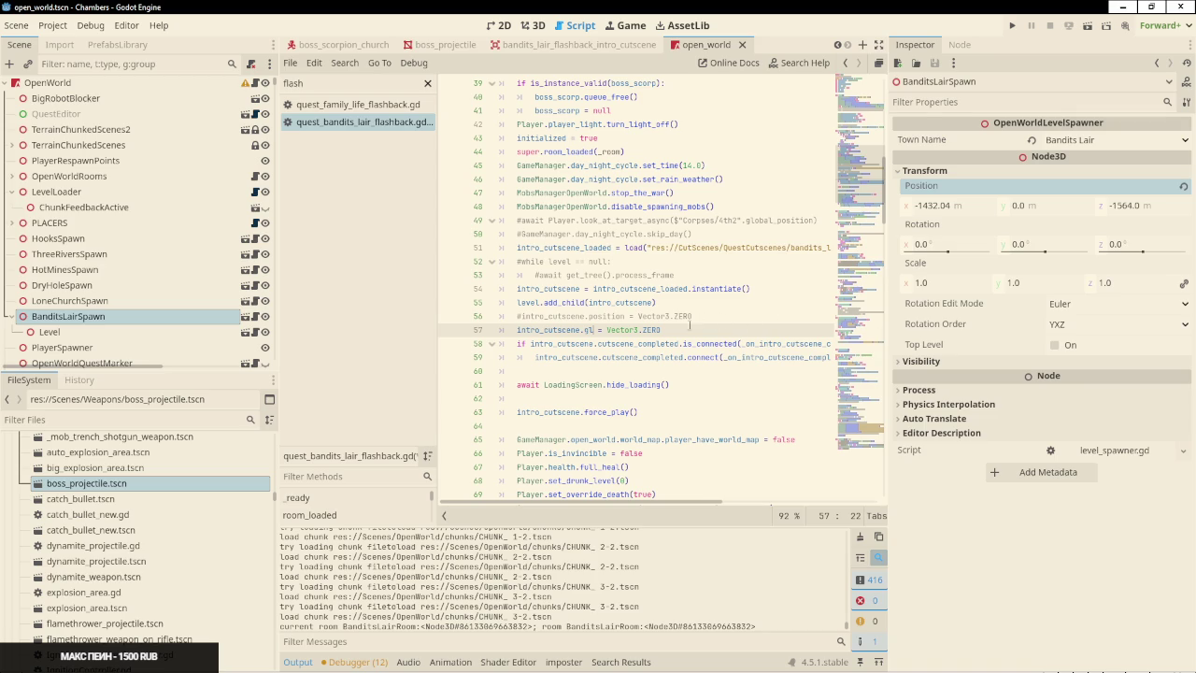
key(ctrl+space)
key(Return)
key(End)
key(BackSpace)
key(BackSpace)
key(BackSpace)
text((-1432.04, )
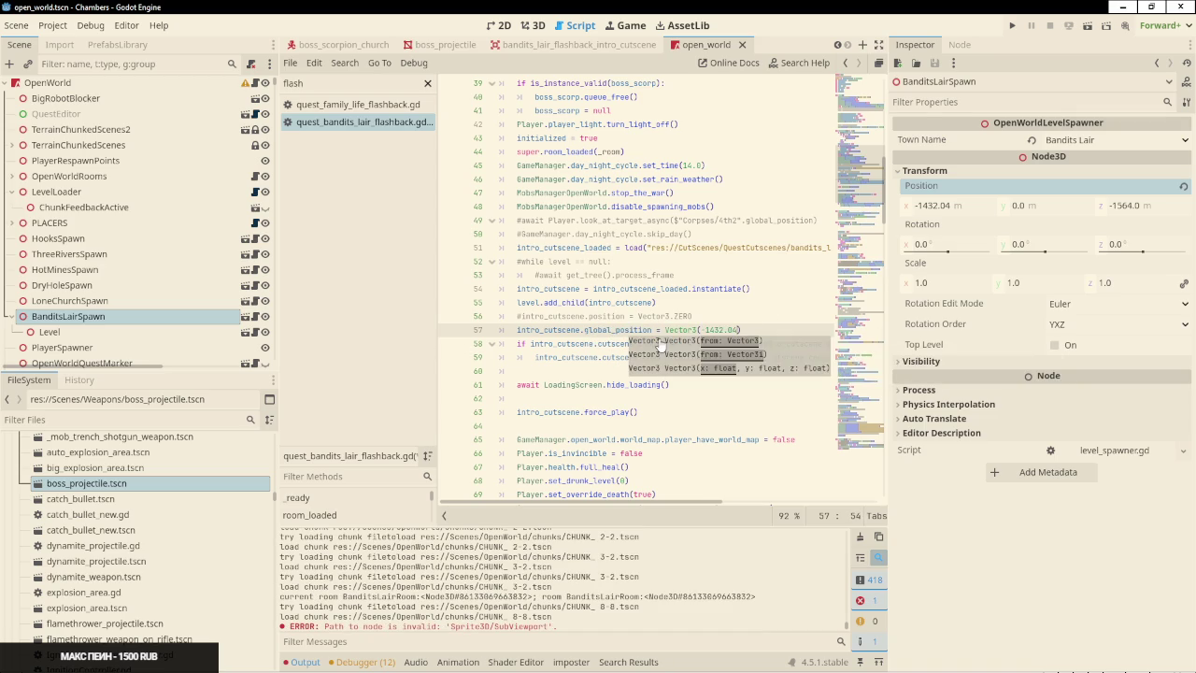
text(0,)
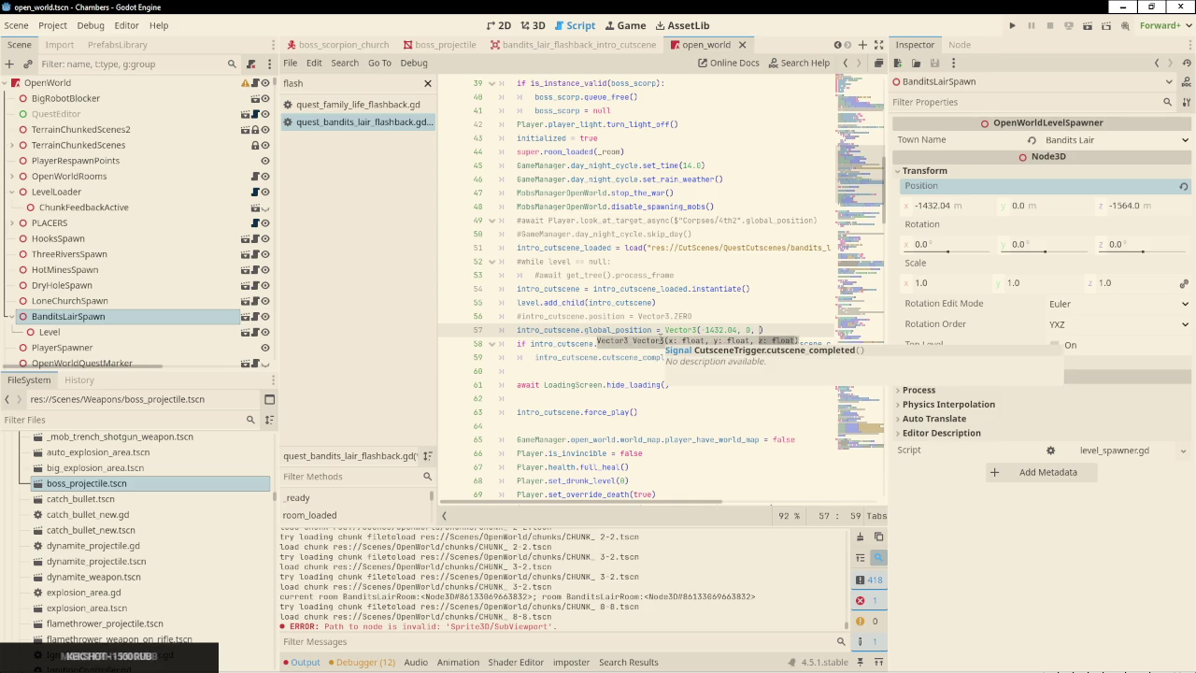
click(1126, 205)
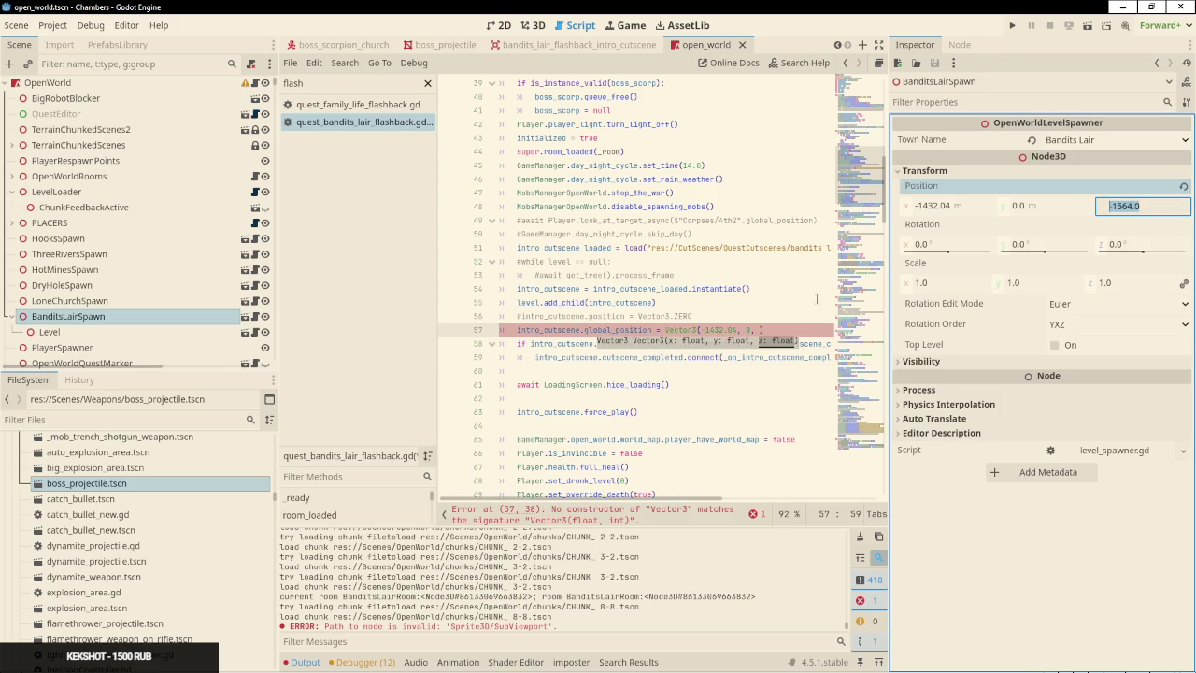
key(ctrl+c)
click(759, 330)
key(ctrl+v)
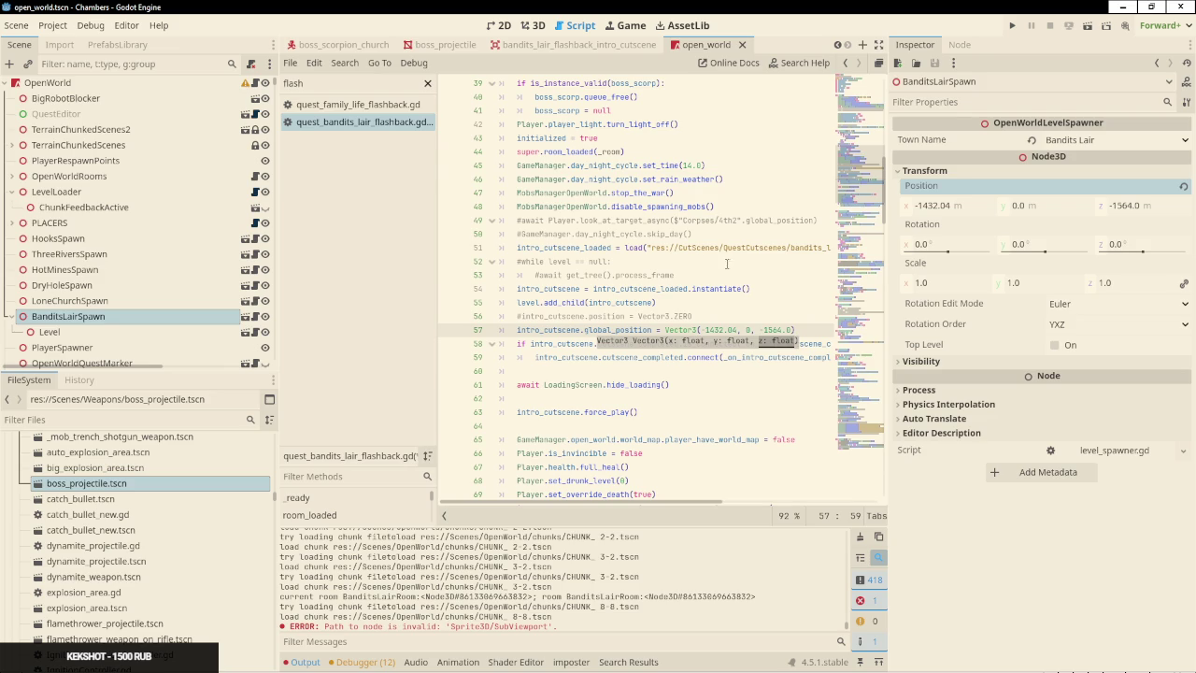
Change level.add_child to plain add_child and save the script
click(544, 303)
key(BackSpace)
key(BackSpace)
key(BackSpace)
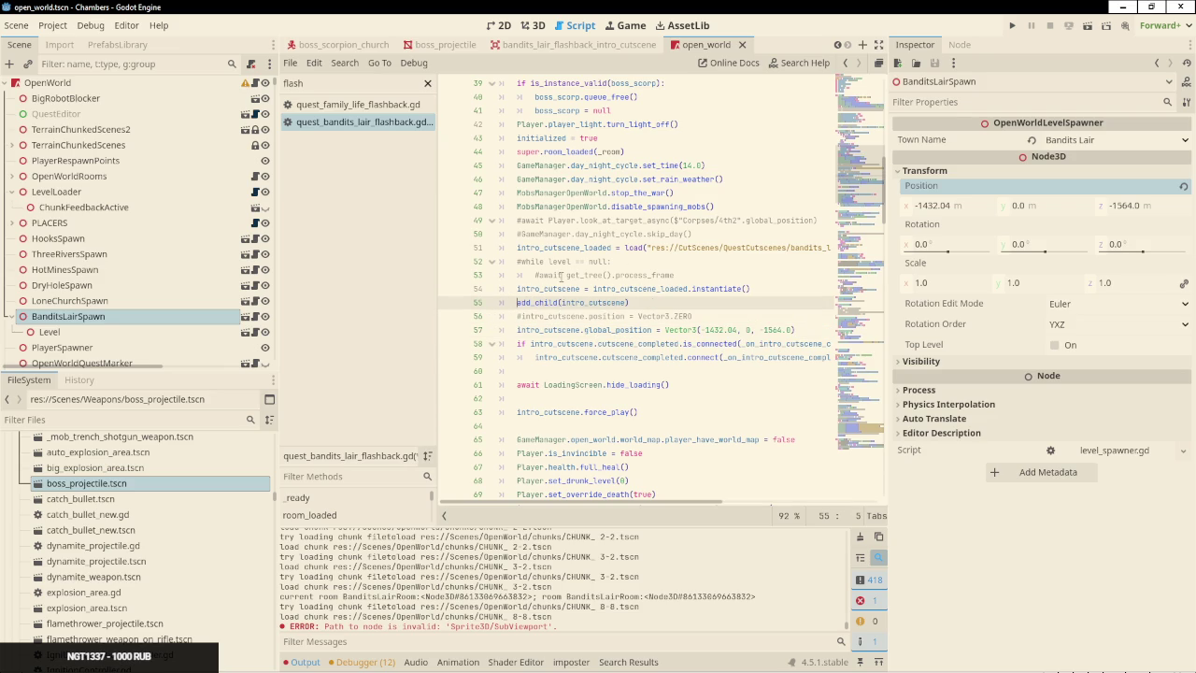
key(ctrl+s)
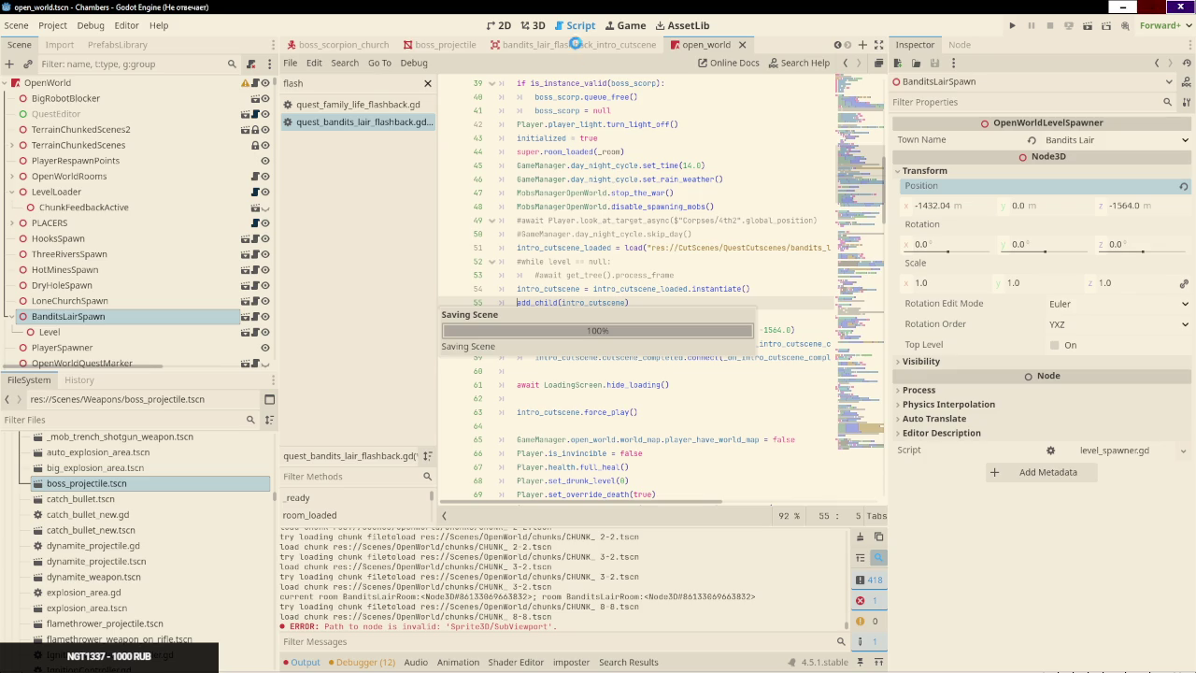
Run the project with F5 and advance the flashback intro cutscene through two dialogue lines
key(alt+Tab)
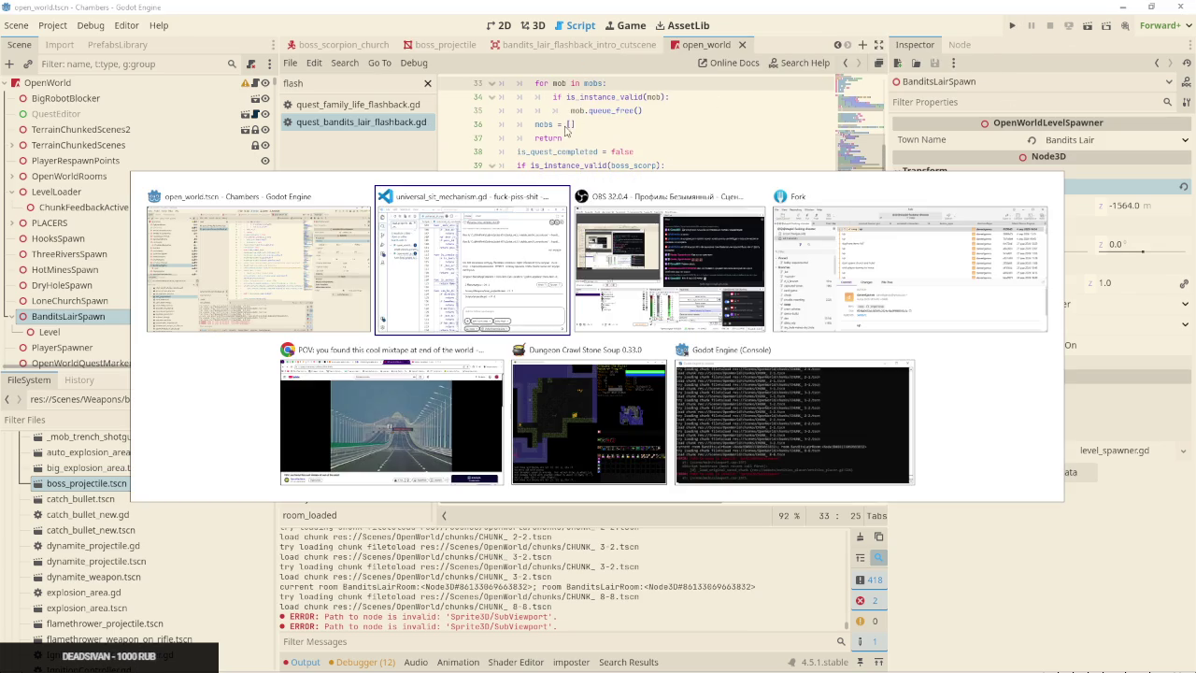
key(Escape)
key(F5)
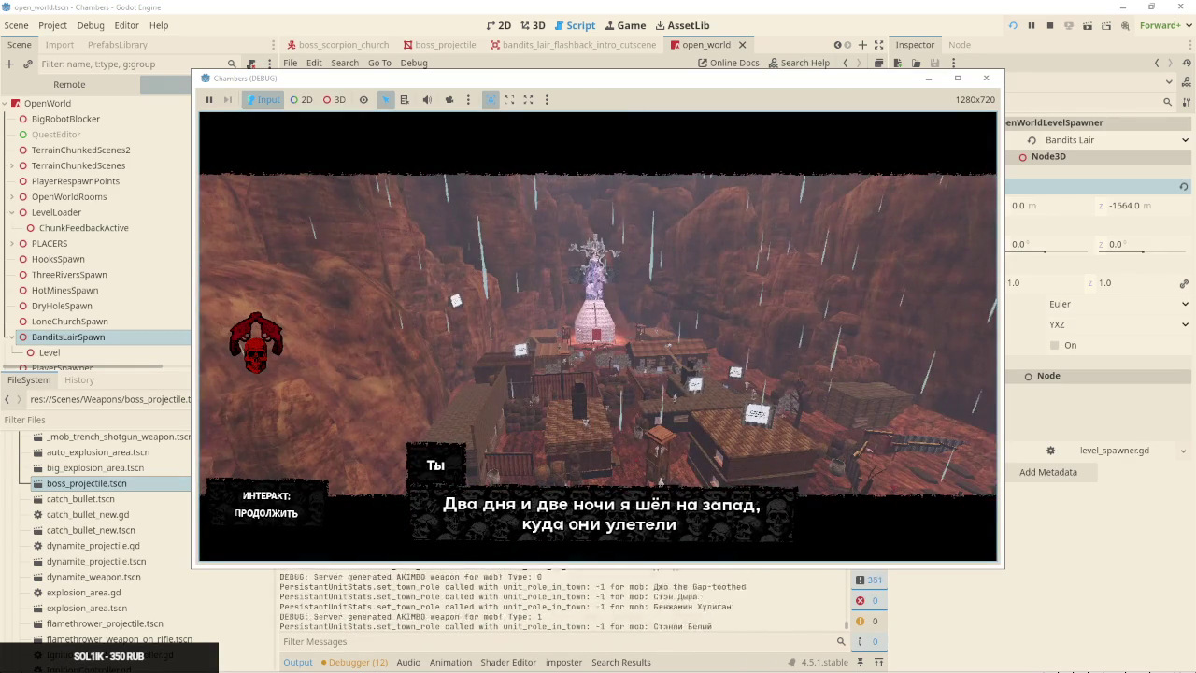
key(e)
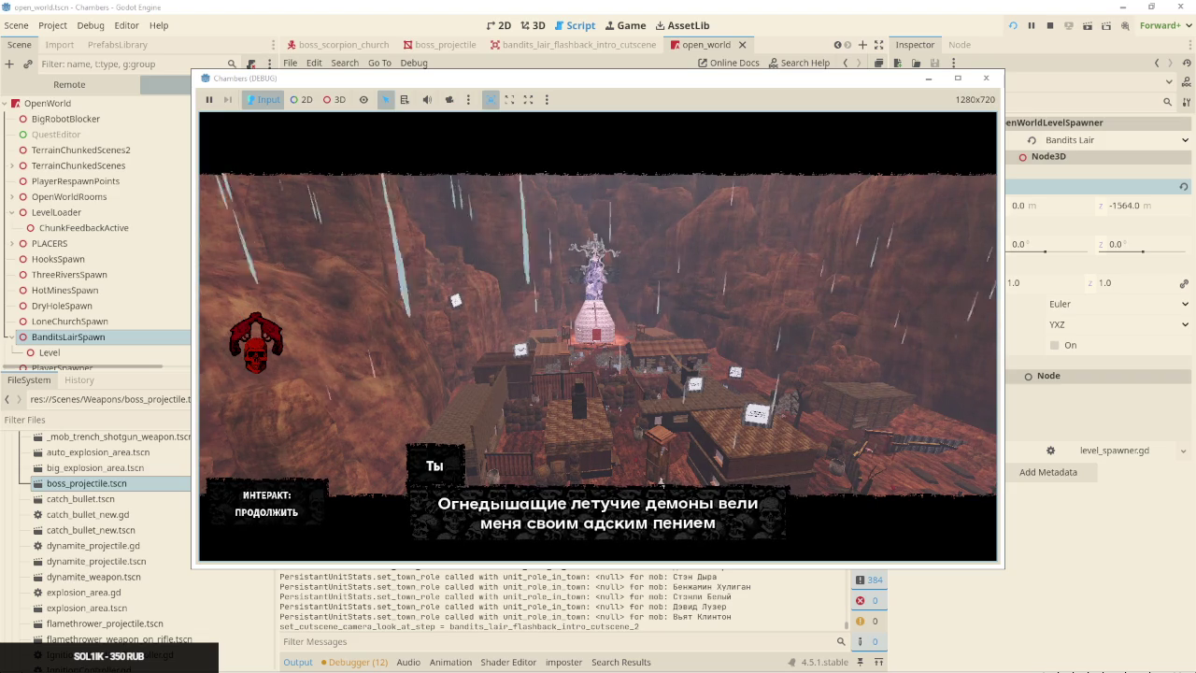
key(e)
key(e)
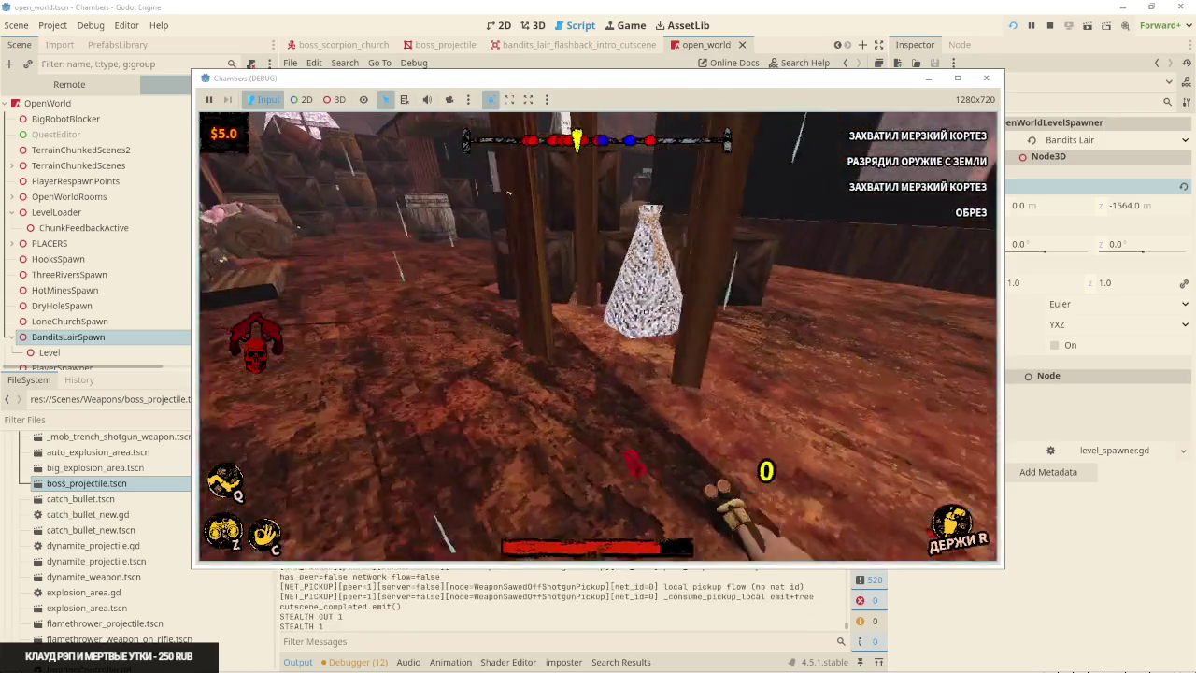
Reload, then fire the shotgun four times toward the red doorway and into the next room
key(r)
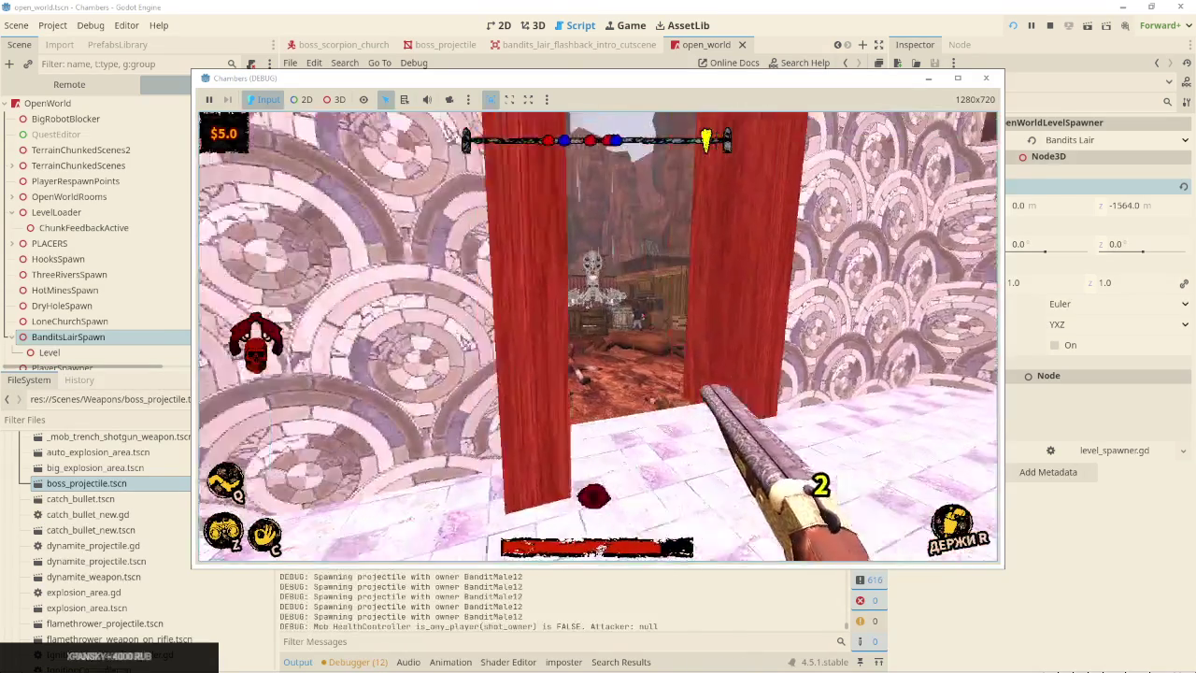
click(605, 331)
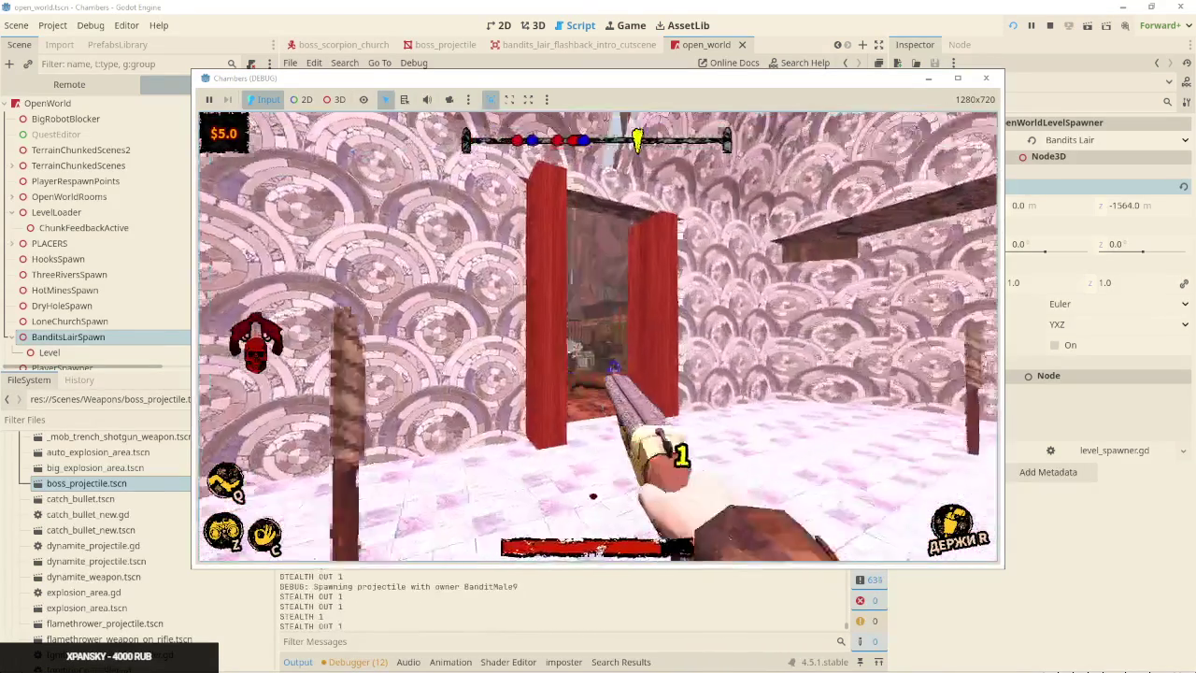
click(606, 331)
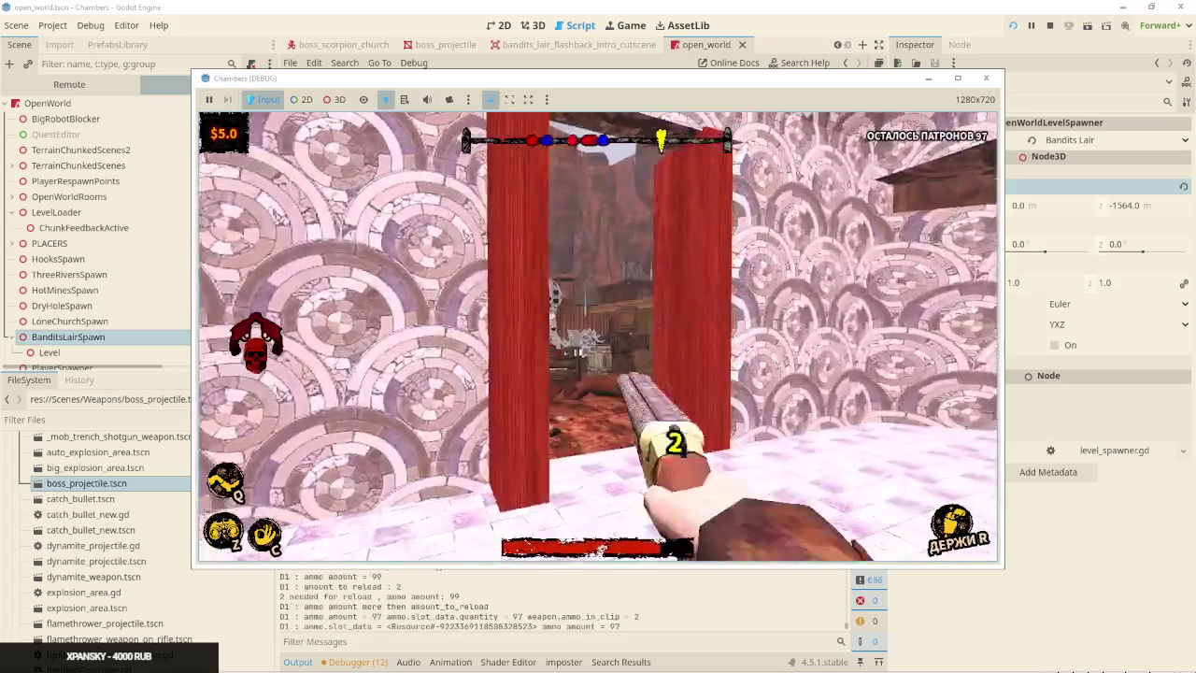
click(600, 314)
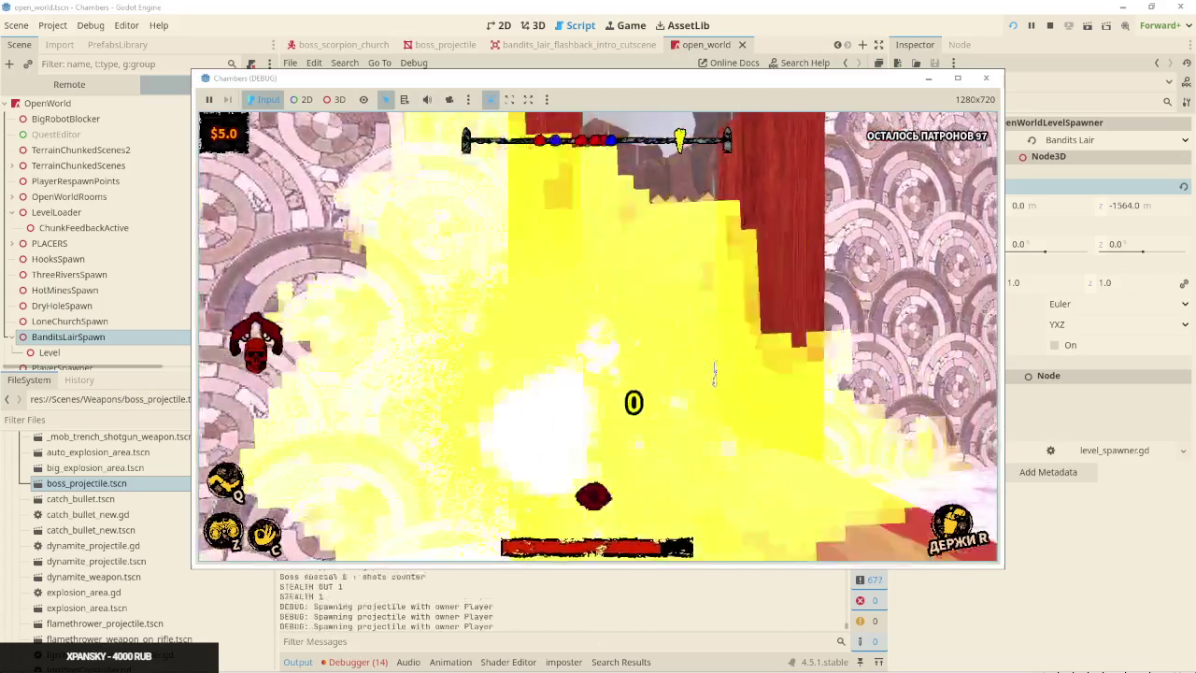
click(598, 337)
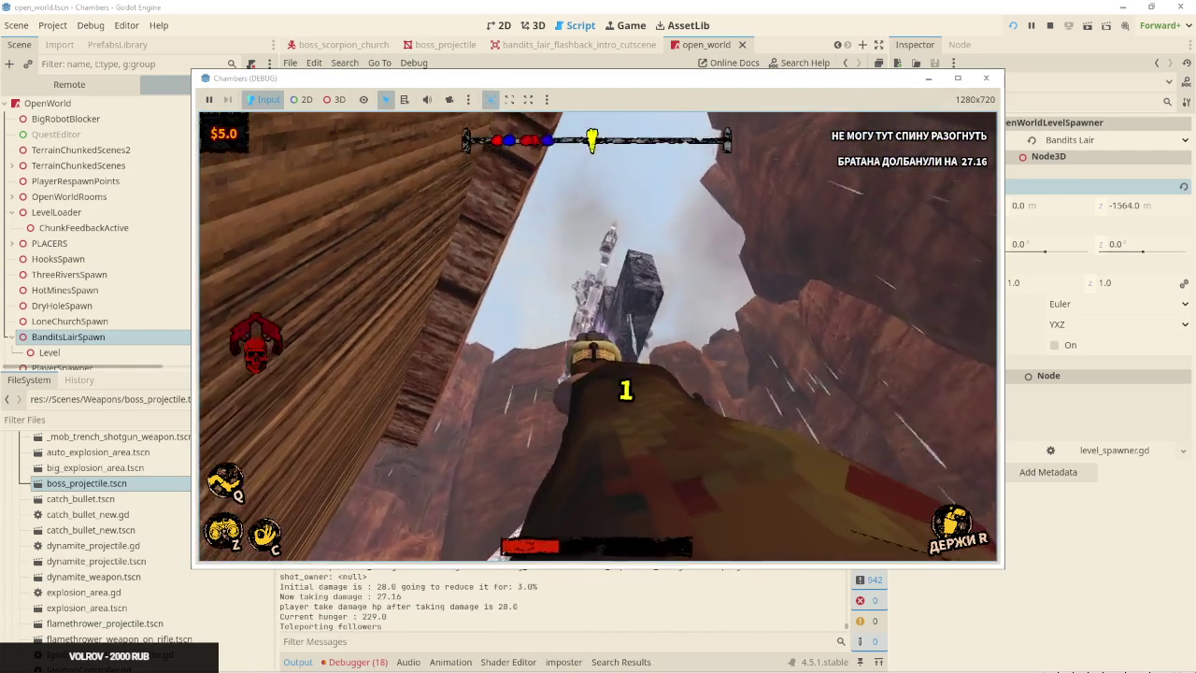
Fight the boss with the shotgun, reloading after every one or two shots
click(626, 390)
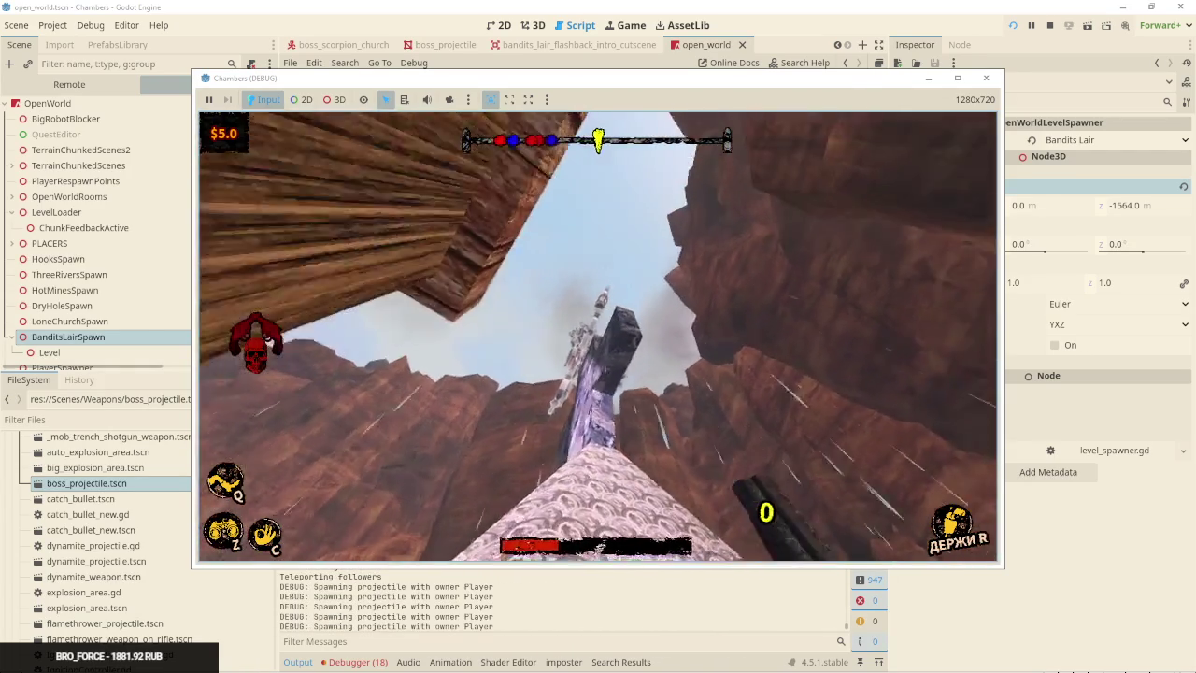
key(r)
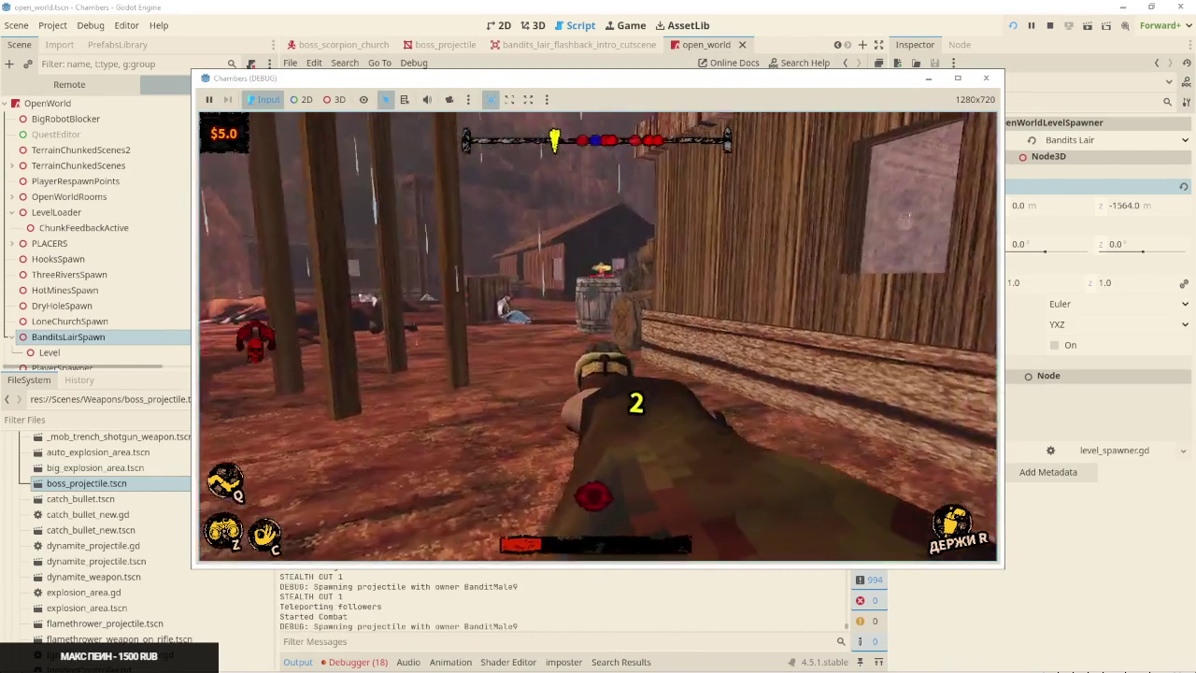
click(598, 337)
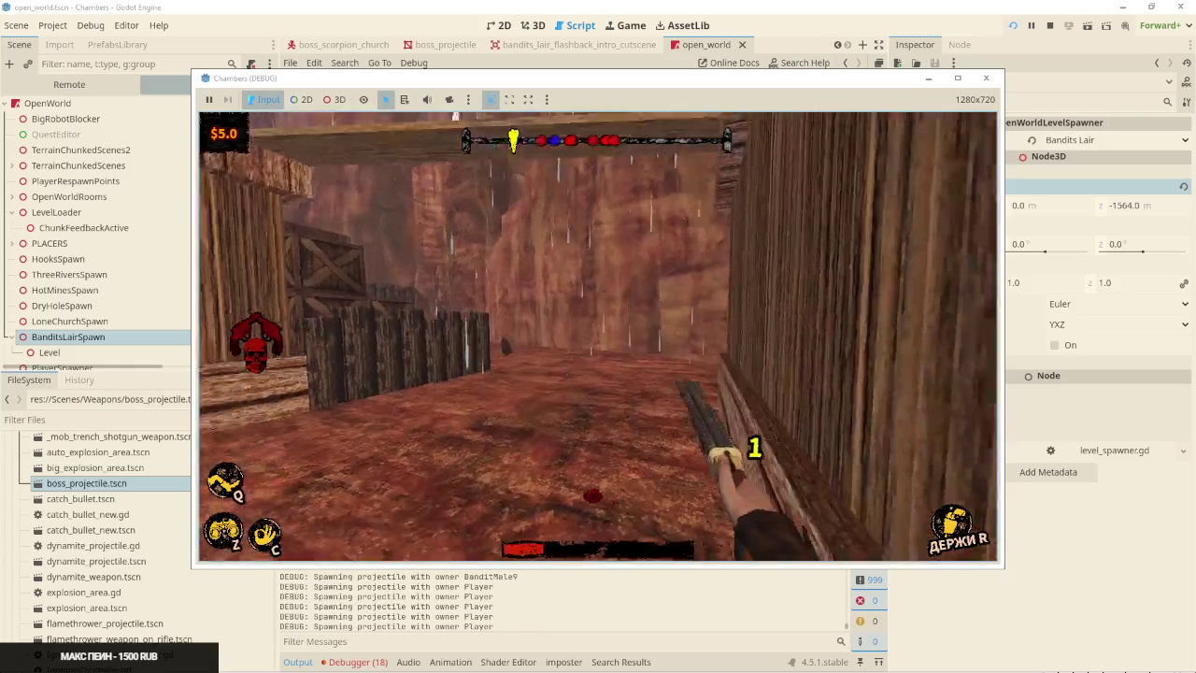
key(r)
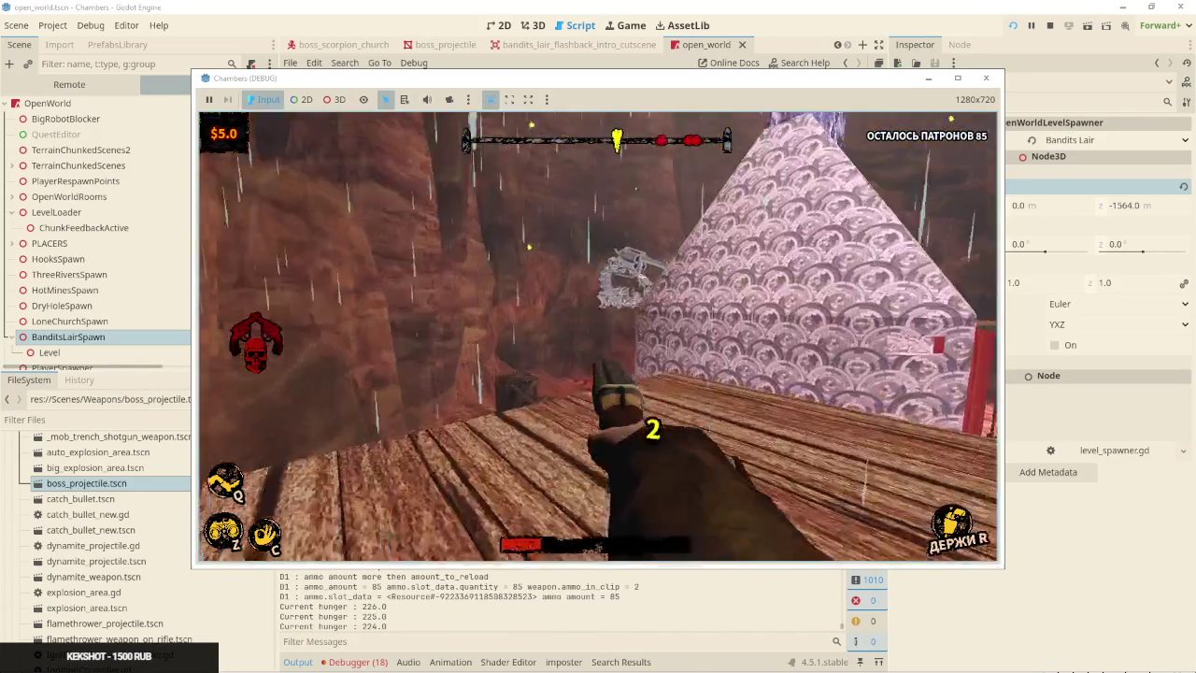
click(598, 336)
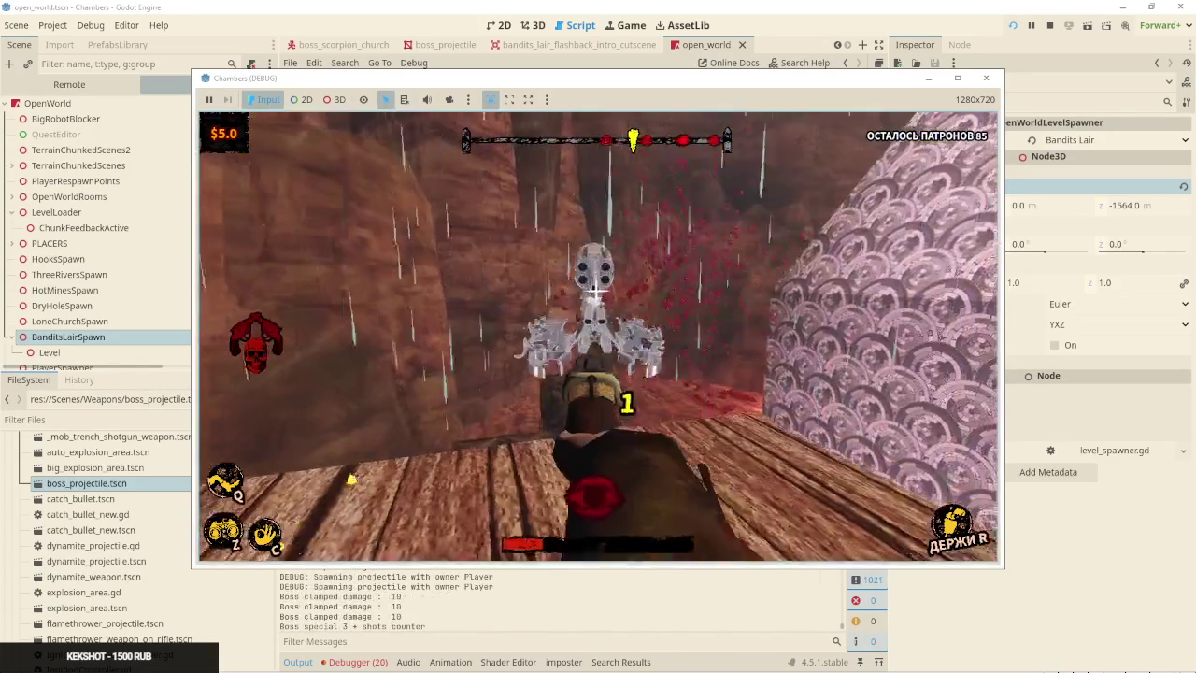
click(598, 336)
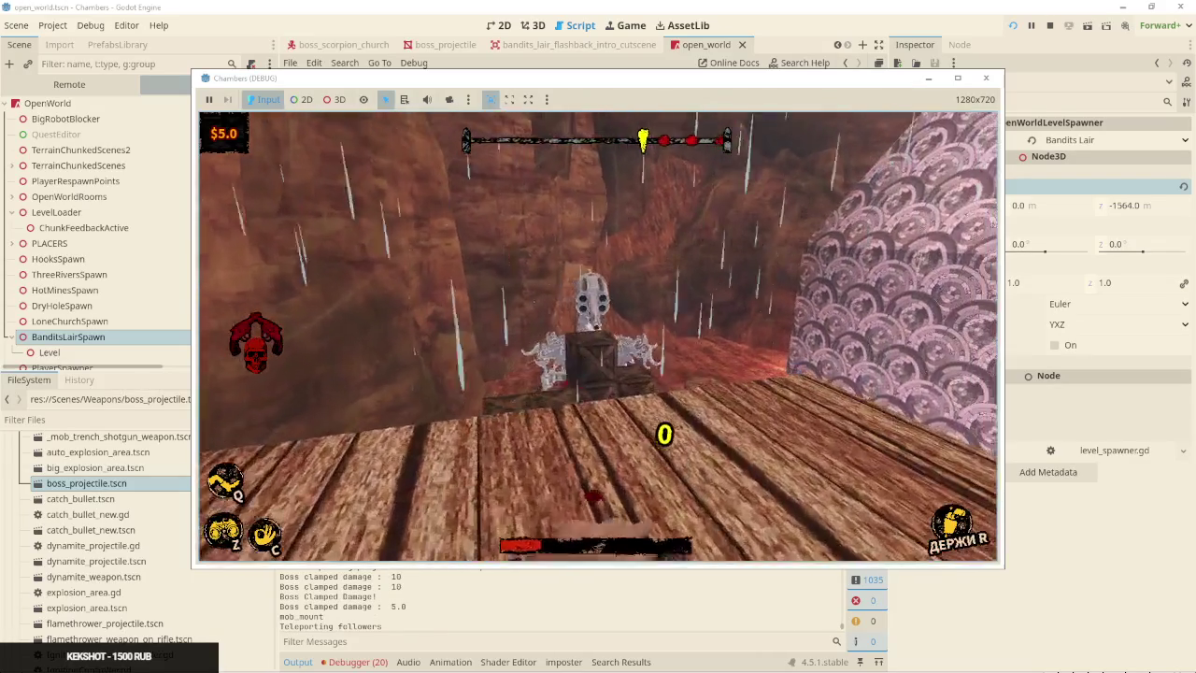
key(r)
click(598, 337)
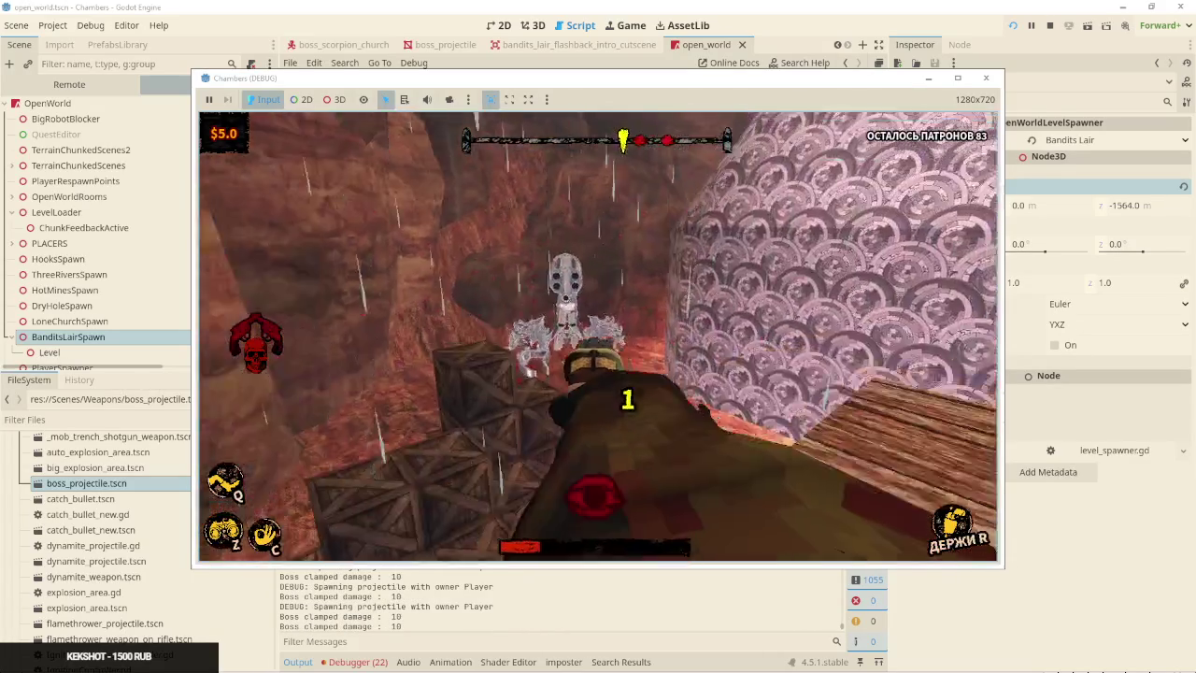
click(598, 336)
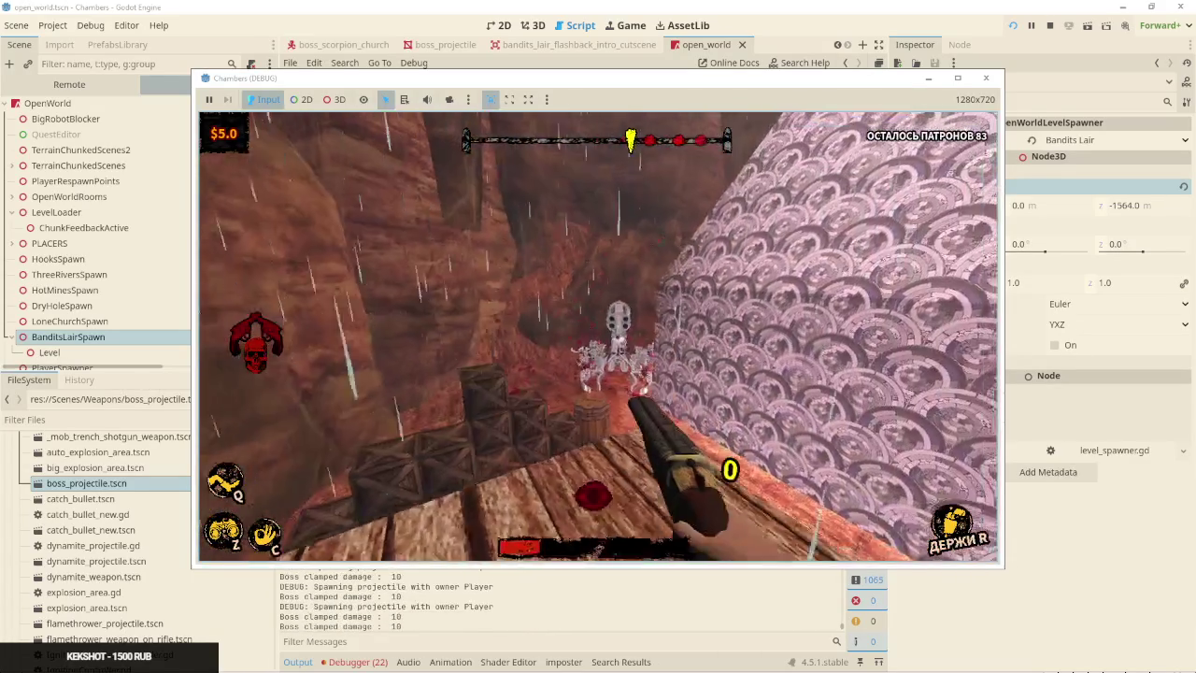
key(w)
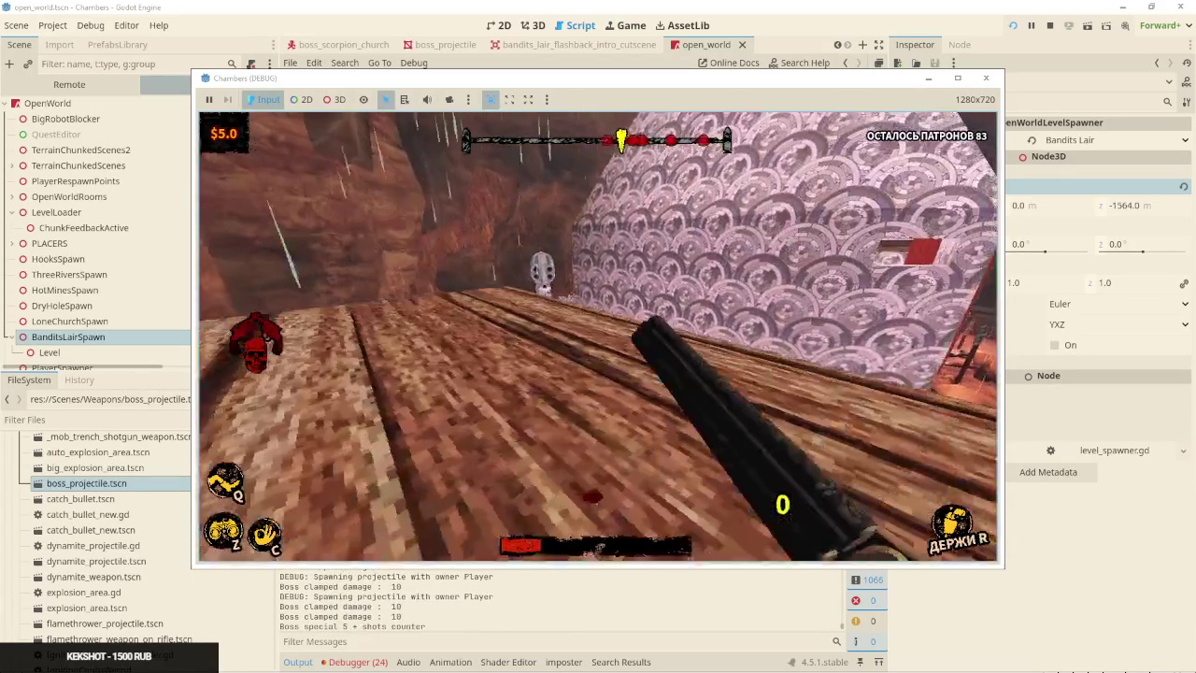
key(r)
click(598, 337)
click(598, 336)
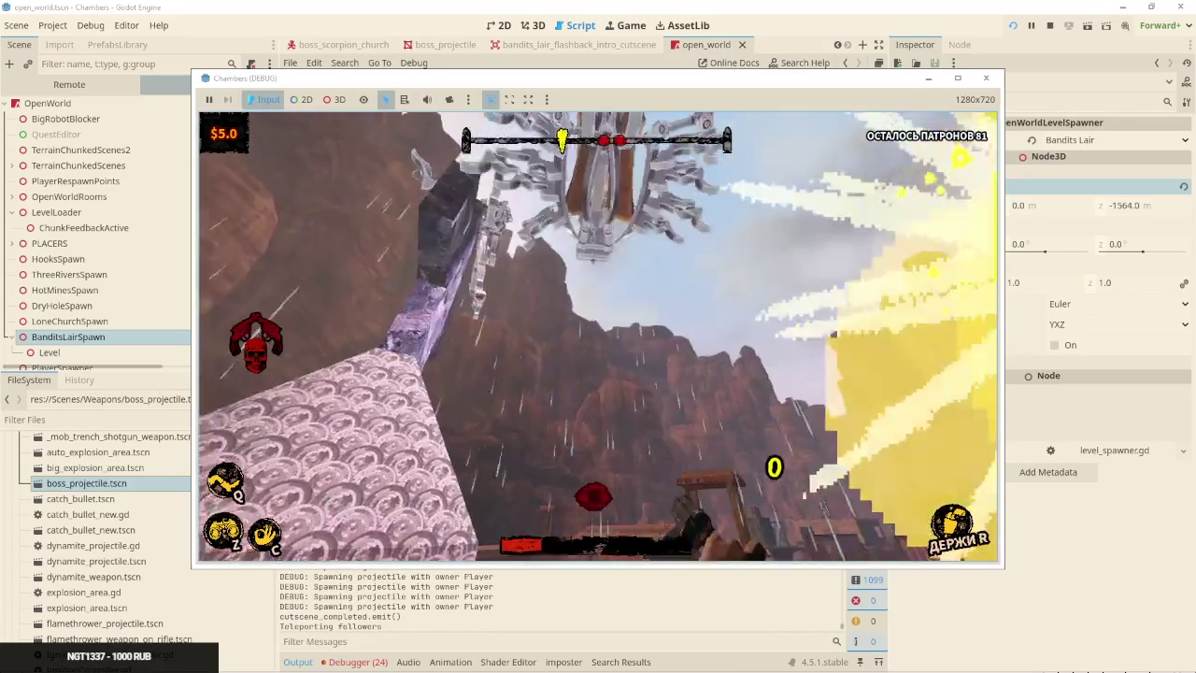
key(r)
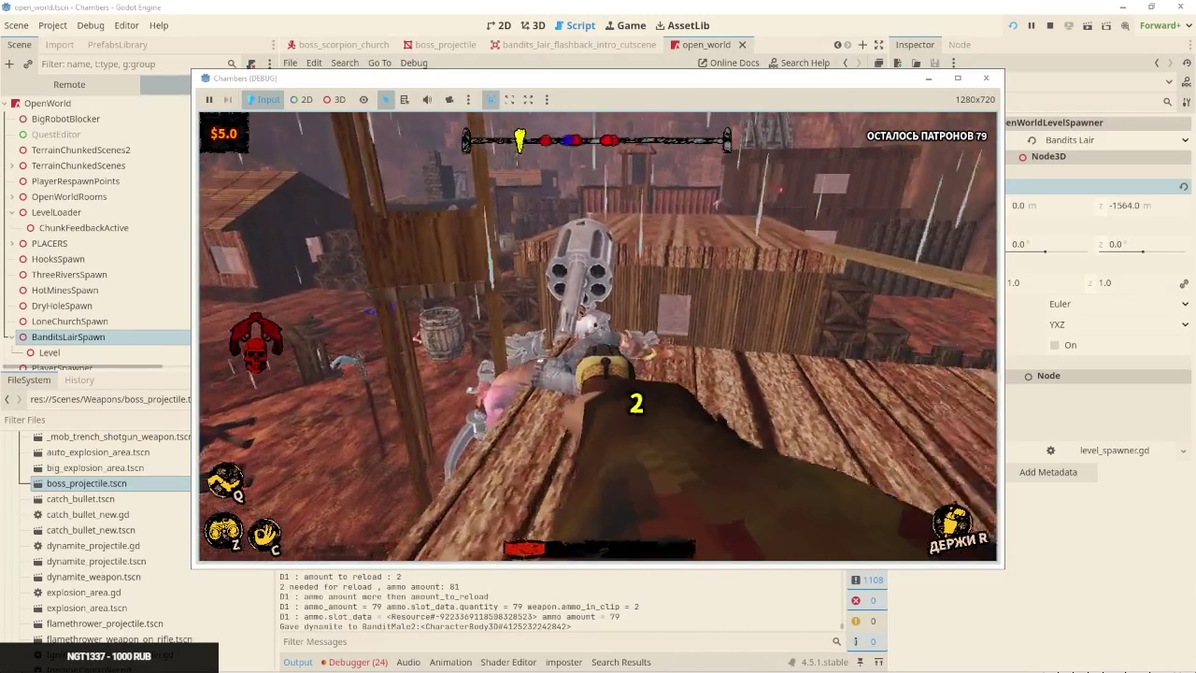
click(598, 337)
click(598, 337)
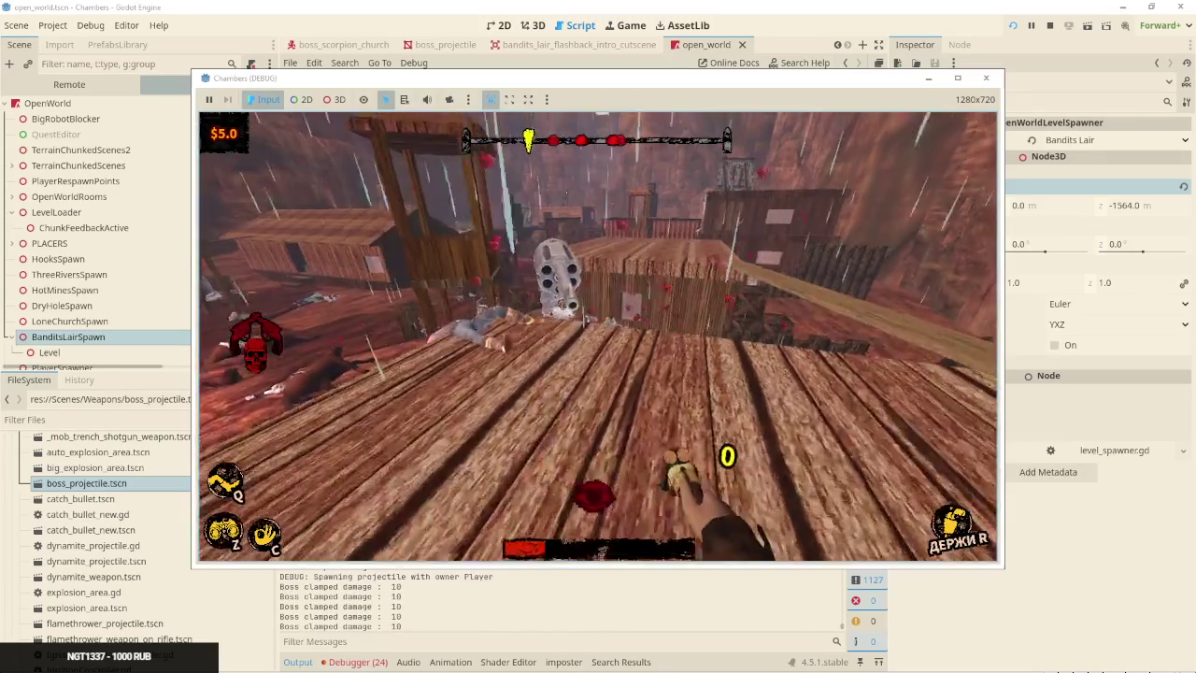
key(r)
click(598, 336)
click(598, 336)
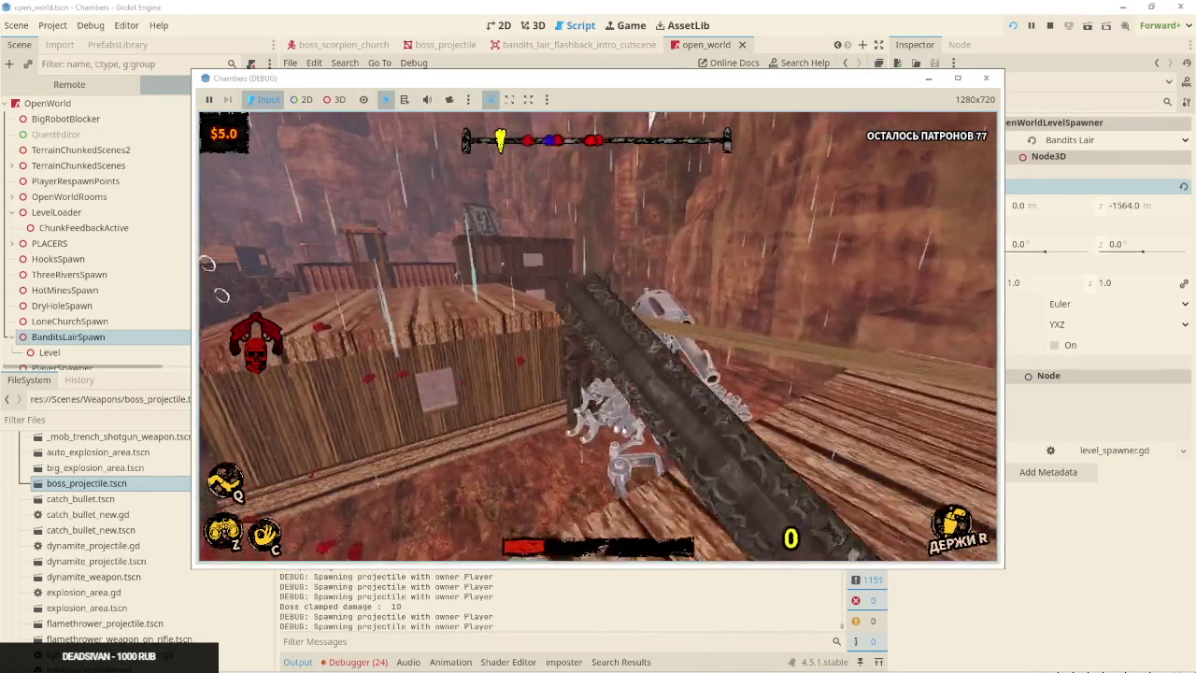
key(r)
click(443, 327)
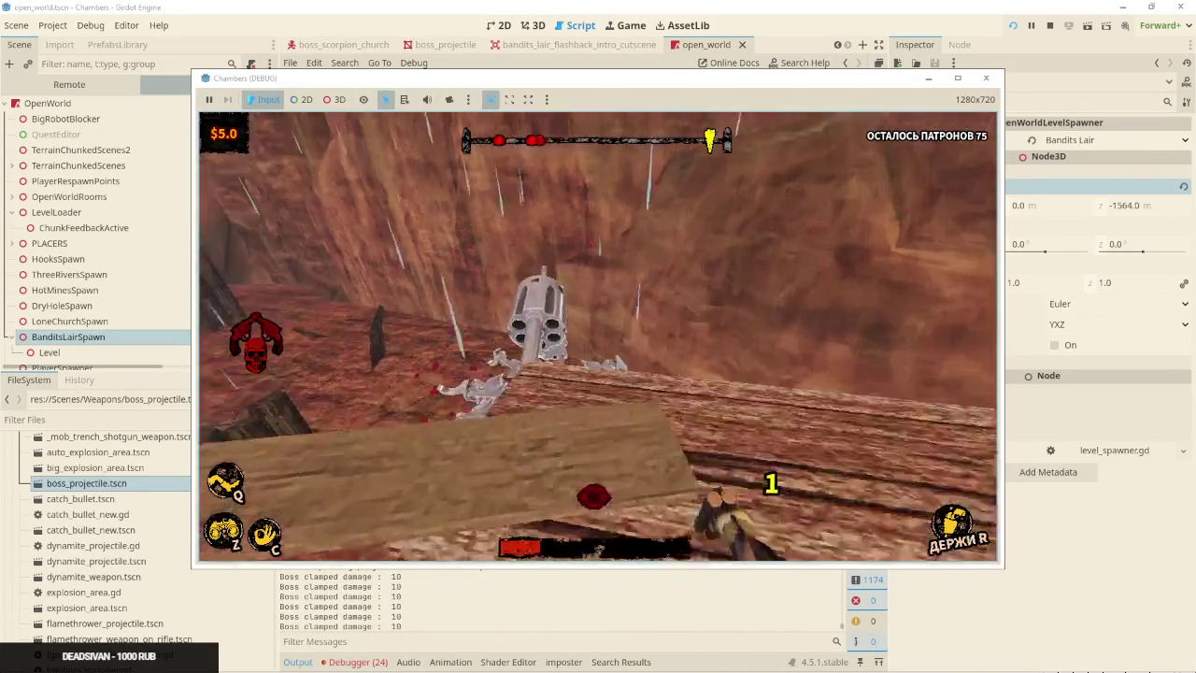
key(r)
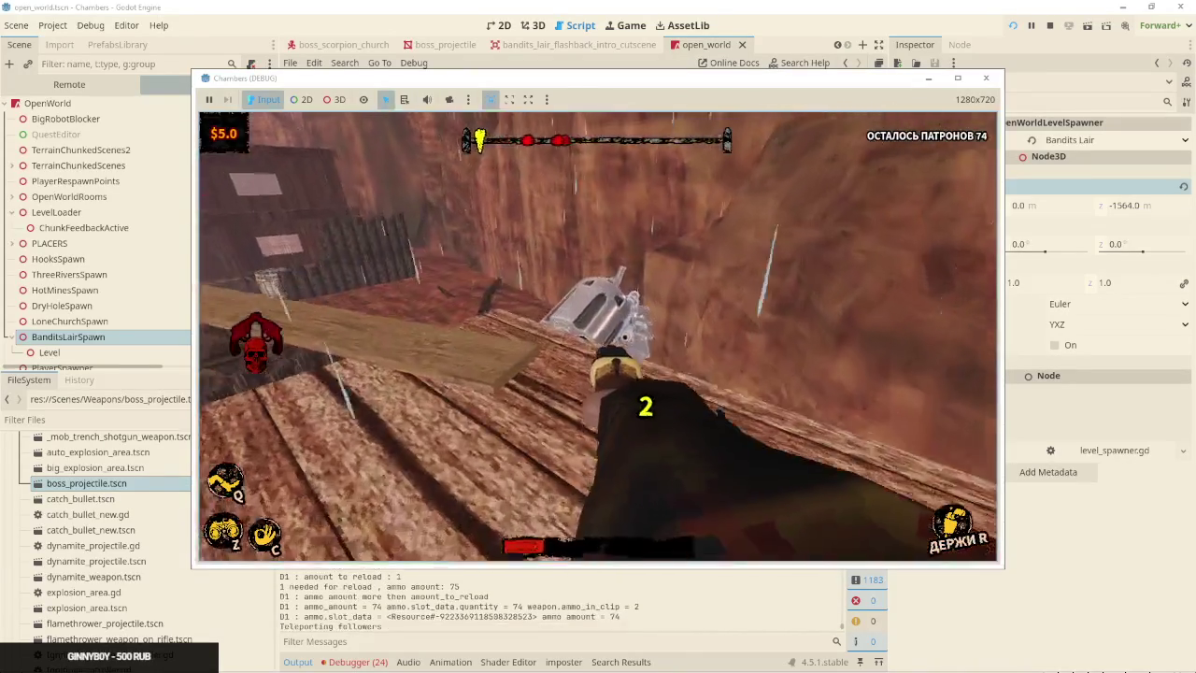
Fire the sawed-off and revolver at the boss, grab a revolver, check inventory, and sneak forward
click(598, 337)
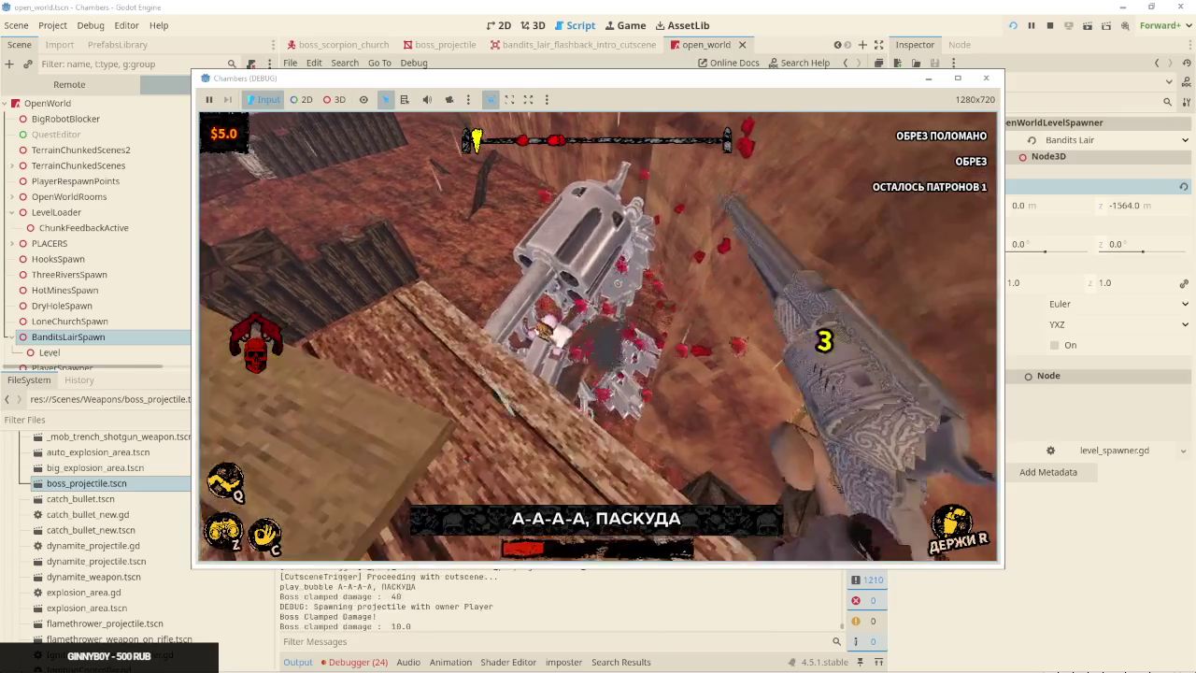
click(598, 336)
click(598, 336)
click(598, 336)
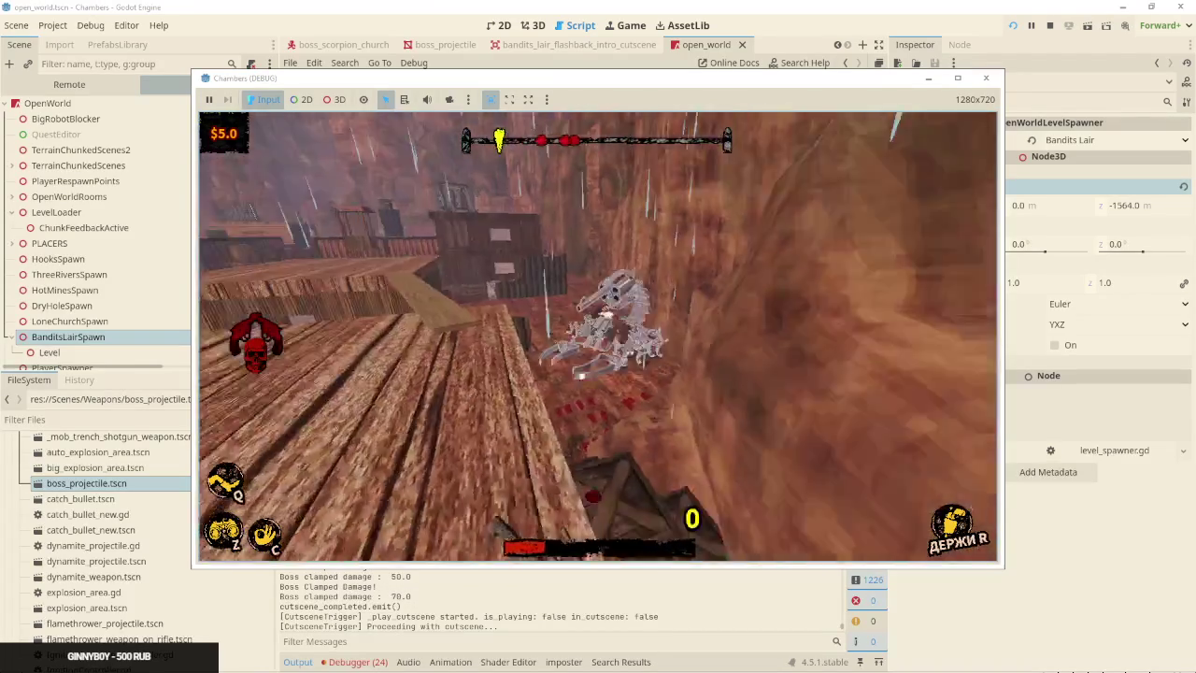
click(598, 336)
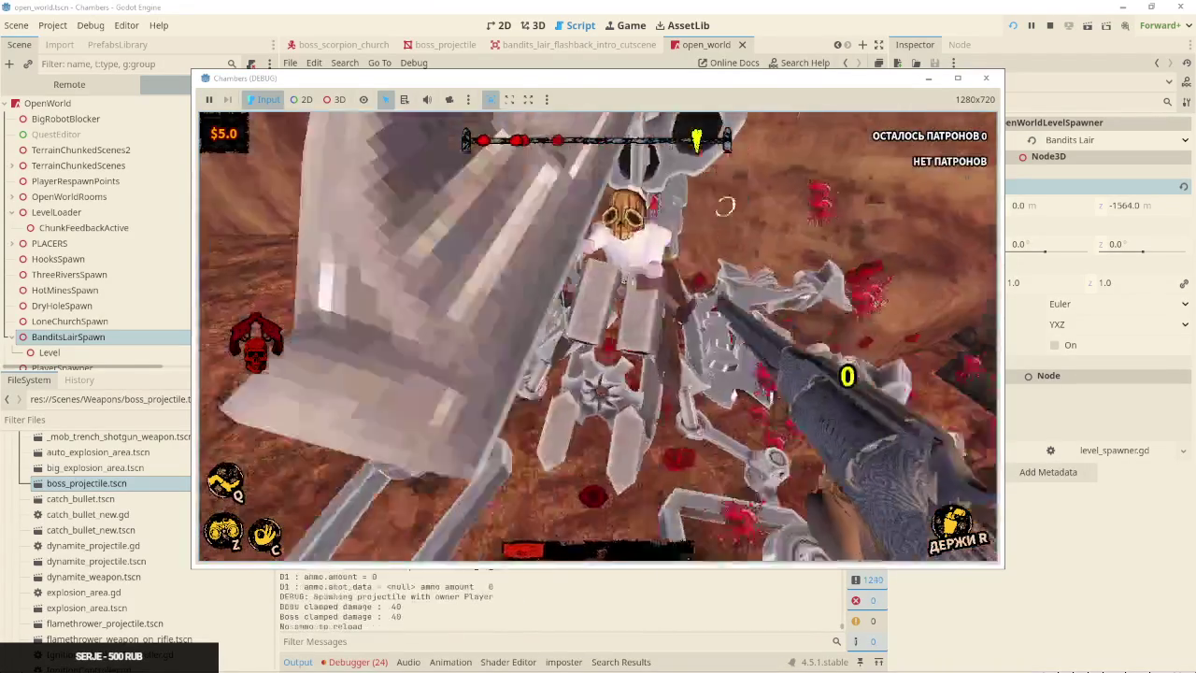
key(r)
key(w)
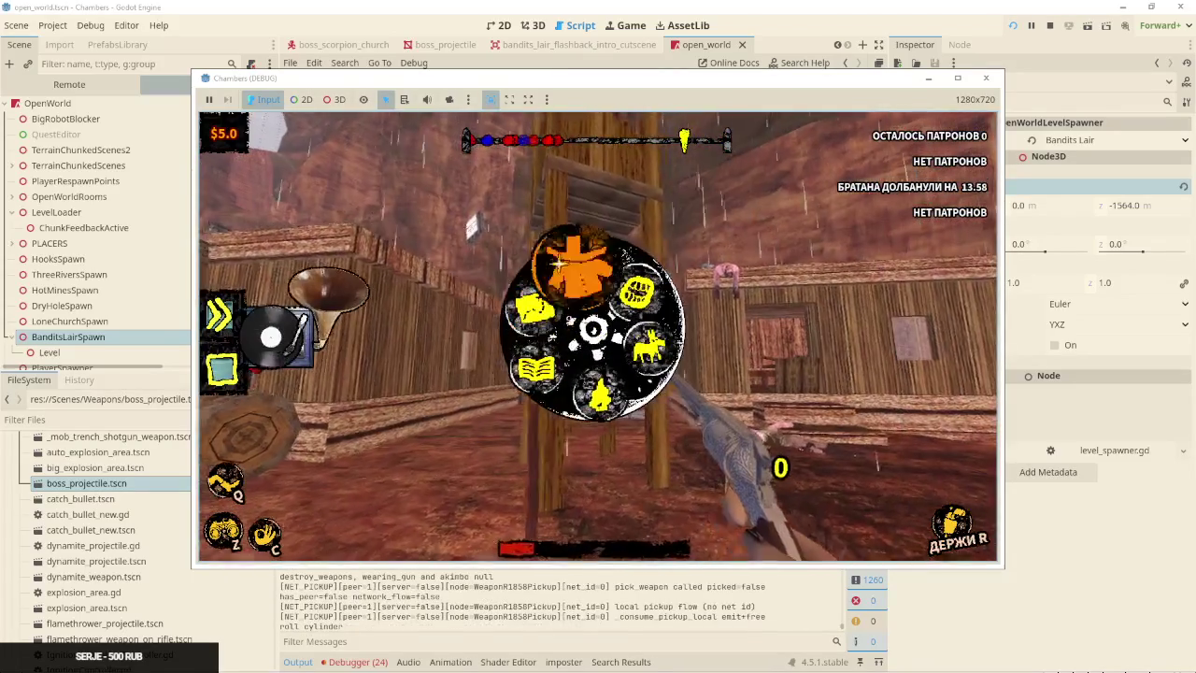
click(558, 265)
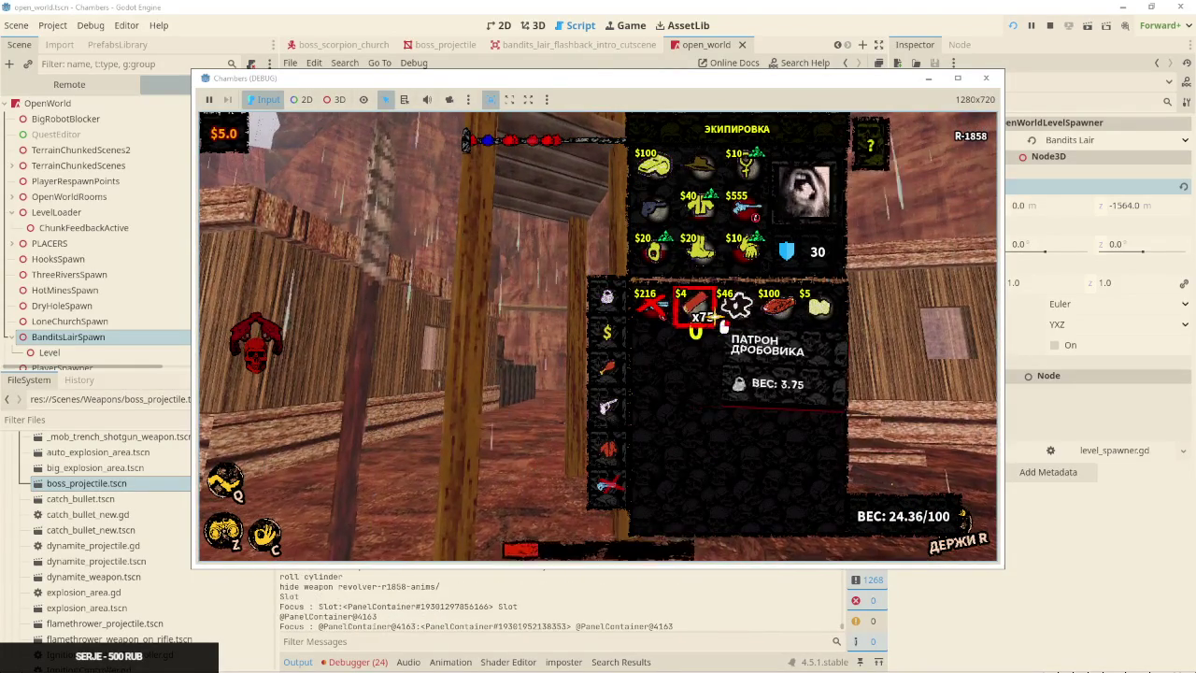
key(Tab)
key(ctrl)
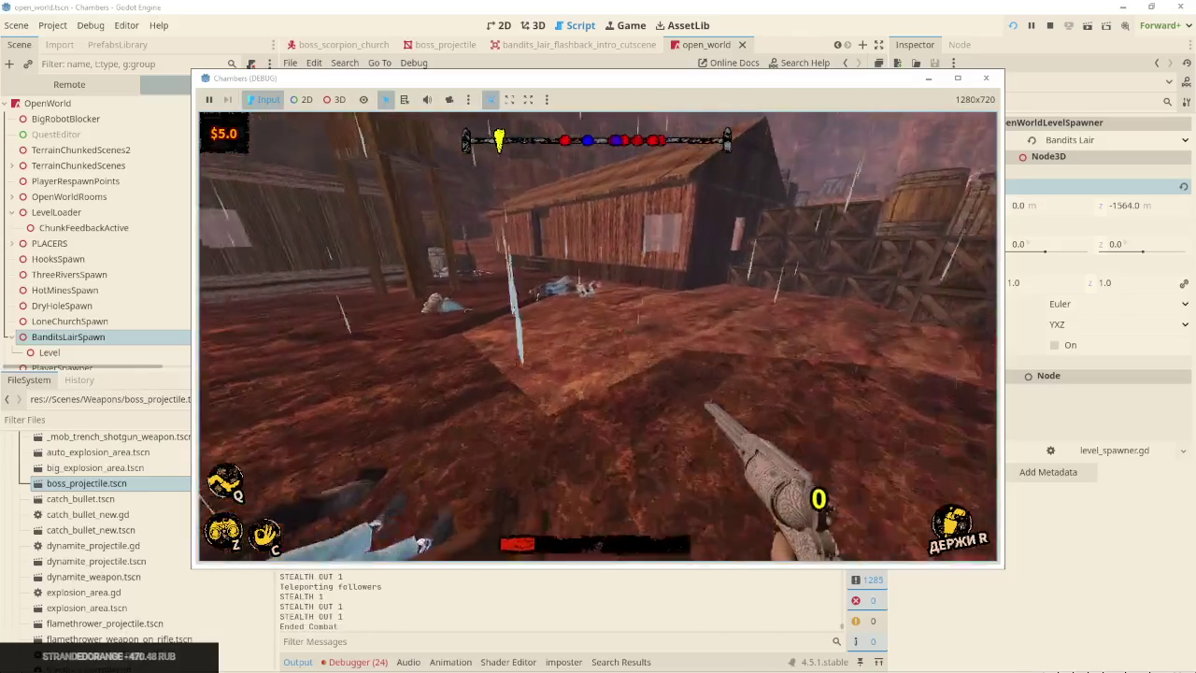
key(ctrl)
key(ctrl)
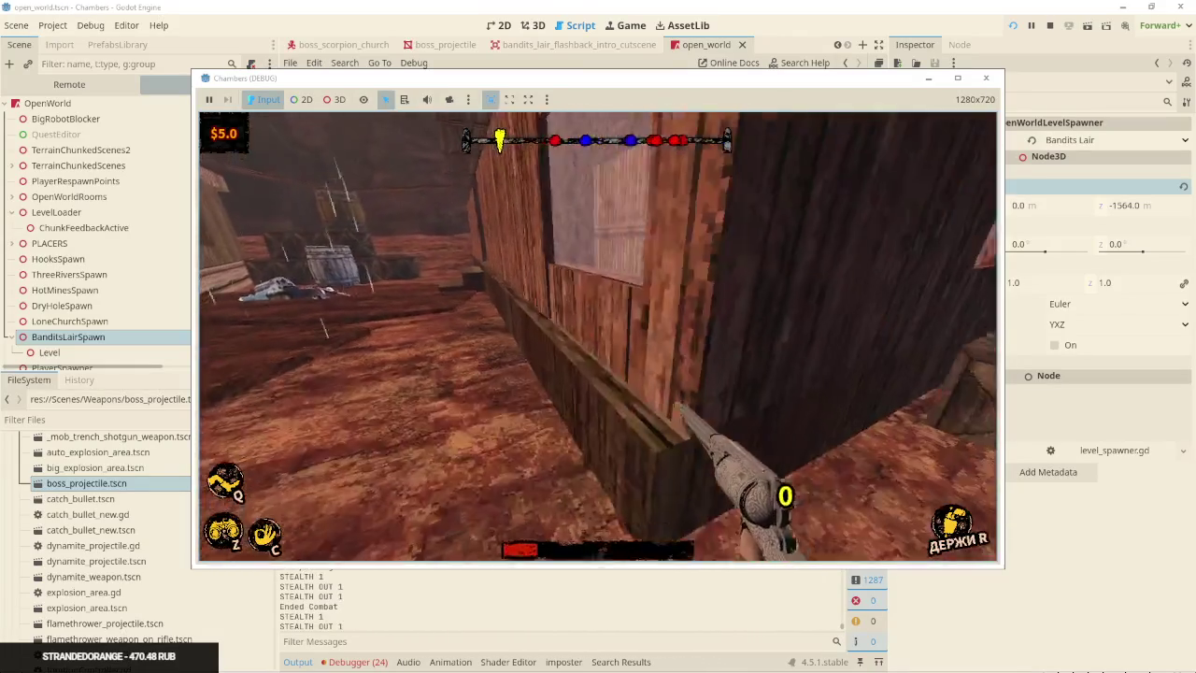
key(ctrl)
key(ctrl)
key(r)
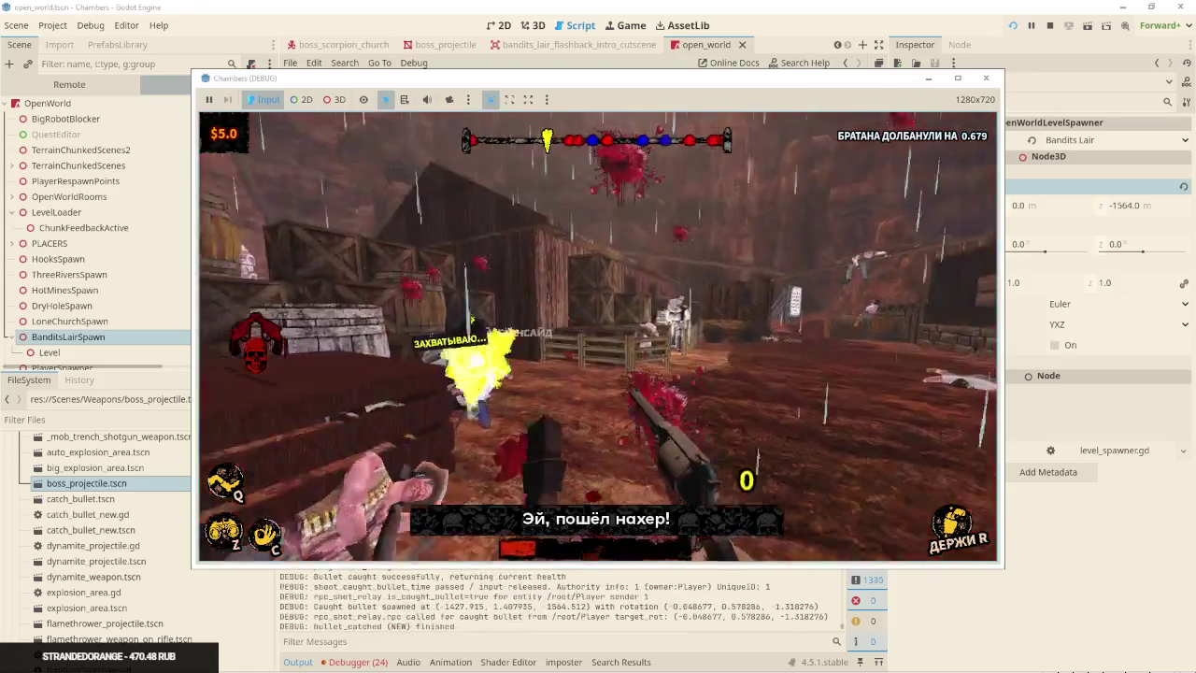
key(r)
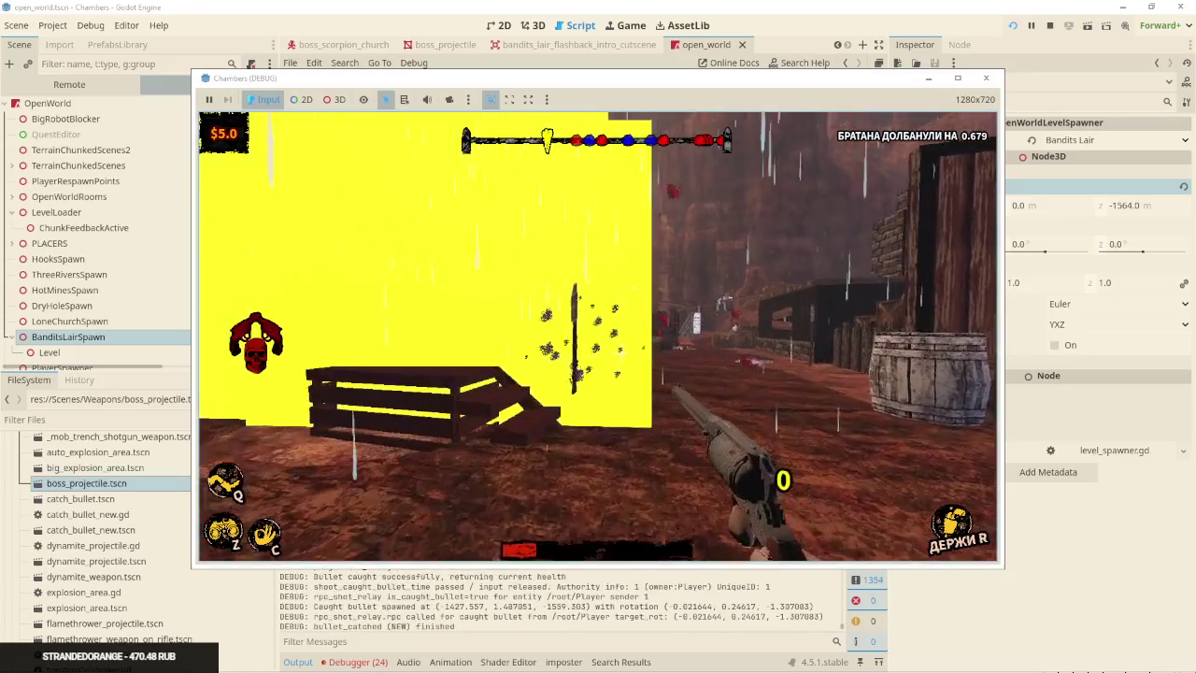
Pick up the dropped revolver and rifle, reload, and shoot an enemy through the window
key(e)
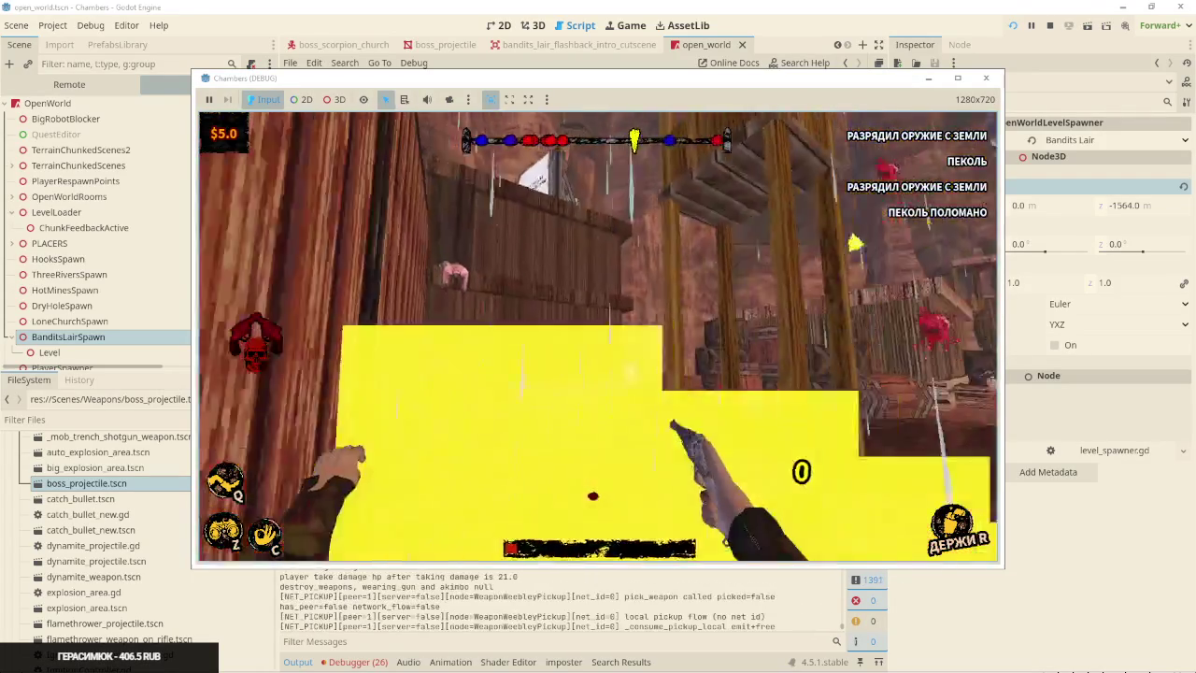
key(r)
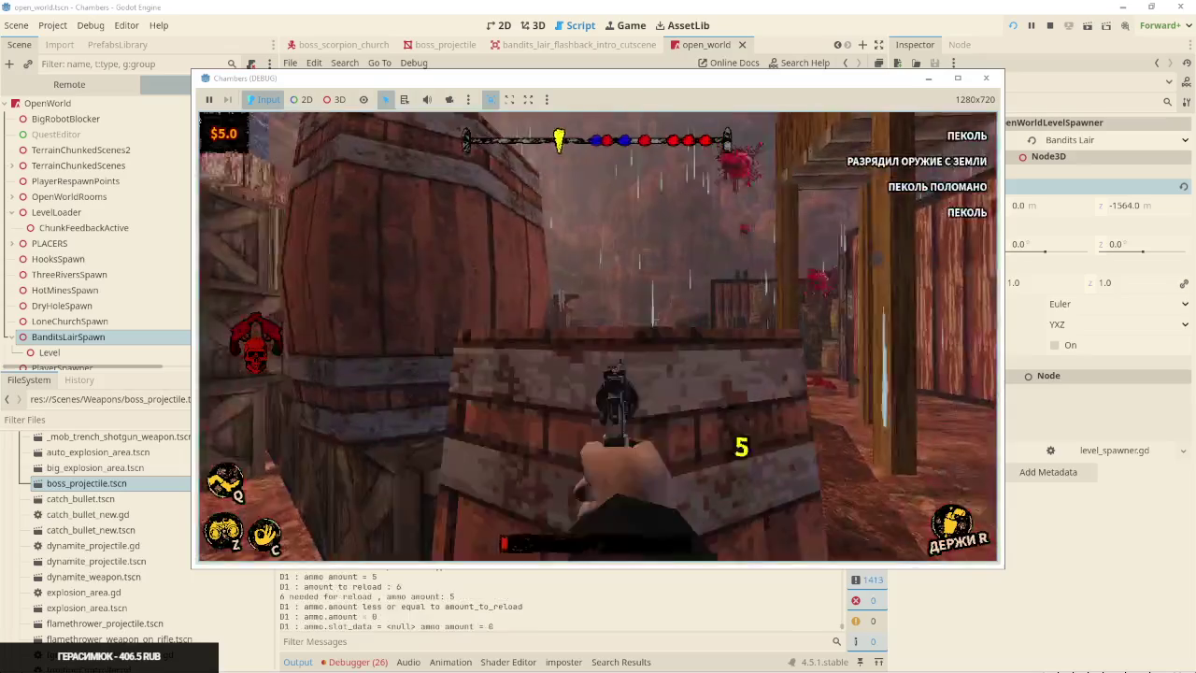
click(598, 337)
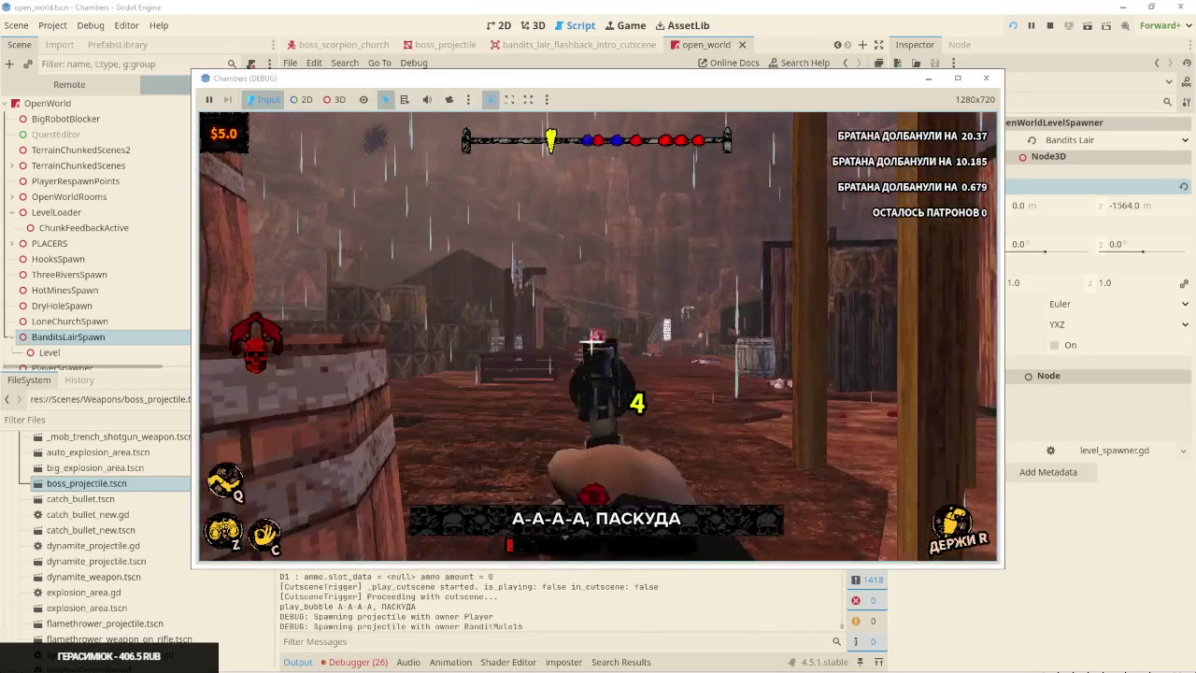
click(599, 336)
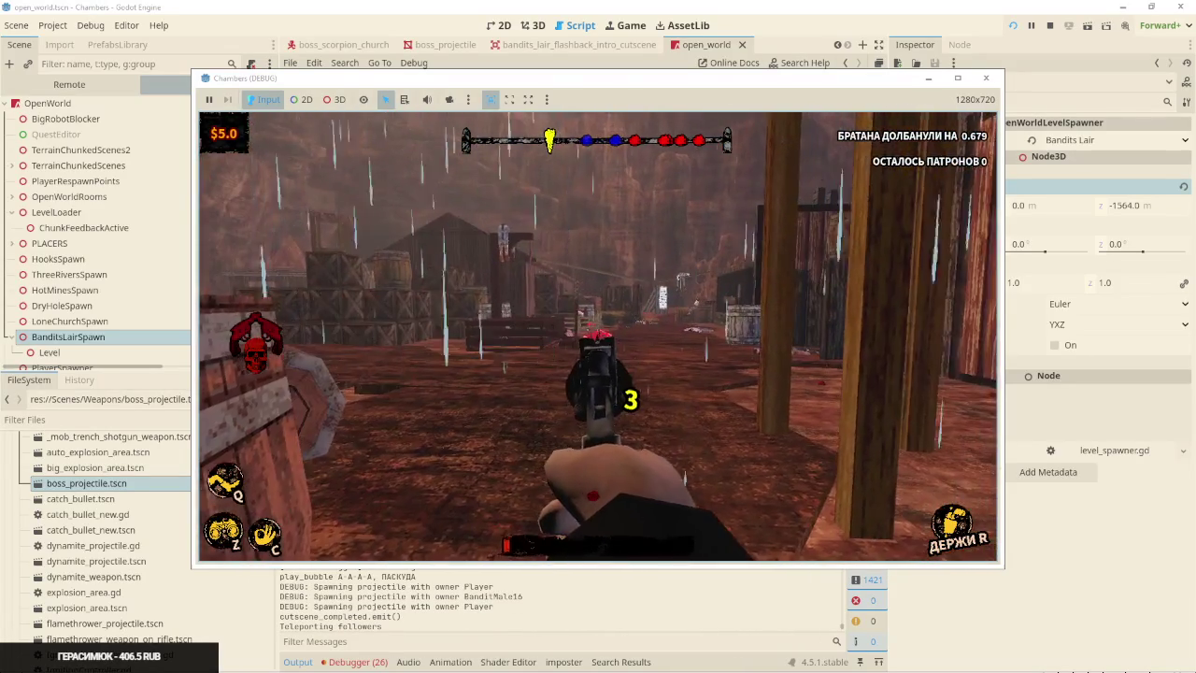
key(r)
key(r)
key(r)
key(r)
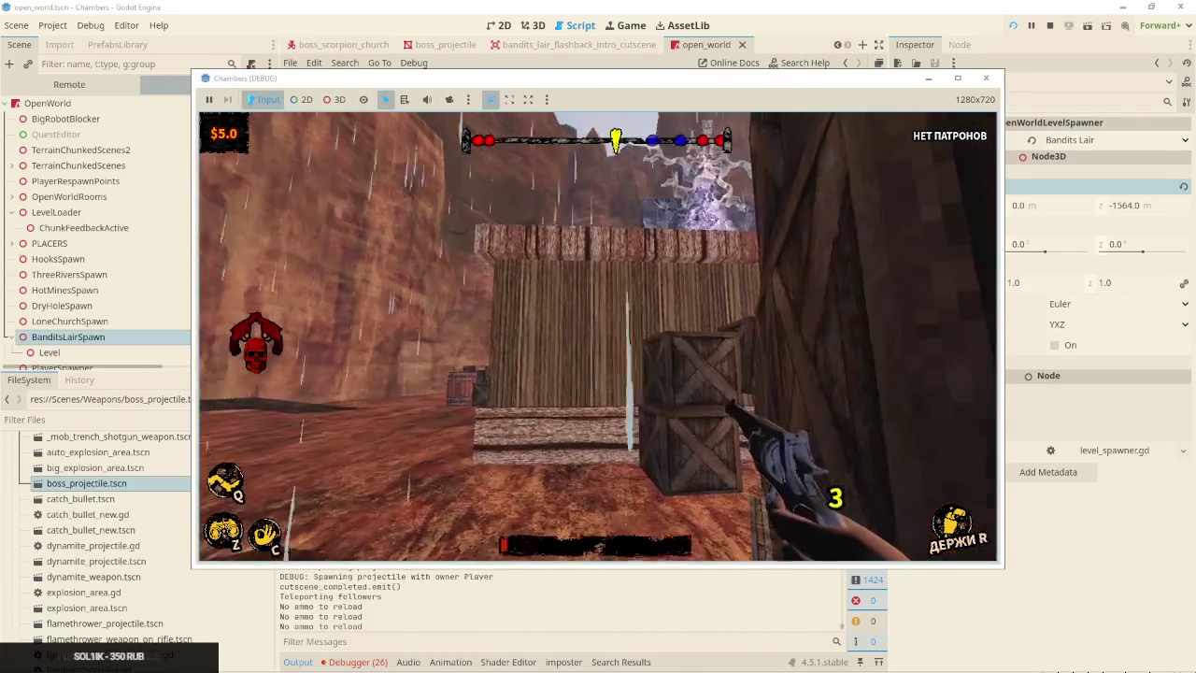
key(ctrl)
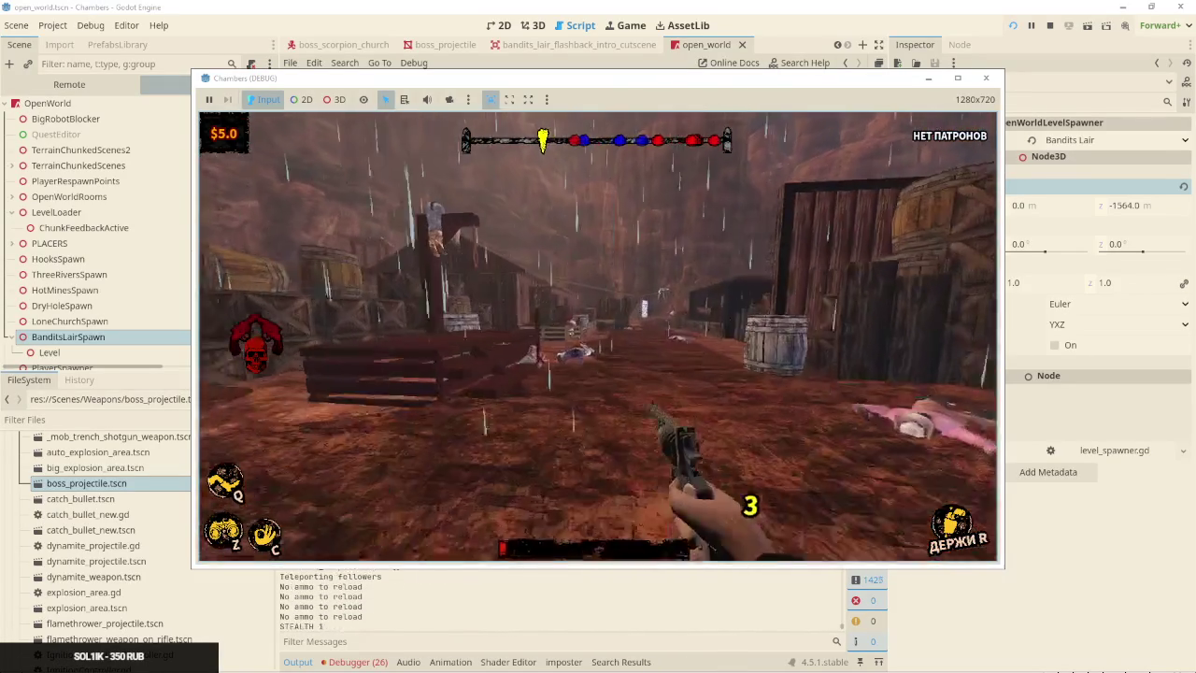
key(w)
key(w)
key(e)
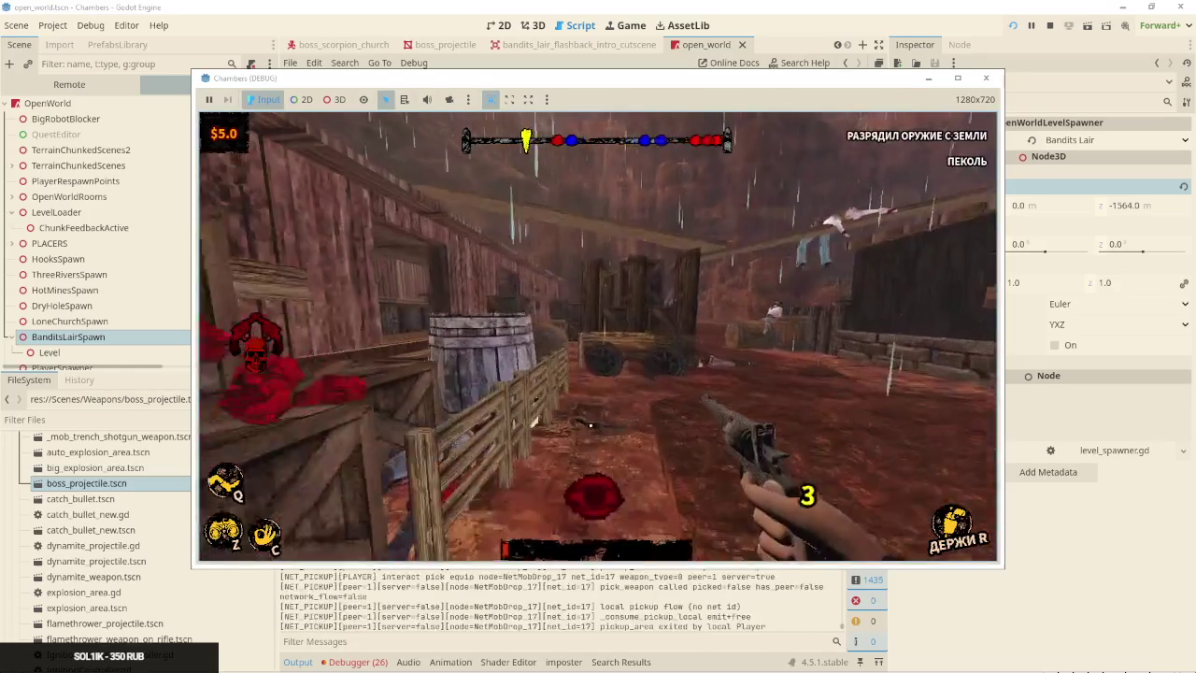
key(w)
key(w)
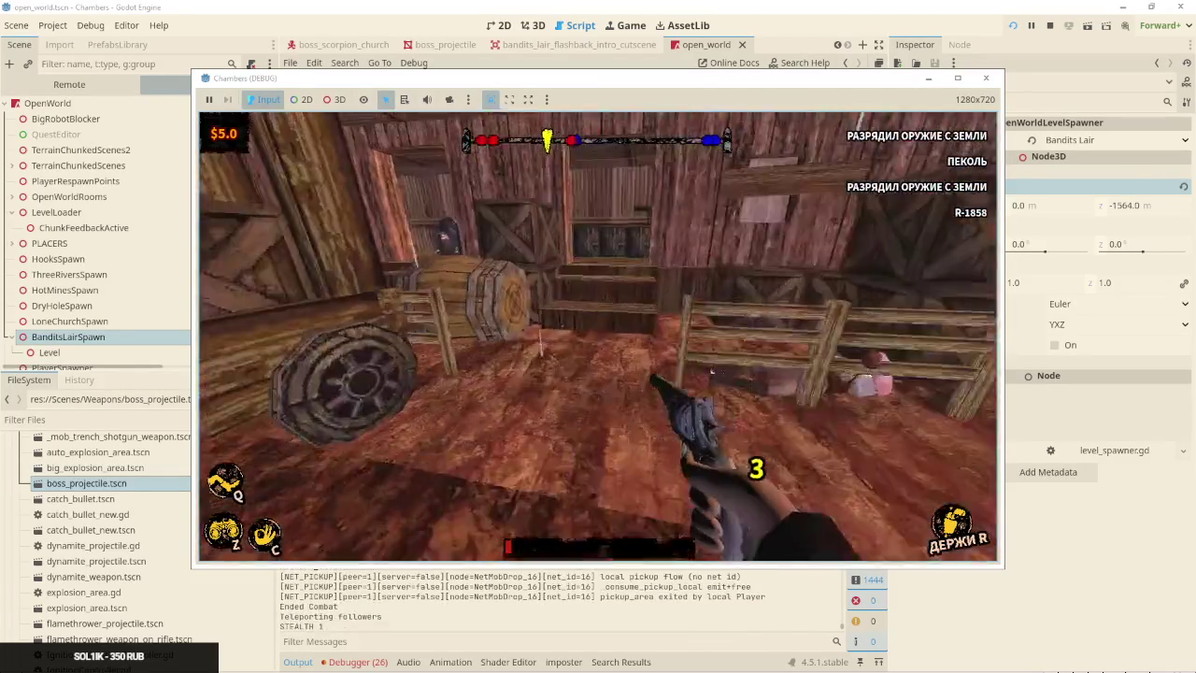
key(e)
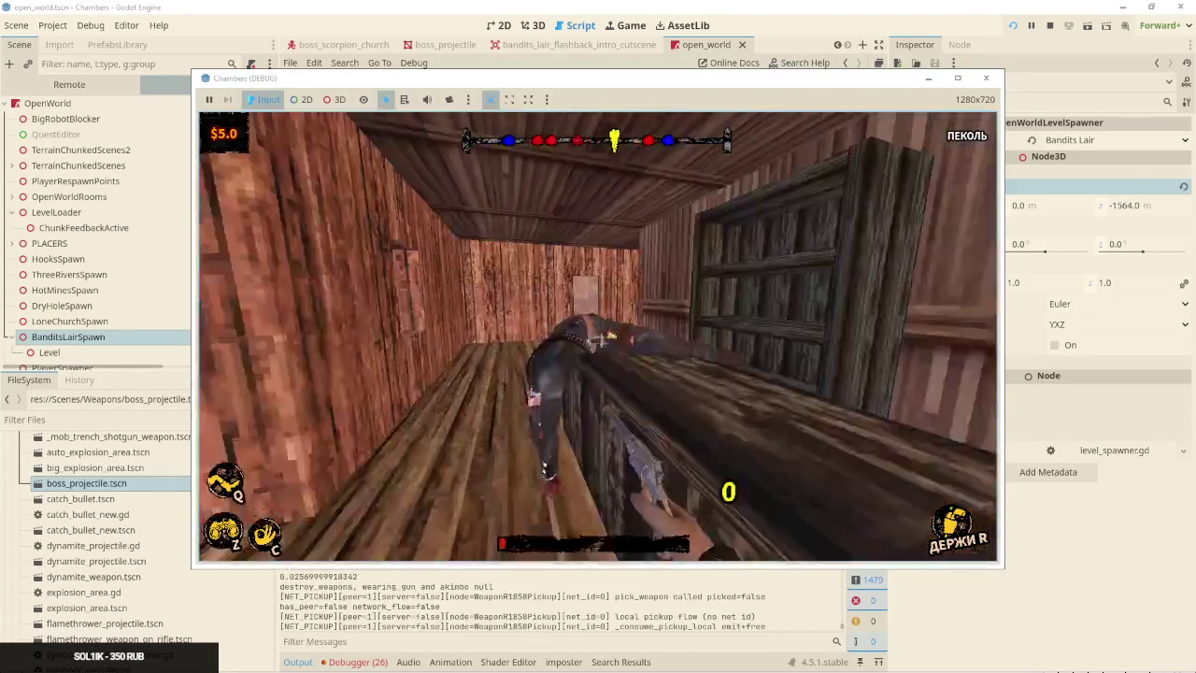
key(w)
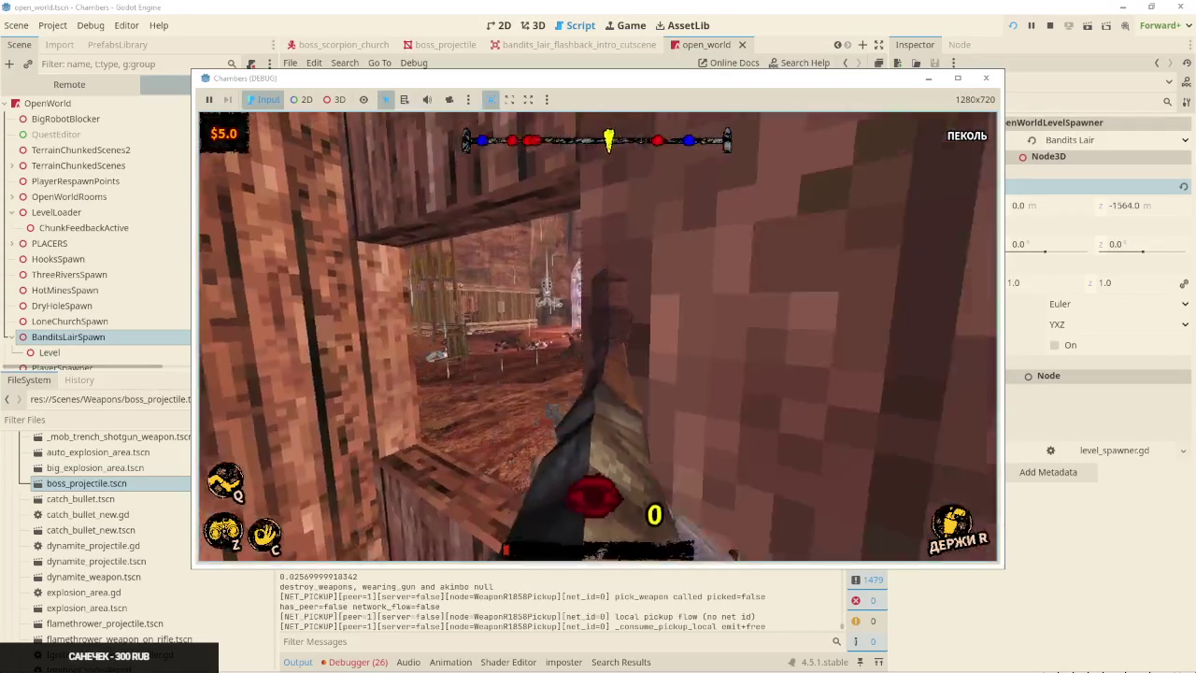
key(r)
click(598, 336)
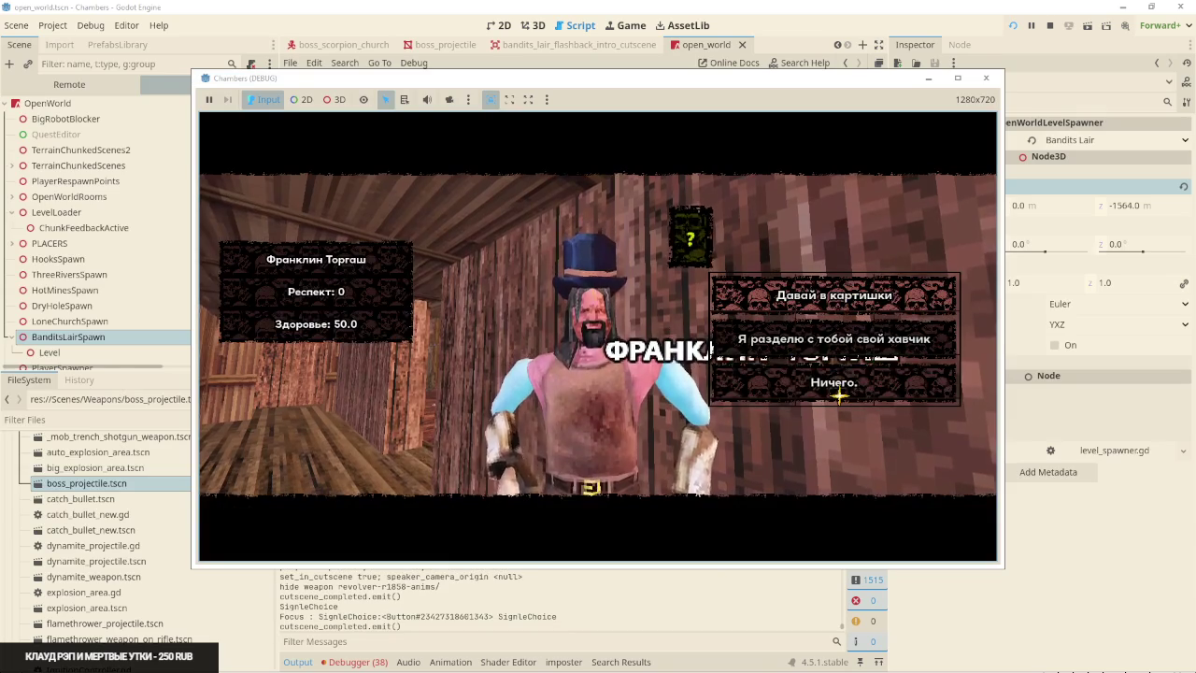
Reply 'Ничего.' to the merchant, shoot the boss down with the revolver, then bring up the Windows launcher
click(839, 396)
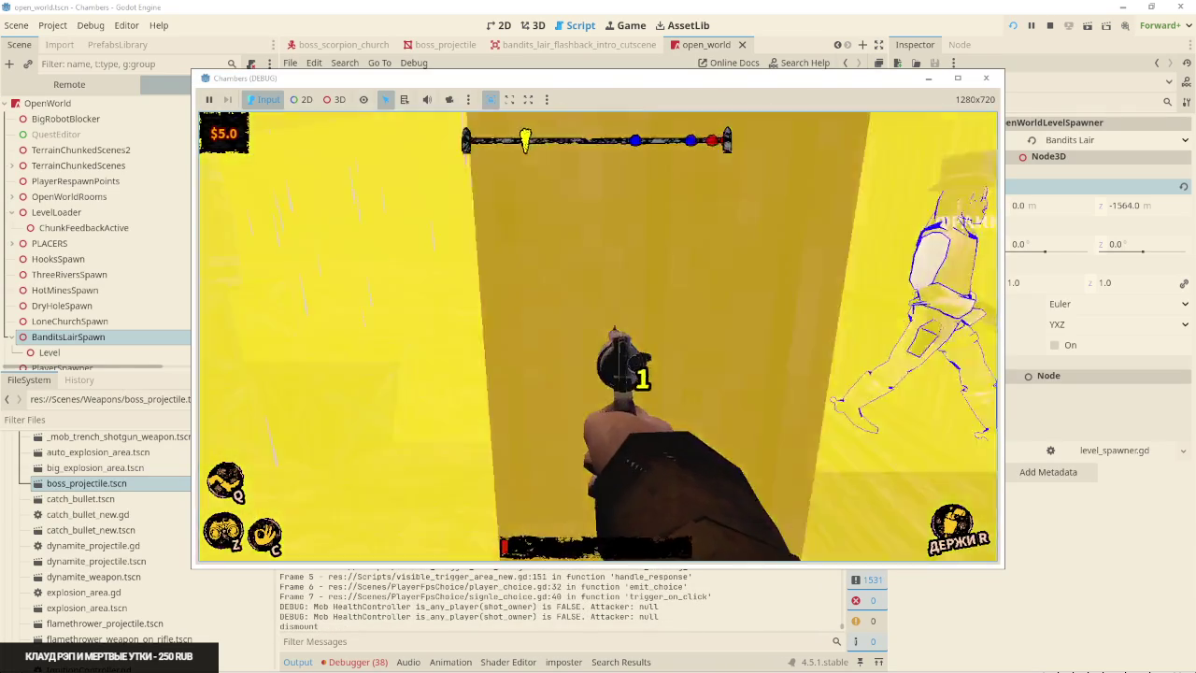
key(r)
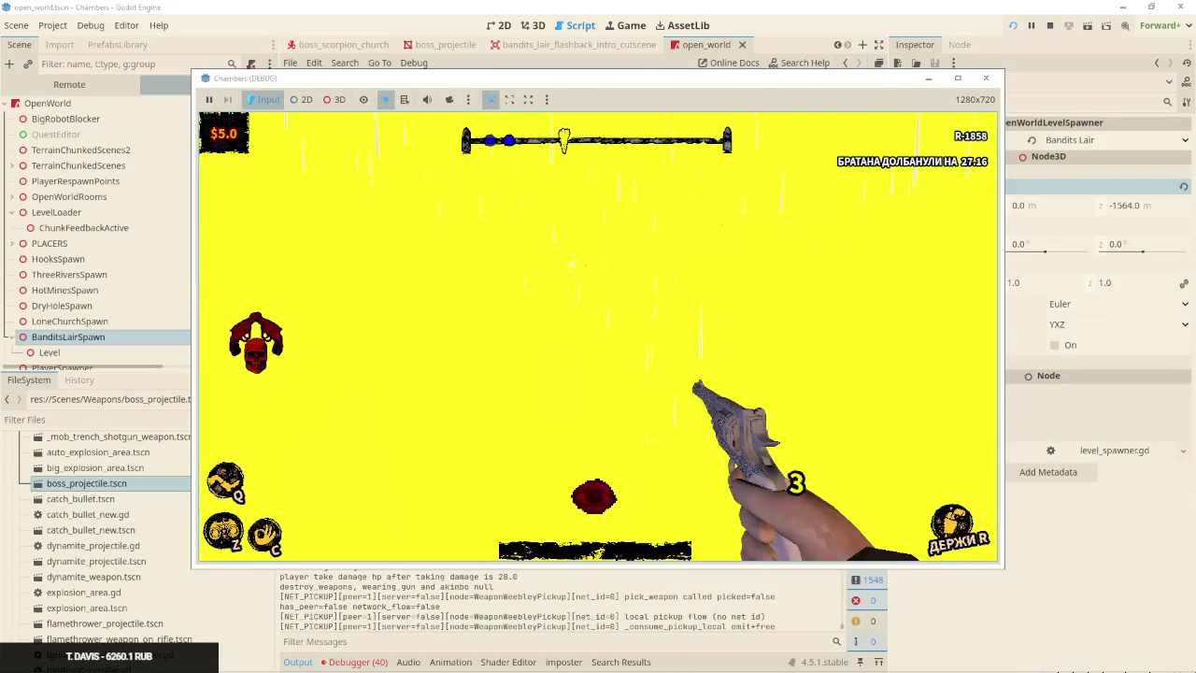
key(r)
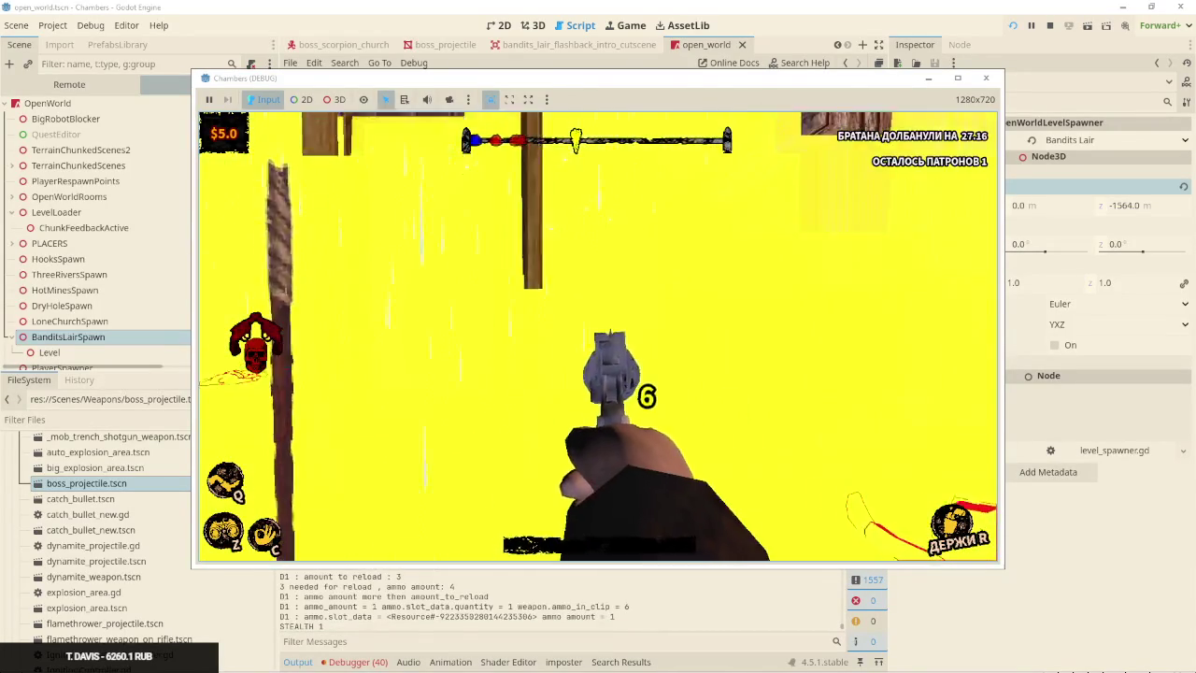
click(598, 337)
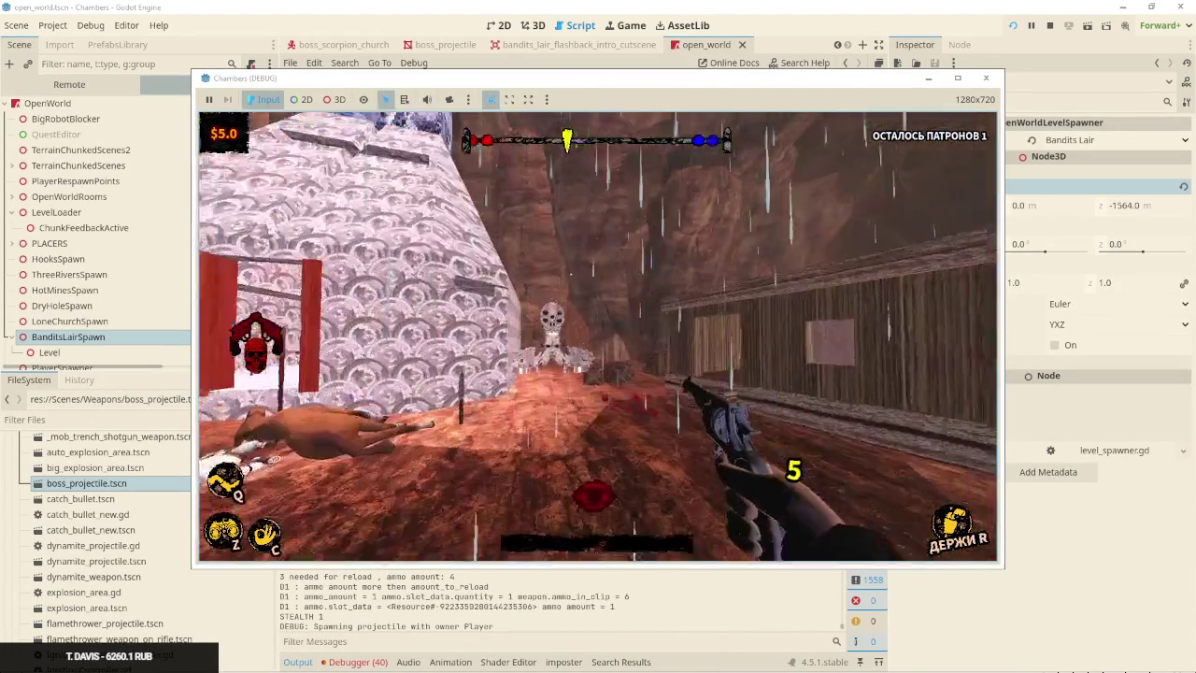
click(599, 336)
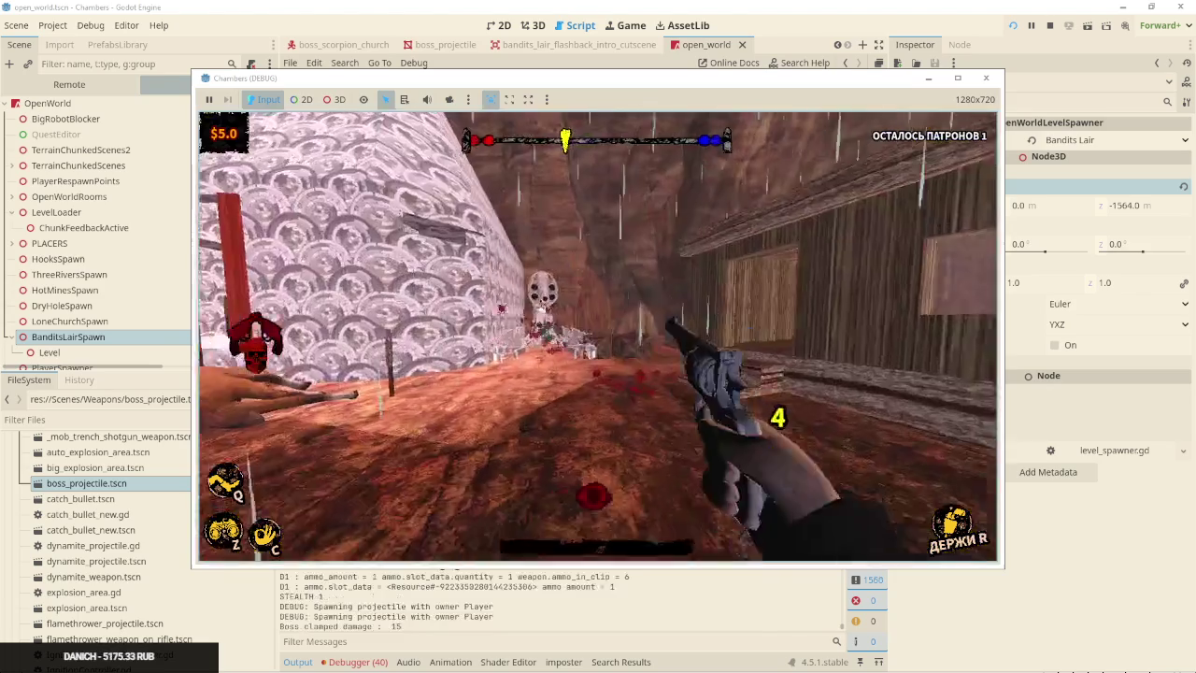
click(598, 337)
click(598, 337)
click(598, 336)
click(598, 336)
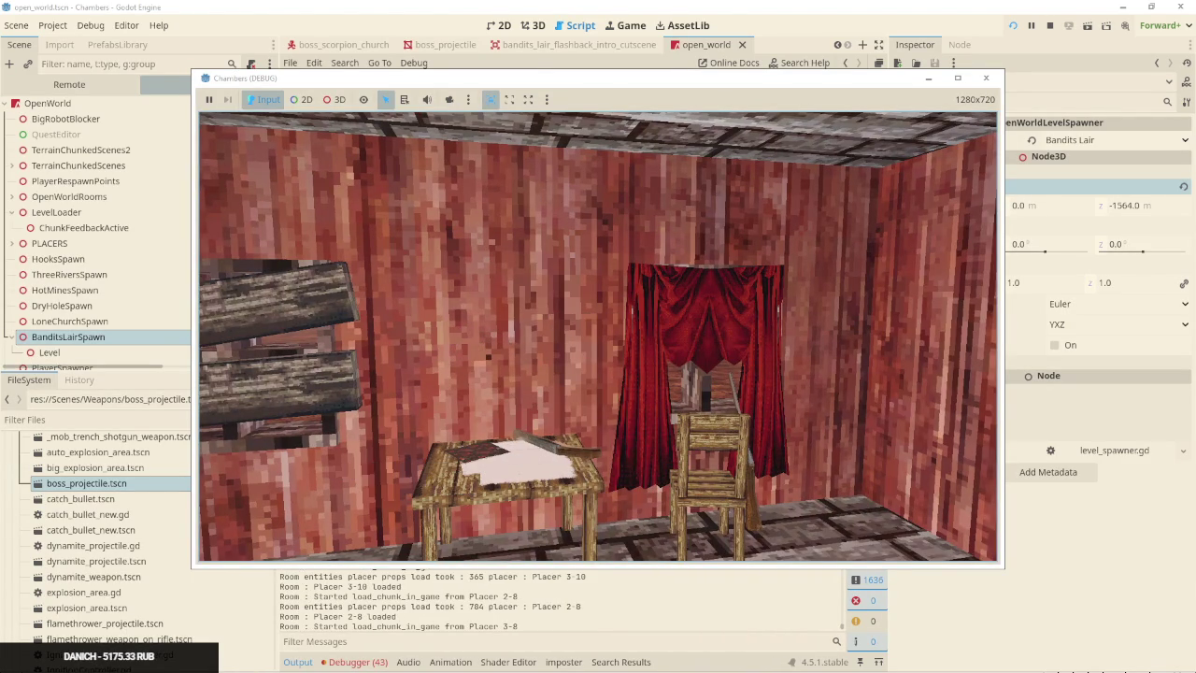
key(super)
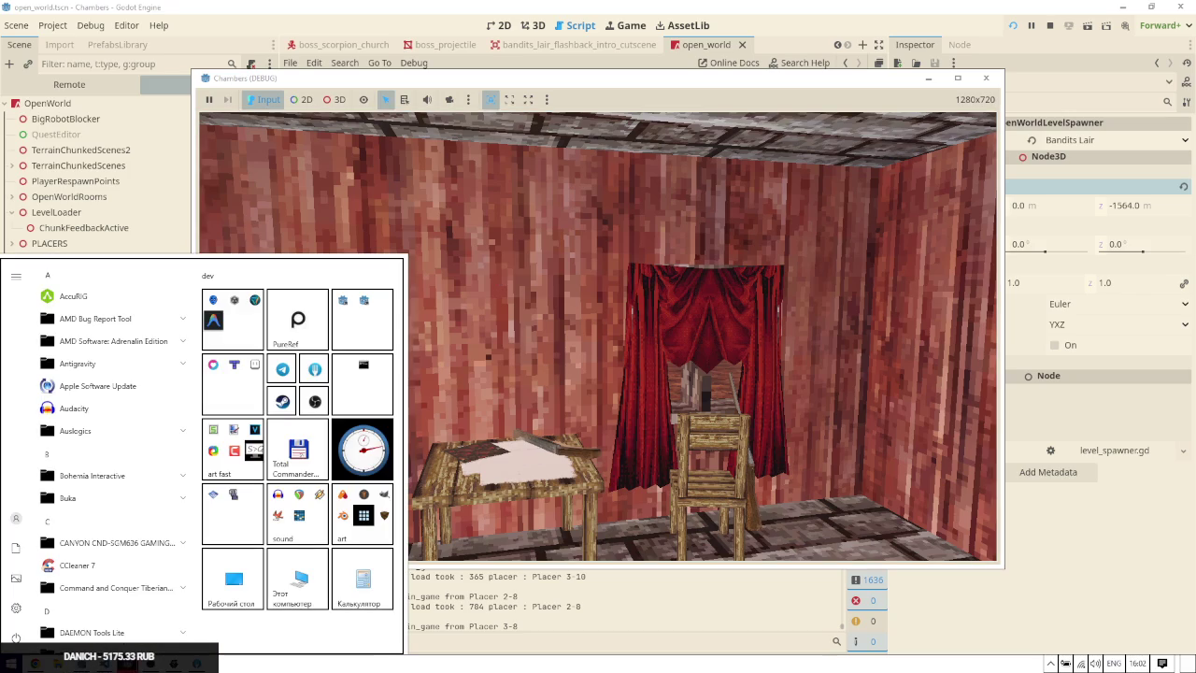
Switch to PureRef and open the recent chambers reference board
key(Escape)
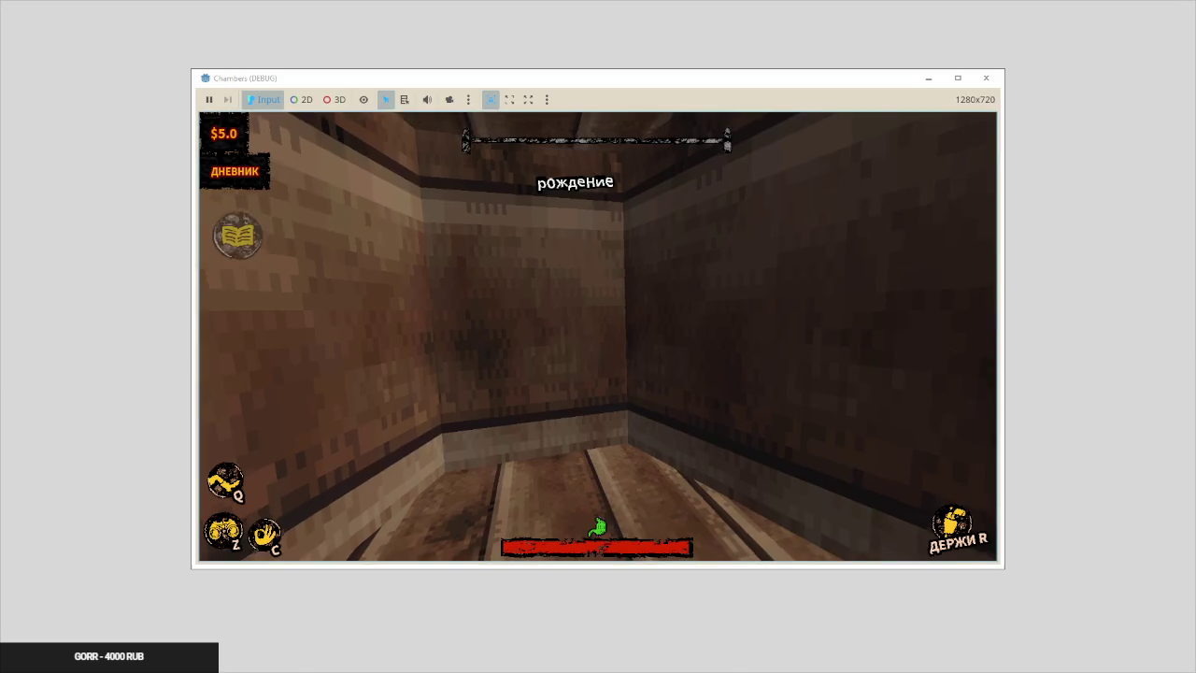
key(alt+Tab)
key(alt+Tab)
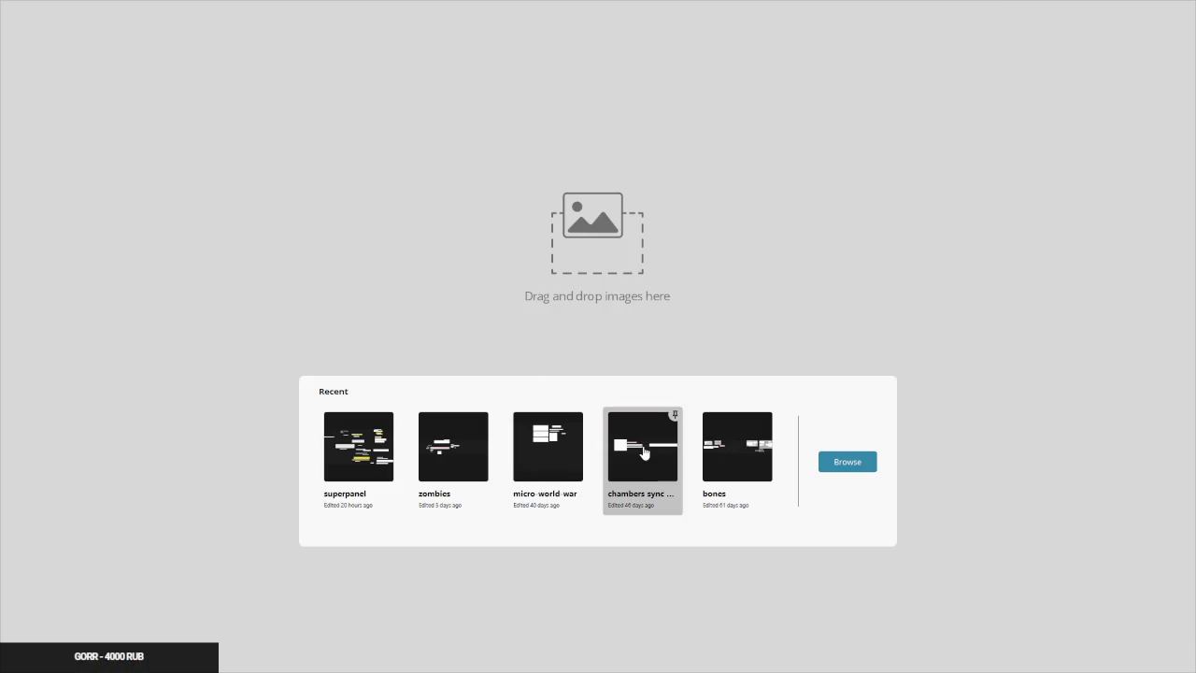
click(648, 502)
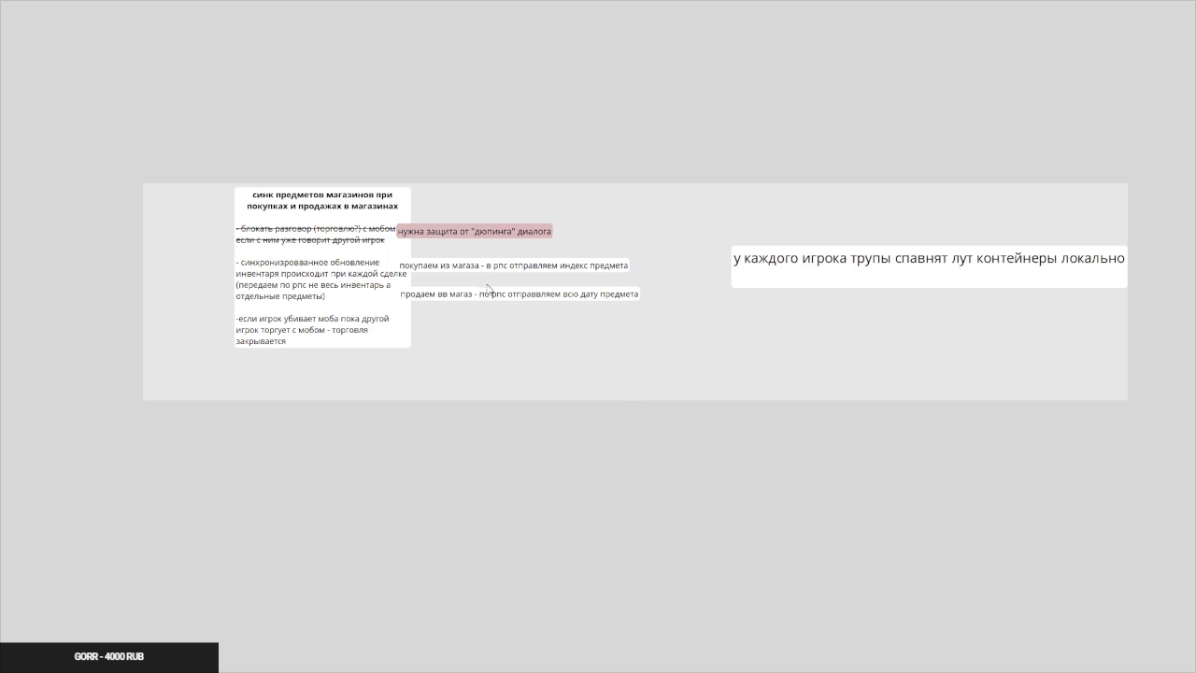
scroll(635, 326, down, 2)
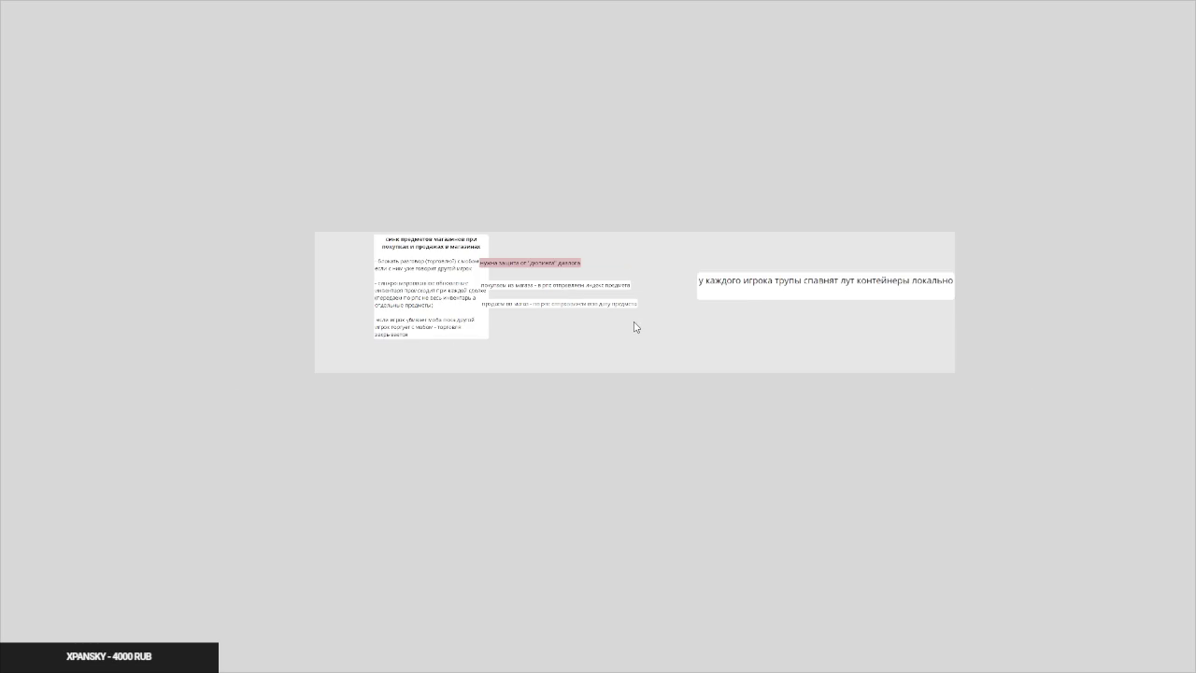
click(615, 332)
click(617, 365)
Start a New scene from the canvas menu and add a blank text note
right_click(316, 146)
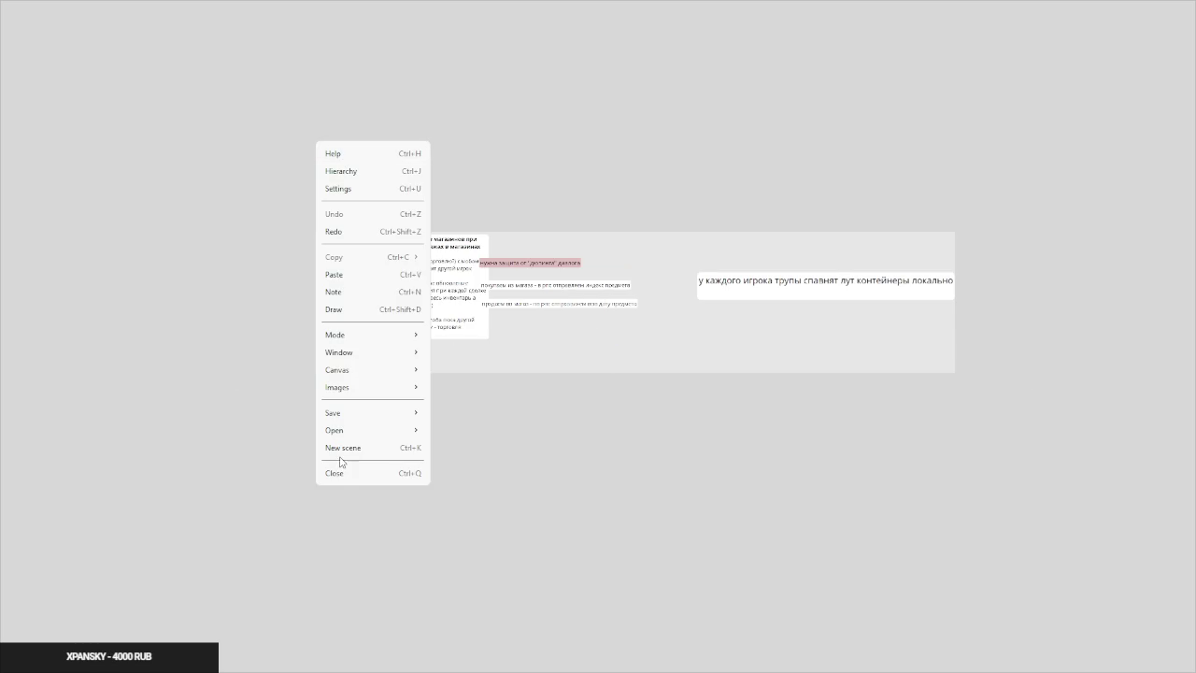
click(342, 452)
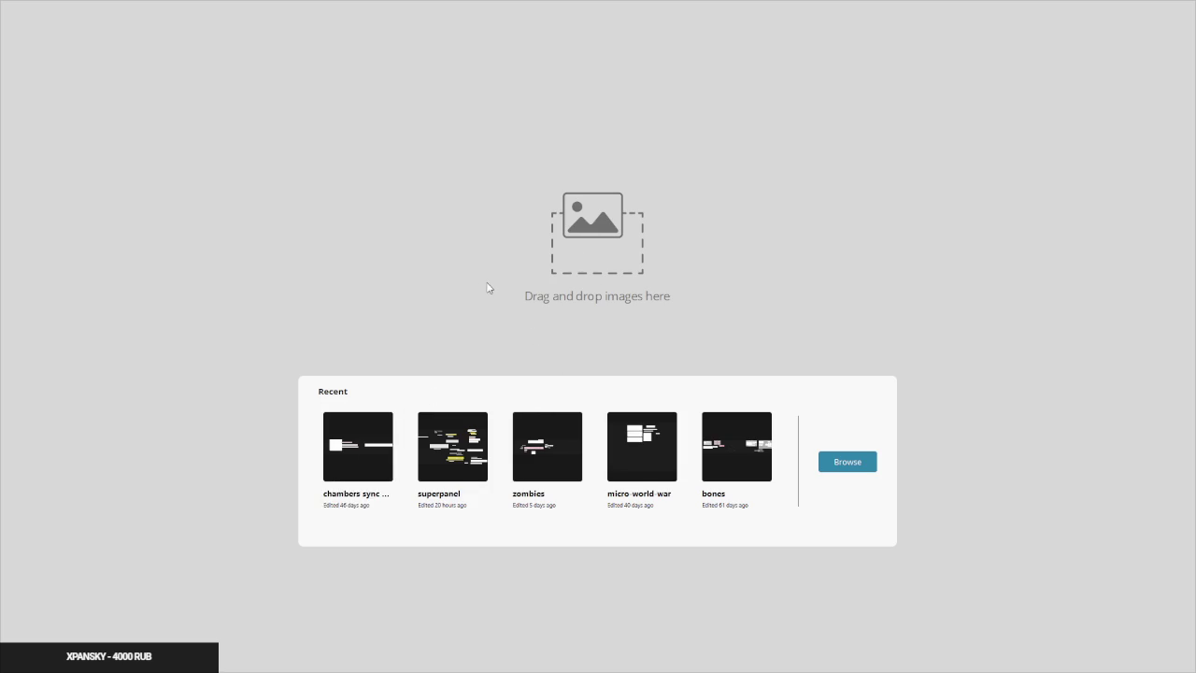
double_click(467, 273)
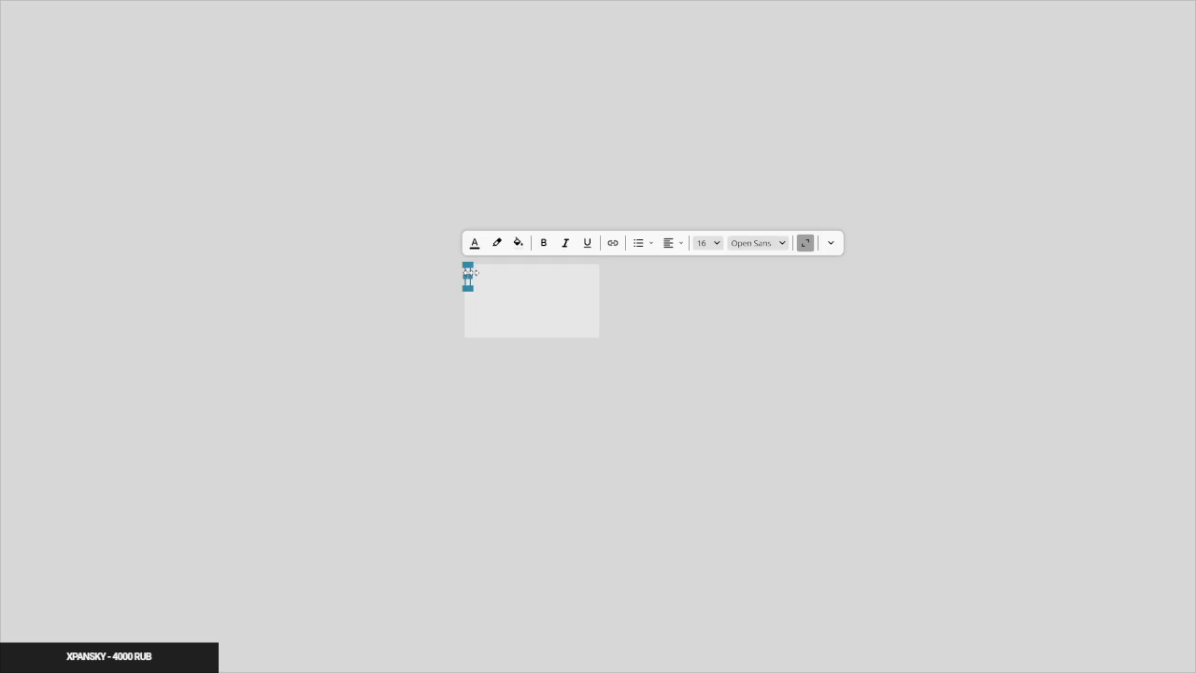
Create a two-line note 'флешбек дом' with a white background
text(фое)
text(шфб)
key(BackSpace)
key(BackSpace)
key(BackSpace)
text(лешбек)
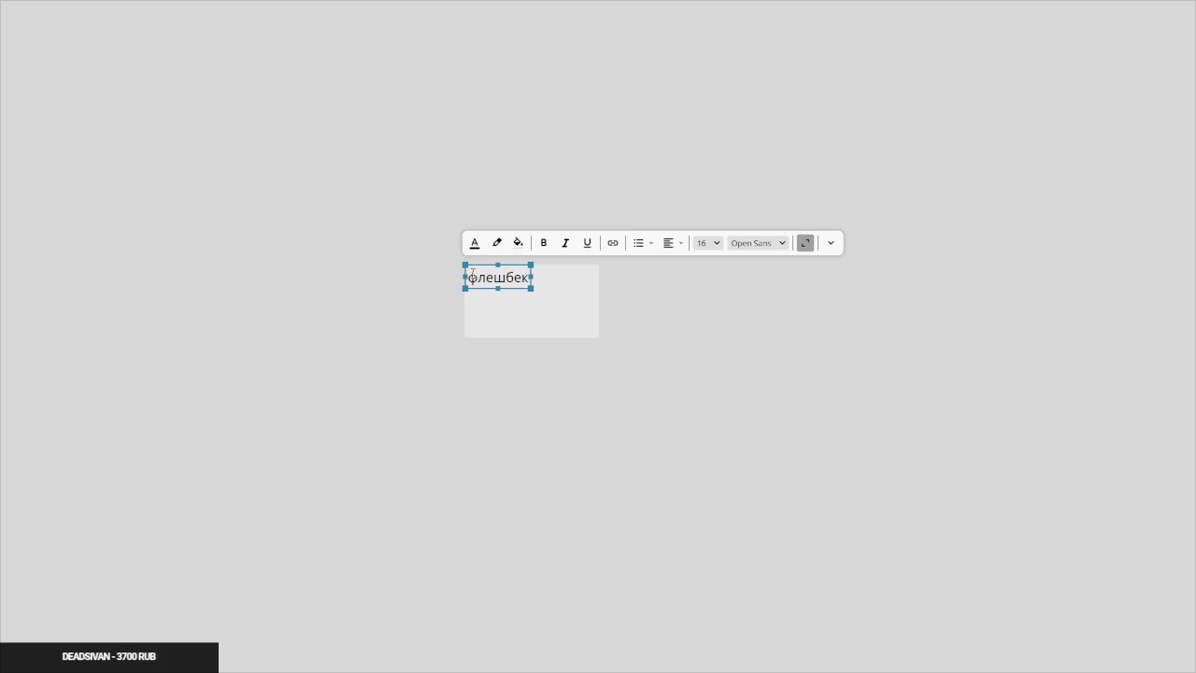
key(Return)
text(дом)
click(518, 242)
click(526, 222)
click(467, 200)
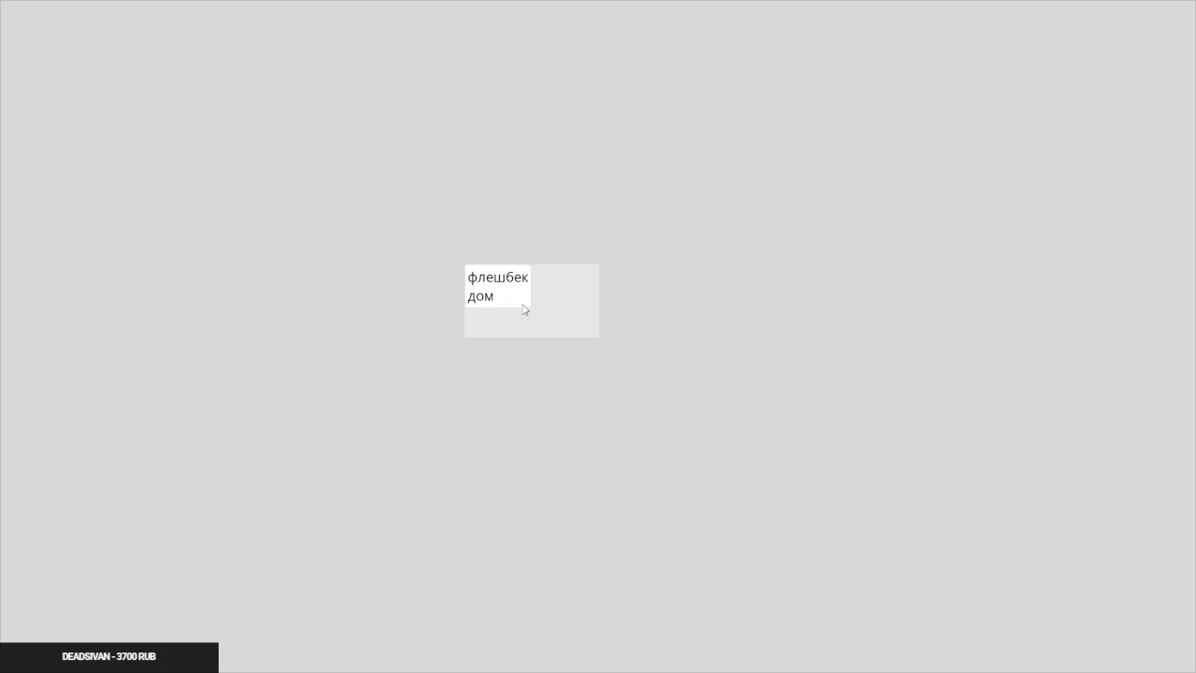
click(509, 299)
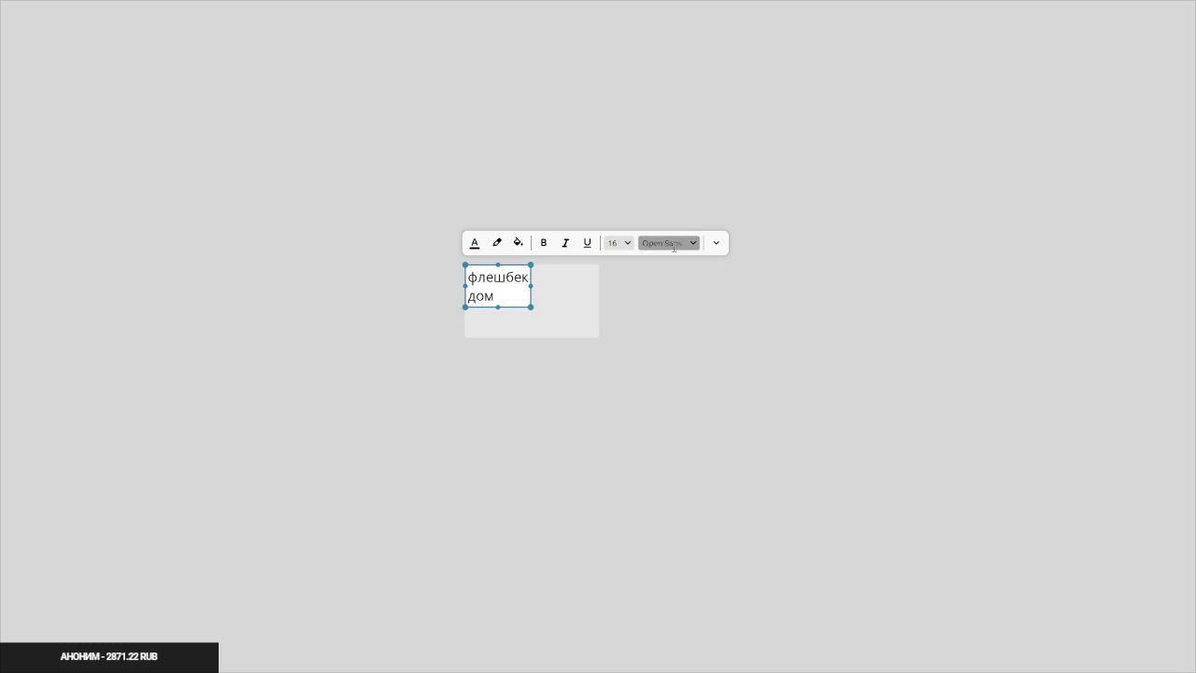
click(716, 243)
click(715, 279)
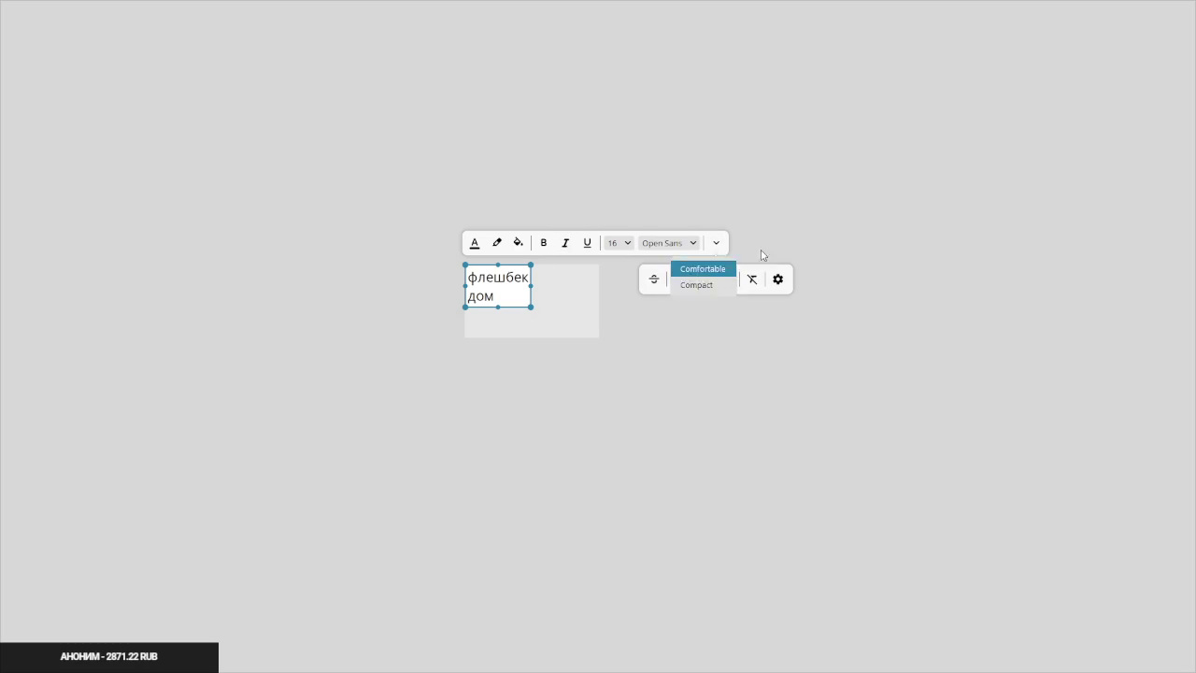
click(760, 250)
Place a copy to the right and retype it as 'флешбек логово'
mouse_move(518, 297)
mouse_down()
mouse_move(611, 294)
mouse_move(602, 290)
mouse_up()
double_click(601, 290)
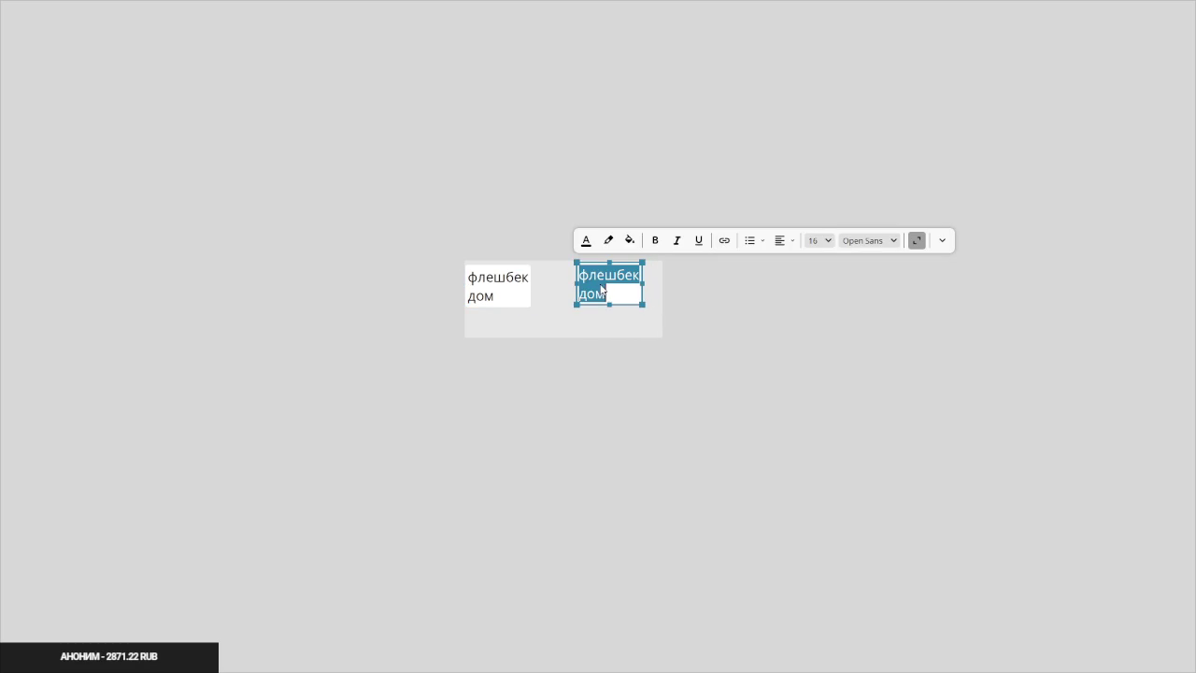
text(флешбек )
text(логово)
key(Escape)
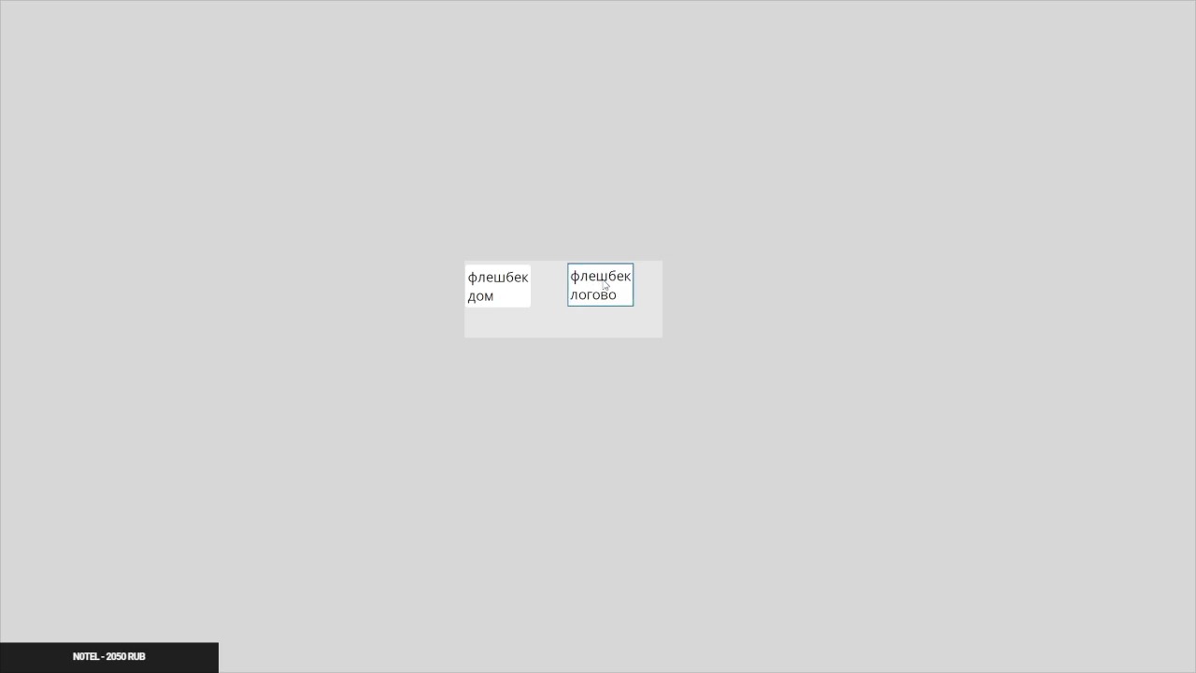
Duplicate the note and rename the copy 'деревуха туториал'
key(ctrl+d)
double_click(683, 296)
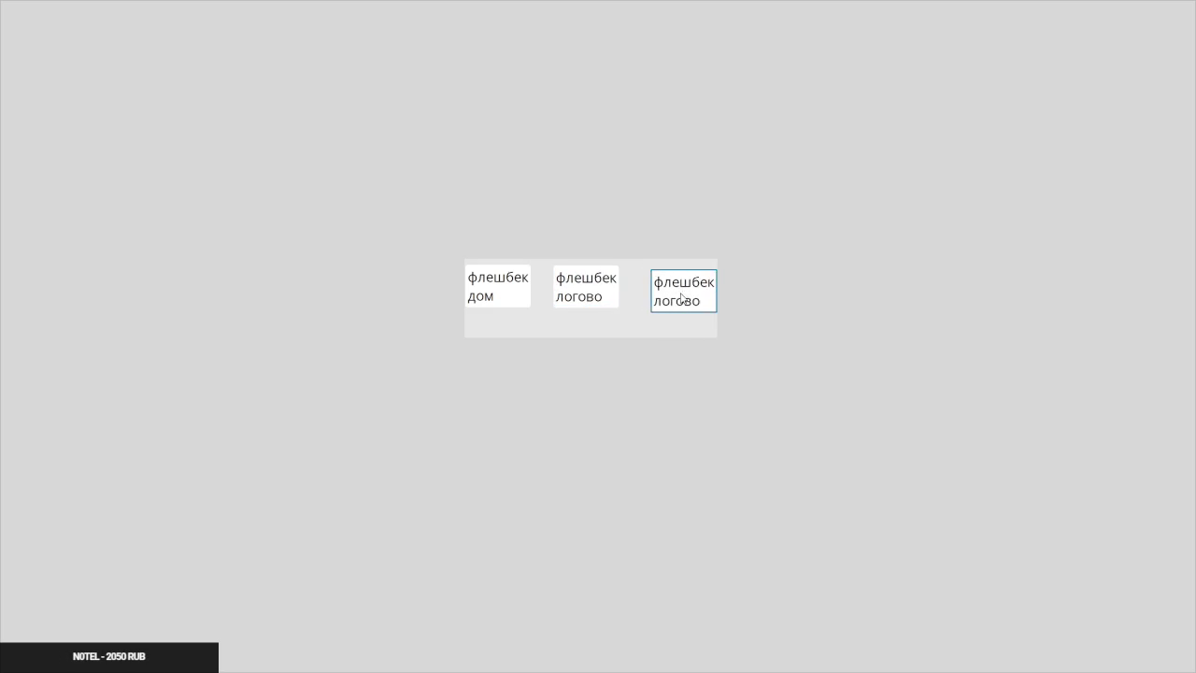
key(BackSpace)
text(деревуха туториал)
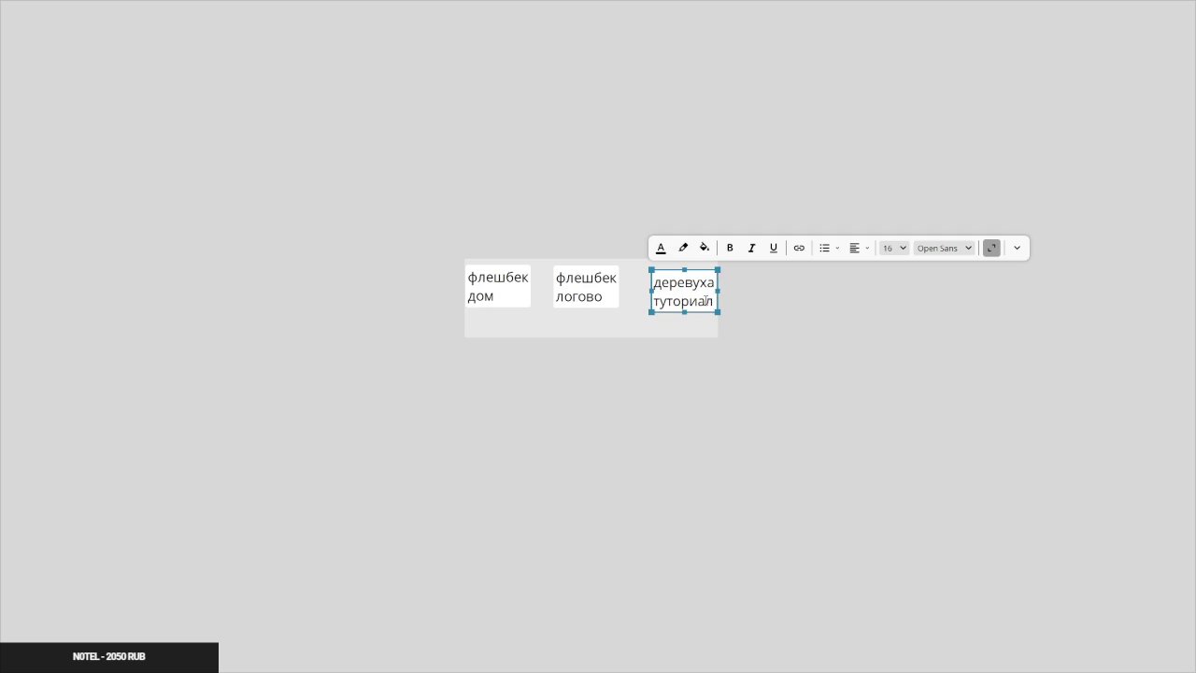
click(787, 290)
Pan the board and paste a copy of 'деревуха туториал' to its right
click(700, 292)
drag(699, 292, 507, 274)
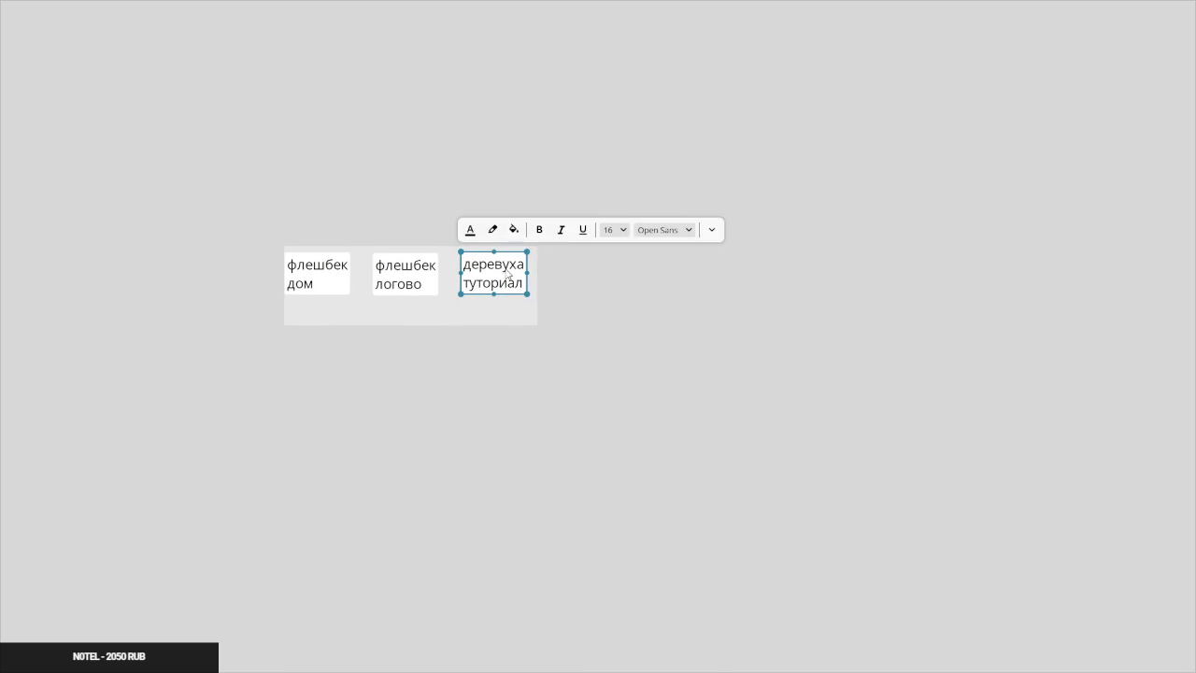
key(ctrl+c)
key(ctrl+v)
double_click(591, 277)
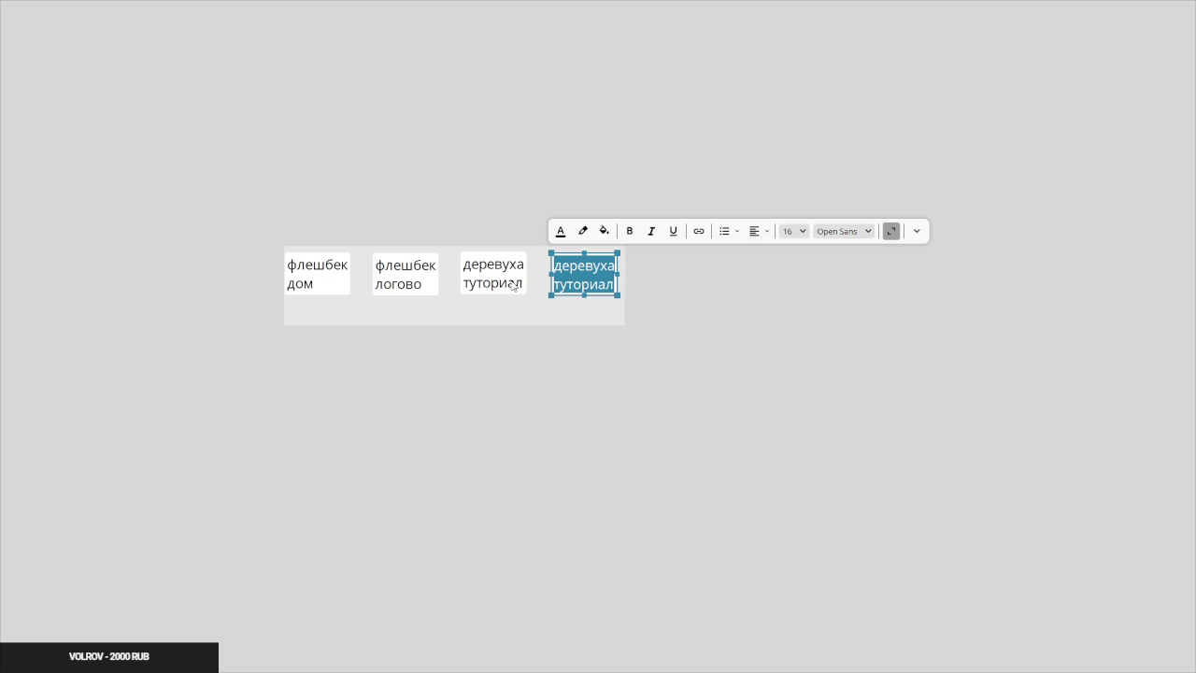
Change the third note to 'деревуха засада' and the fourth to 'церквуха глэнтон'
click(512, 286)
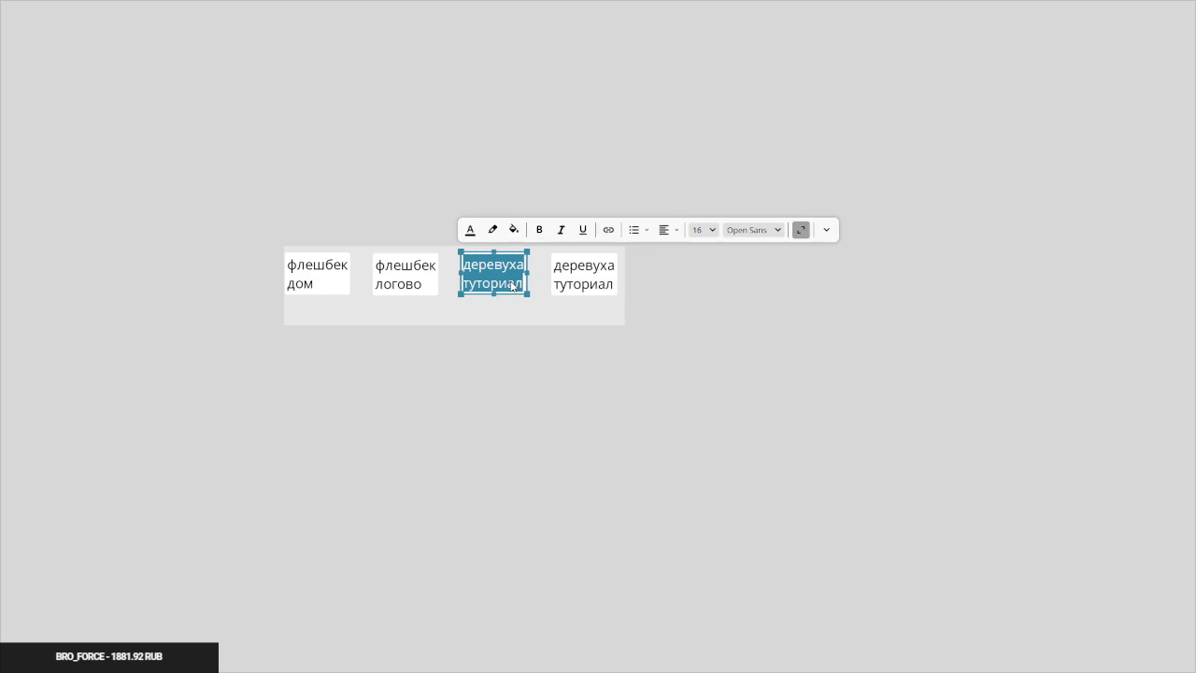
key(Right)
double_click(510, 282)
text(засада)
click(562, 289)
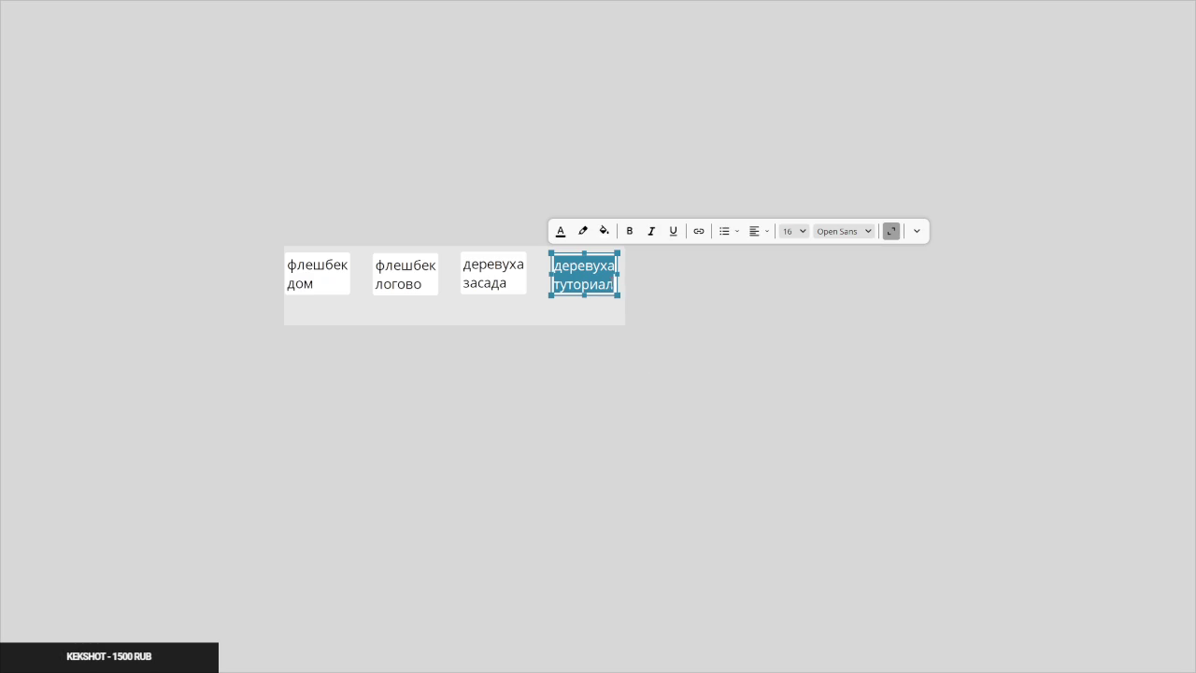
text(церкву)
text(ха гл)
text(энтон)
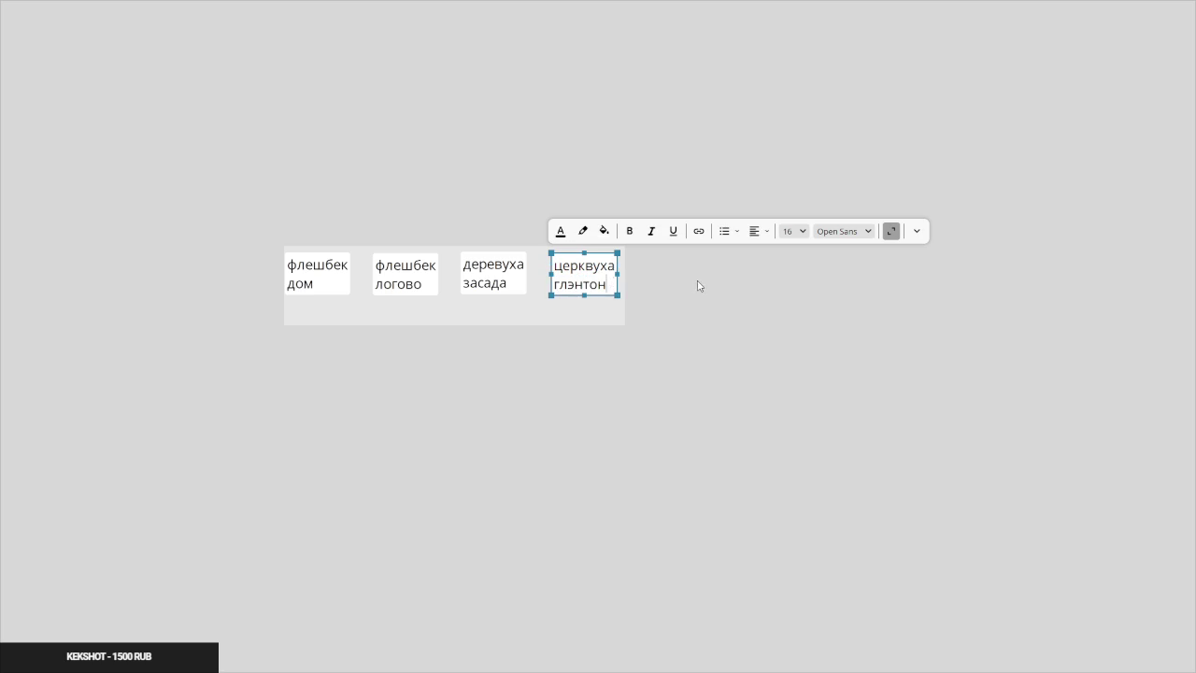
key(Escape)
Add a copy at the row's end reading 'деревуха' / 'глэнтон' on two lines
key(ctrl+d)
drag(667, 271, 703, 264)
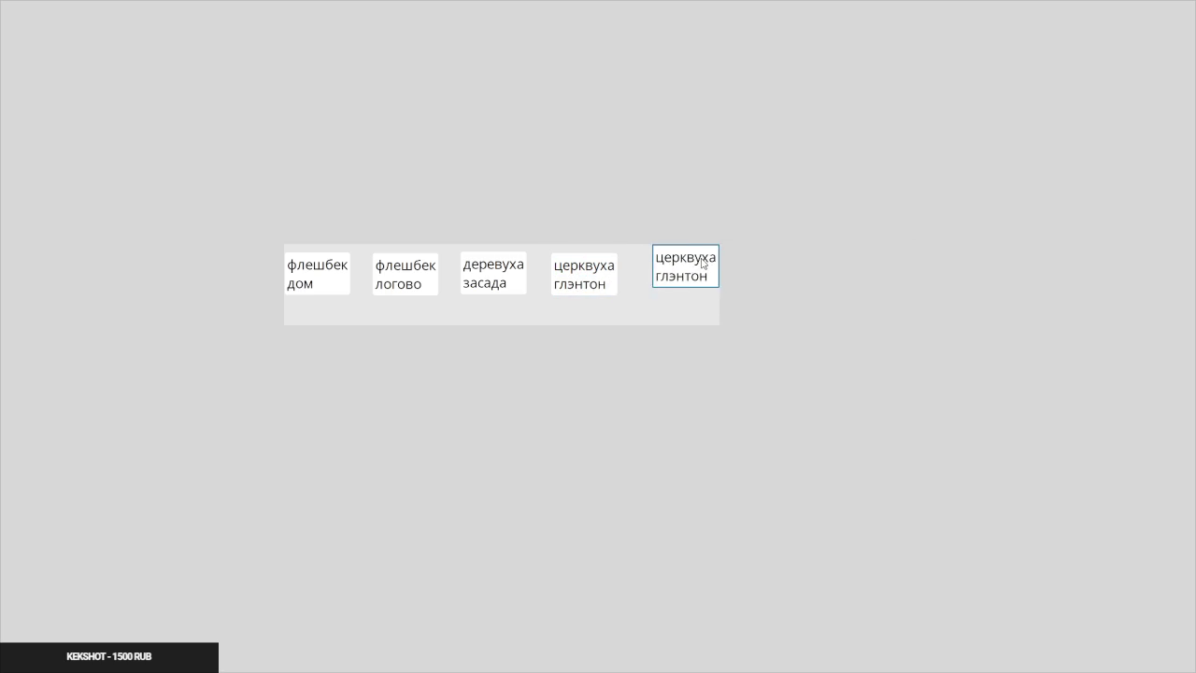
double_click(703, 264)
key(BackSpace)
text(деревуха гл)
key(BackSpace)
key(BackSpace)
key(BackSpace)
key(Return)
text(гл)
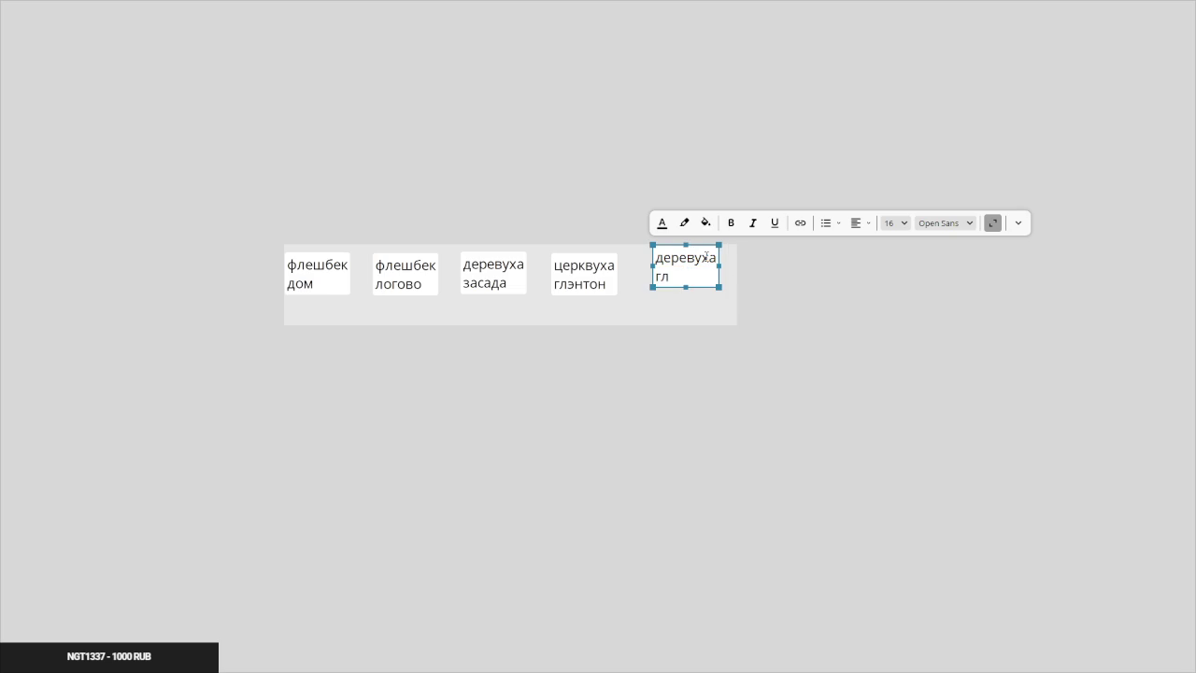
text(энтон)
double_click(709, 266)
click(751, 272)
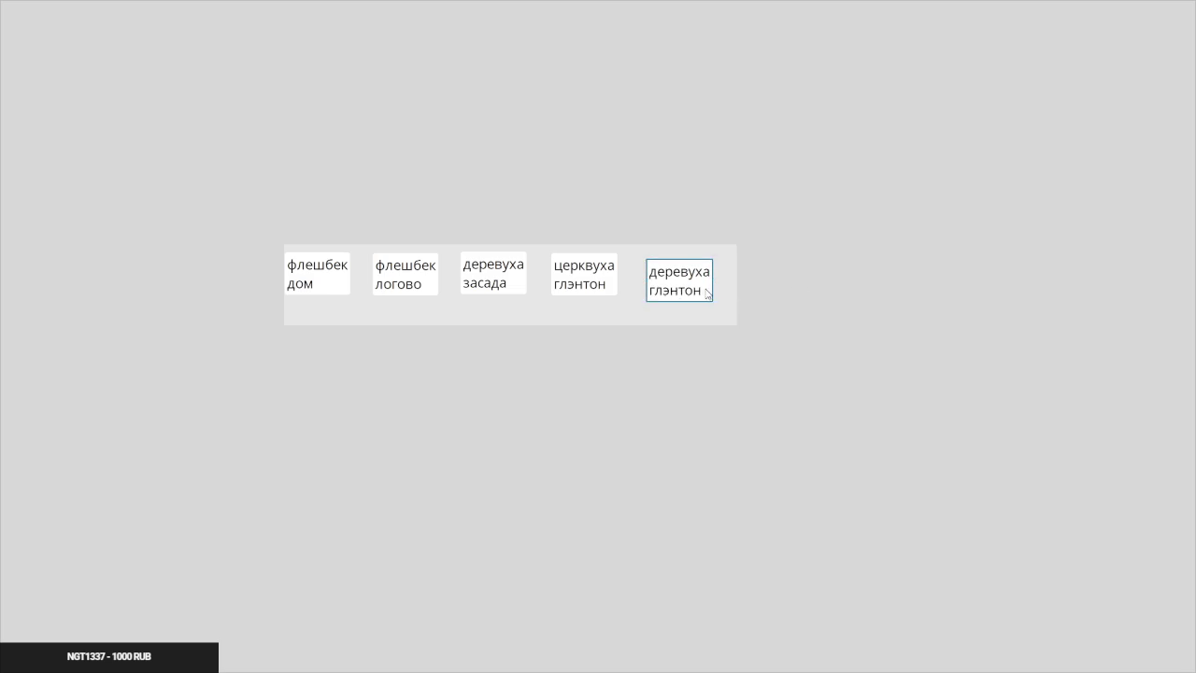
Duplicate the 'деревуха глэнтон' note to start a sixth note
click(707, 286)
key(ctrl+d)
double_click(787, 281)
Write the sixth note as 'украсть самогон' with a second line about вевер церквухи
text(украсть сам)
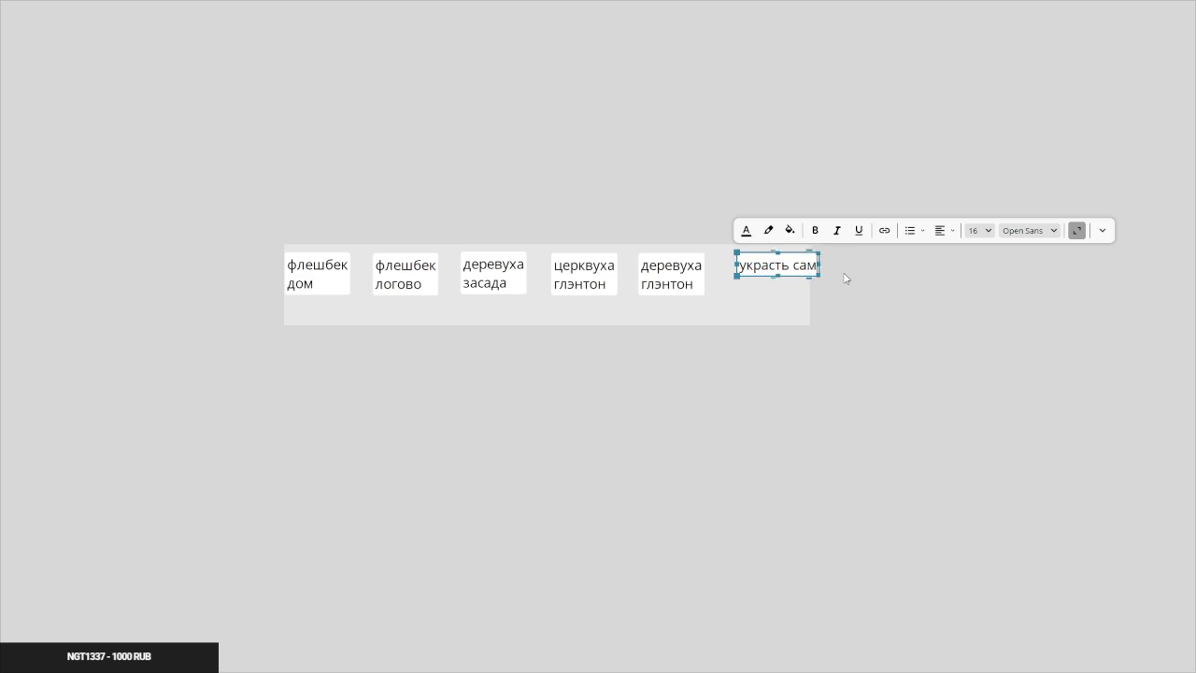
text(огон)
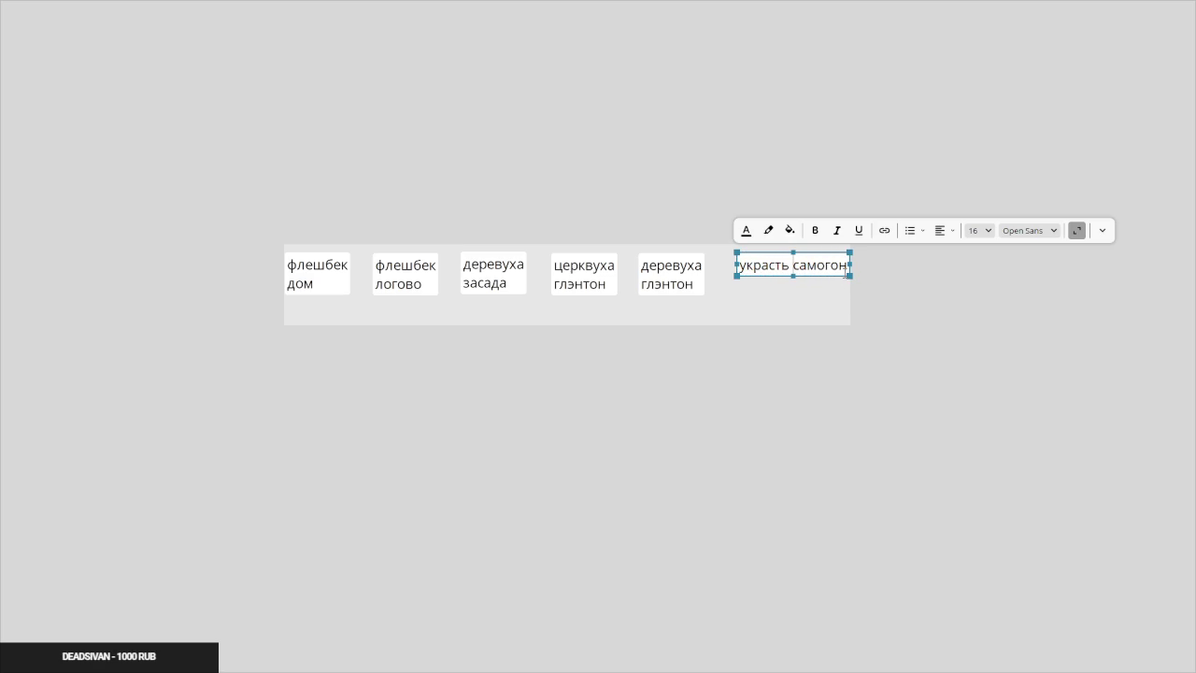
key(Return)
text(церк)
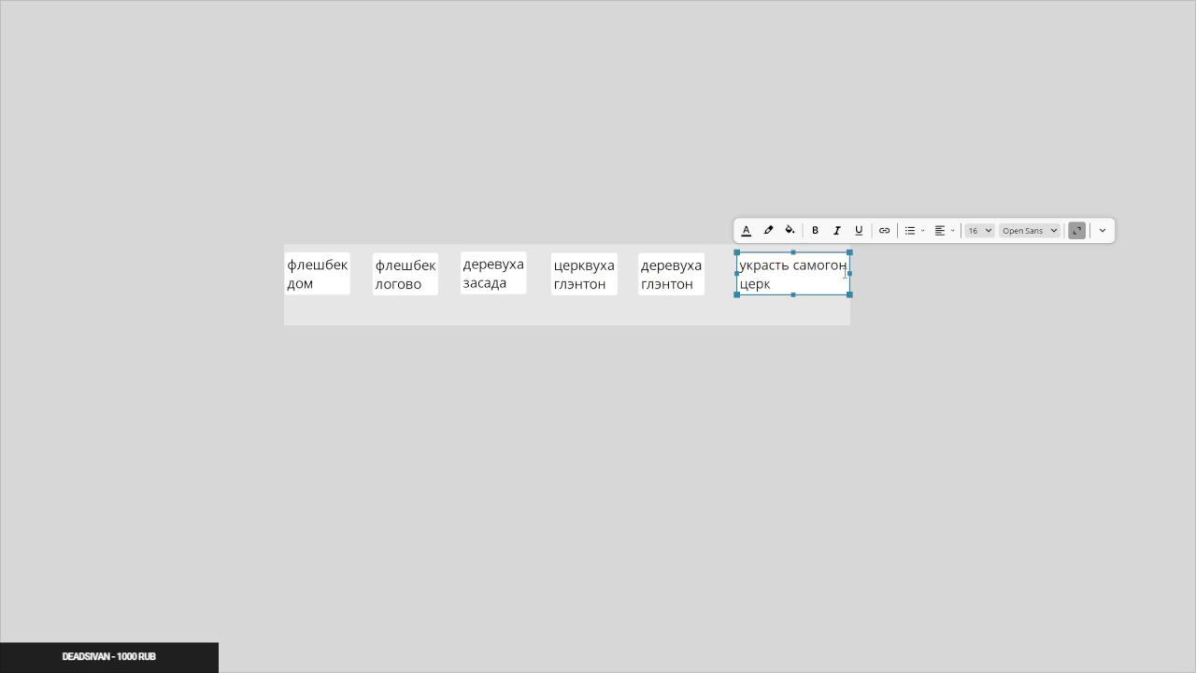
text(вуха)
text(вевер)
key(Escape)
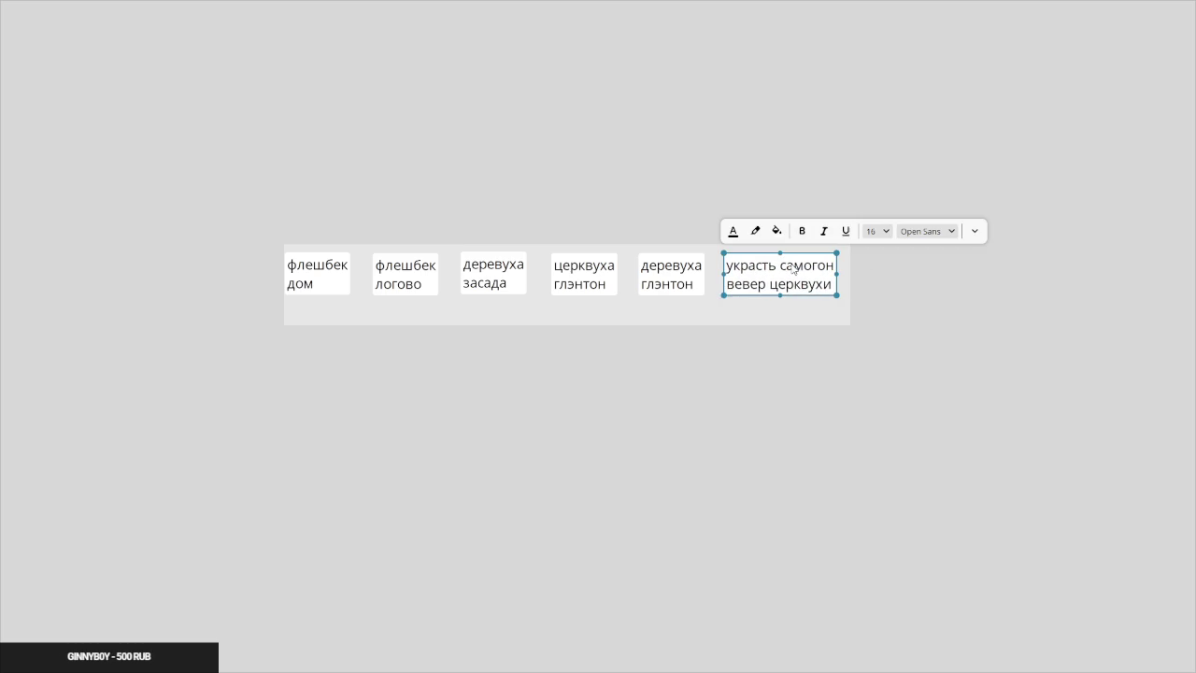
Add a duplicate reading 'добыть гуано' / 'пещера у церквухи'
scroll(524, 308, right, 5)
scroll(598, 303, down, 3)
scroll(654, 299, left, 2)
key(ctrl+d)
key(Return)
text(добы)
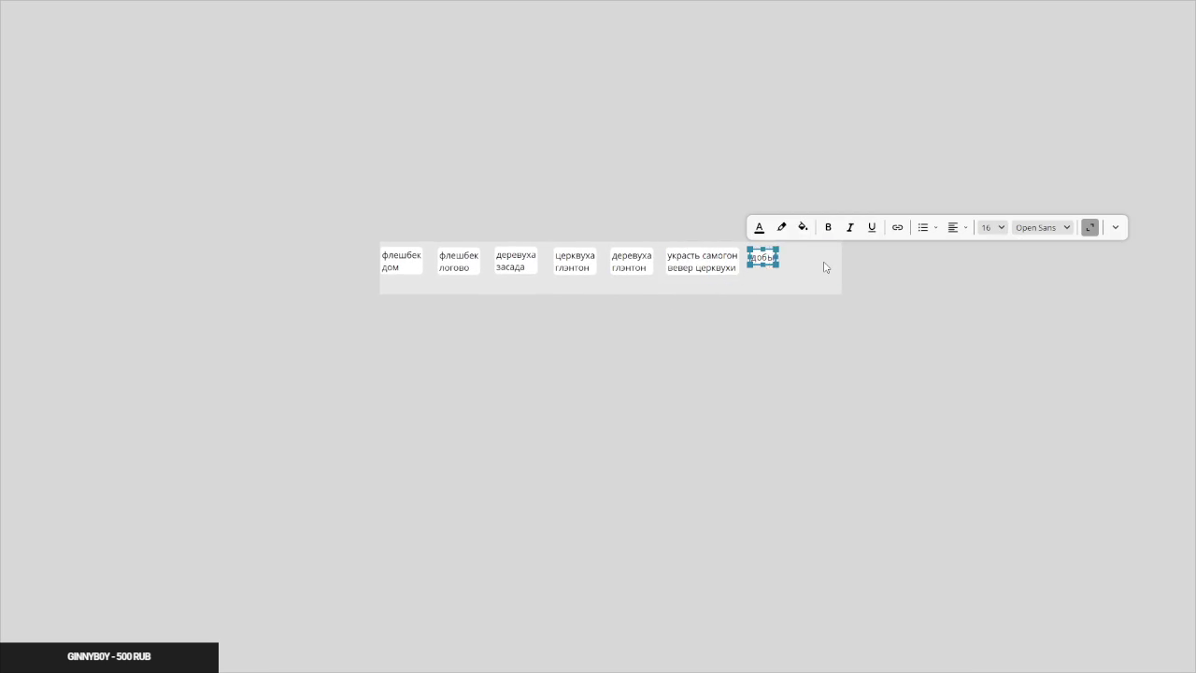
text(ть гуано)
key(Return)
text(пещера у)
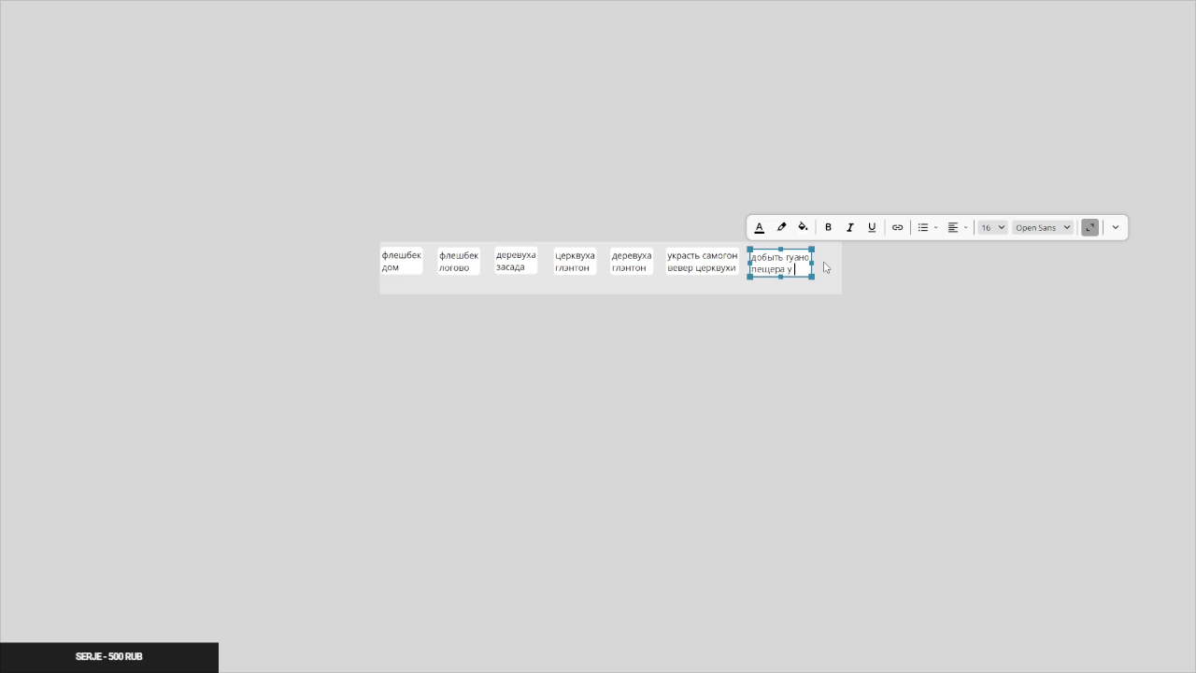
text( церквухи)
click(861, 304)
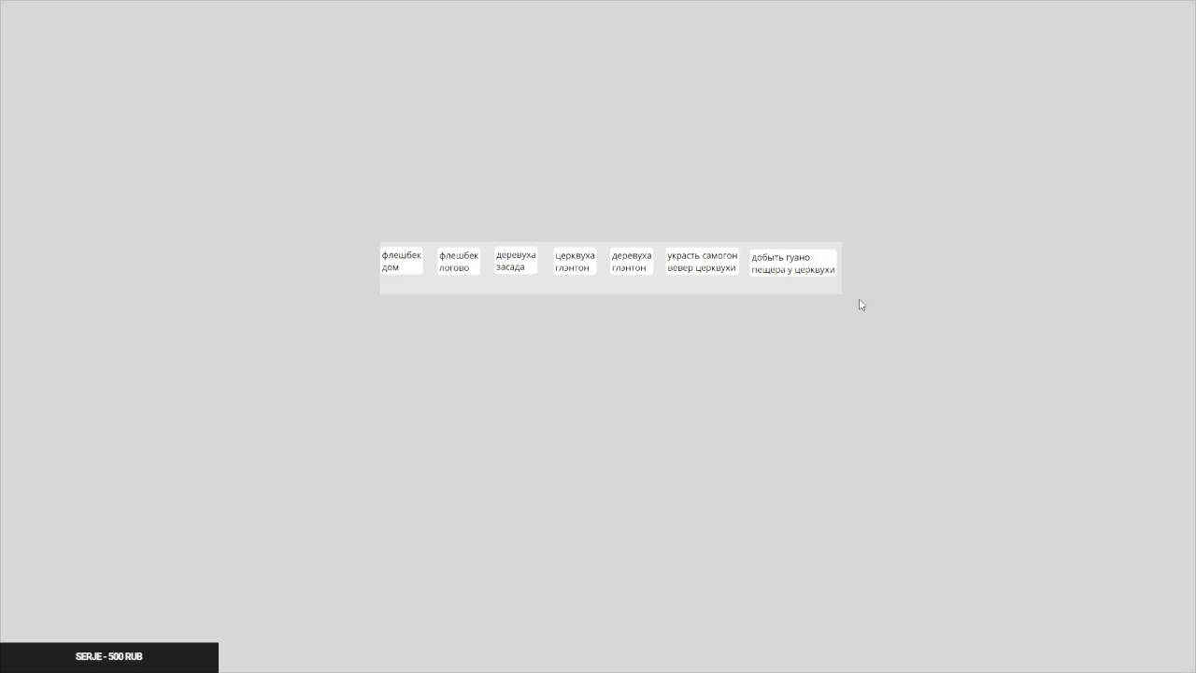
Place another copy at the row's end reading 'босс шестипалый'
drag(782, 266, 874, 259)
double_click(873, 258)
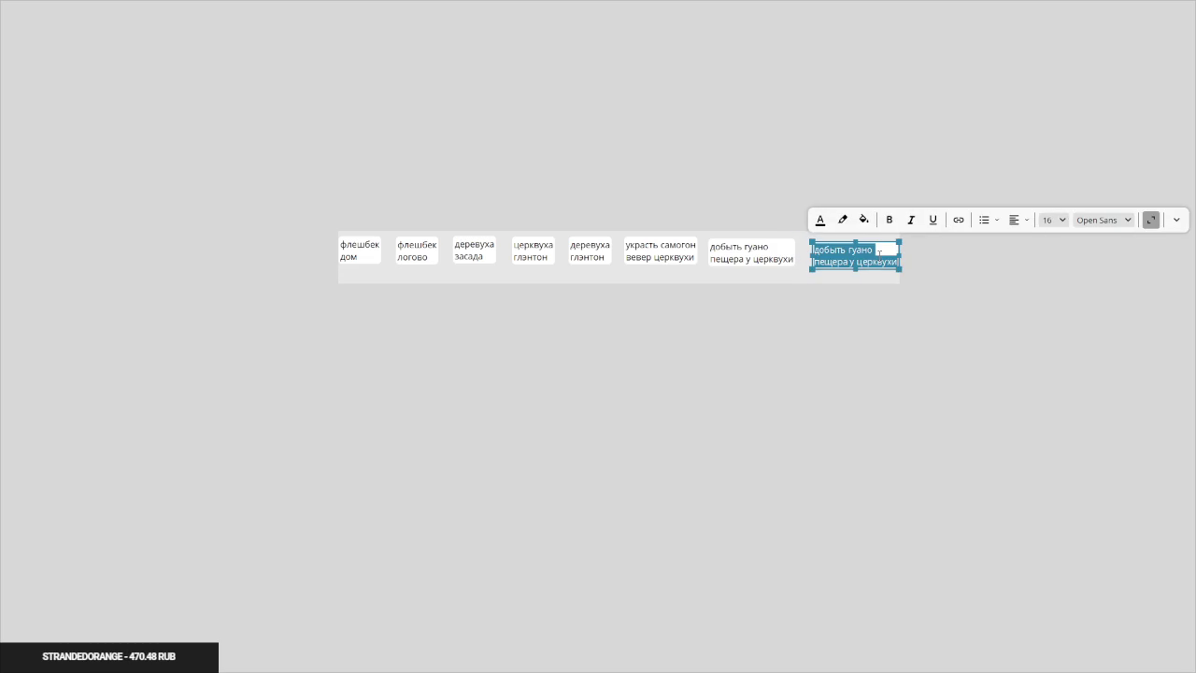
text(босс ше)
text(стипалый)
click(883, 276)
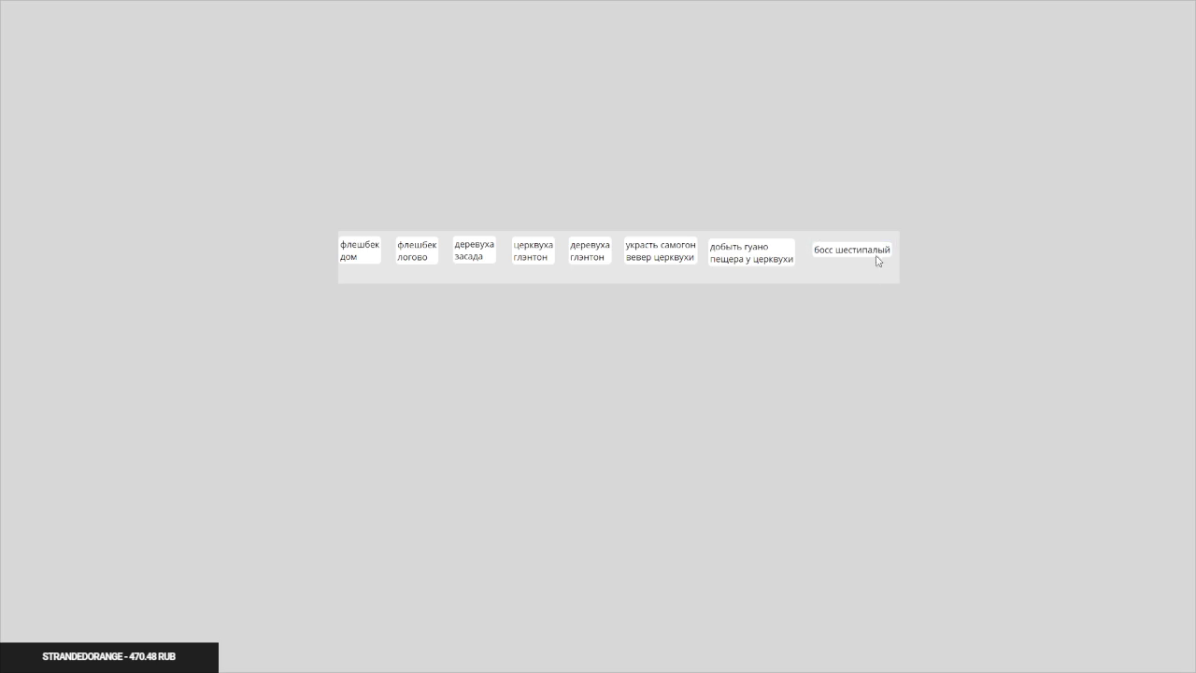
Add a 'крафт бомбы' card before 'босс шестипалый' and another 'босс шестипалый' copy at the end
click(863, 256)
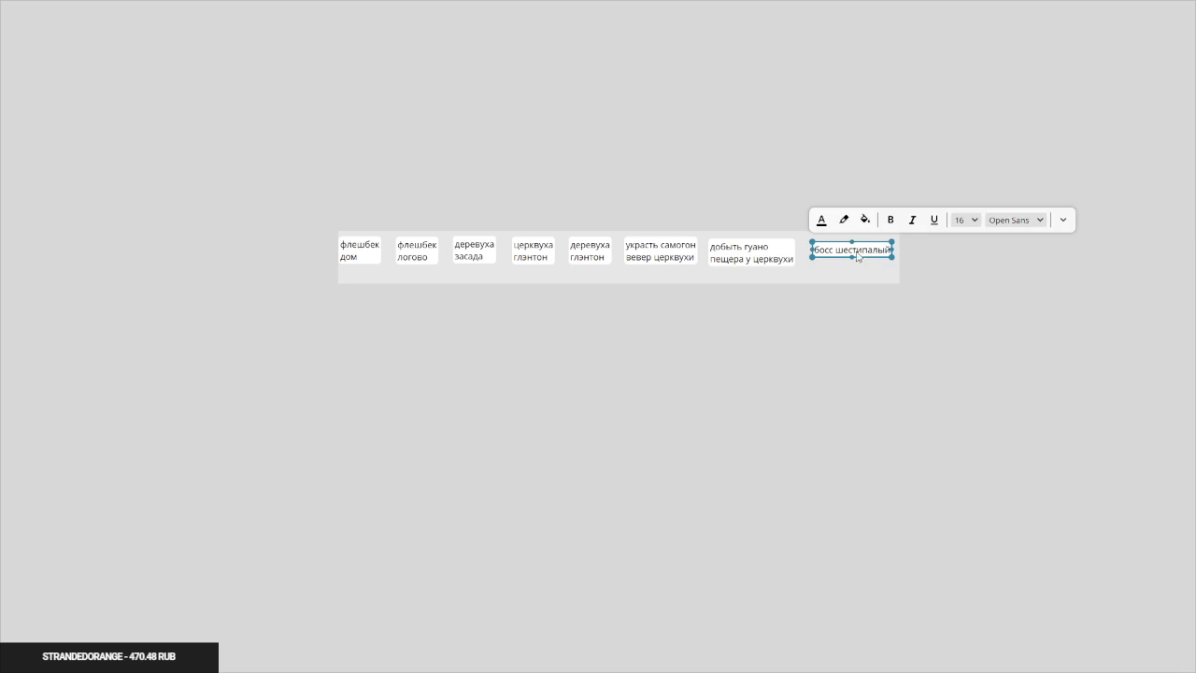
key(shift+Right)
key(shift+Right)
key(shift+Right)
drag(762, 258, 864, 257)
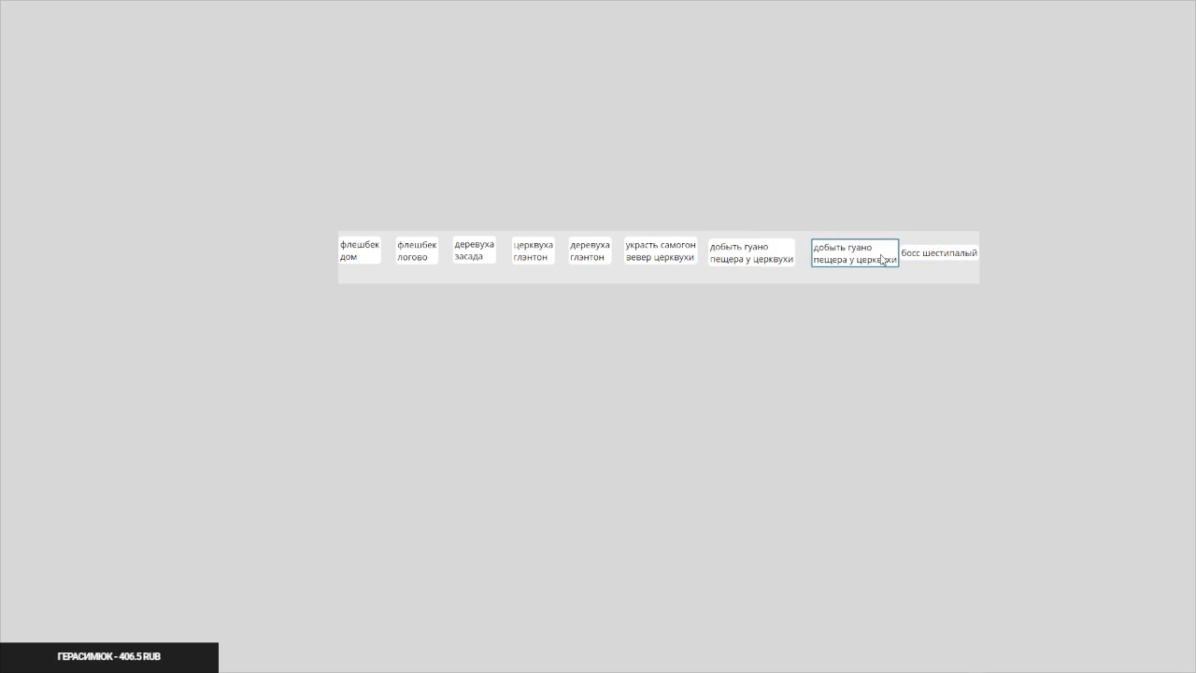
double_click(879, 258)
text(собрать з)
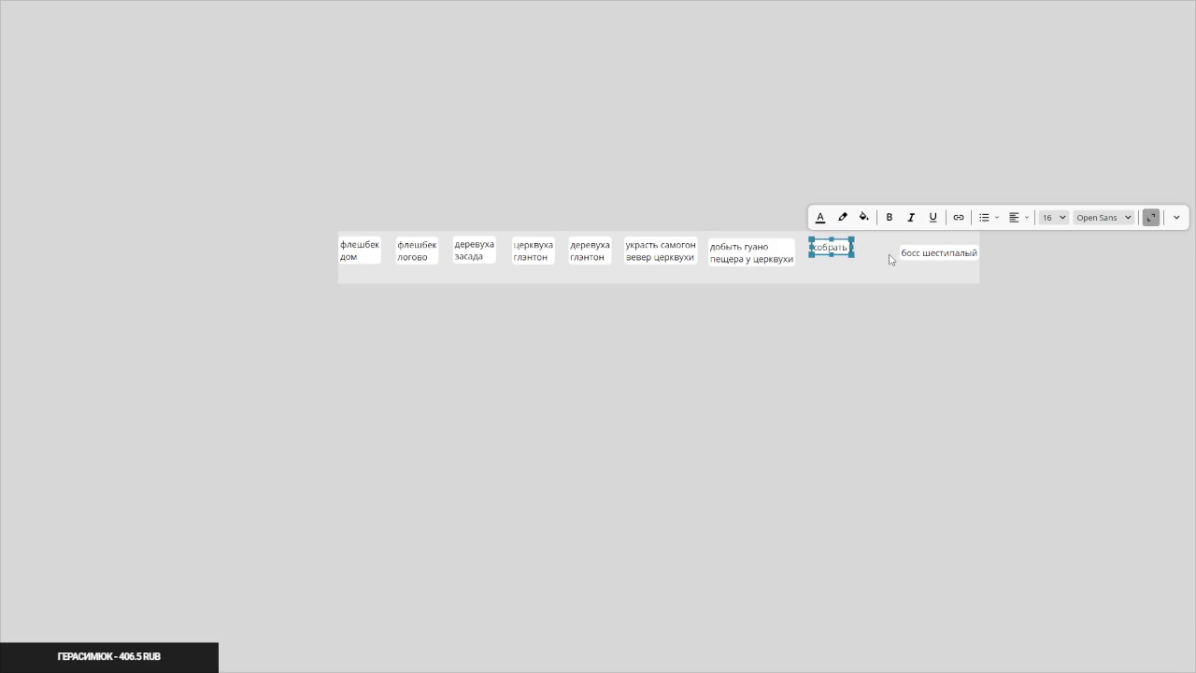
key(BackSpace)
key(BackSpace)
key(BackSpace)
text(крафт бомбы)
click(891, 259)
double_click(838, 250)
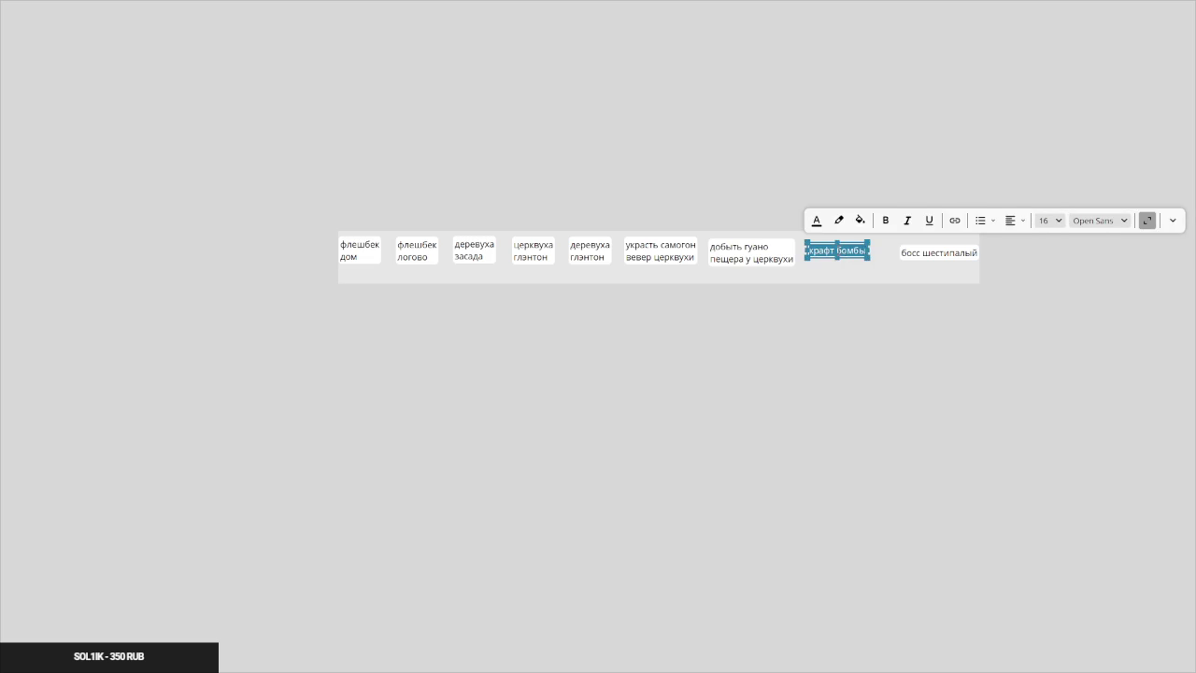
click(923, 260)
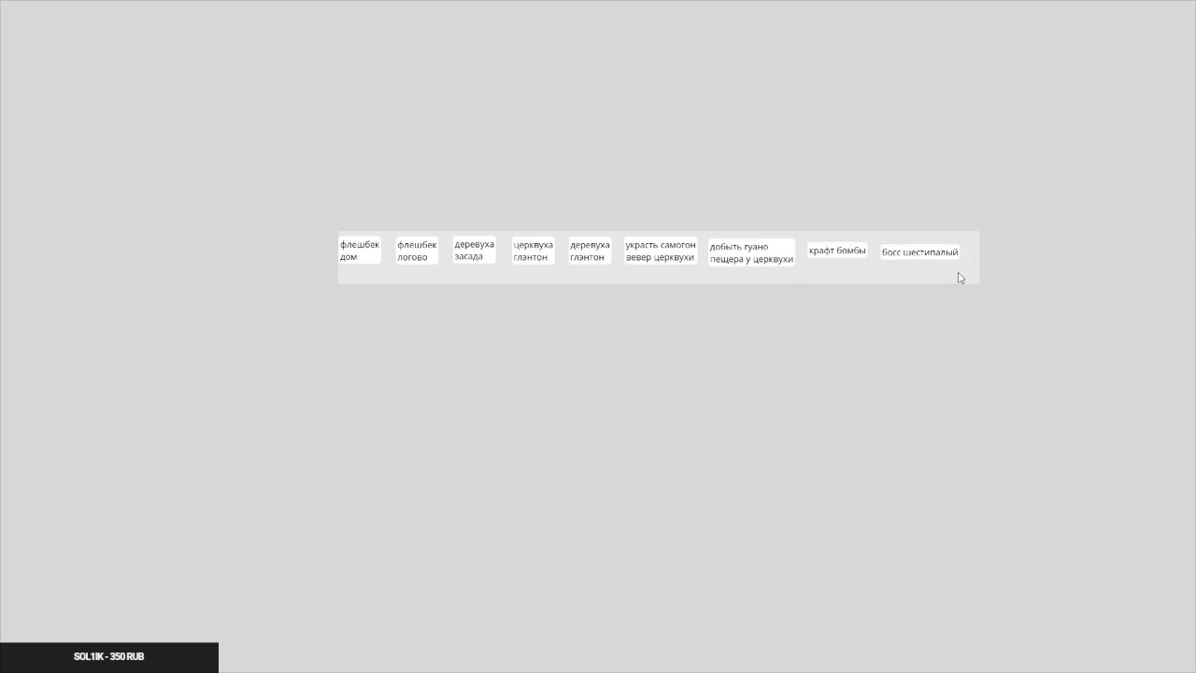
drag(795, 265, 866, 266)
key(Escape)
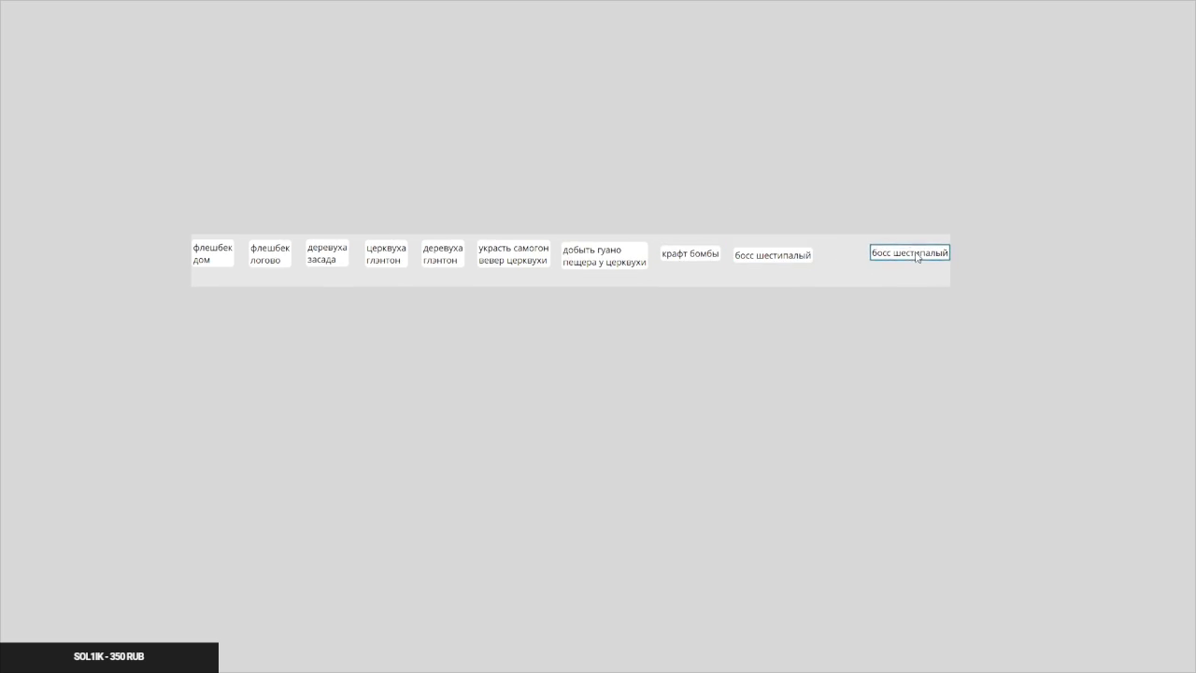
Type a 'чамбер 1' title in a new text box above the card row
scroll(781, 245, down, 3)
scroll(636, 233, up, 3)
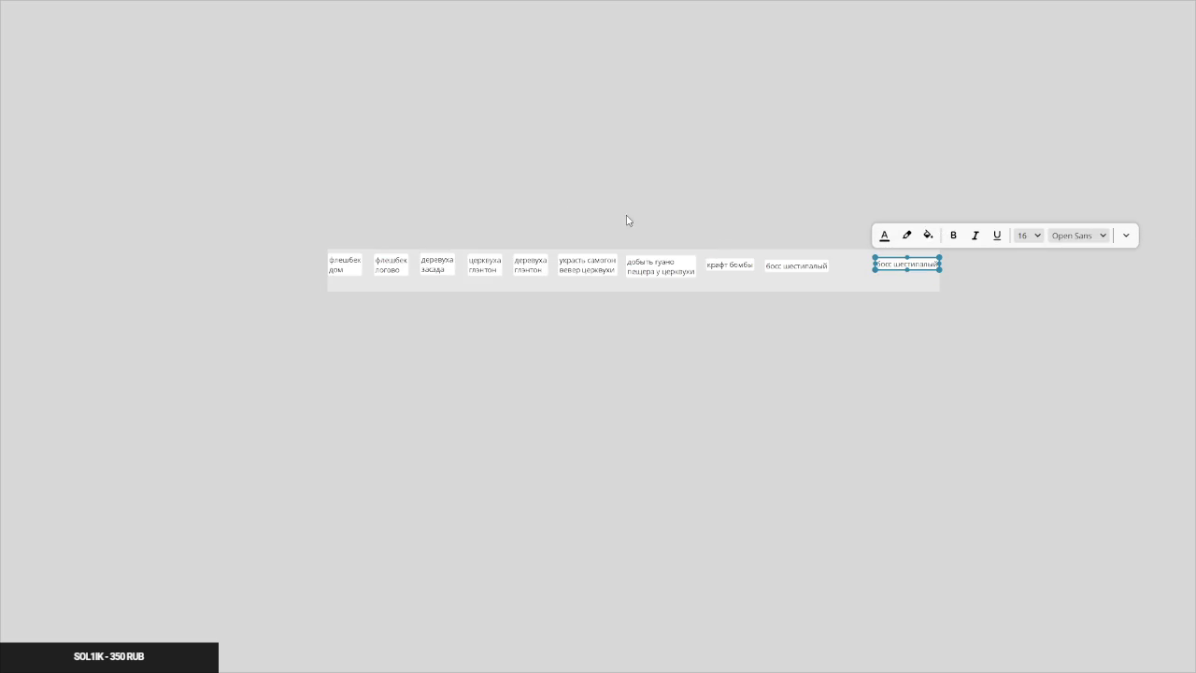
double_click(509, 204)
text(чамбер 1)
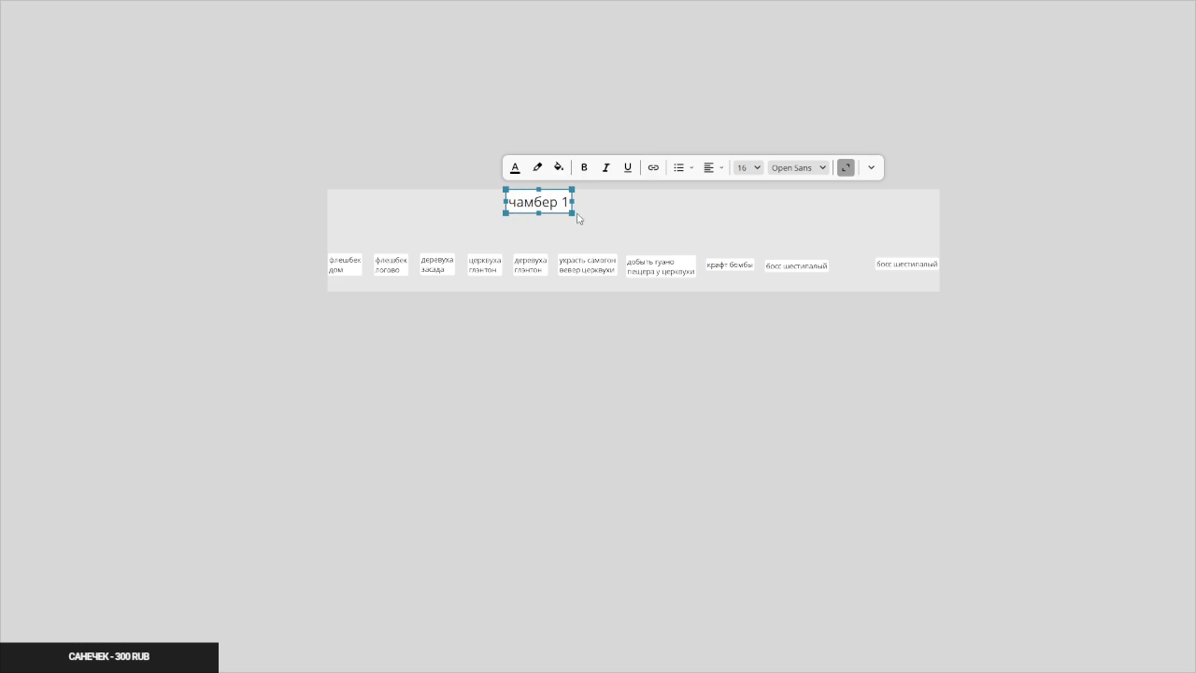
Enlarge 'чамбер 1' into a big grey box below the cards, then select the card row
mouse_move(566, 207)
mouse_down()
mouse_move(898, 369)
mouse_move(993, 513)
mouse_move(977, 489)
mouse_up()
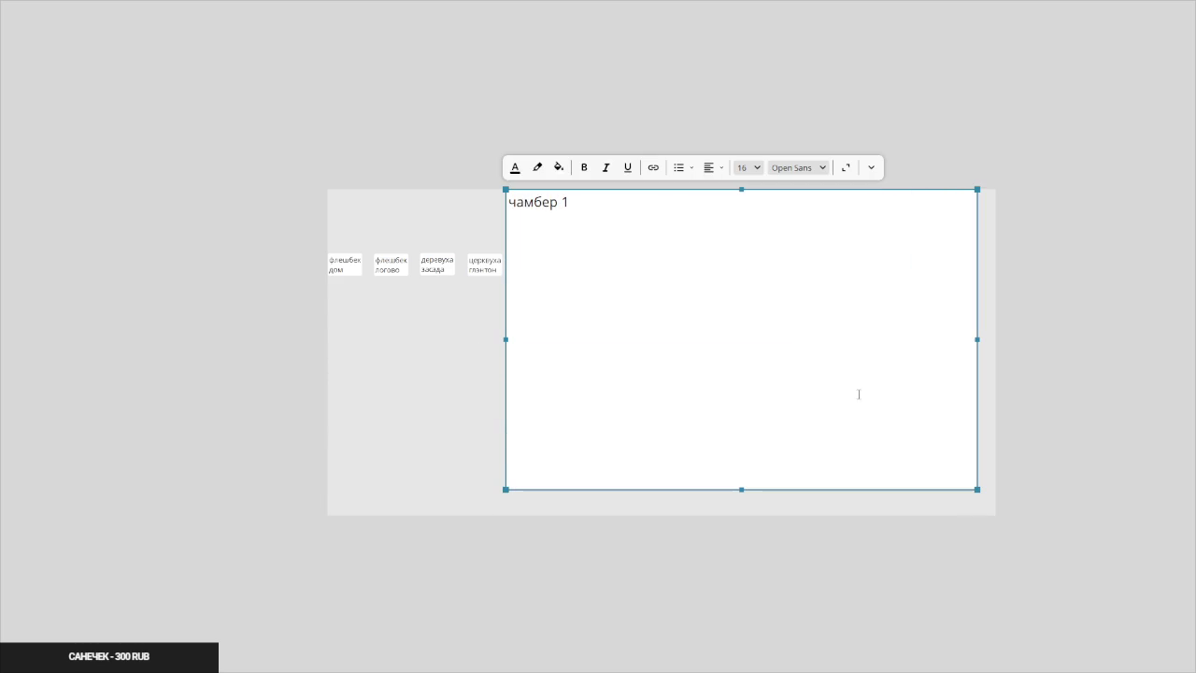
click(559, 167)
click(535, 254)
drag(536, 258, 465, 248)
click(464, 249)
drag(566, 222, 356, 206)
mouse_move(664, 200)
mouse_down()
mouse_move(492, 348)
mouse_move(663, 321)
mouse_up()
drag(780, 180, 326, 281)
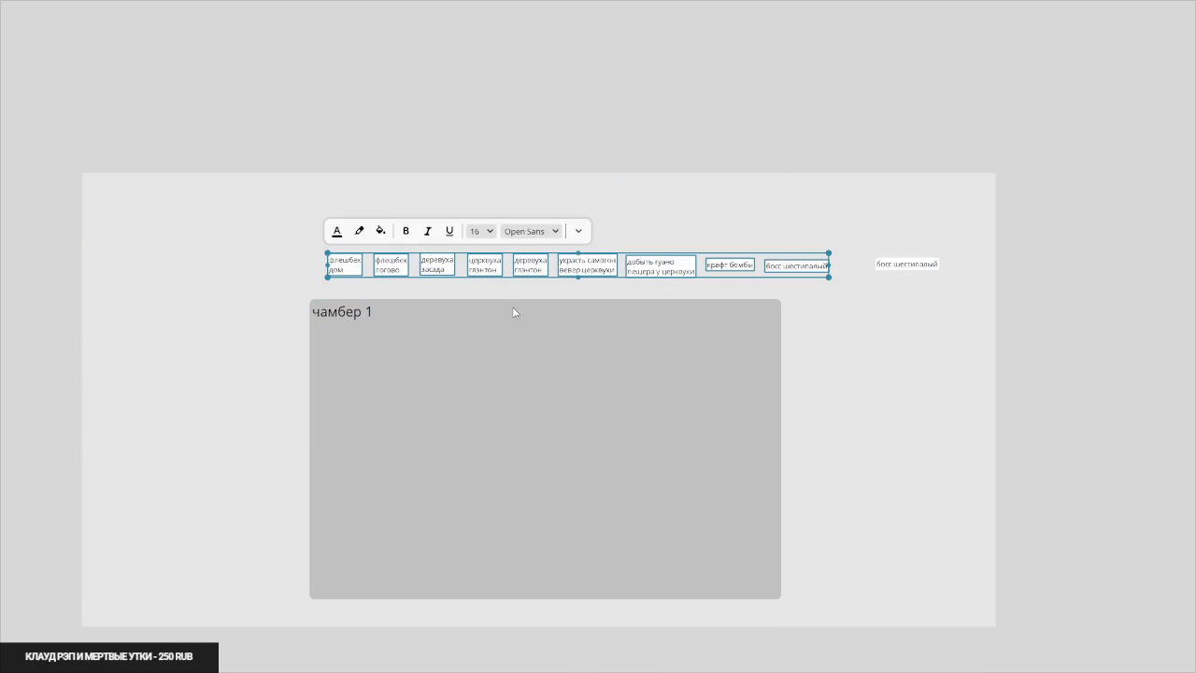
key(alt+1)
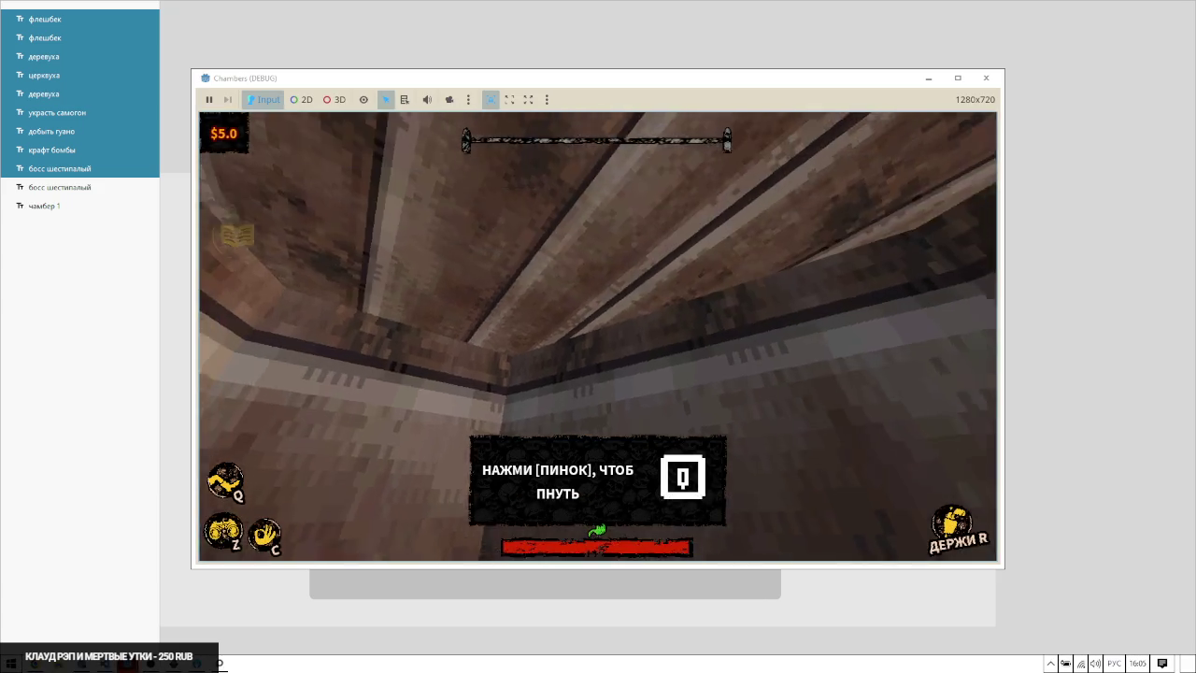
Glance at the running Chambers debug game window, then return to the PureRef board
key(alt+Tab)
click(337, 231)
key(alt+Tab)
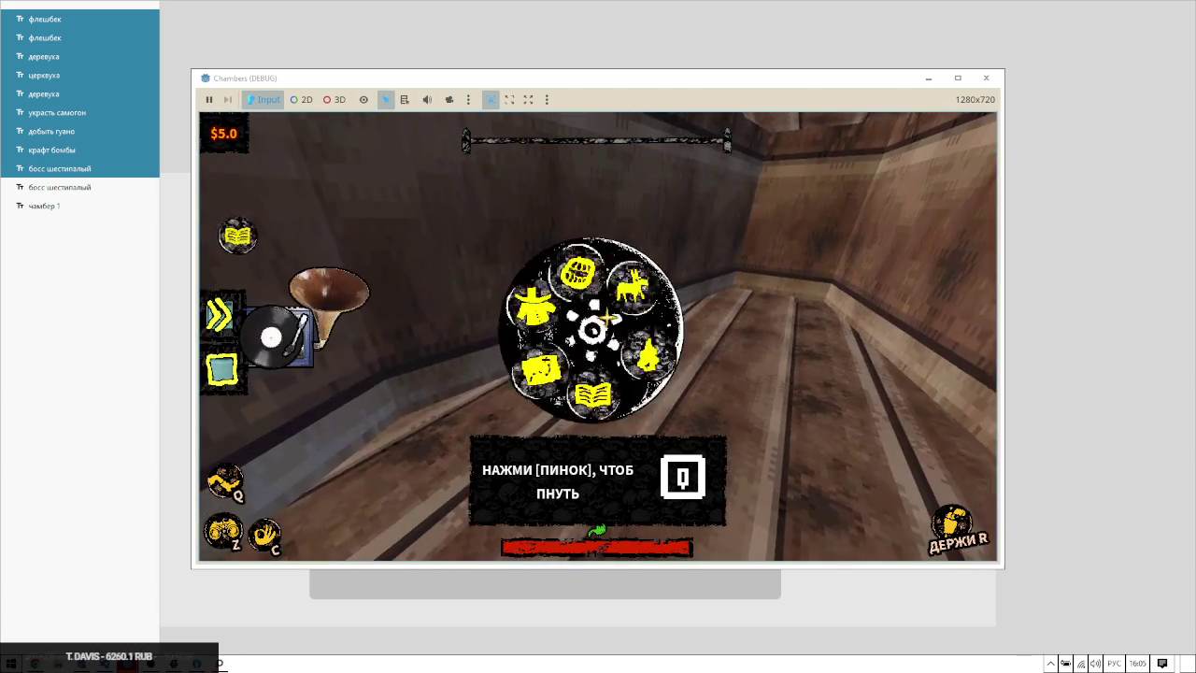
key(alt+Tab)
click(476, 250)
key(alt+Tab)
key(alt+Tab)
Nest all quest cards under 'чамбер 1' in the layers list and move them onto the frame
click(66, 169)
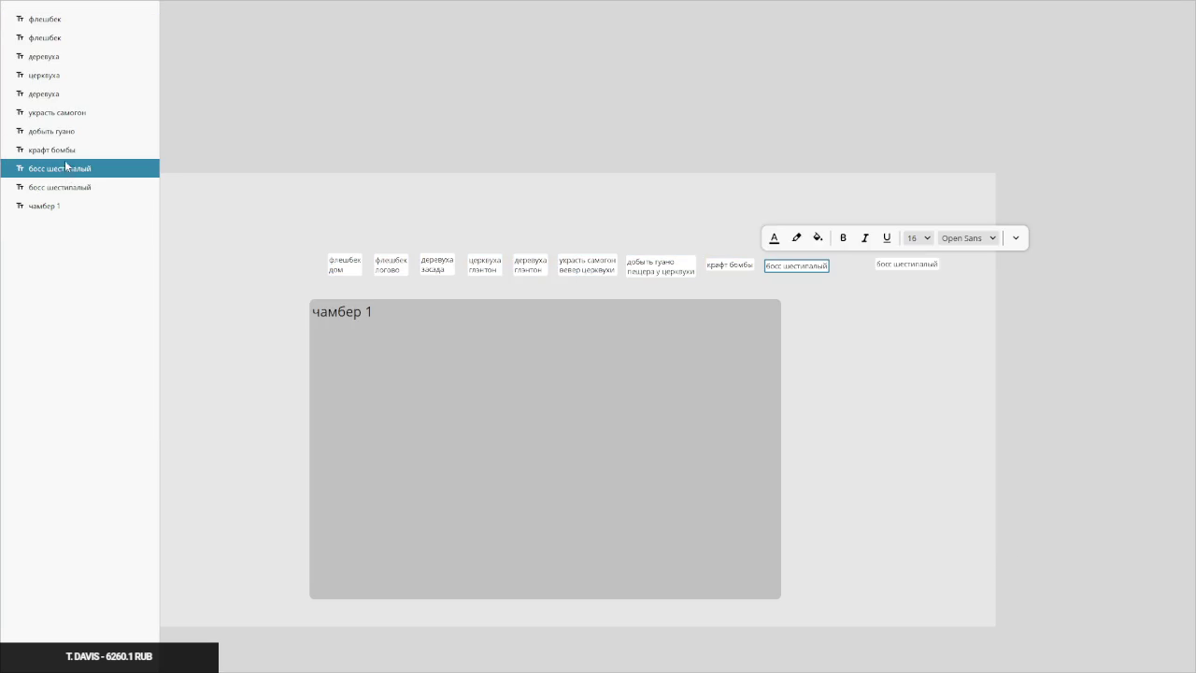
shift+click(56, 37)
shift+click(56, 19)
mouse_move(110, 45)
mouse_down()
mouse_move(53, 227)
mouse_move(46, 209)
mouse_up()
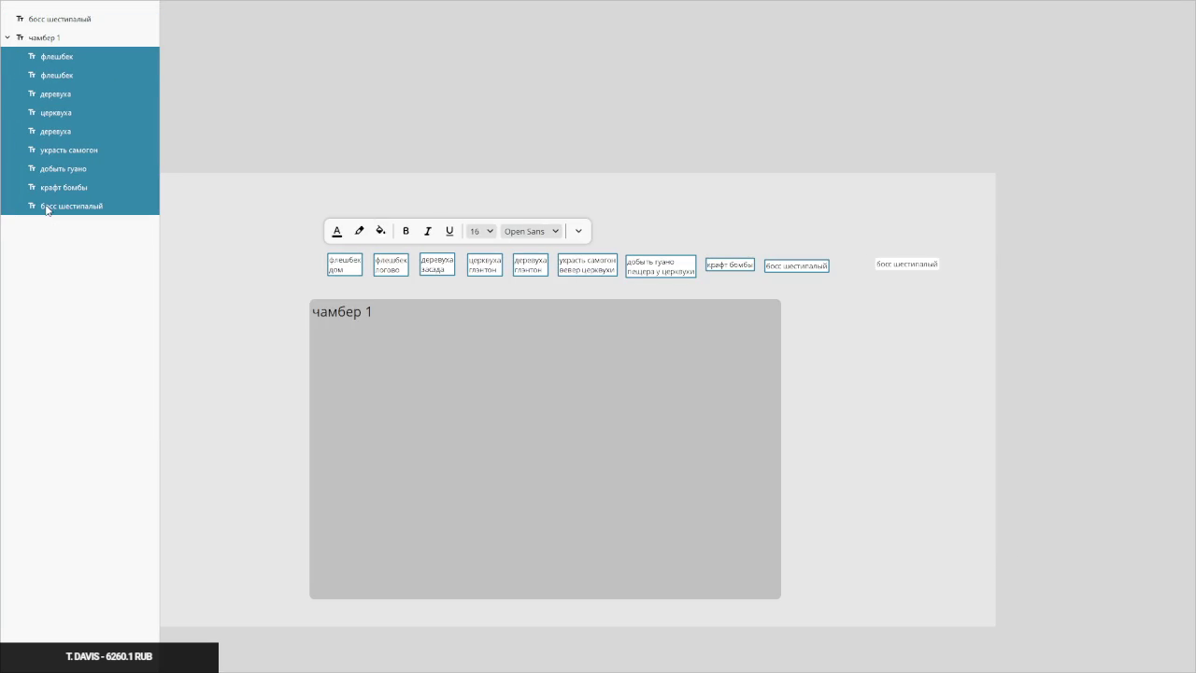
mouse_move(739, 271)
mouse_down()
mouse_move(716, 342)
mouse_move(737, 345)
mouse_move(736, 356)
mouse_up()
Stagger the cards up and down within the frame as a sequence
click(545, 246)
scroll(343, 335, up, 3)
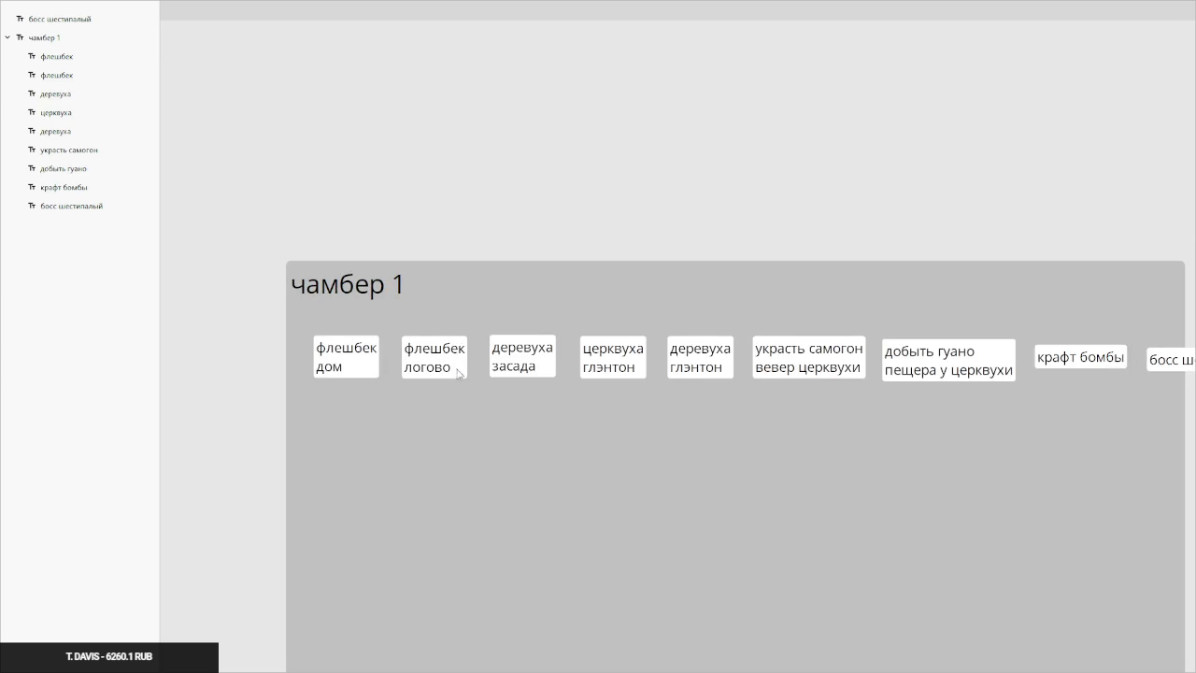
scroll(509, 373, right, 2)
mouse_move(326, 339)
mouse_down()
mouse_move(285, 424)
mouse_move(241, 416)
mouse_move(347, 344)
mouse_up()
click(325, 343)
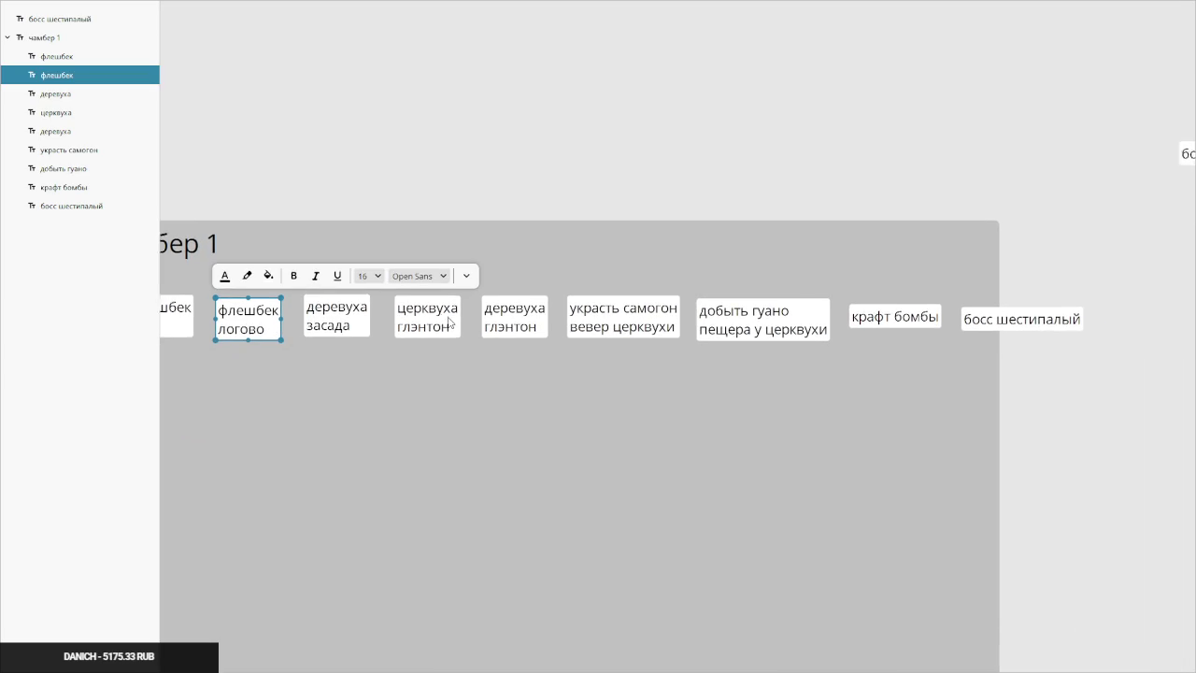
click(883, 318)
drag(883, 317, 875, 315)
mouse_move(981, 322)
mouse_down()
mouse_move(956, 353)
mouse_move(914, 360)
mouse_up()
drag(857, 313, 814, 397)
drag(709, 312, 687, 360)
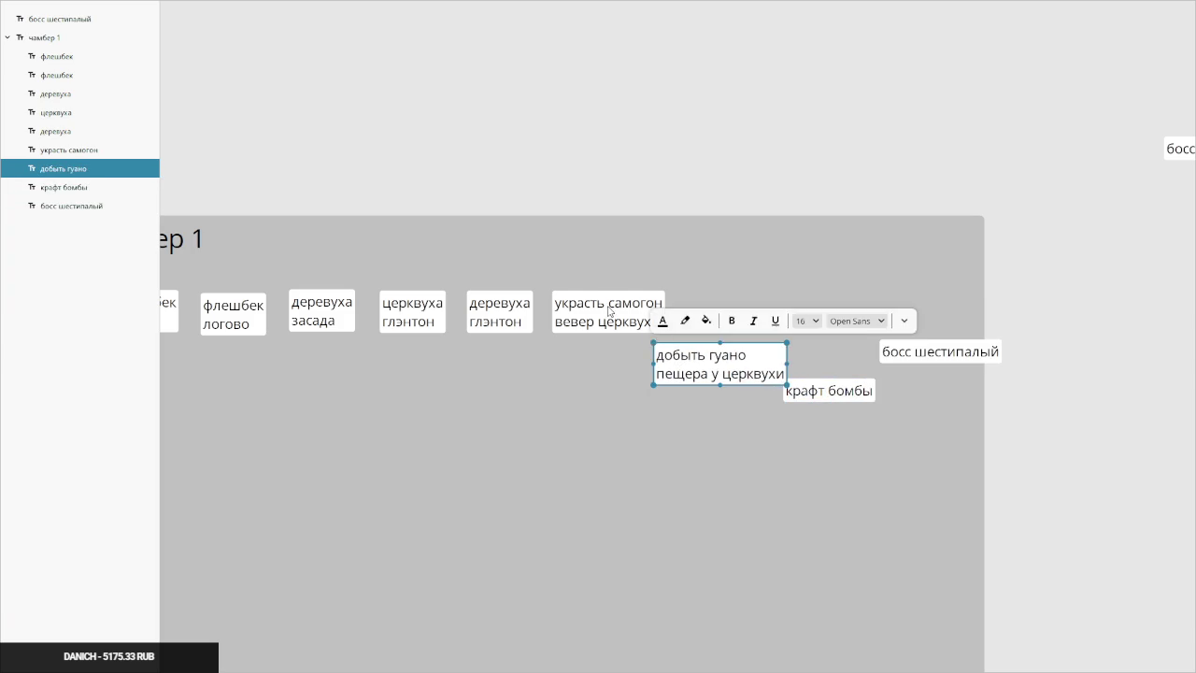
drag(607, 313, 603, 291)
drag(500, 312, 482, 278)
Resize the 'чамбер 1' frame so it fits the cards
scroll(662, 418, down, 3)
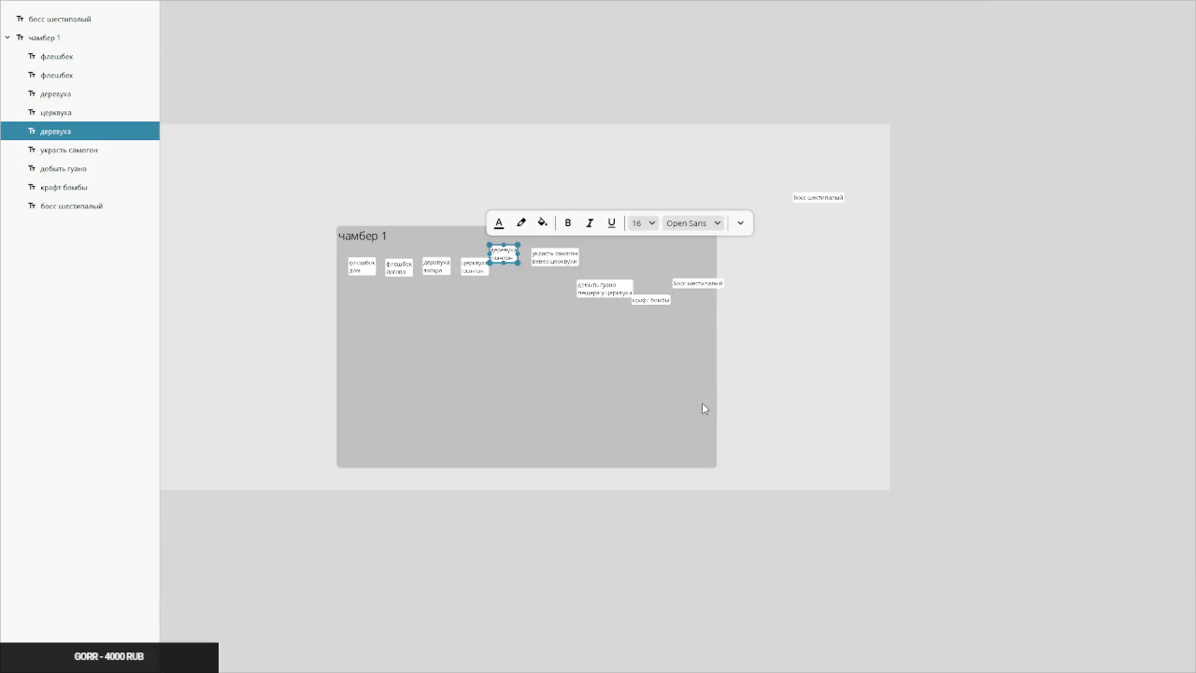
click(720, 469)
drag(720, 469, 762, 428)
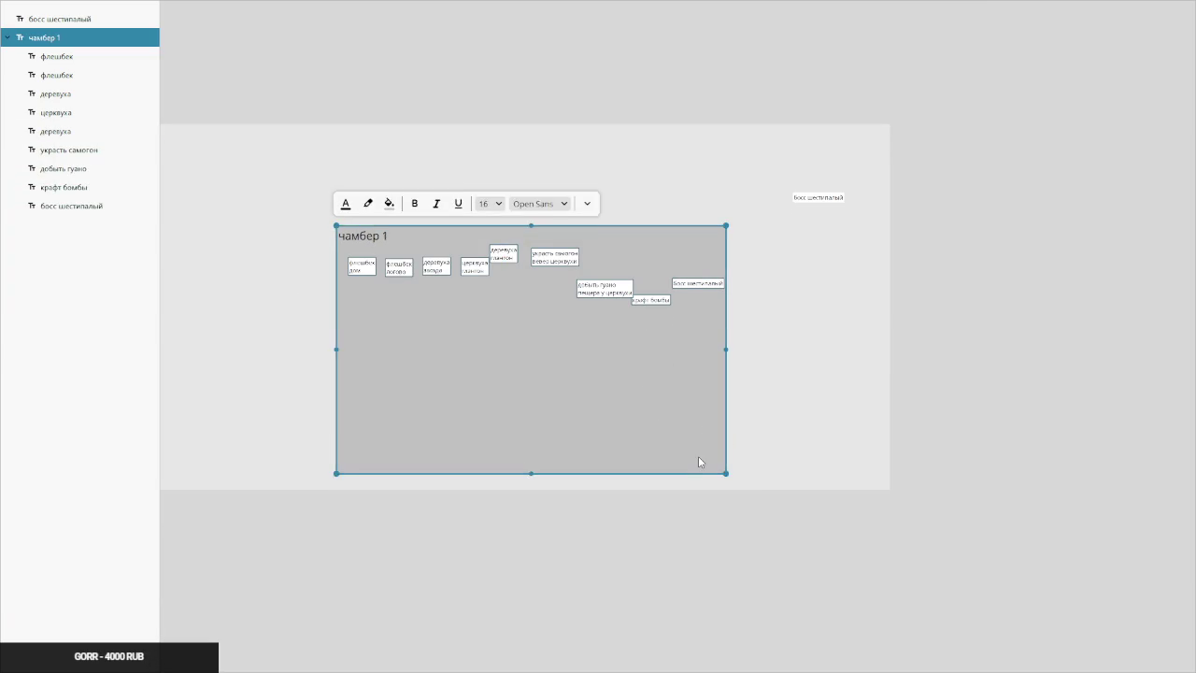
mouse_move(730, 475)
mouse_down()
mouse_move(763, 360)
mouse_move(747, 342)
mouse_up()
click(815, 273)
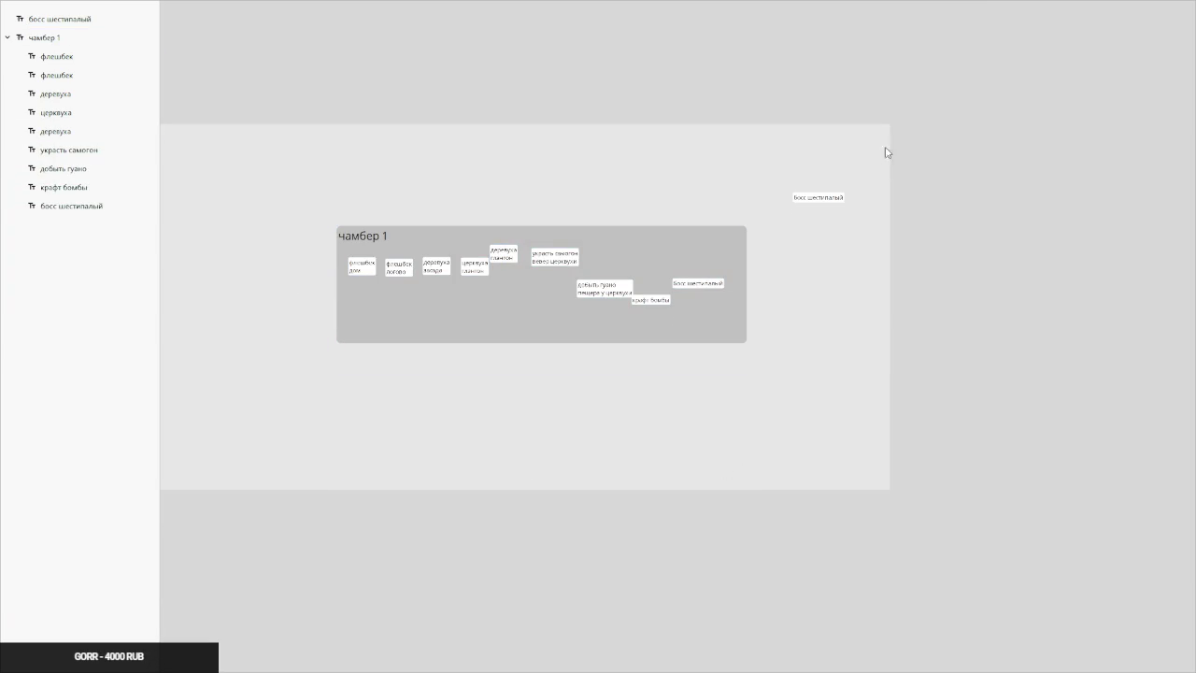
Copy and paste the 'чамбер 1' frame and place the duplicate to its right
click(818, 198)
click(710, 232)
key(ctrl+c)
key(ctrl+v)
drag(539, 185, 840, 232)
Retitle the duplicate 'чамбер 2' and delete all but one of its cards
double_click(849, 226)
text(2)
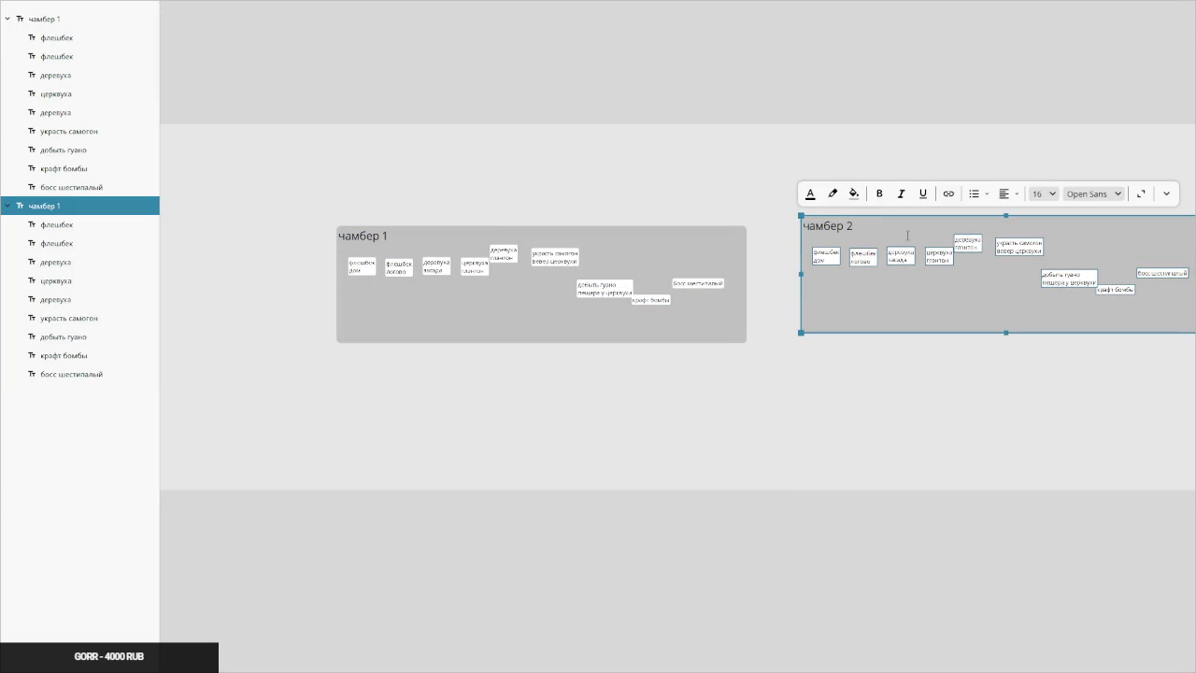
click(827, 256)
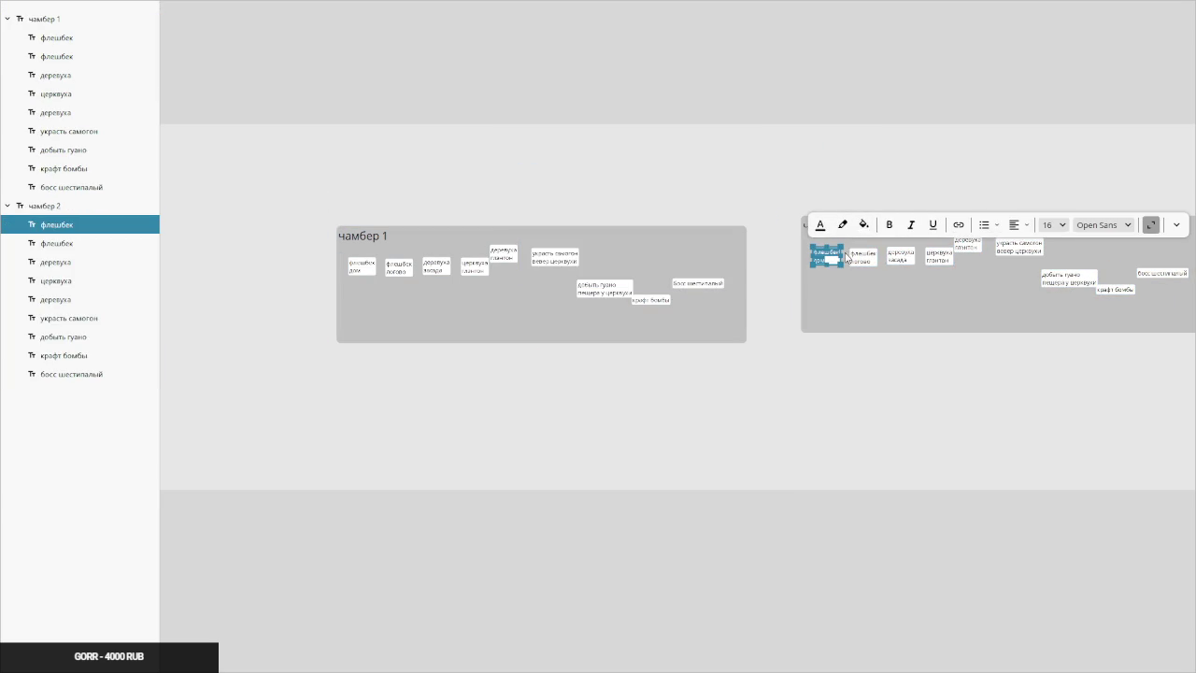
click(865, 263)
scroll(731, 273, right, 5)
shift+click(924, 292)
key(Delete)
click(942, 244)
click(947, 178)
drag(946, 178, 663, 369)
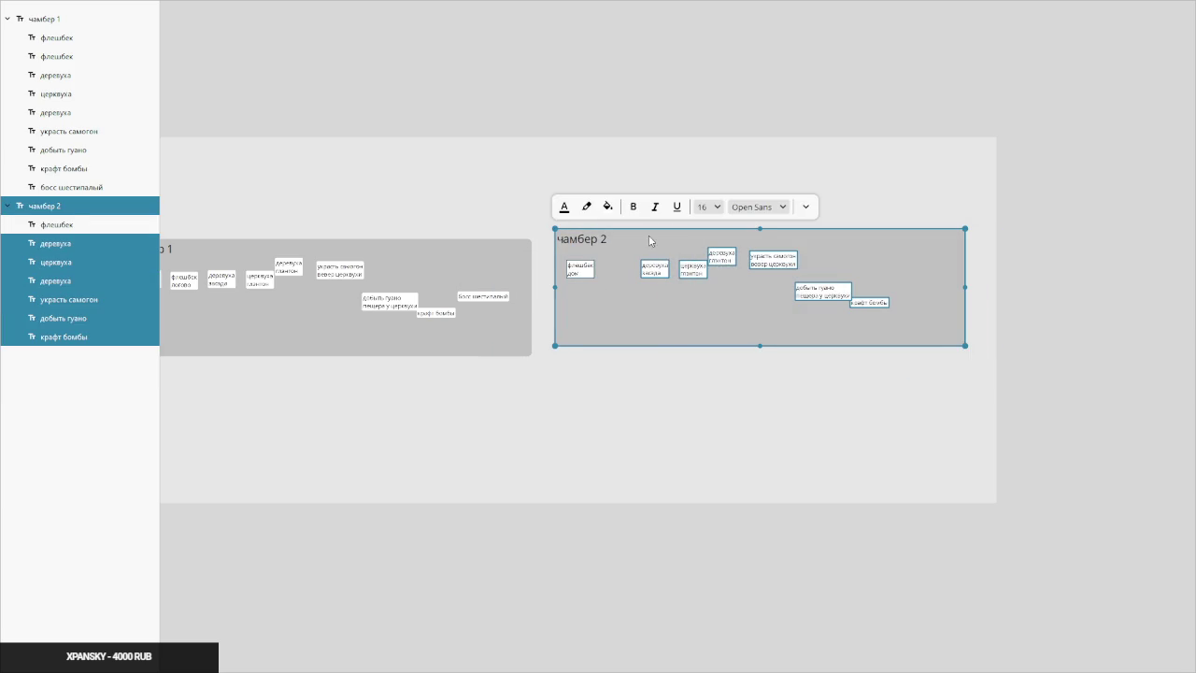
key(Delete)
Retype the remaining card as 'добыть колесо', then switch to the game window
click(580, 269)
key(Return)
key(BackSpace)
text(добыть колесо)
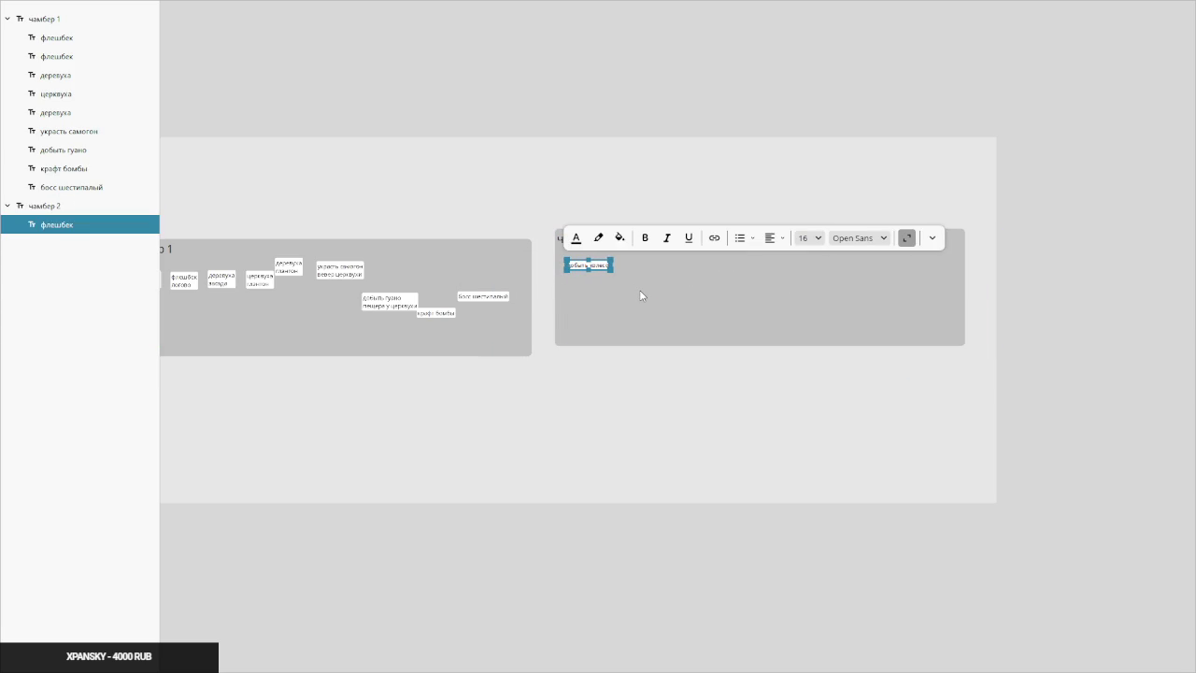
click(599, 348)
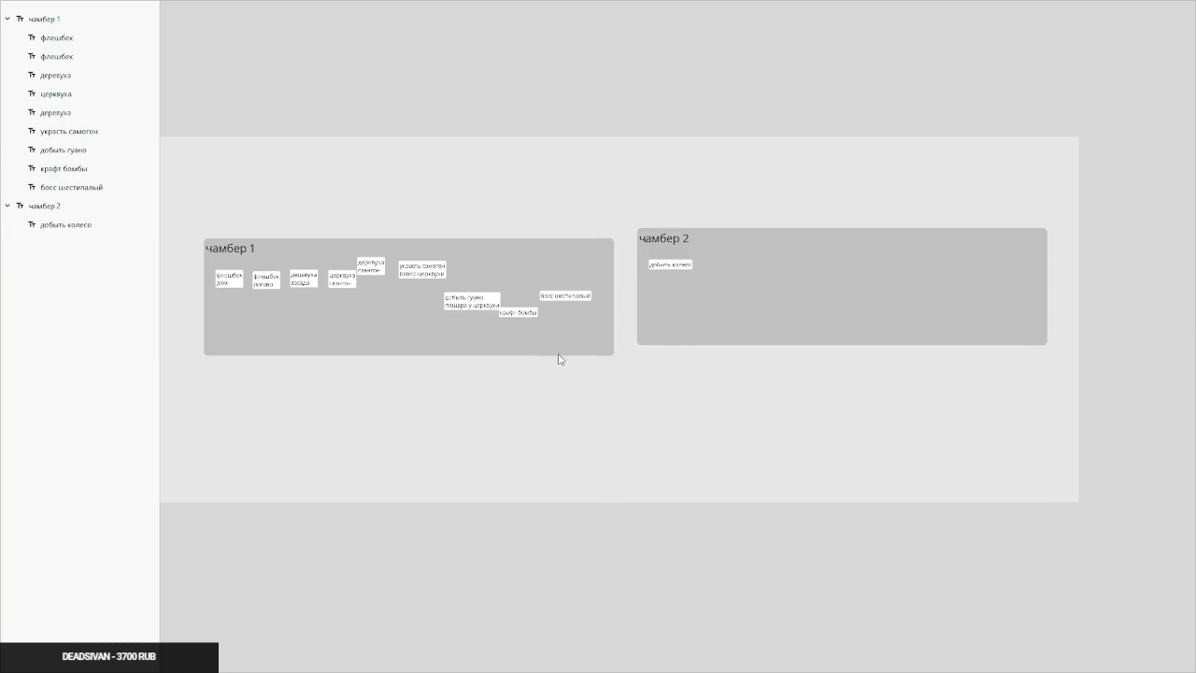
key(alt+Tab)
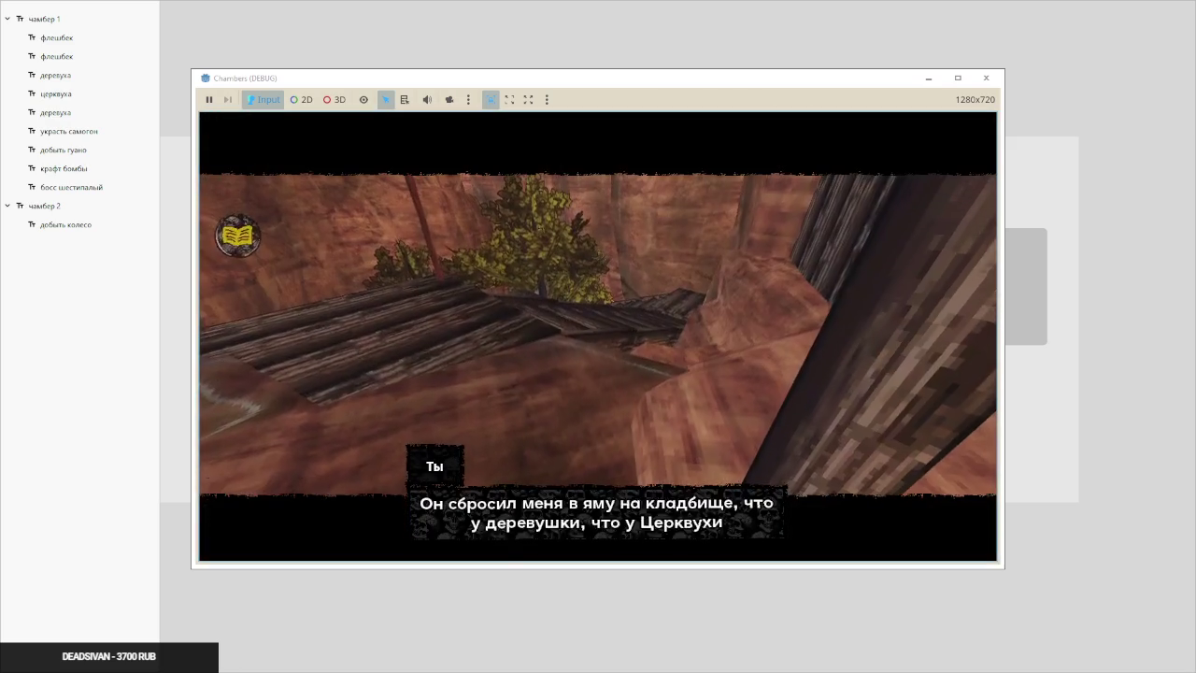
Skip the canyon cutscene dialogue, then walk forward out of the canyon into the graveyard clearing
key(e)
key(e)
key(e)
key(e)
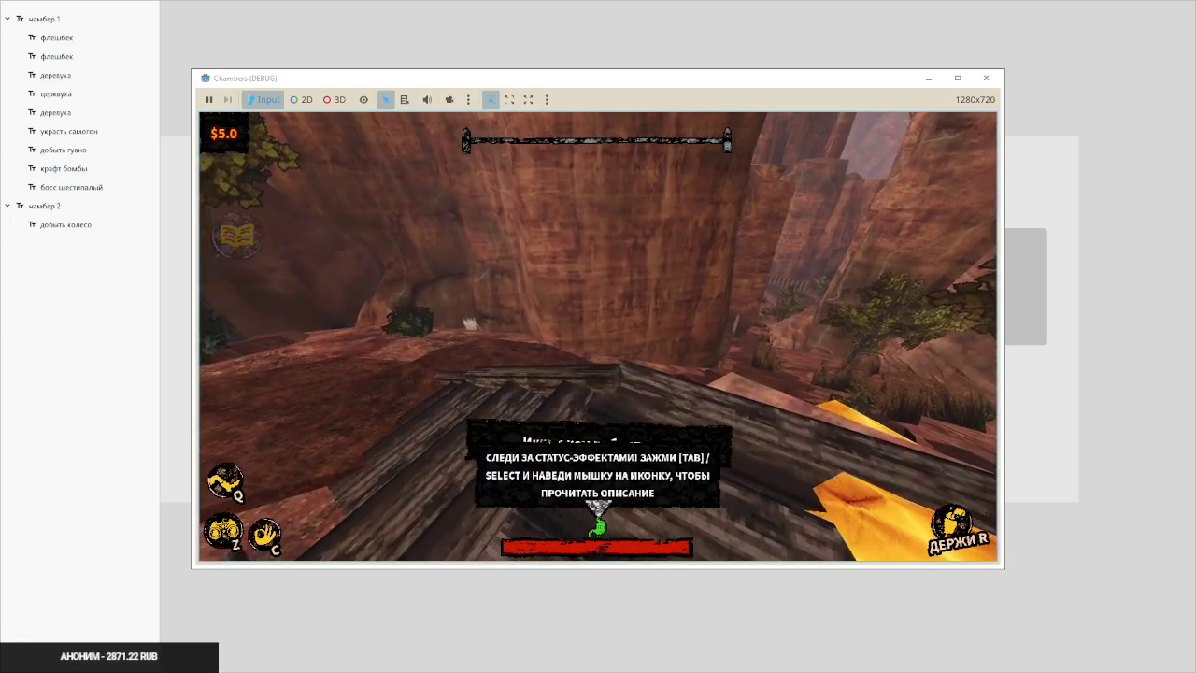
key(Tab)
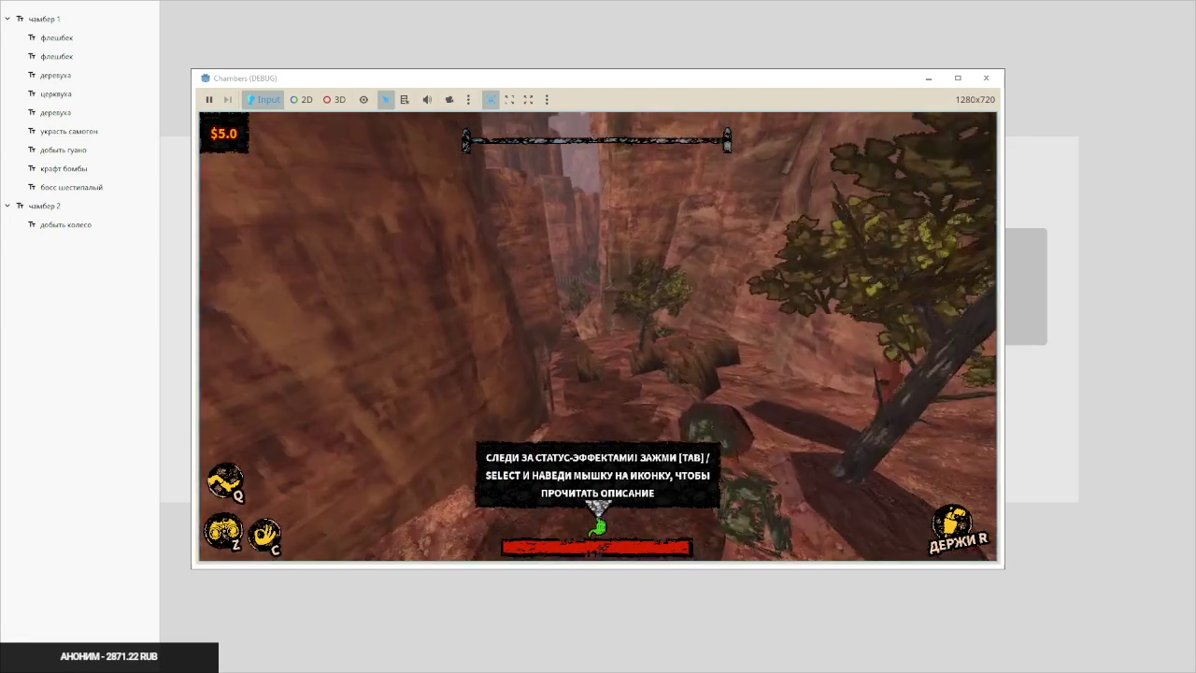
key(w)
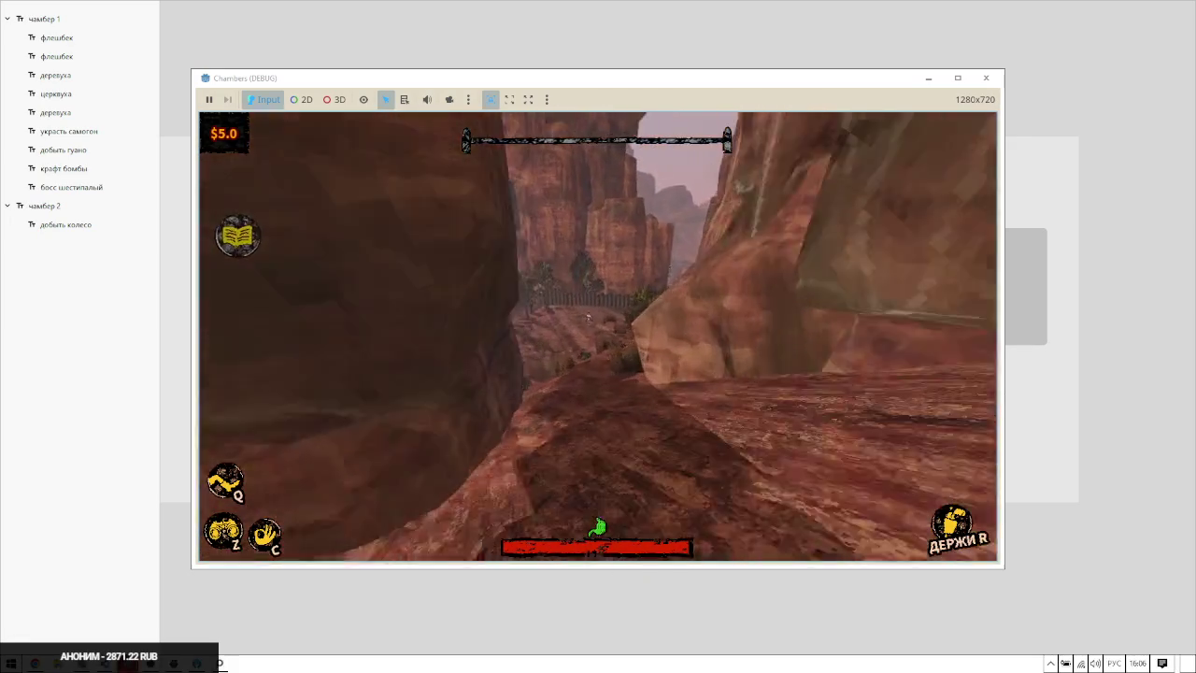
key(w)
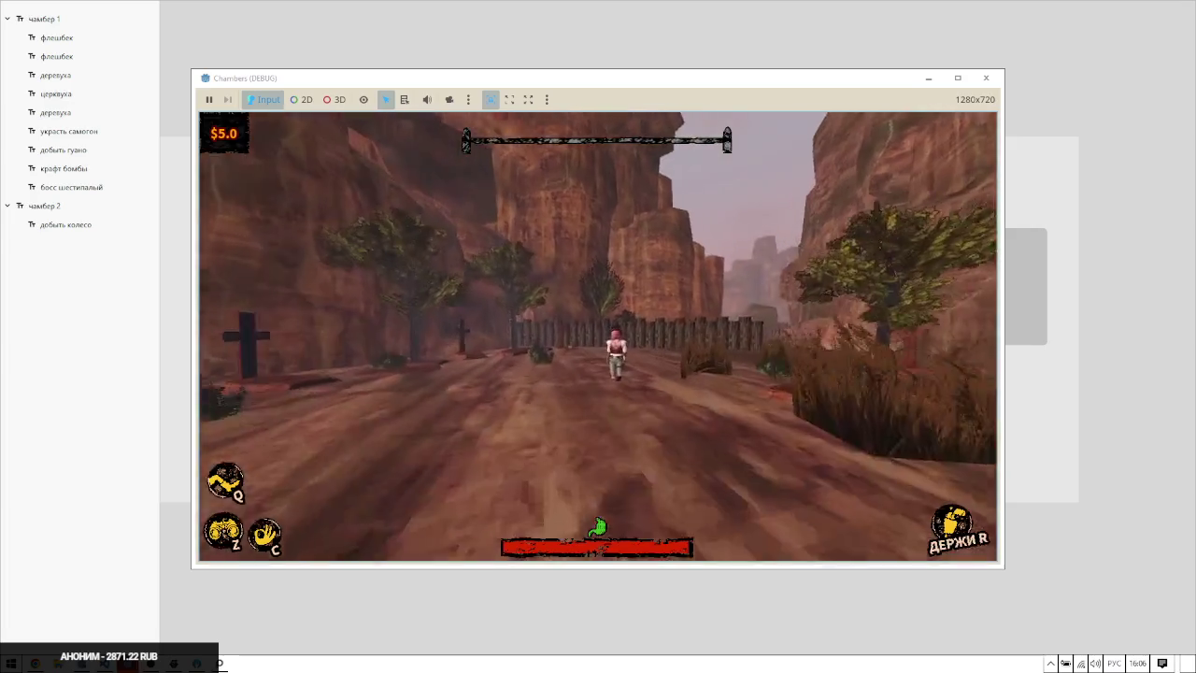
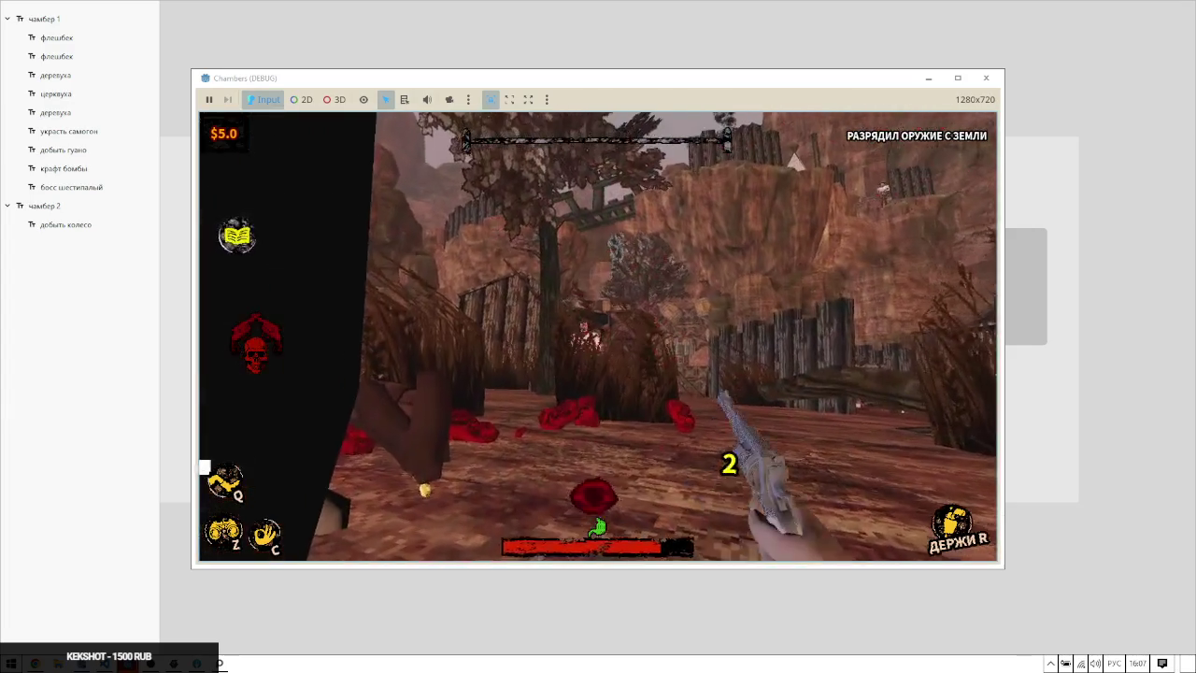
Fire the revolver into the enemy crowd, then leave the game for the чамбер 1 whiteboard
click(598, 336)
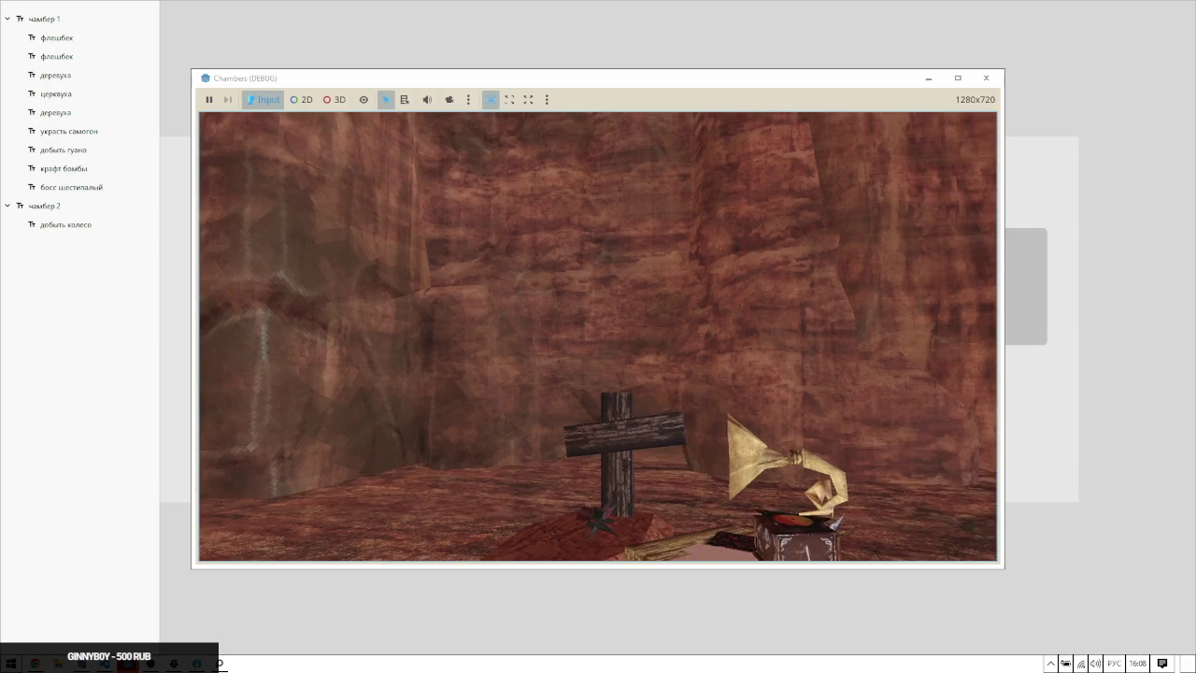
key(alt+Tab)
scroll(306, 280, up, 5)
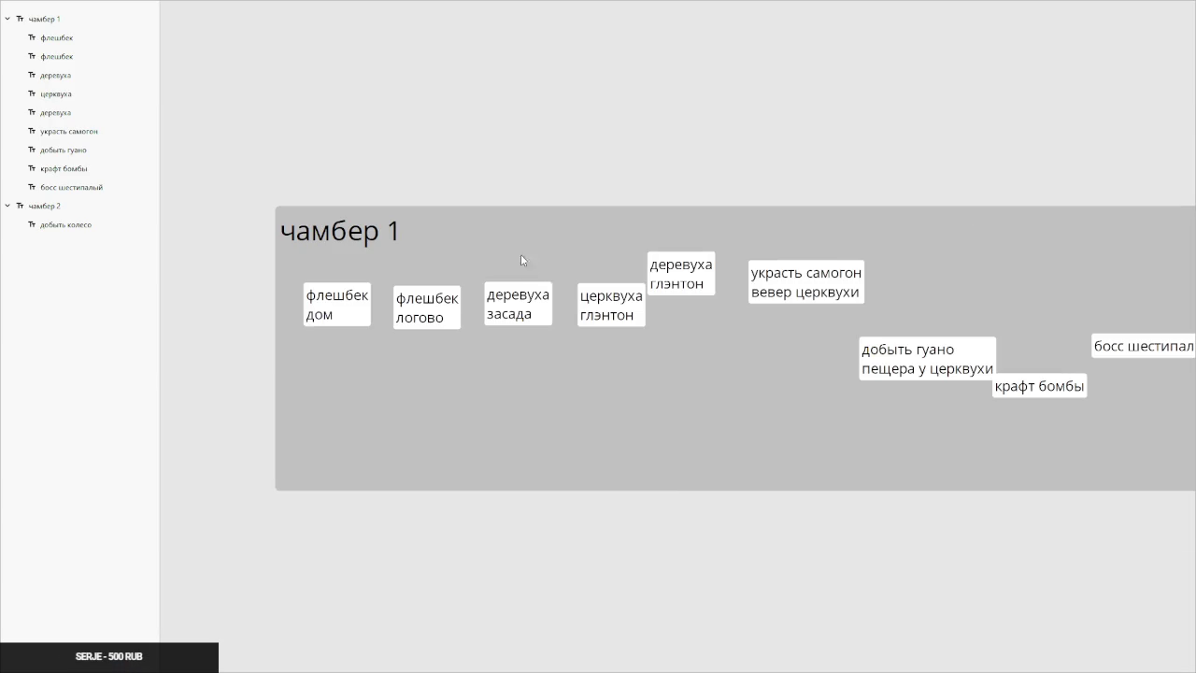
Give the церквуха глэнтон, two флешбек and деревуха засада notes the canvas-grey background
click(603, 301)
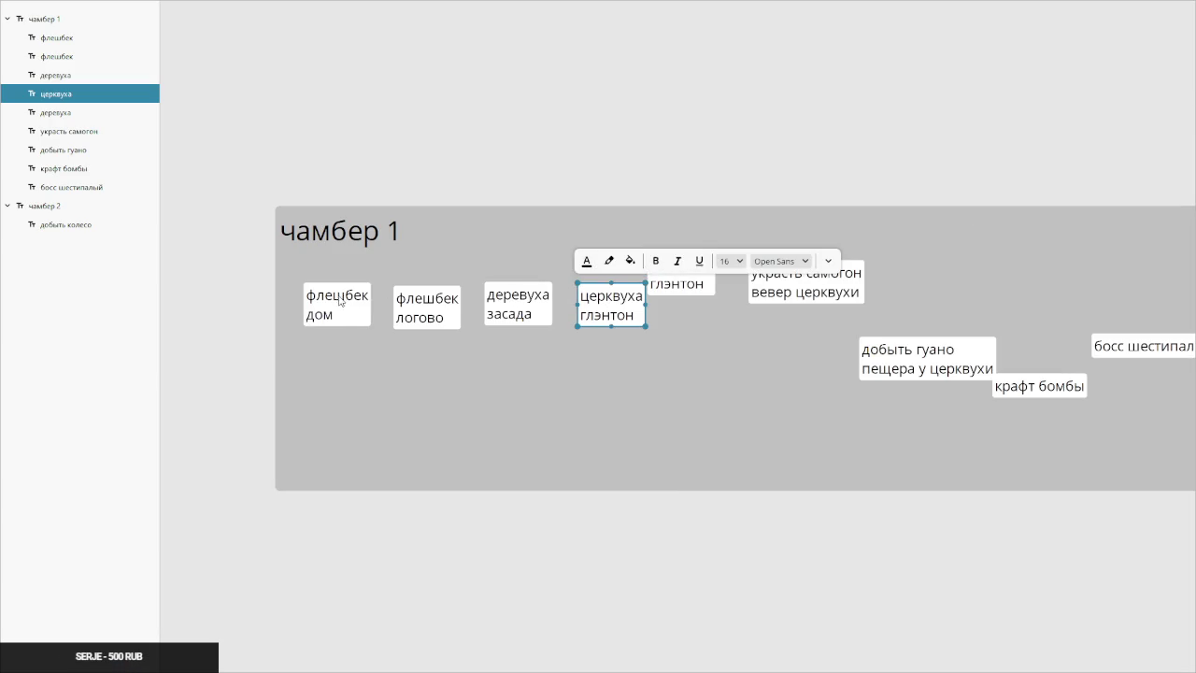
shift+click(440, 305)
shift+click(337, 304)
shift+click(513, 302)
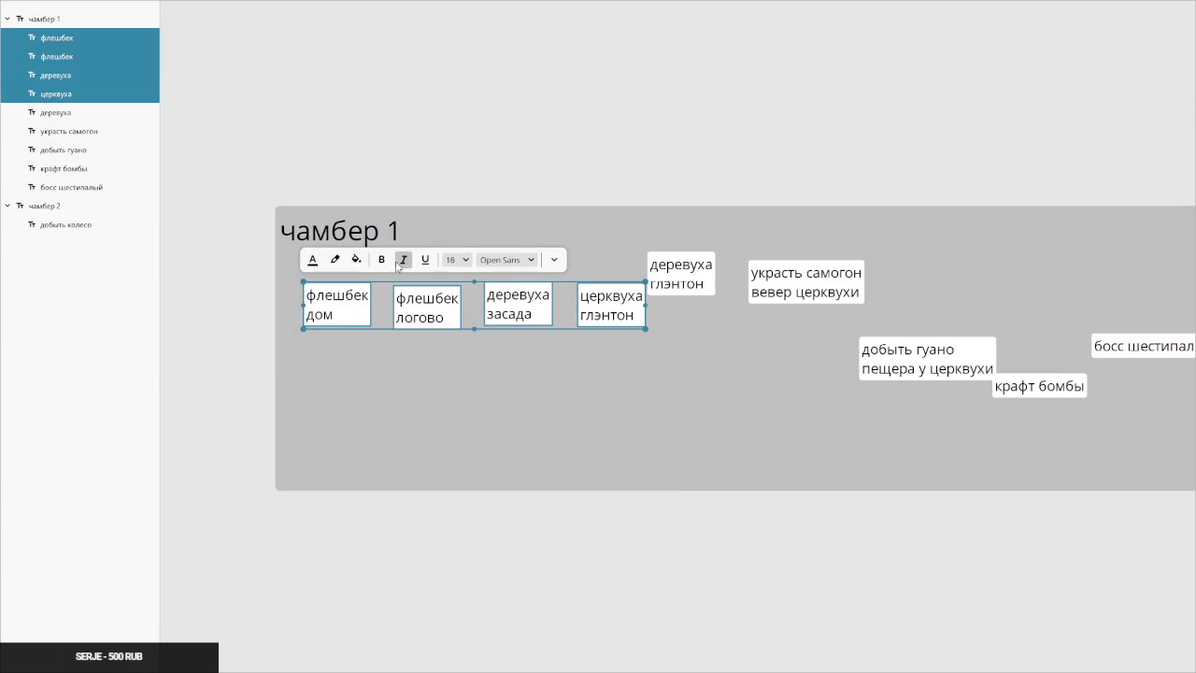
click(356, 260)
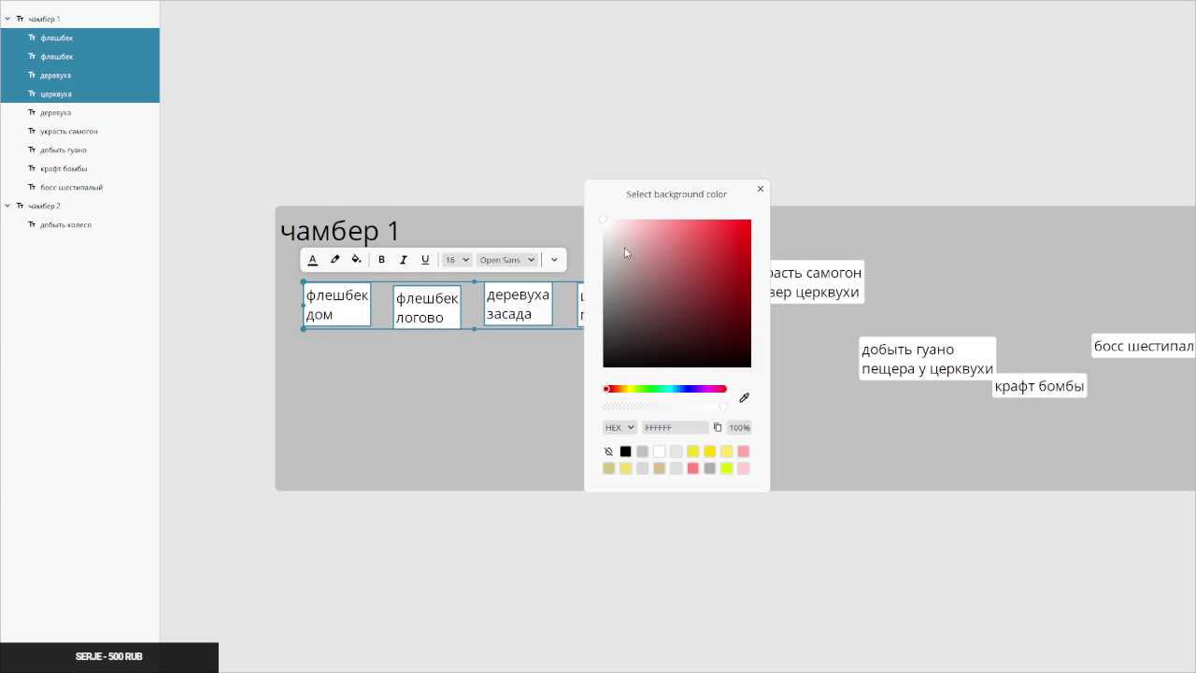
click(744, 397)
click(477, 380)
click(442, 545)
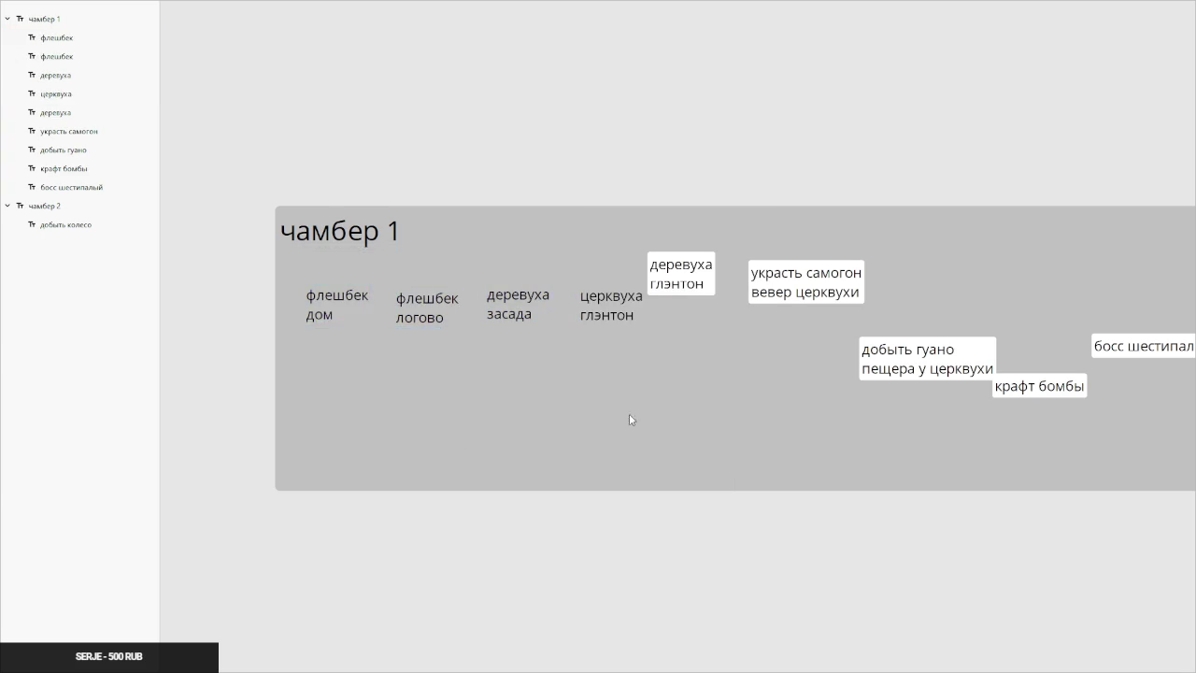
Move деревуха глэнтон up and right, and shift украсть самогон further right
scroll(560, 392, right, 3)
drag(497, 280, 517, 262)
drag(589, 300, 631, 292)
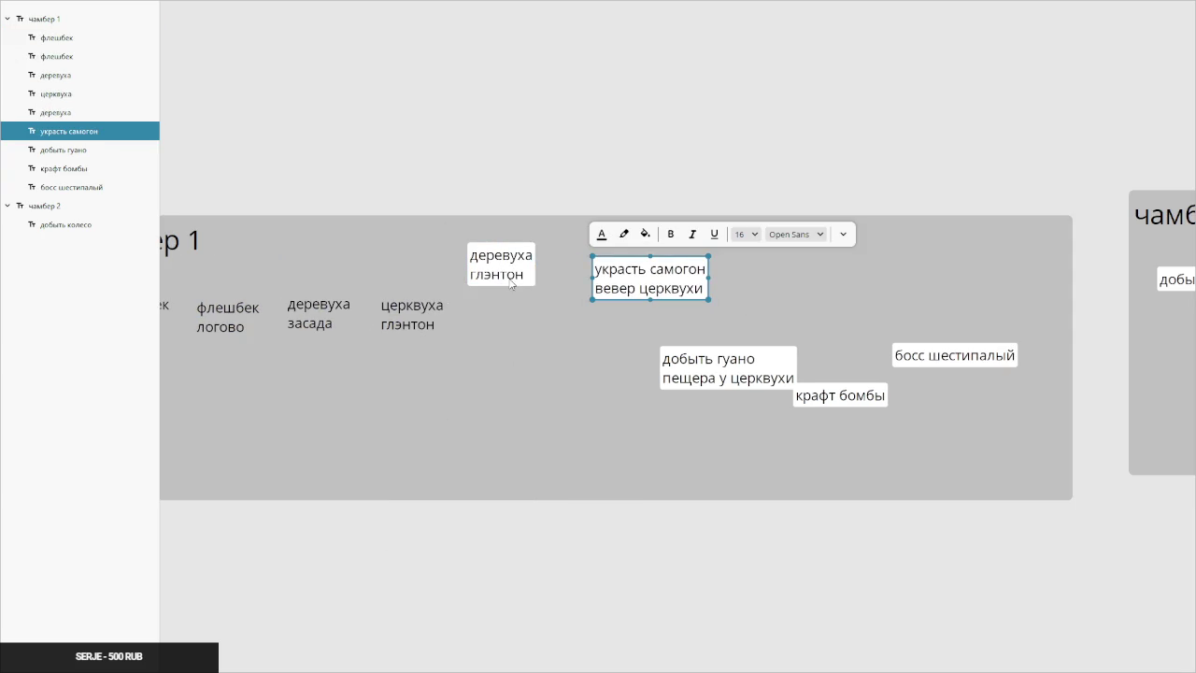
Select the деревуха глэнтон, добыть гуано, крафт бомбы and добыть колесо notes in turn
click(514, 267)
click(729, 367)
click(832, 395)
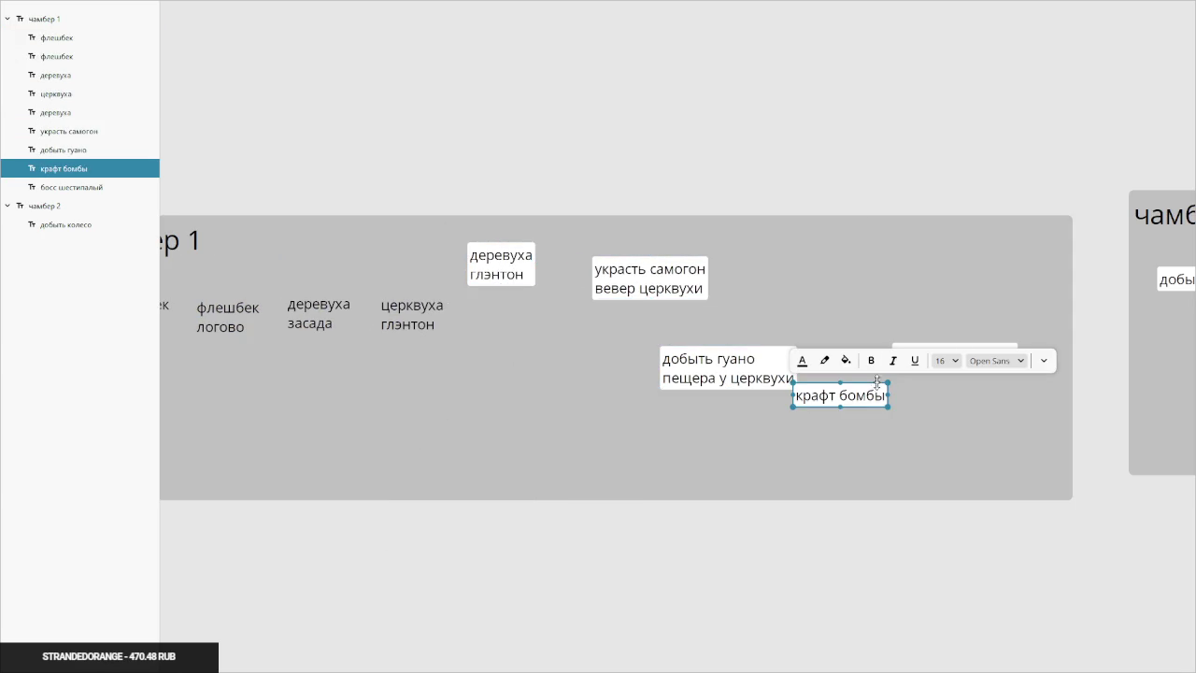
scroll(922, 270, right, 1)
scroll(921, 270, right, 5)
click(747, 277)
scroll(662, 297, down, 3)
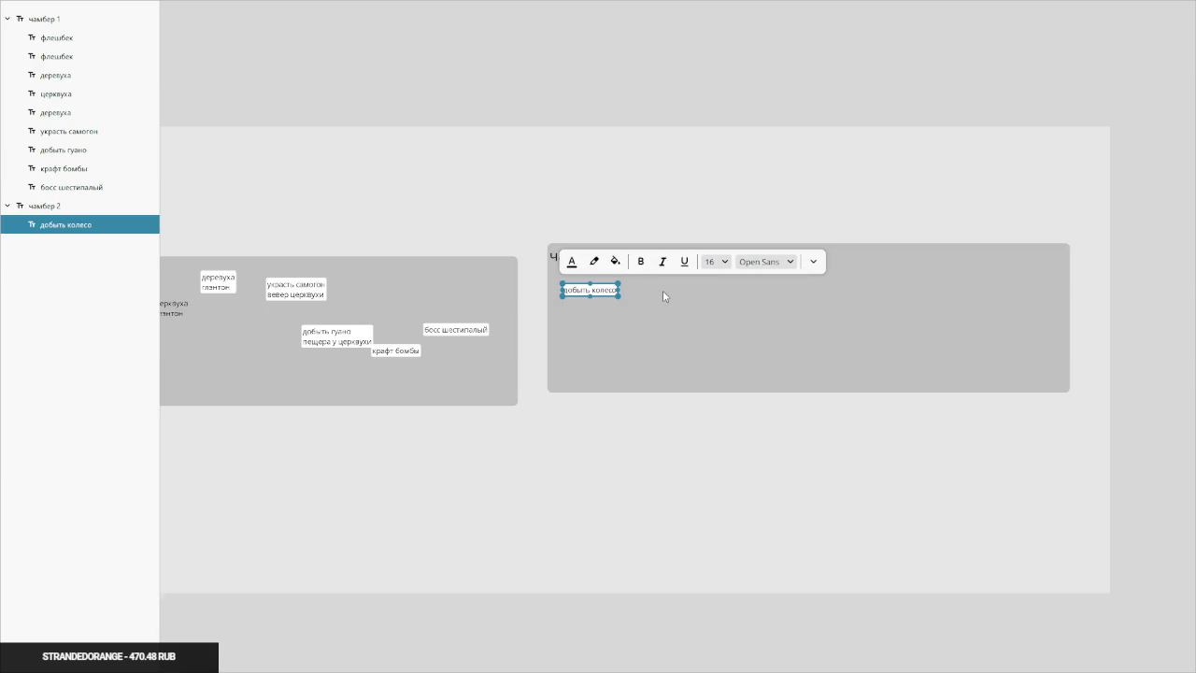
scroll(617, 281, right, 4)
scroll(579, 265, down, 2)
Place a copy of the чамбер 2 frame to its right
click(660, 312)
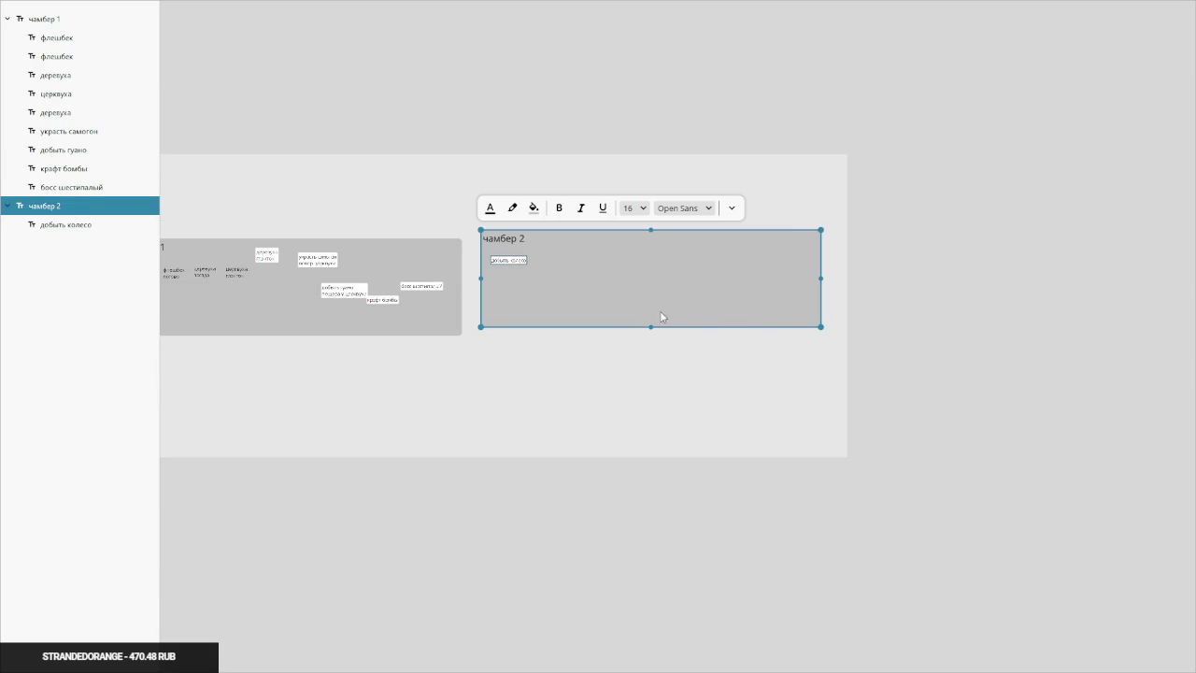
drag(550, 251, 957, 255)
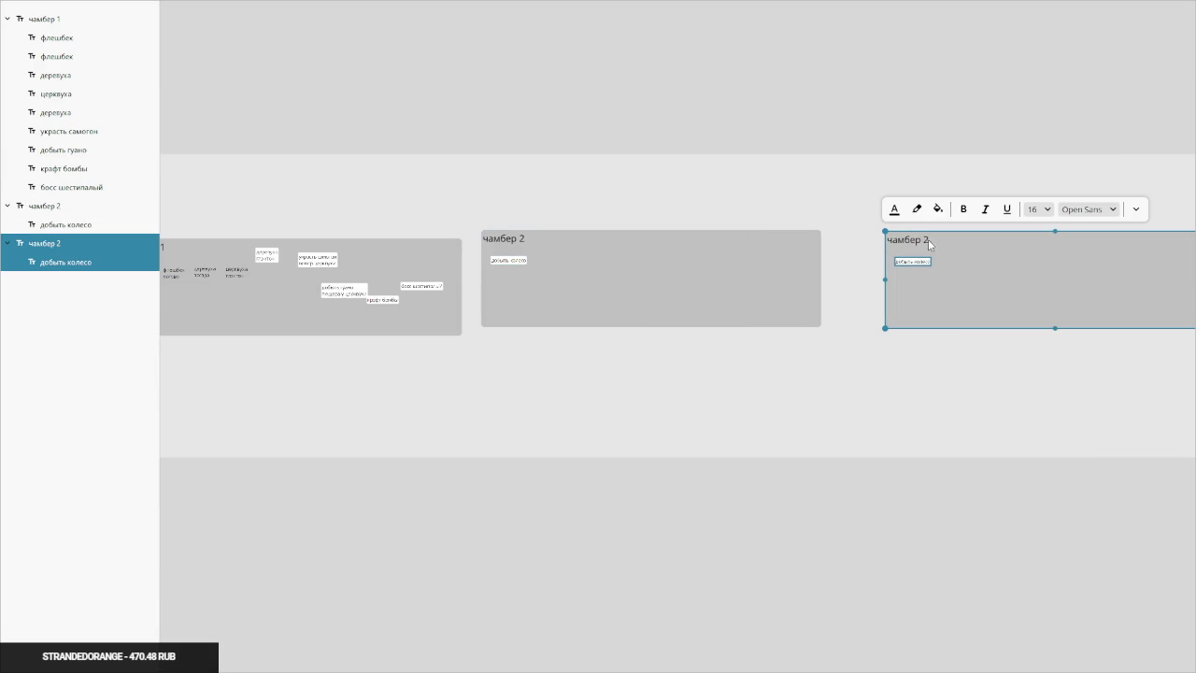
scroll(402, 251, left, 4)
click(402, 249)
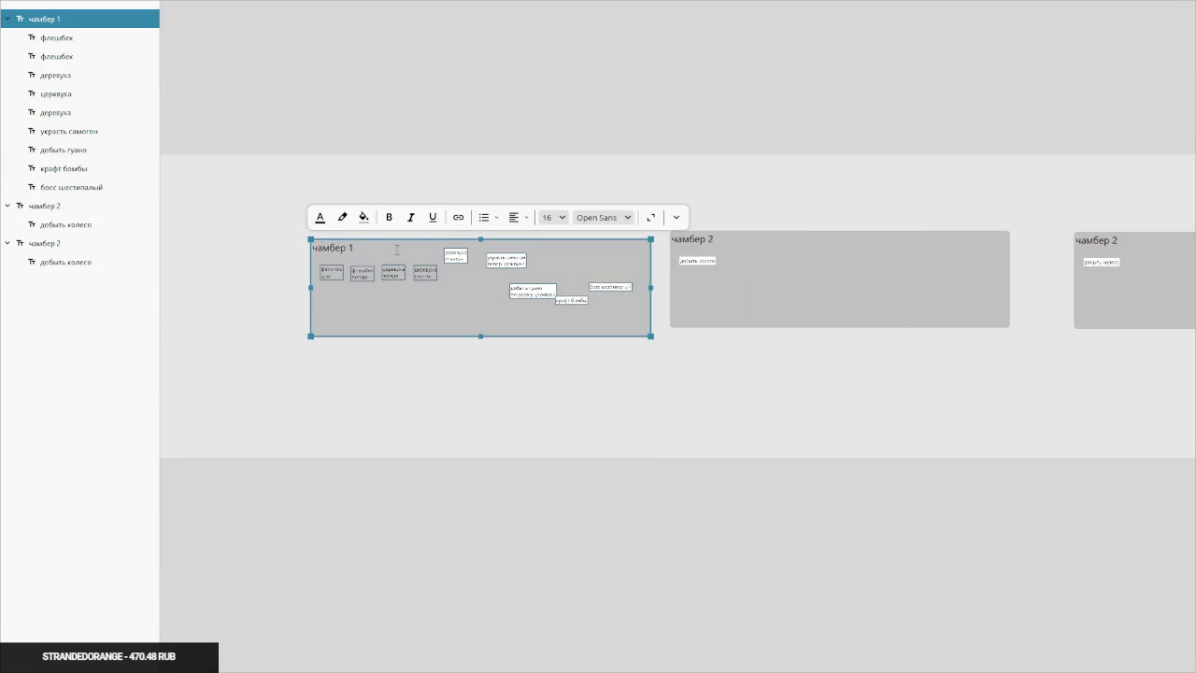
Retitle the three frames to церквуха, поворот and сухая дыра
key(ctrl+a)
text(це)
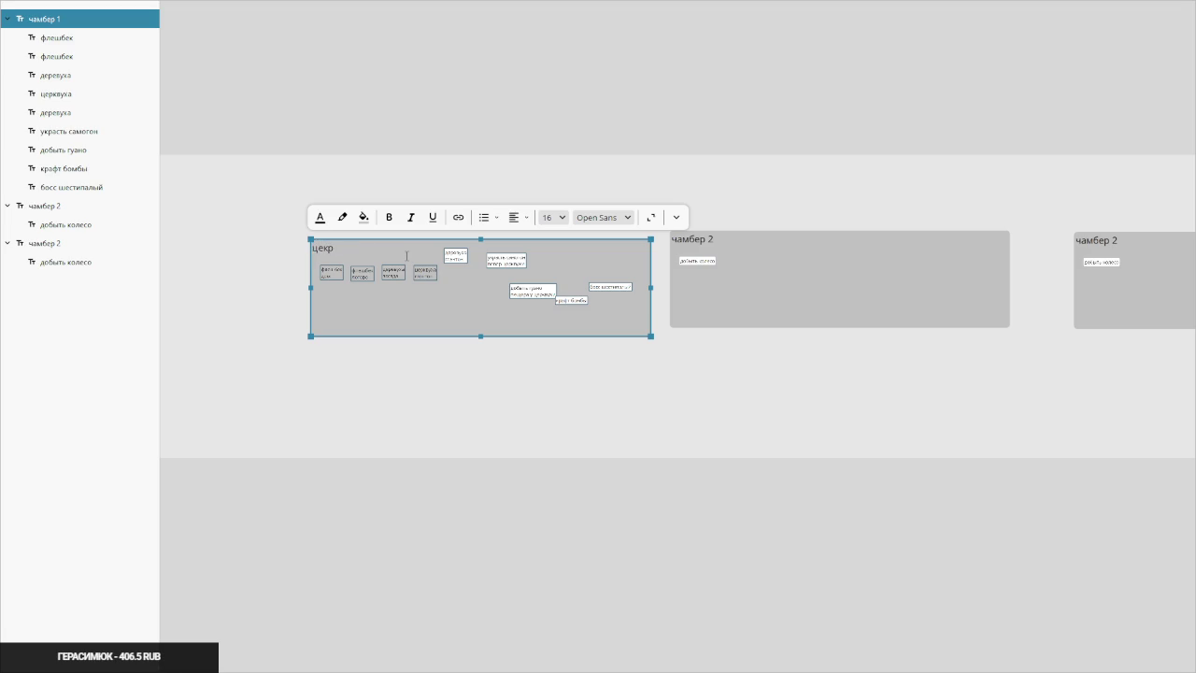
text(рквуха)
click(696, 252)
double_click(696, 253)
key(ctrl+a)
text(поворот)
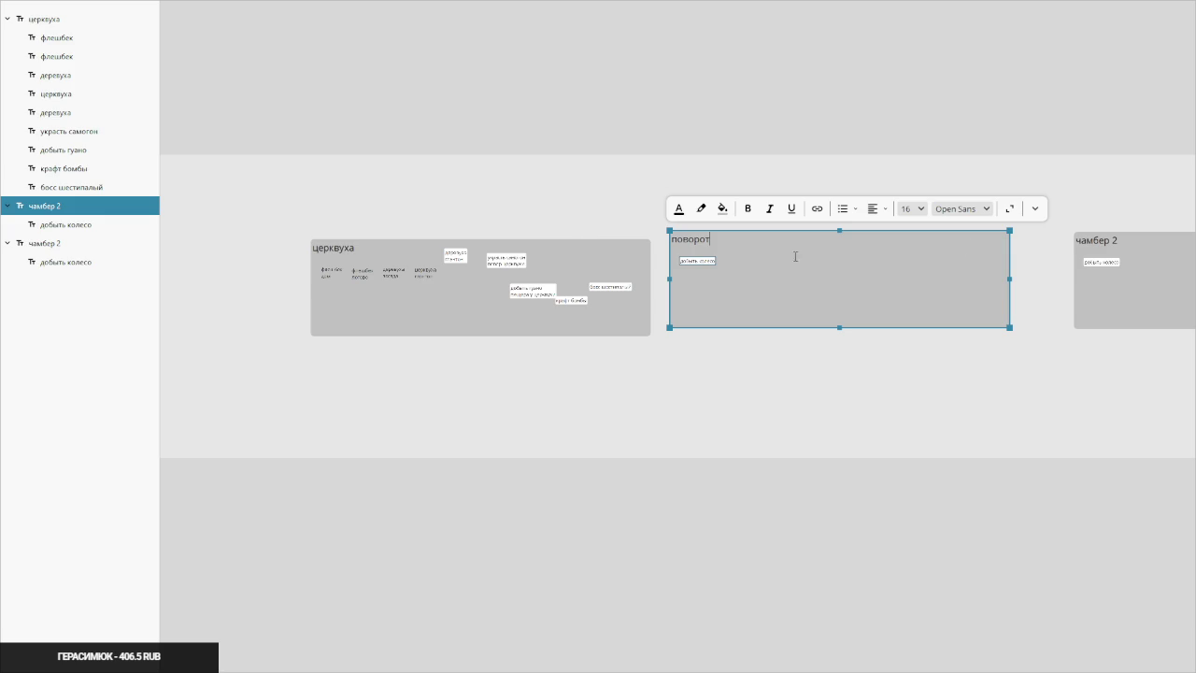
double_click(1128, 241)
text(сухая дыра)
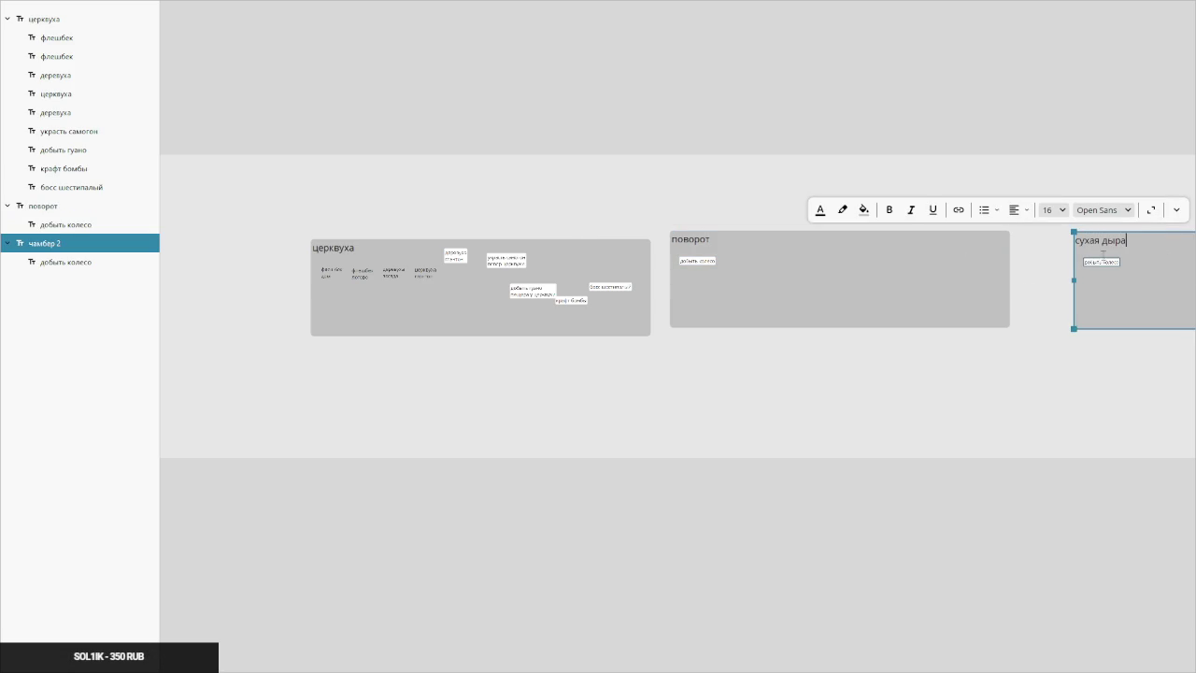
click(721, 339)
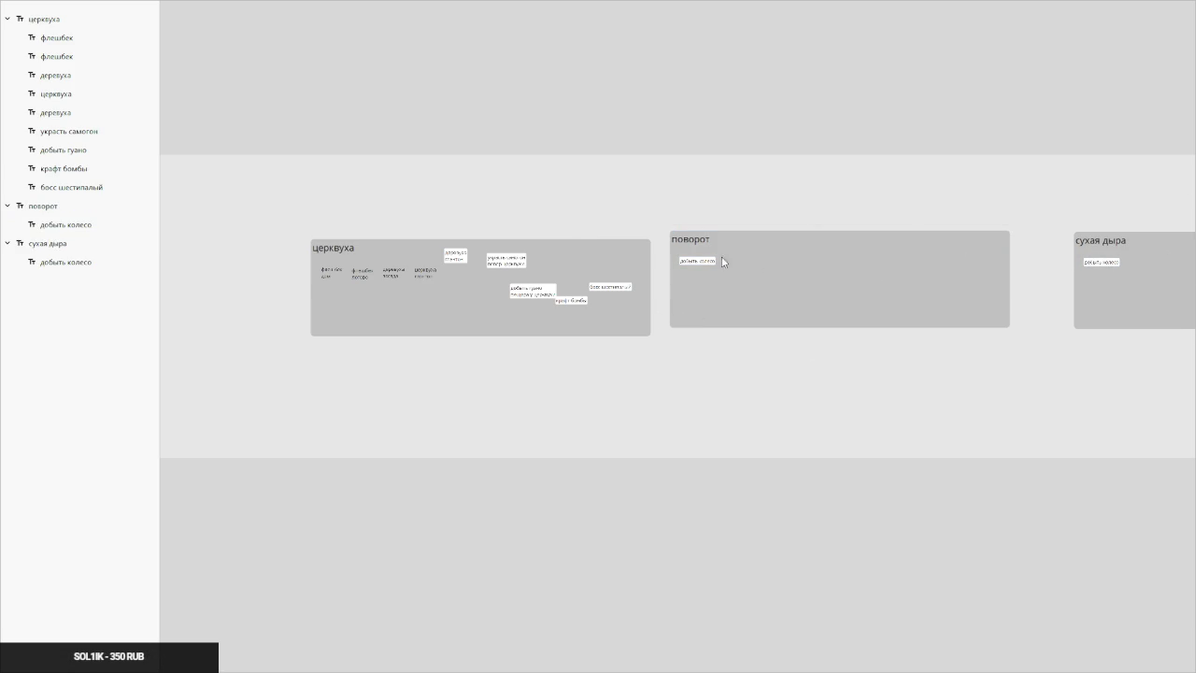
Duplicate добыть колесо in поворот, rename it 'пройти через тоннель' and place it beside the original
click(700, 266)
scroll(710, 268, up, 5)
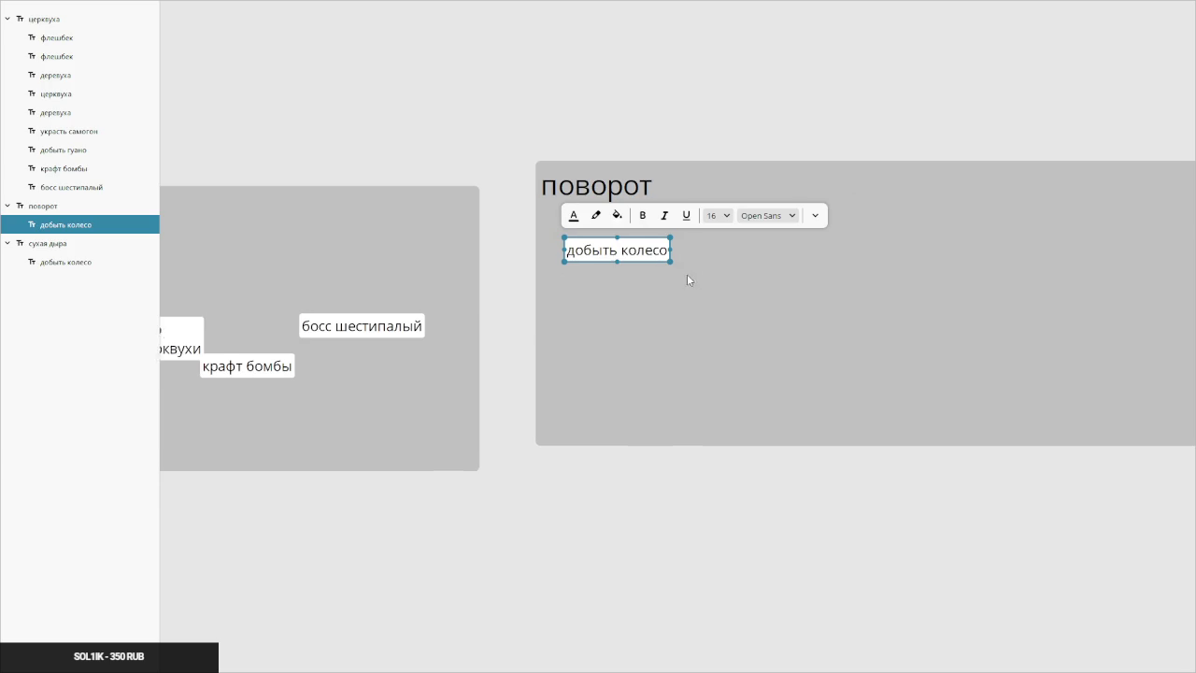
key(ctrl+c)
key(ctrl+v)
drag(637, 265, 753, 265)
double_click(721, 267)
text(пройти через т)
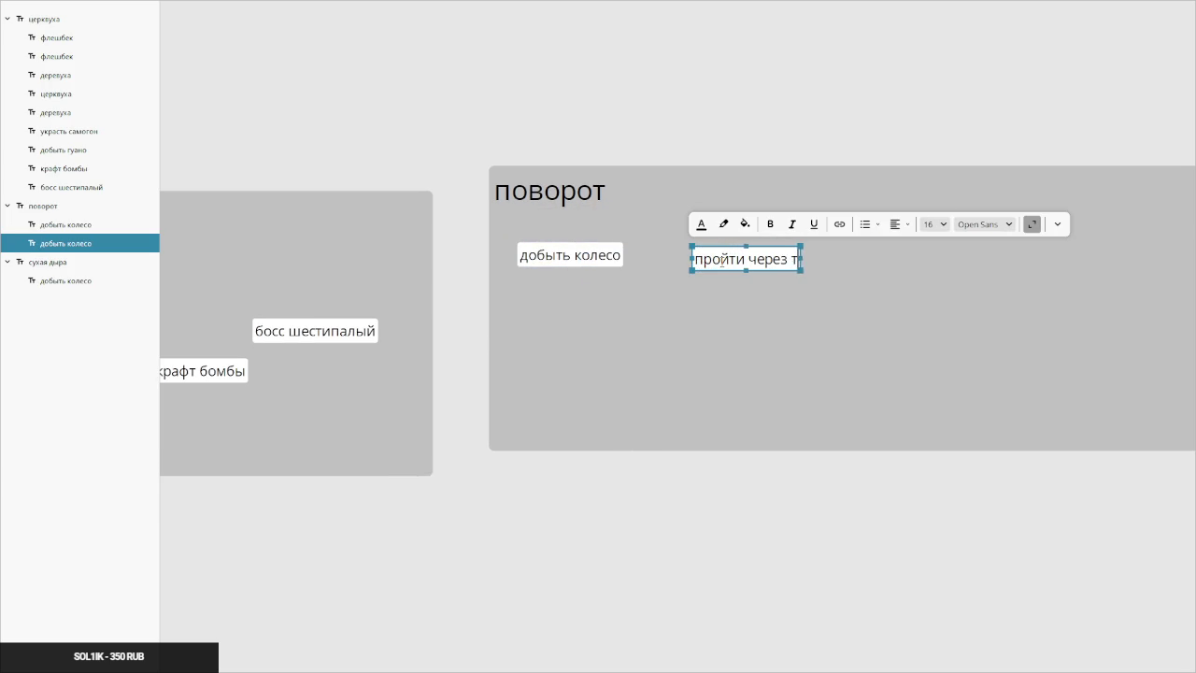
text(оннель)
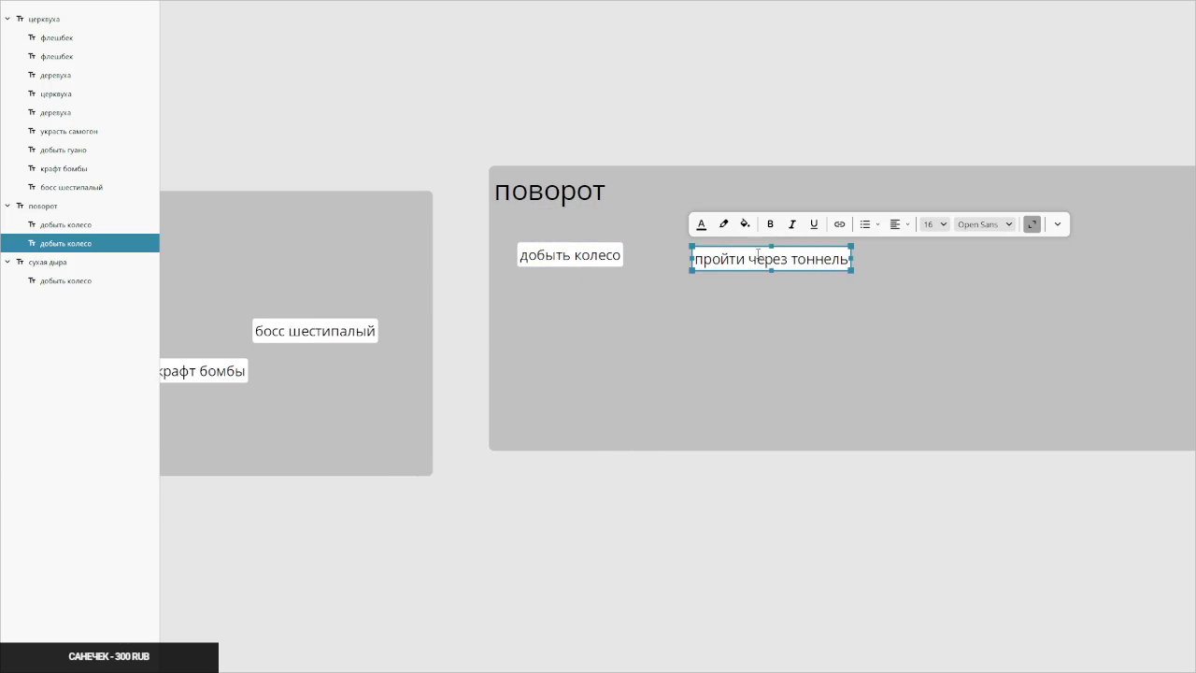
click(750, 280)
drag(754, 267, 730, 263)
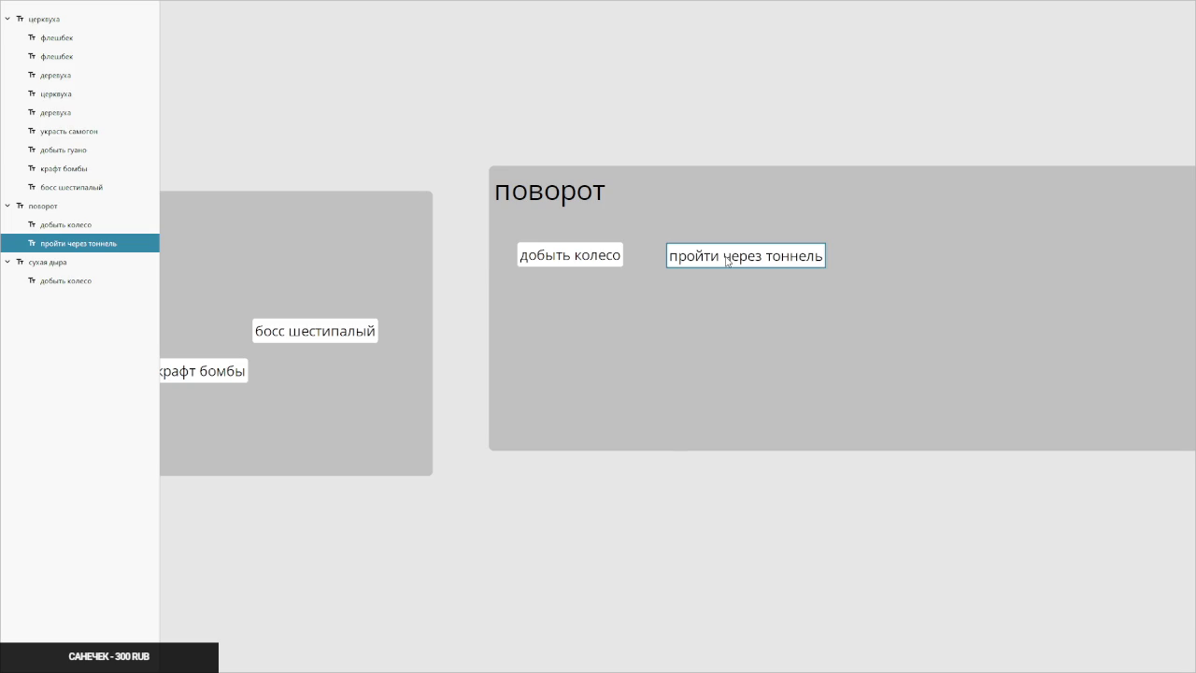
scroll(732, 275, left, 2)
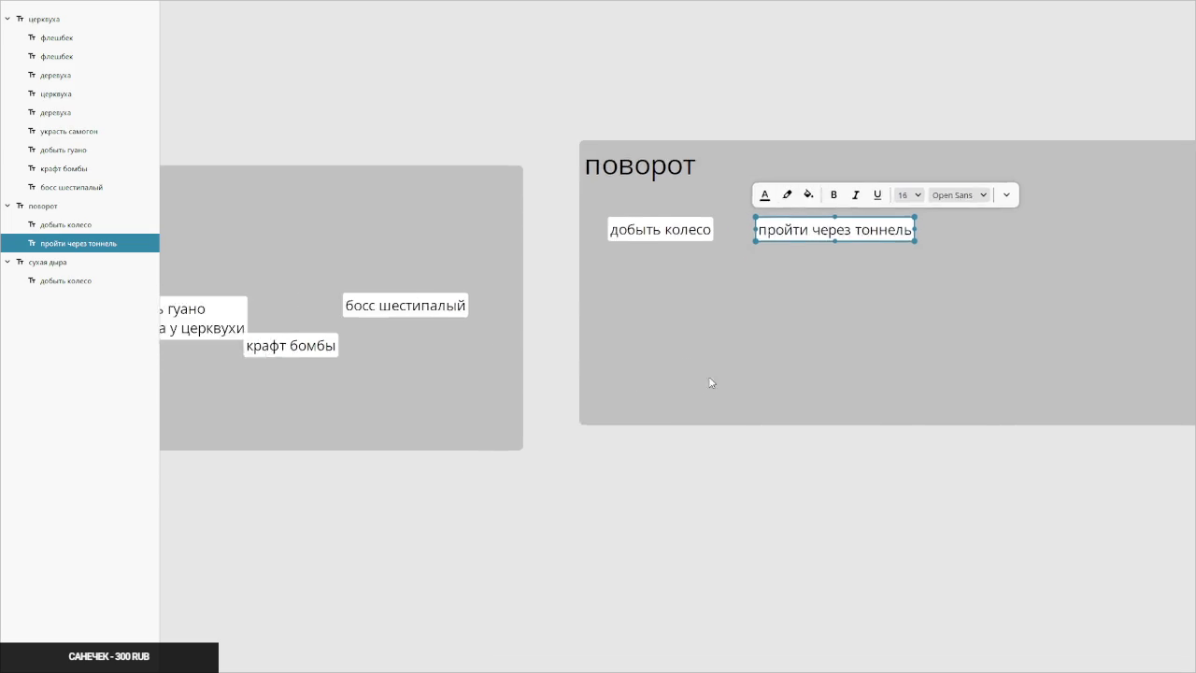
scroll(728, 373, down, 5)
key(alt+Tab)
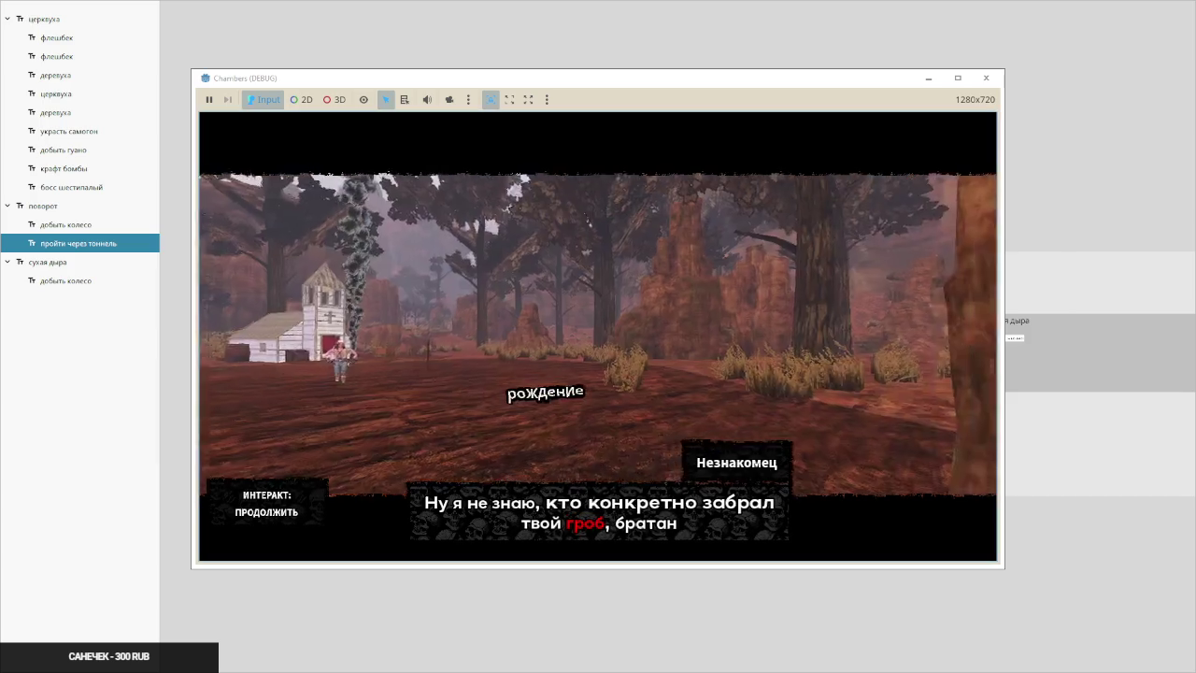
Advance through the cutscene and the stranger's dialogue lines
key(e)
key(e)
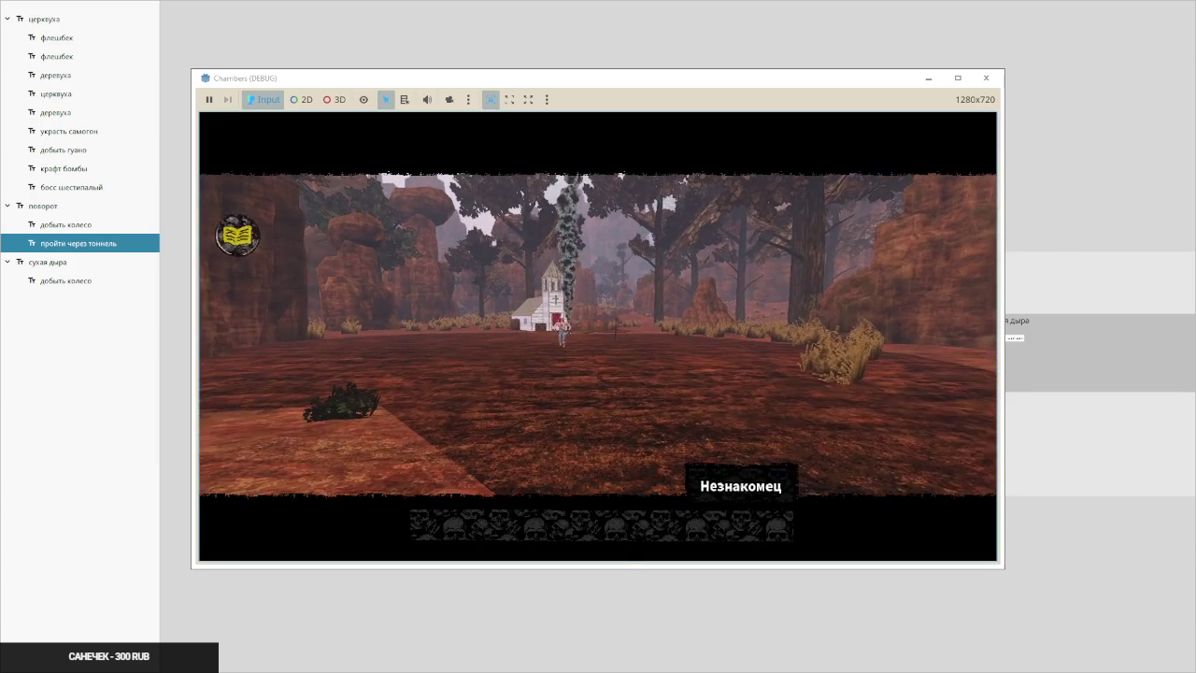
key(e)
key(e)
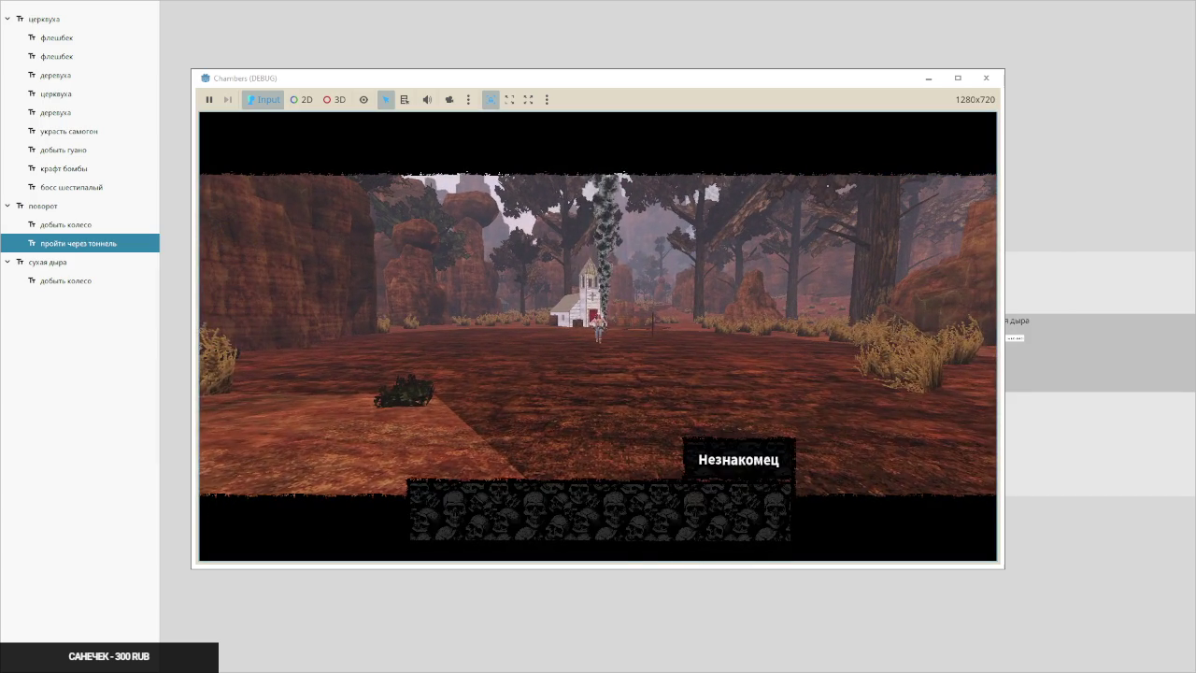
key(e)
key(e)
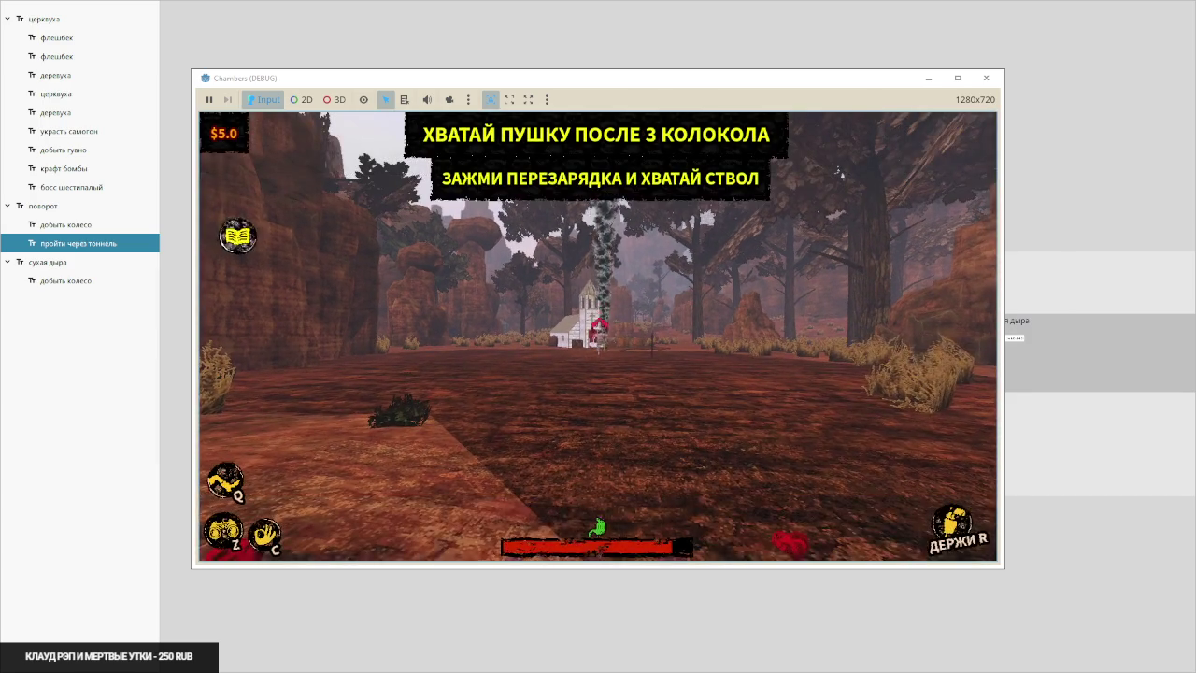
Walk toward the church and kill the stranger in the fair fight
key(w)
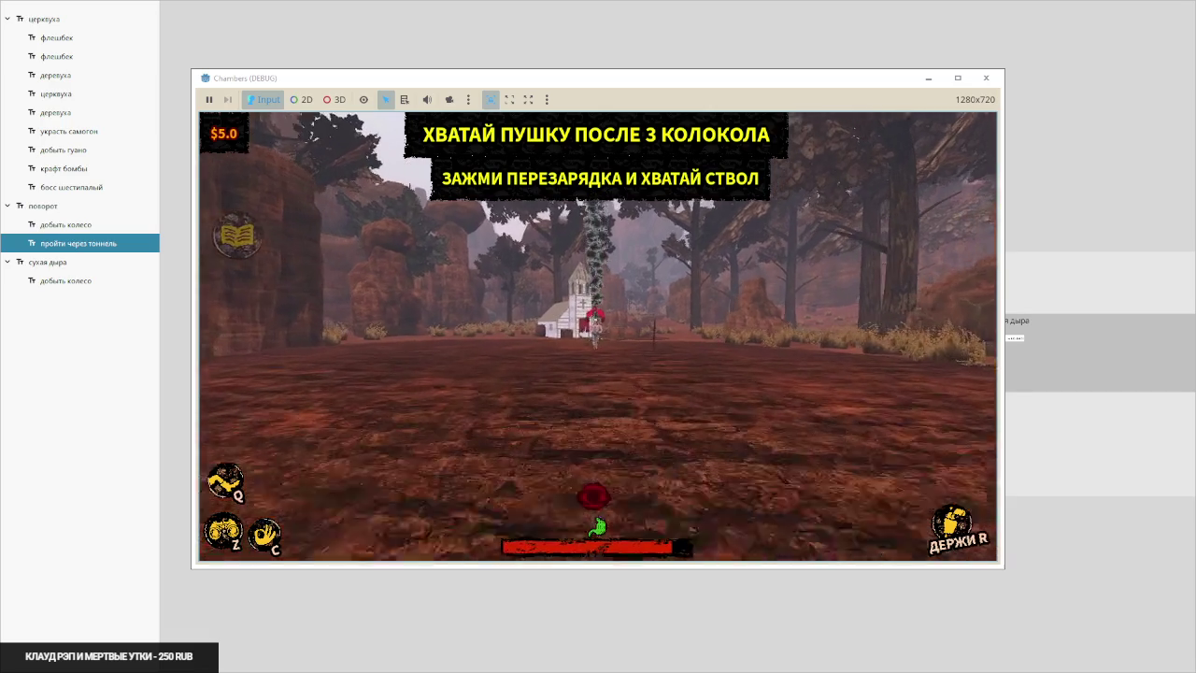
key(w)
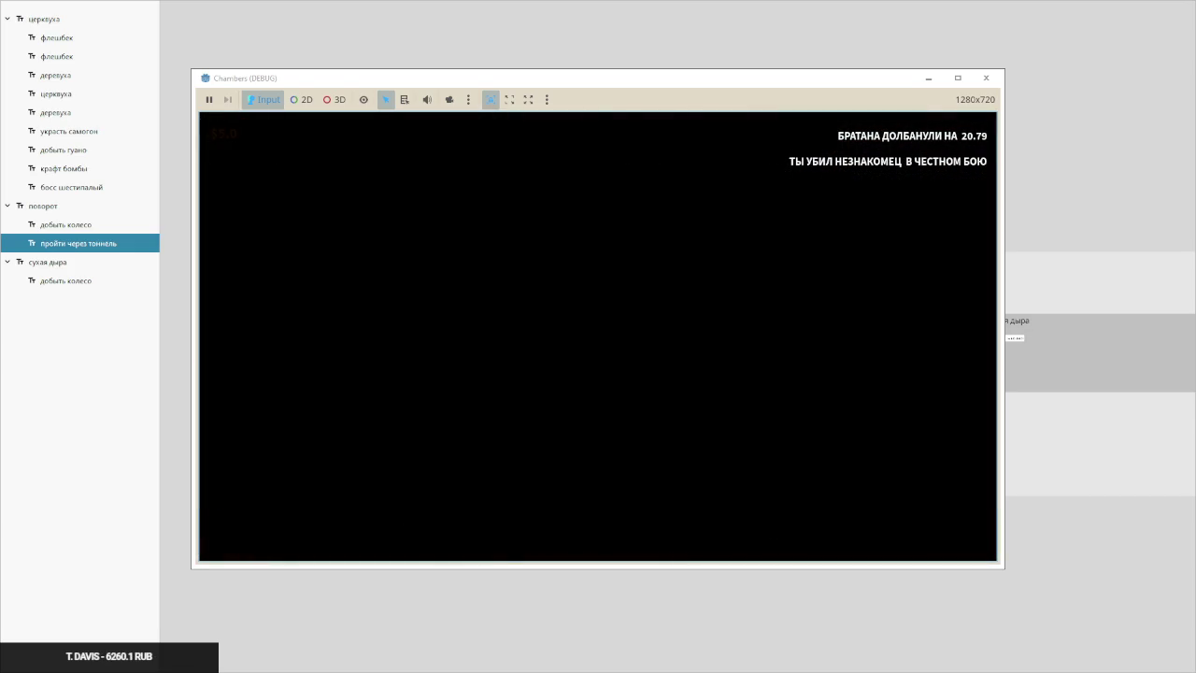
key(alt+Tab)
key(alt+Tab)
key(Tab)
key(Tab)
key(Tab)
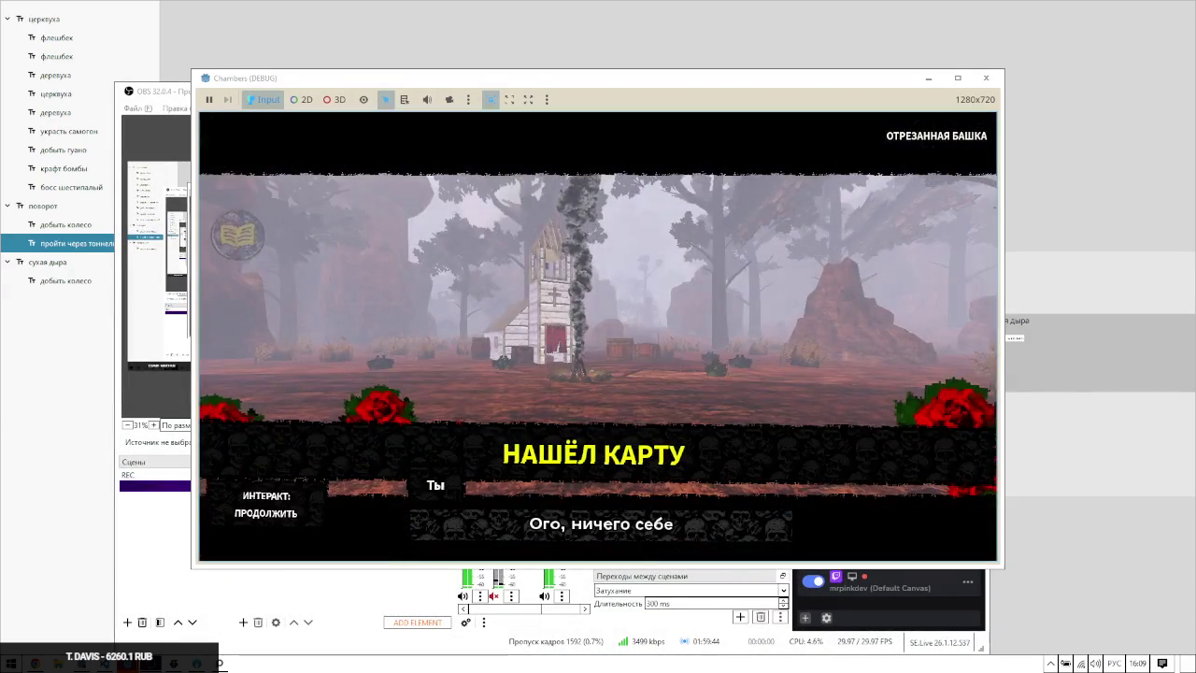
Check the OBS Multi-Chat dock, then minimize OBS to return to the game
key(alt+Tab)
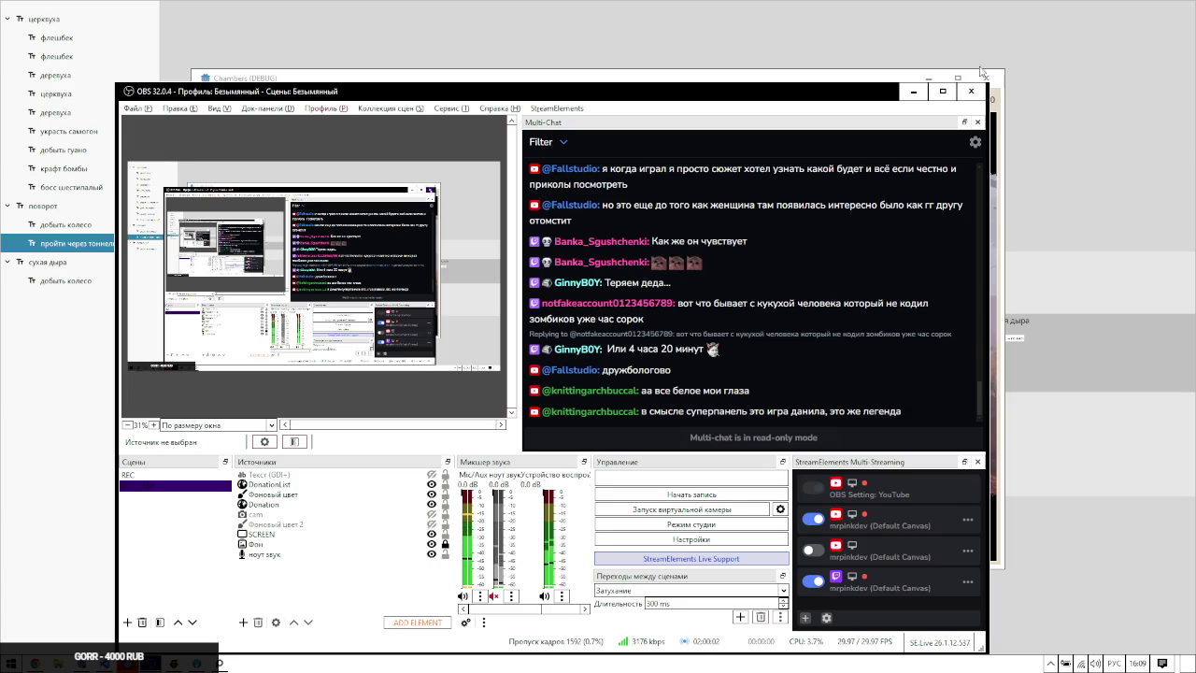
click(913, 91)
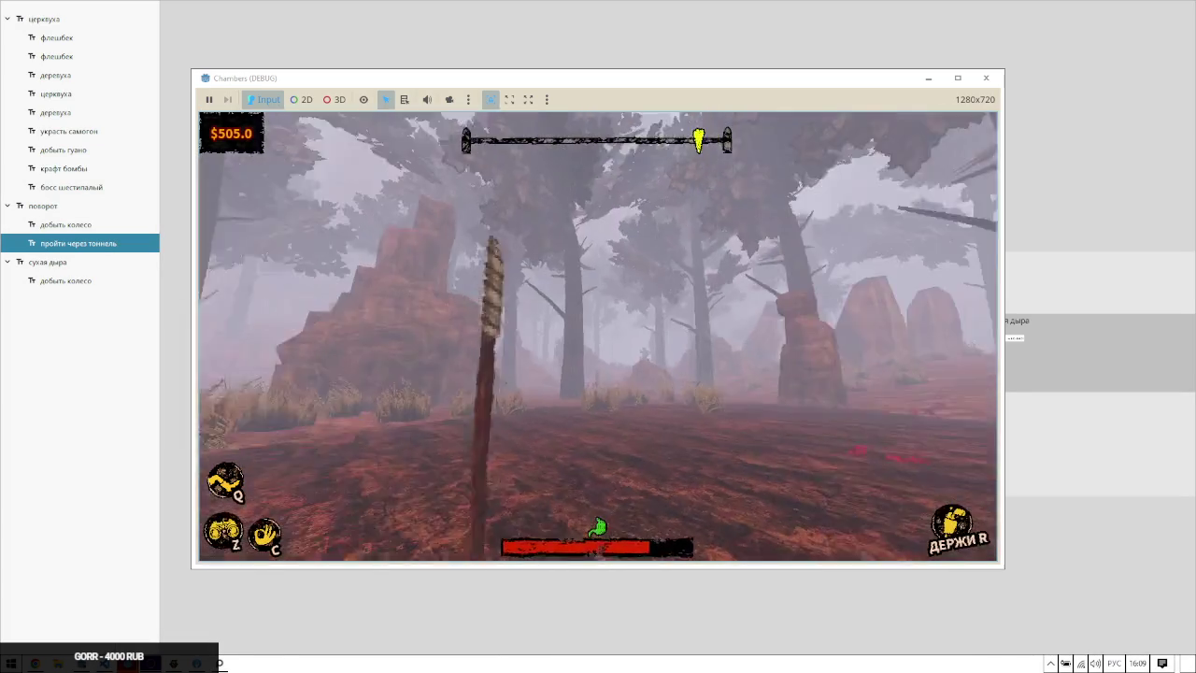
Walk through the foggy forest to the saloon camp, triggering the Глэнтон cutscene
key(w)
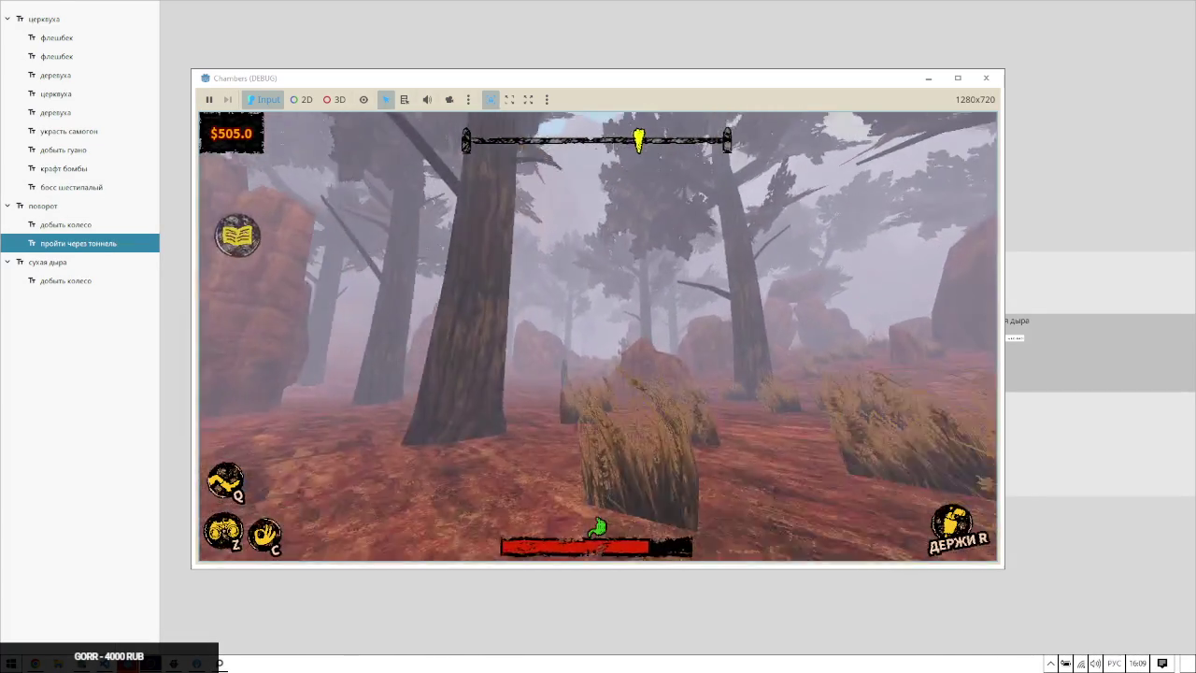
key(w)
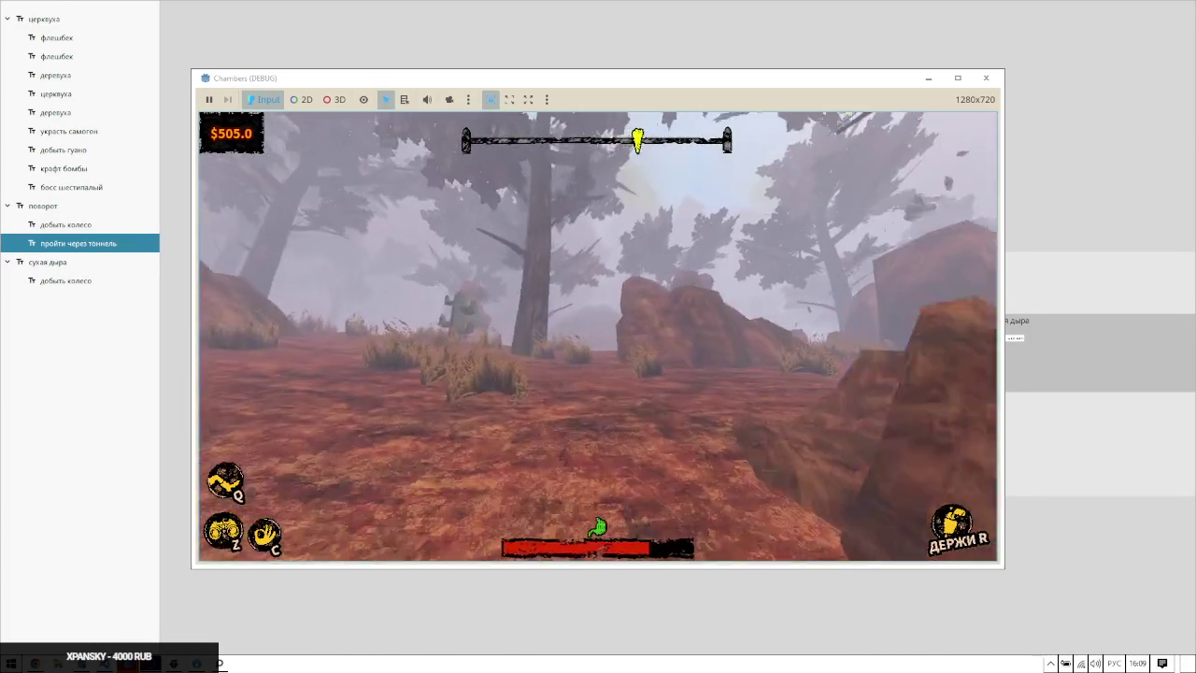
key(w)
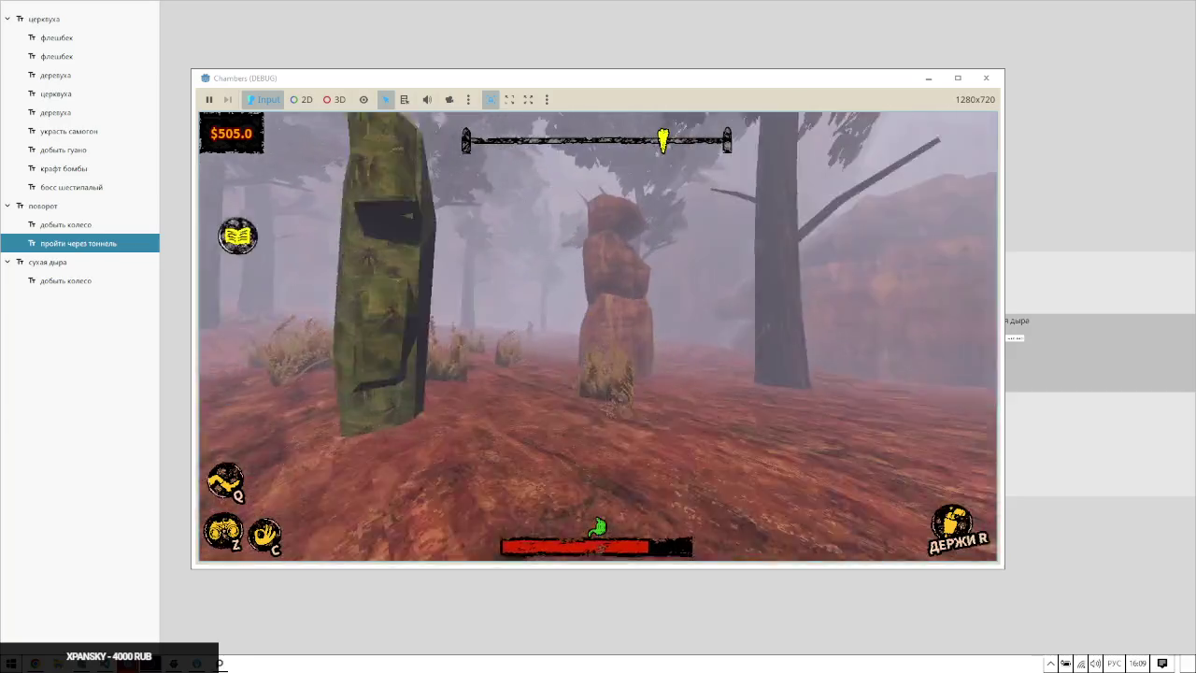
key(w)
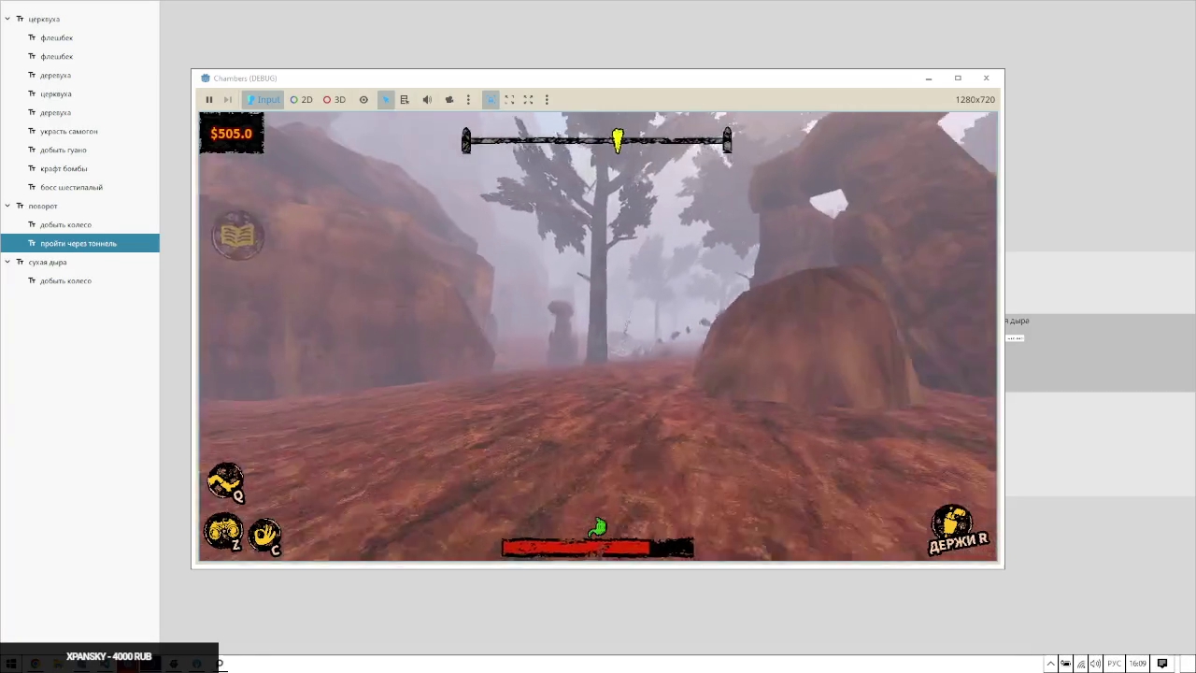
key(w)
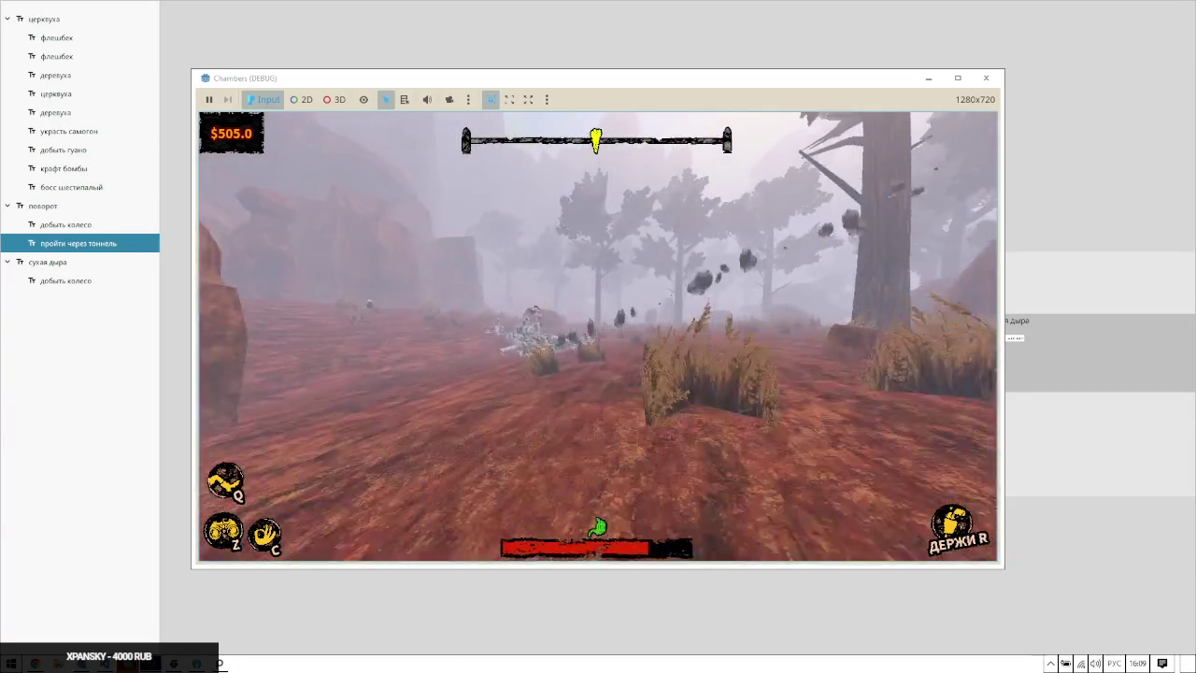
key(w)
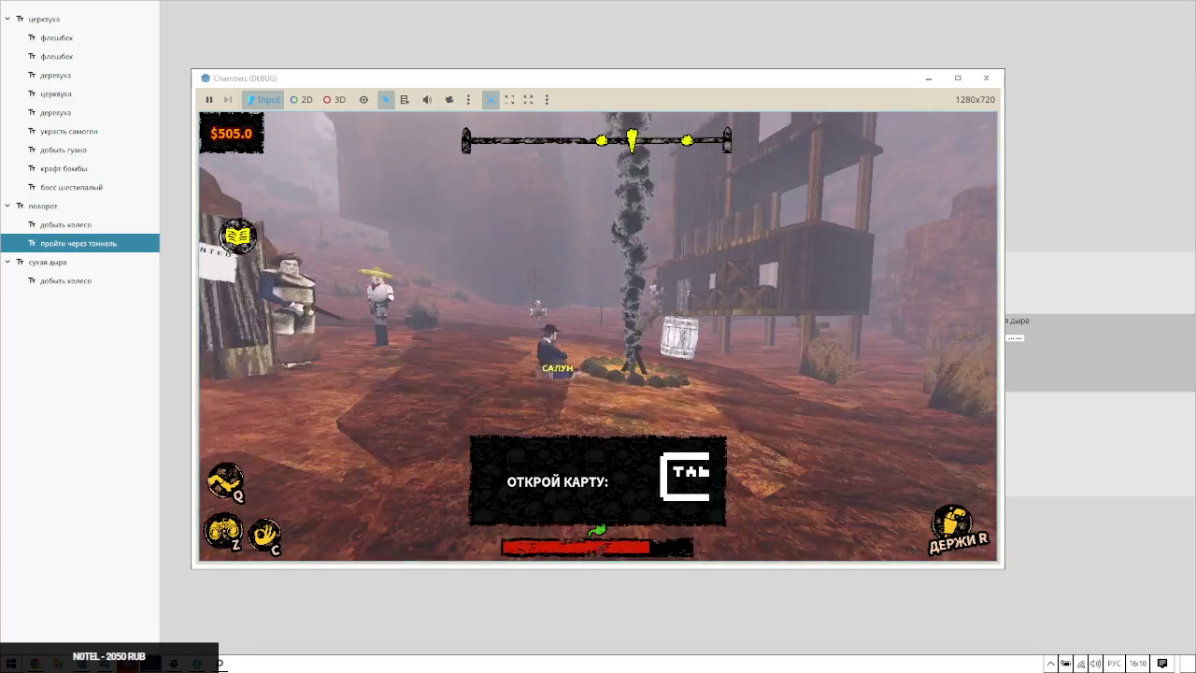
key(alt+Tab)
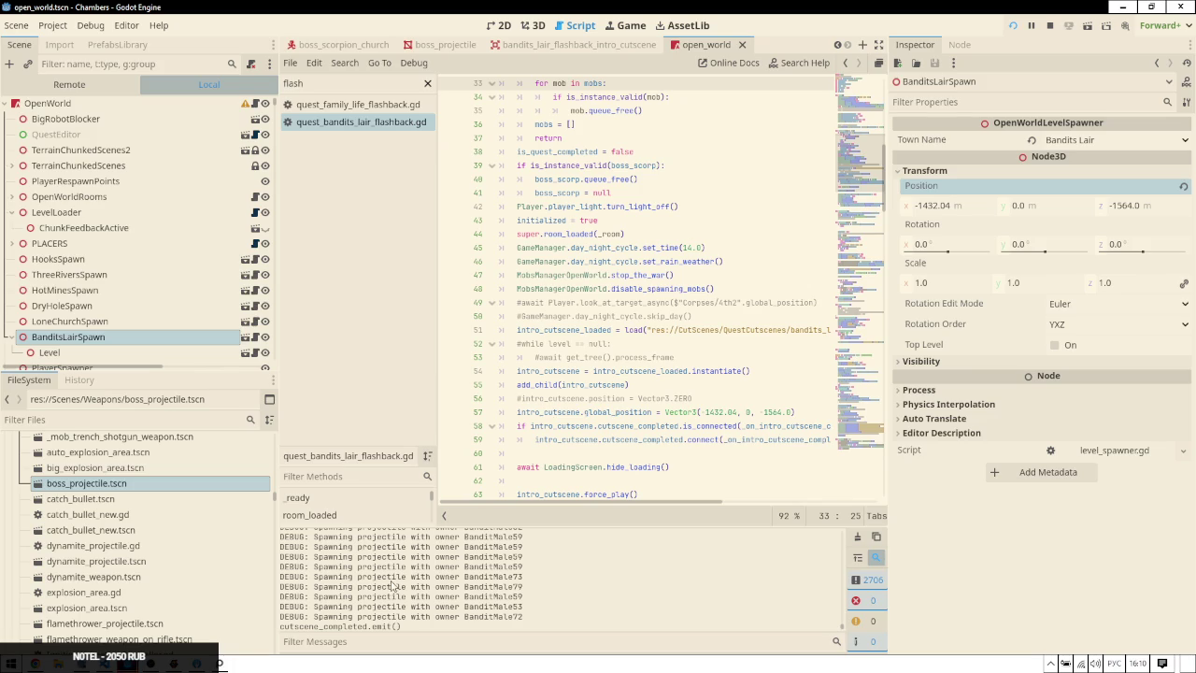
Open the Debugger's Profiler and start profiling the running game
mouse_move(471, 6)
mouse_down()
mouse_move(575, 6)
mouse_move(588, 27)
mouse_up()
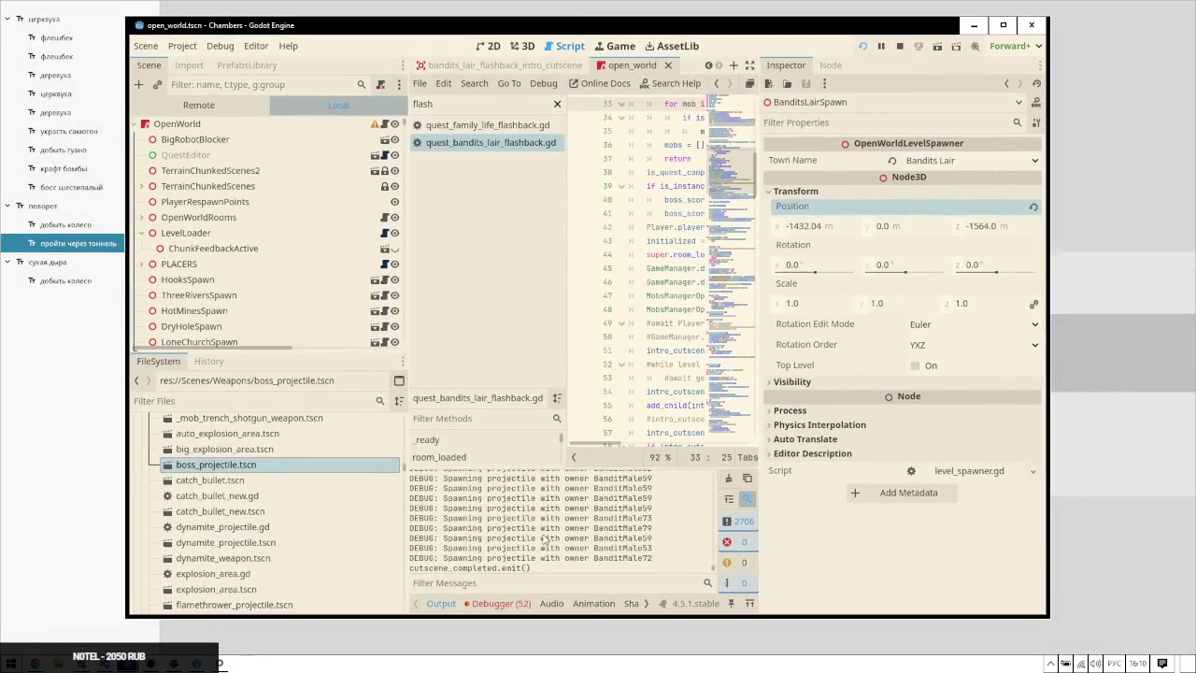
click(520, 601)
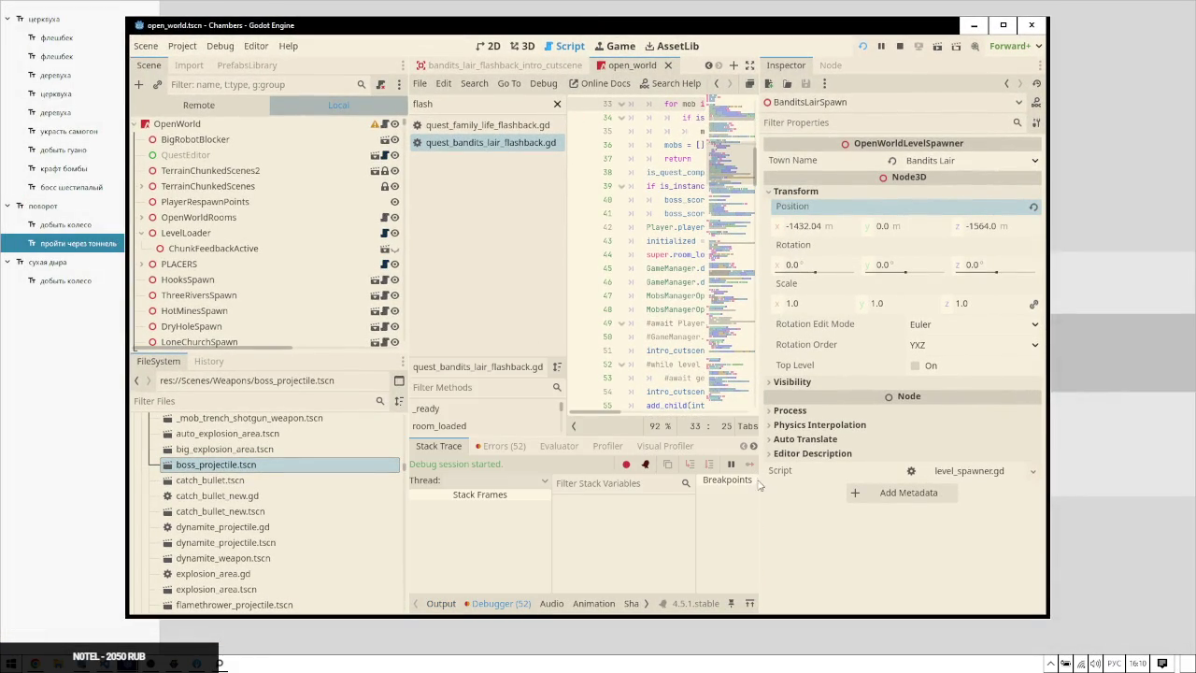
drag(760, 487, 925, 487)
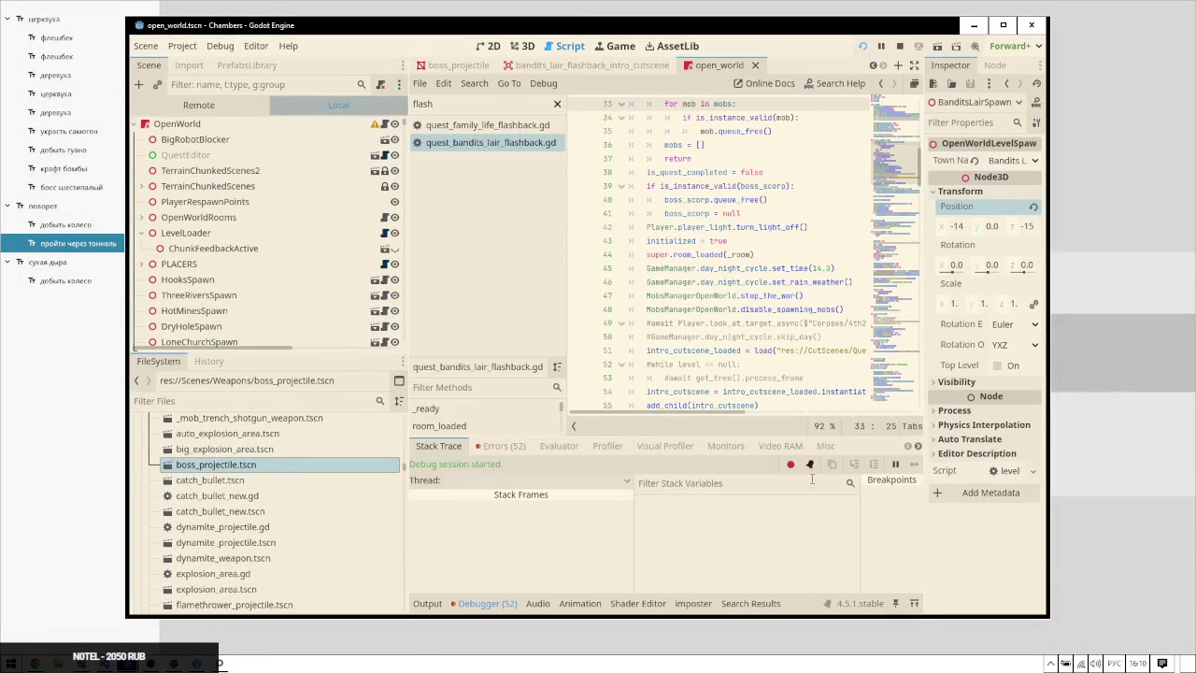
click(725, 446)
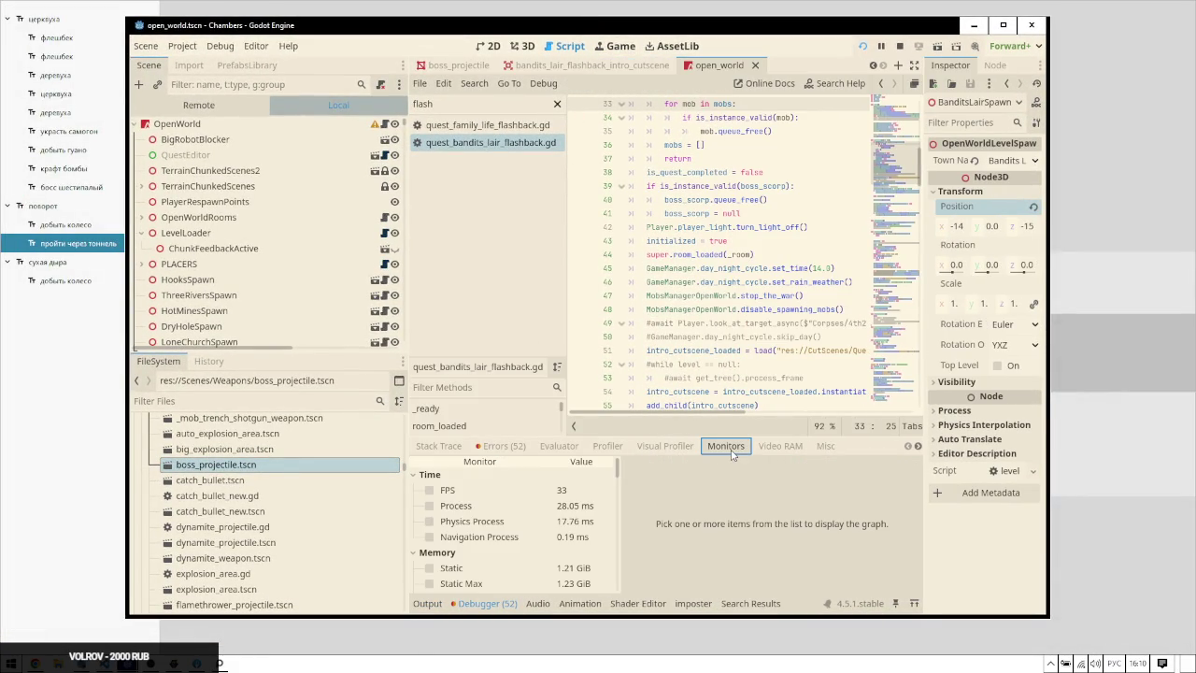
click(608, 446)
click(432, 465)
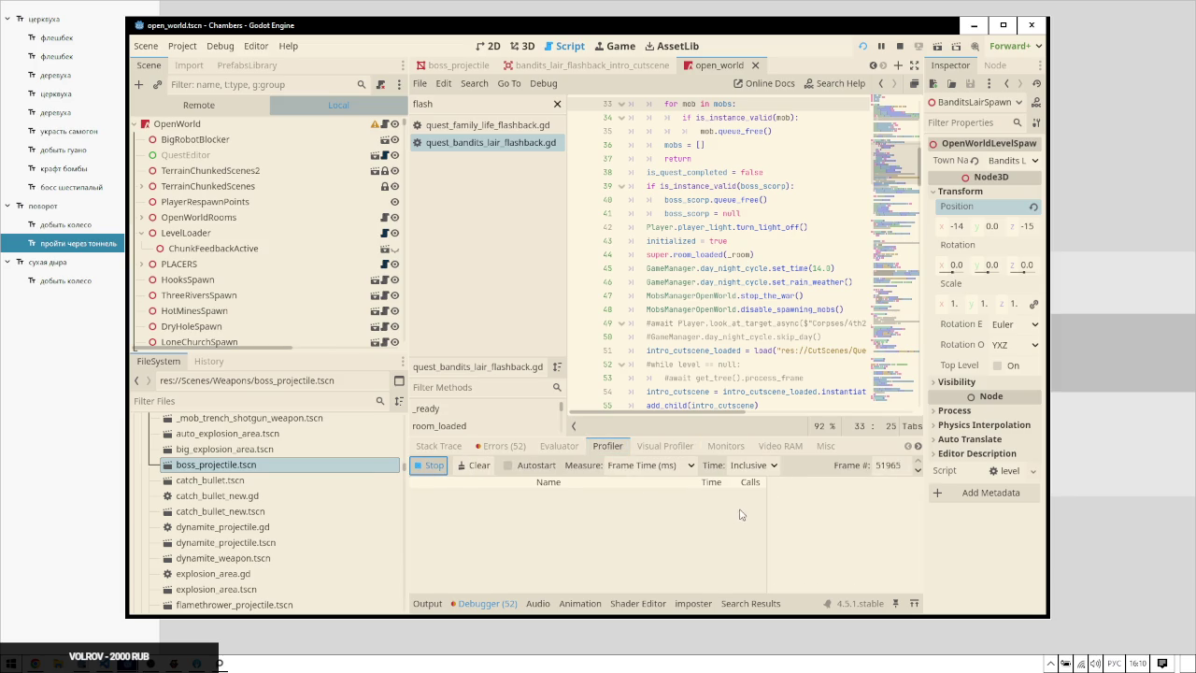
Maximize the editor and drag the panel splitter up so the profiler fills most of it
click(1003, 26)
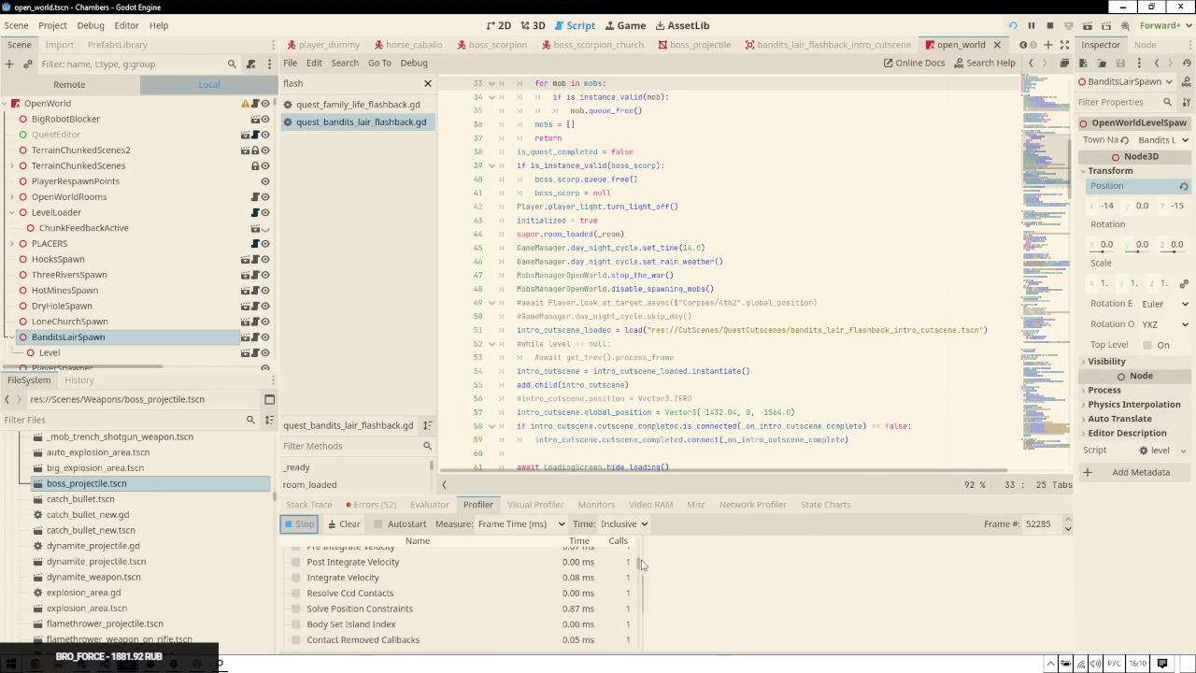
drag(641, 564, 644, 519)
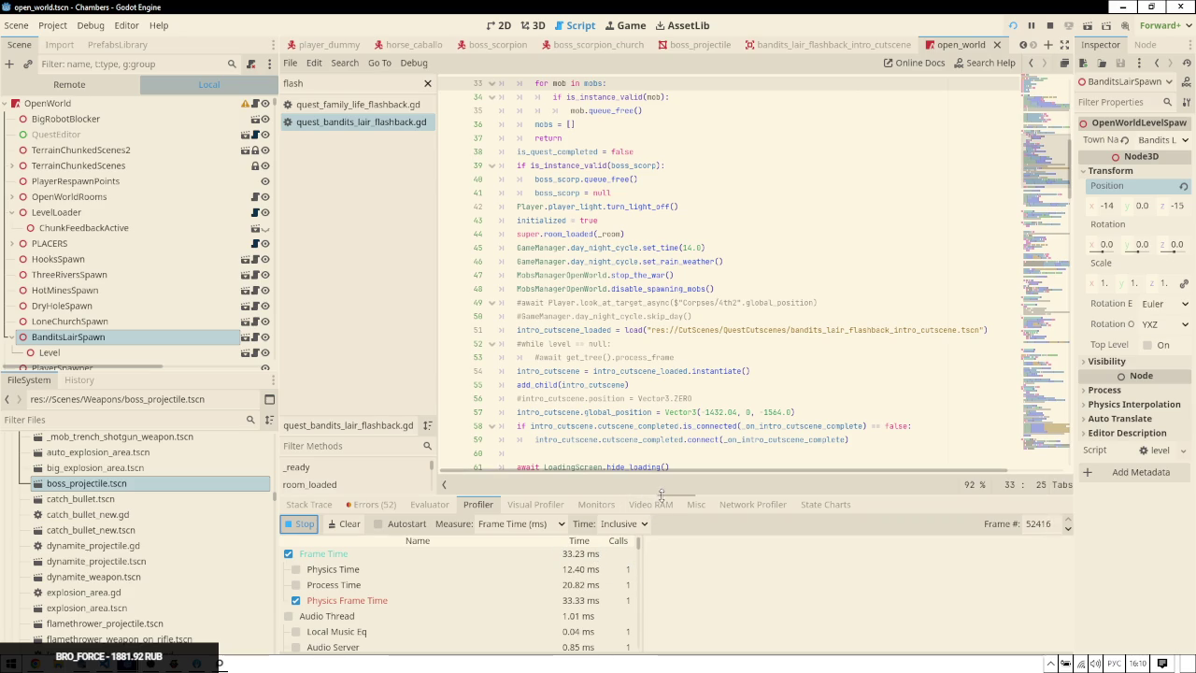
drag(660, 496, 660, 213)
drag(640, 304, 637, 455)
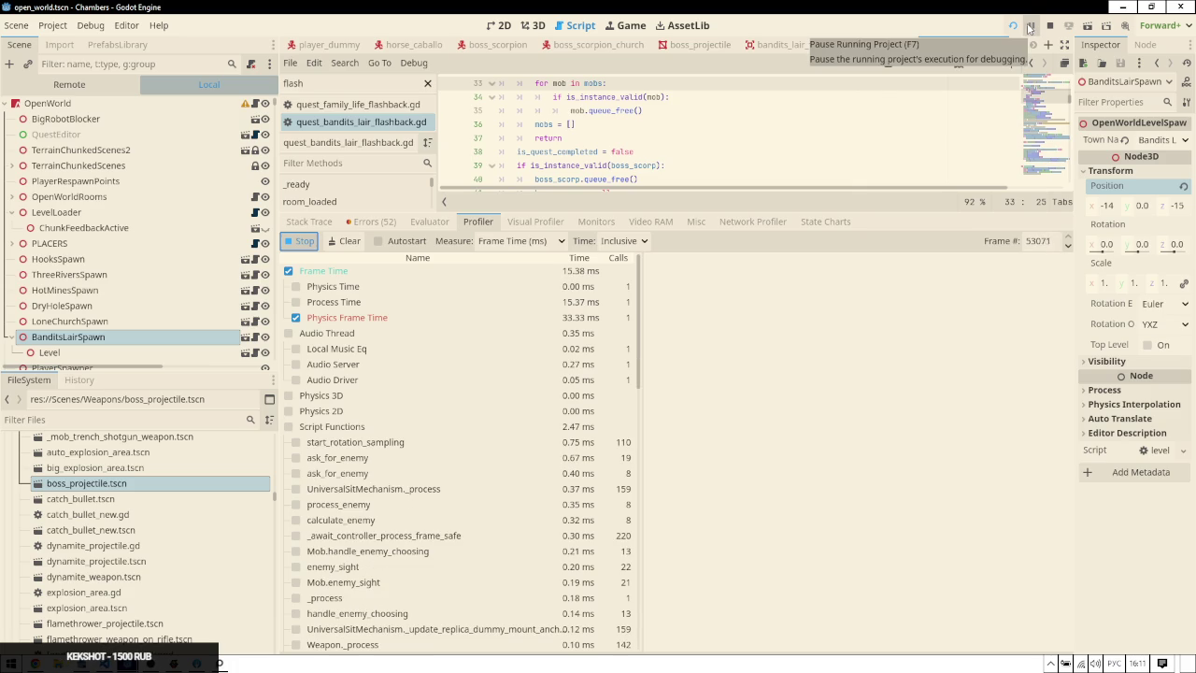
click(588, 222)
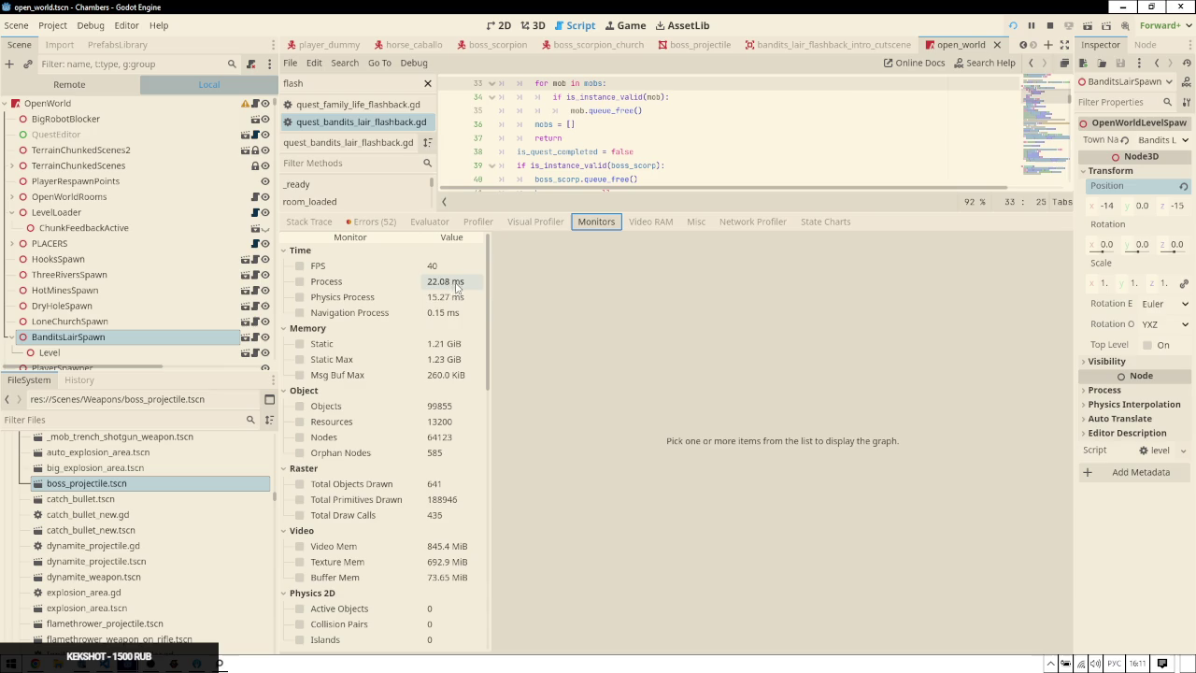
Review the live monitors, return to the profiler graph, and bring Chambers (DEBUG) forward
scroll(490, 308, down, 1)
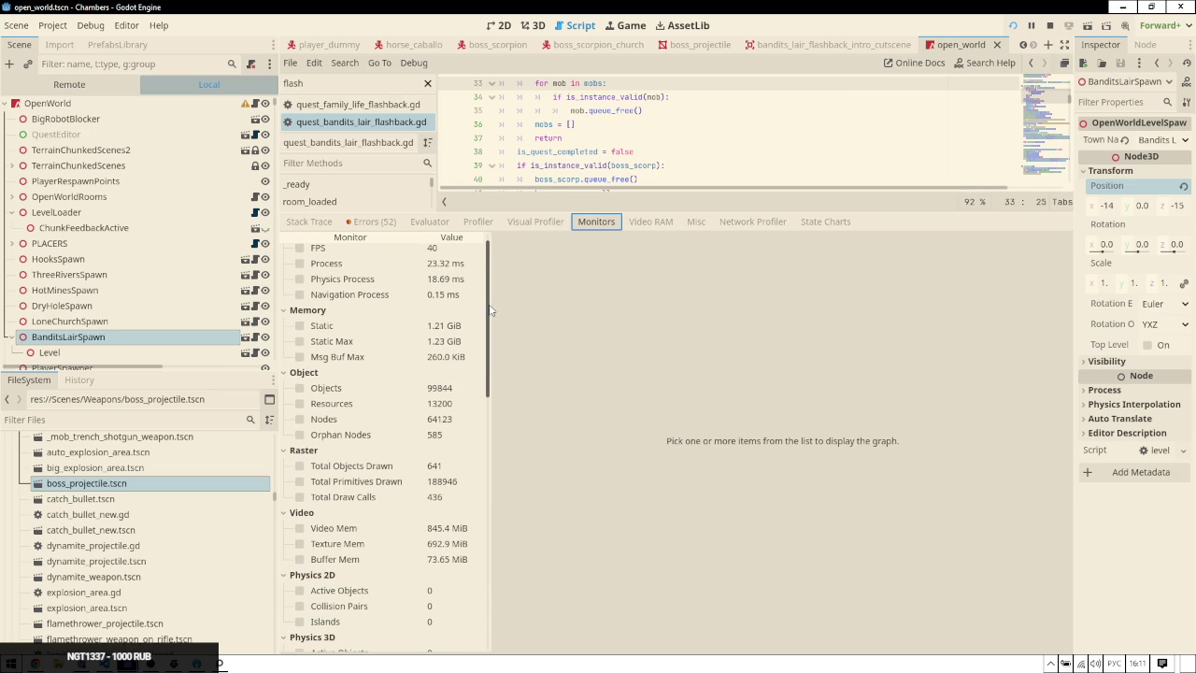
click(478, 221)
key(alt+Tab)
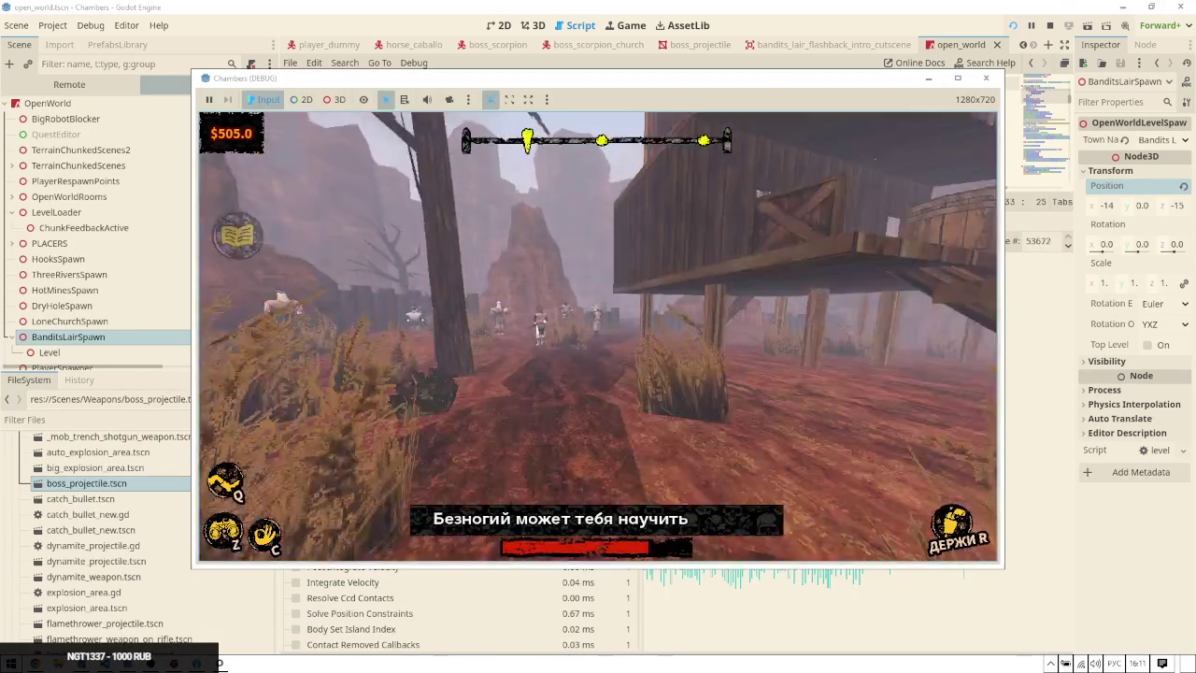
Review the Script Functions timings (6.48 ms/frame), led by Mob._physics_process at 2.77 ms
key(alt+Tab)
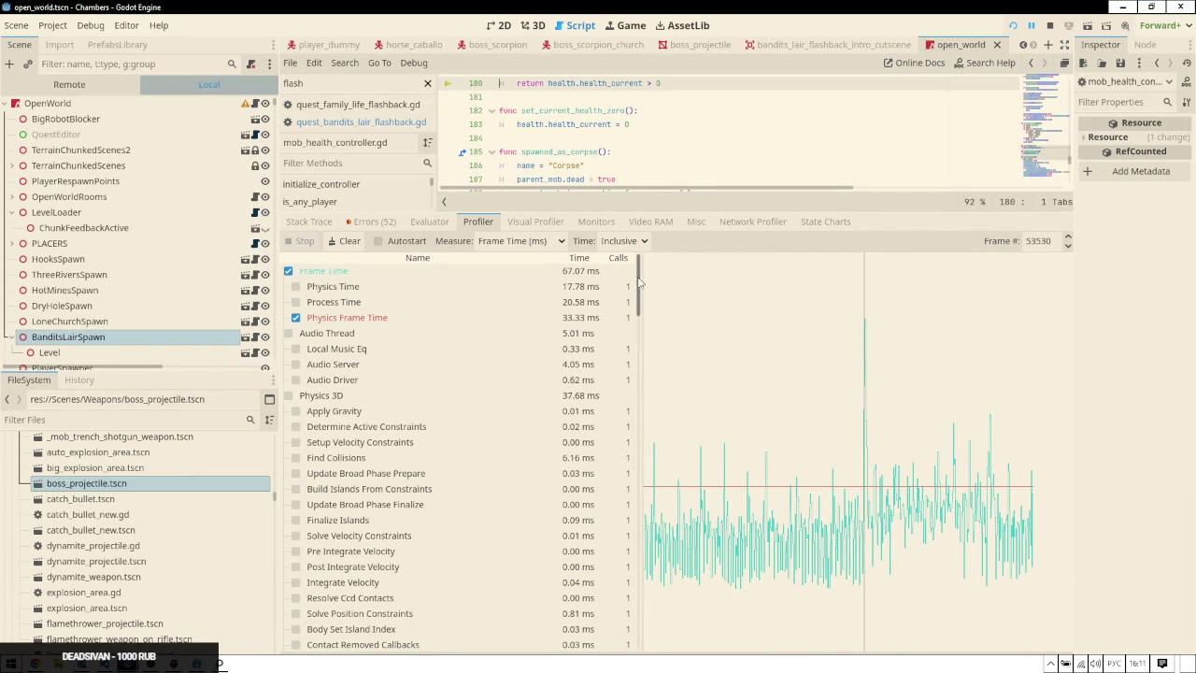
drag(640, 282, 642, 499)
scroll(495, 338, down, 10)
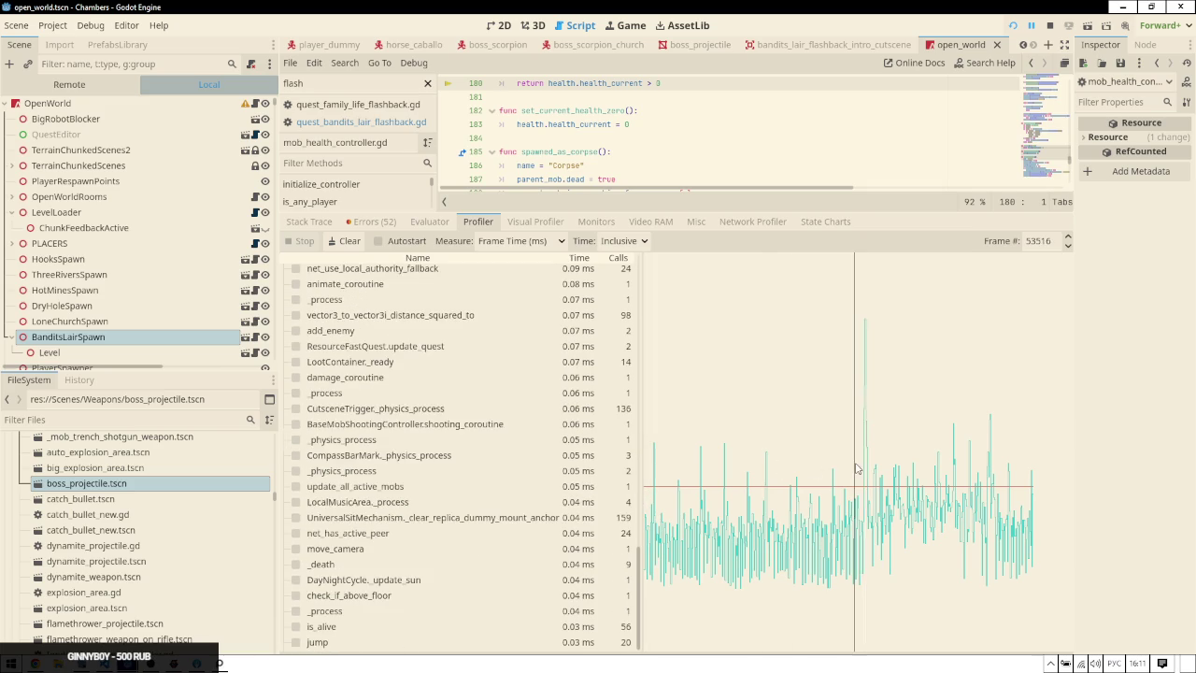
scroll(495, 339, up, 10)
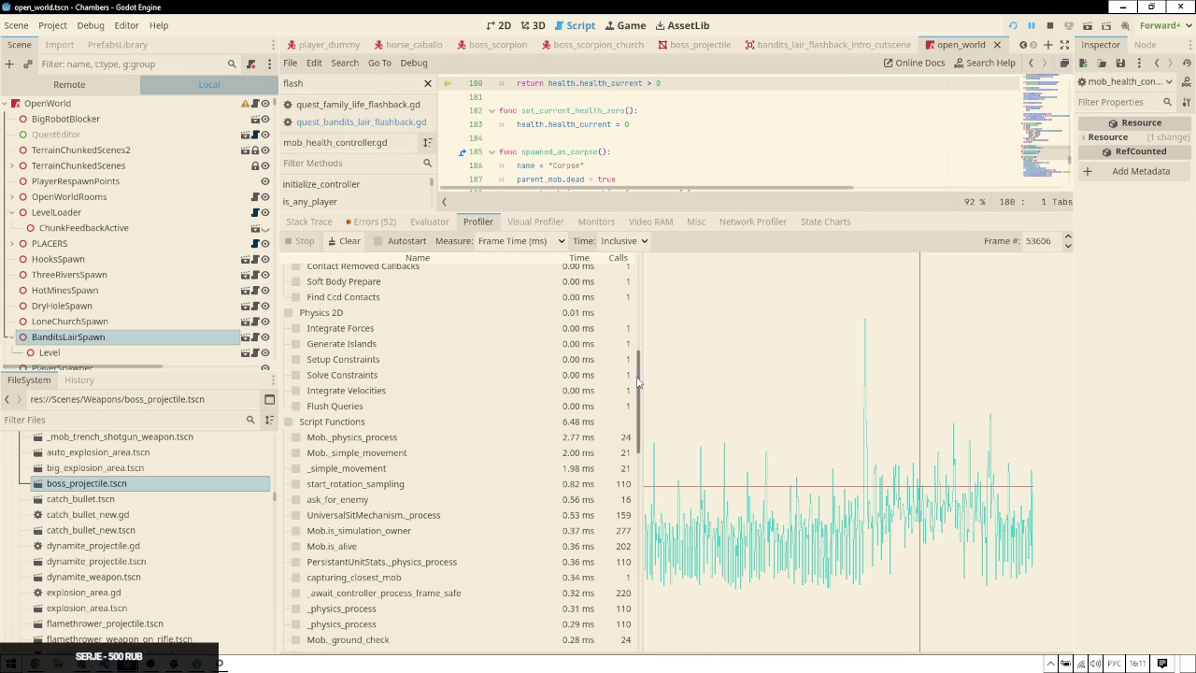
click(70, 84)
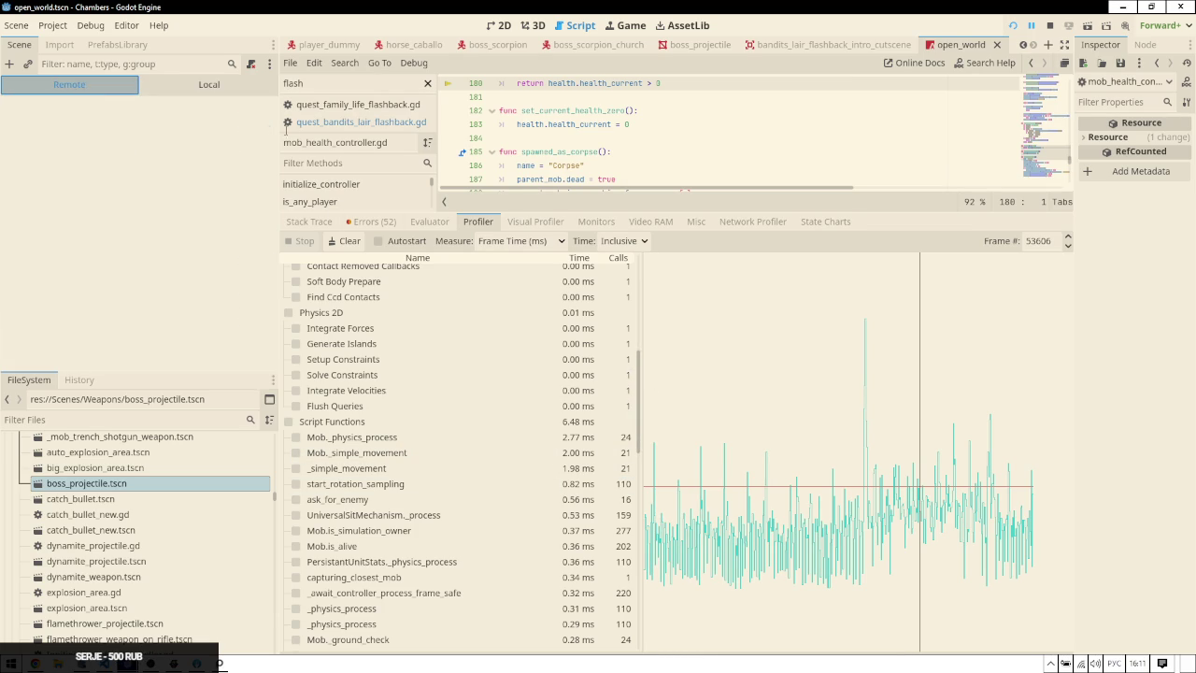
Expand OpenWorld in the remote tree and scroll through its spawners and Area3D nodes
scroll(40, 206, down, 5)
scroll(40, 206, up, 5)
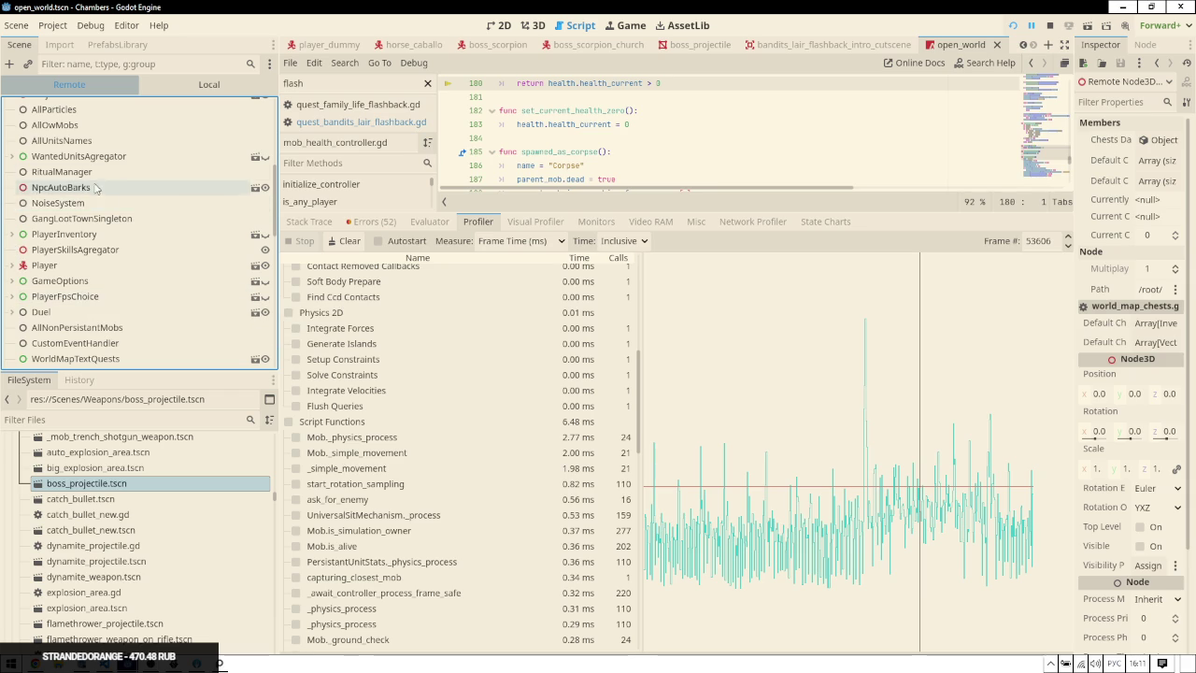
scroll(34, 297, down, 5)
scroll(29, 322, down, 10)
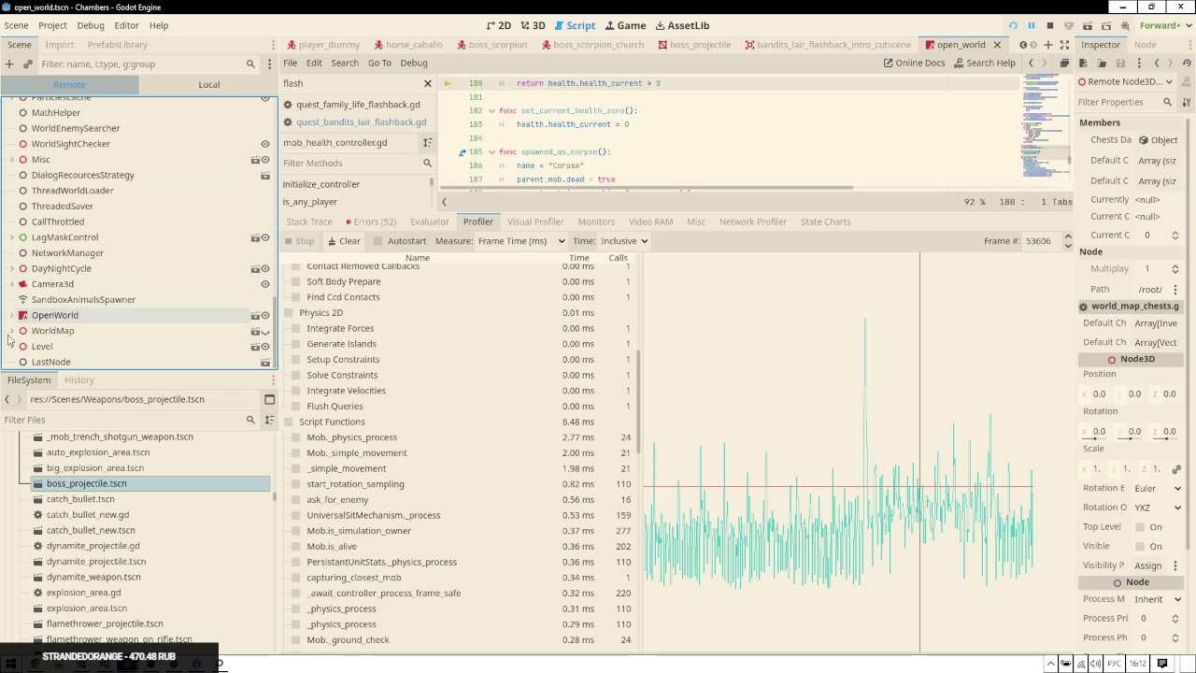
click(12, 315)
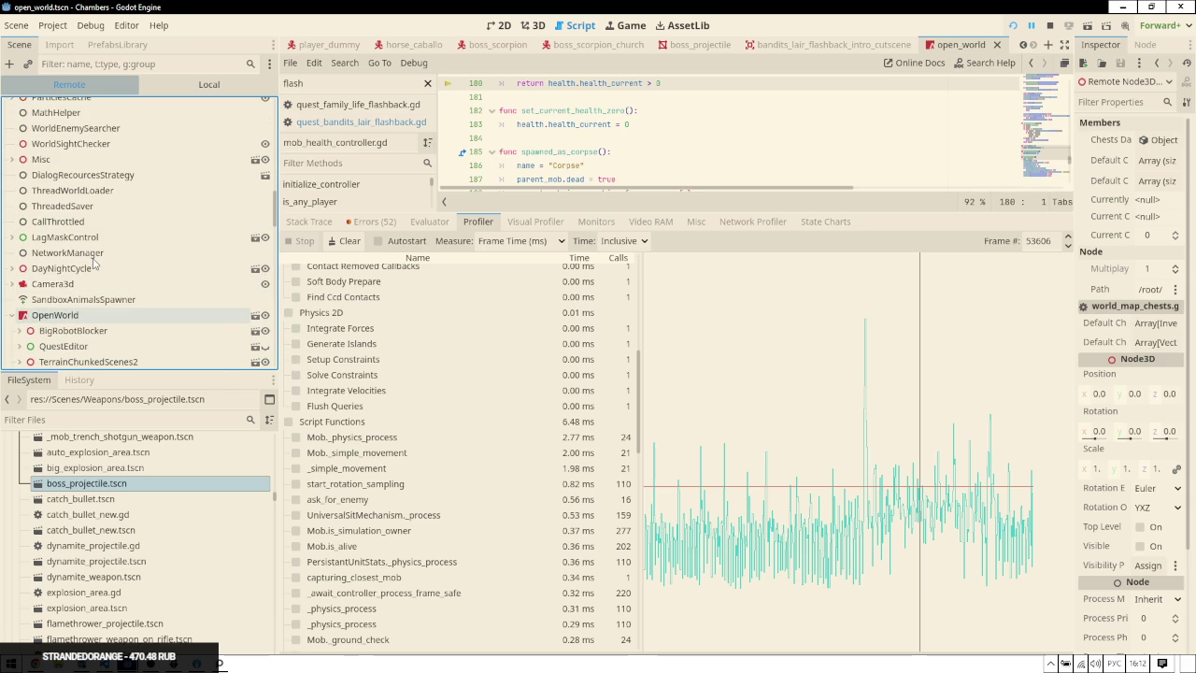
scroll(107, 284, down, 5)
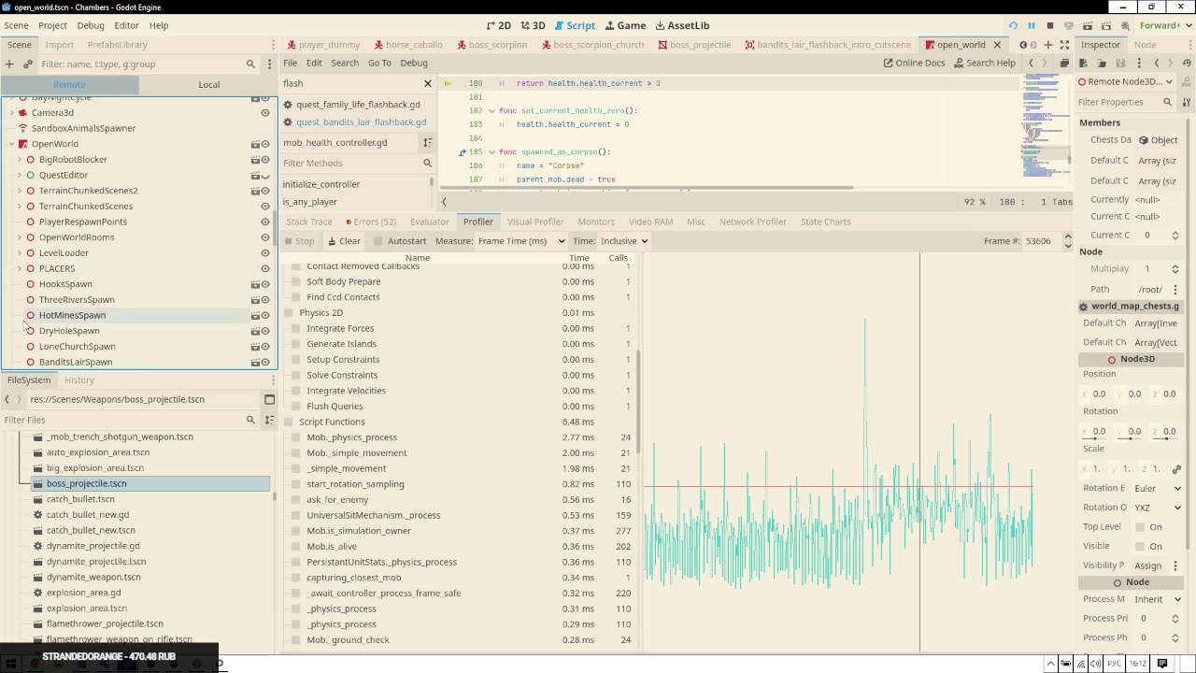
scroll(66, 250, down, 3)
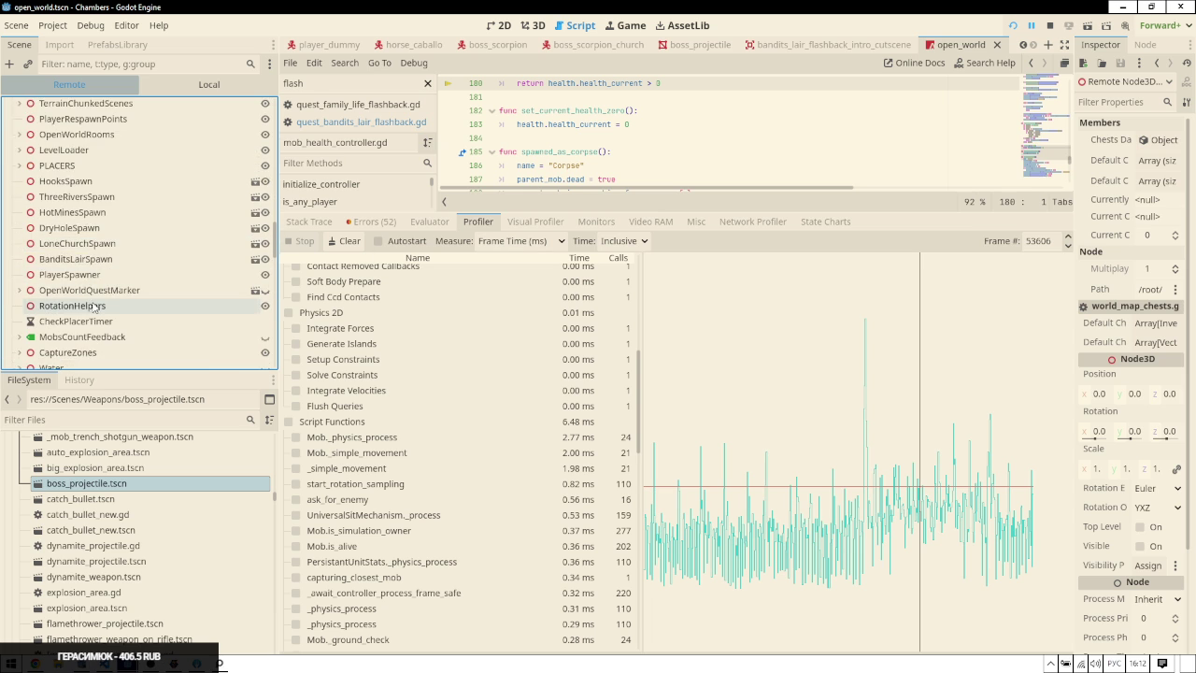
scroll(103, 294, down, 6)
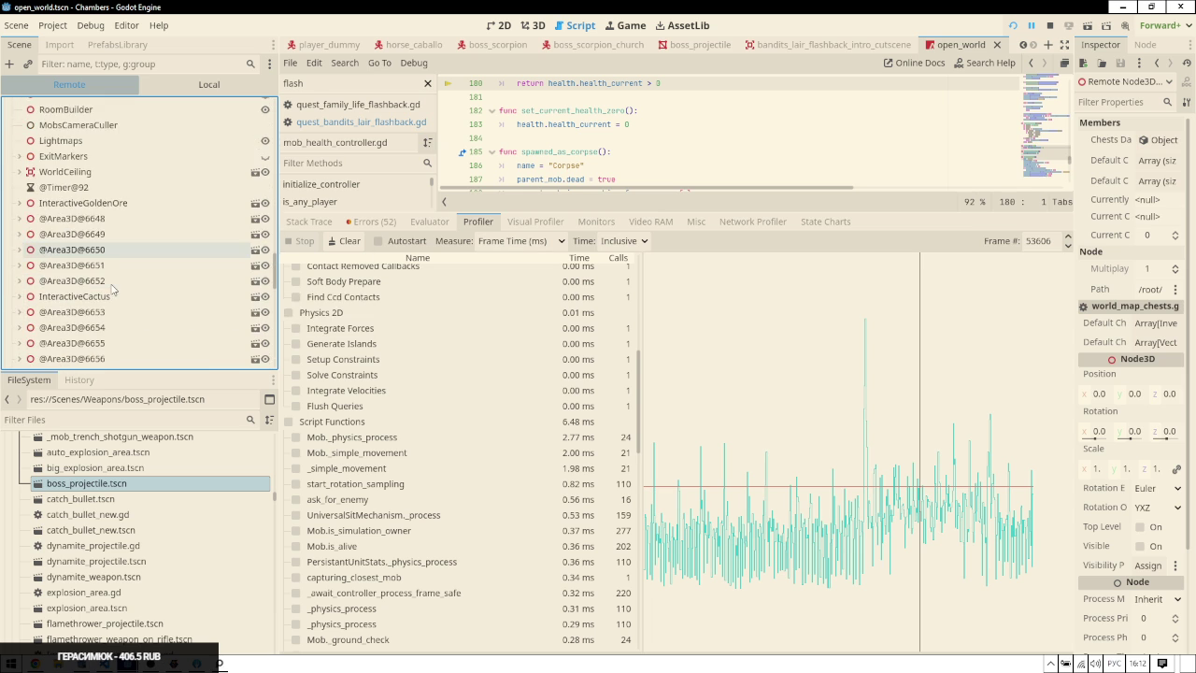
scroll(112, 292, down, 10)
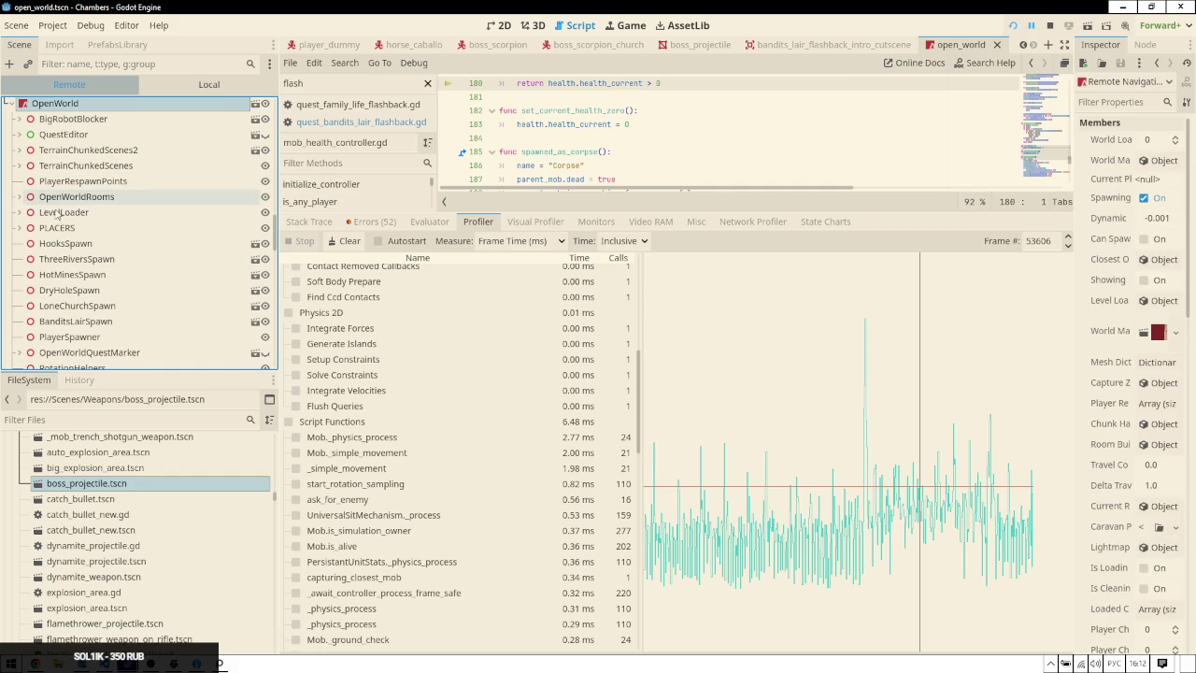
scroll(47, 212, down, 2)
click(148, 64)
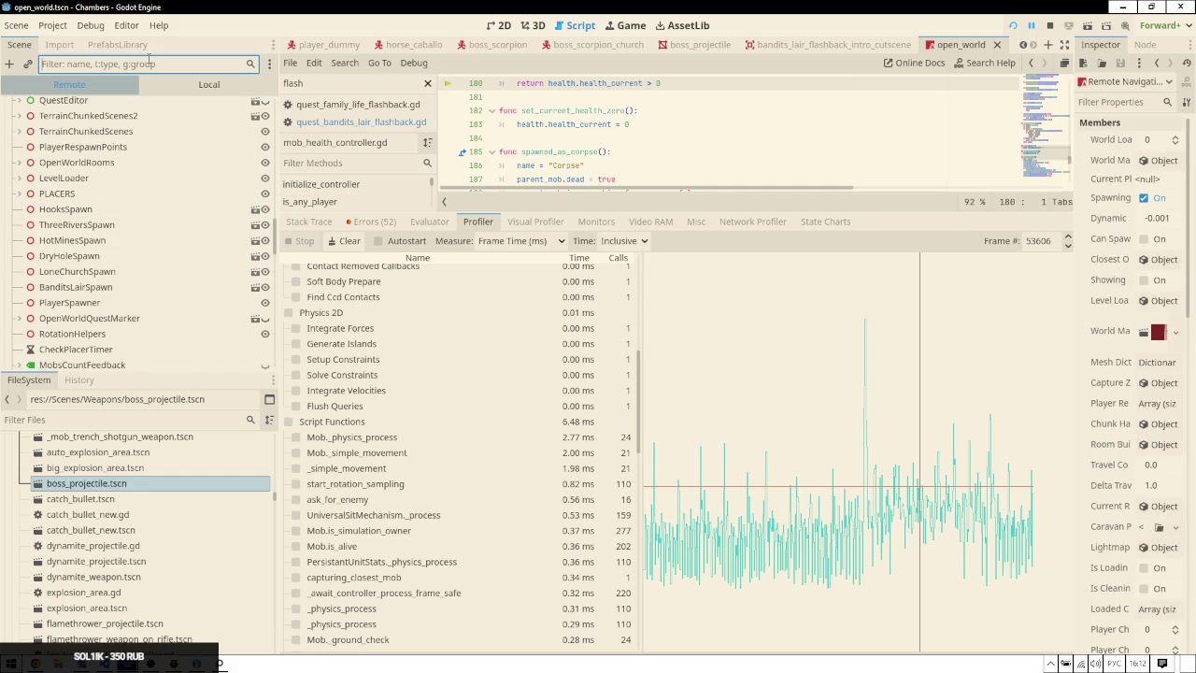
Filter the Remote scene tree for 'mob' and select MobsManagerOpenWorld
text(ыщи)
key(super+space)
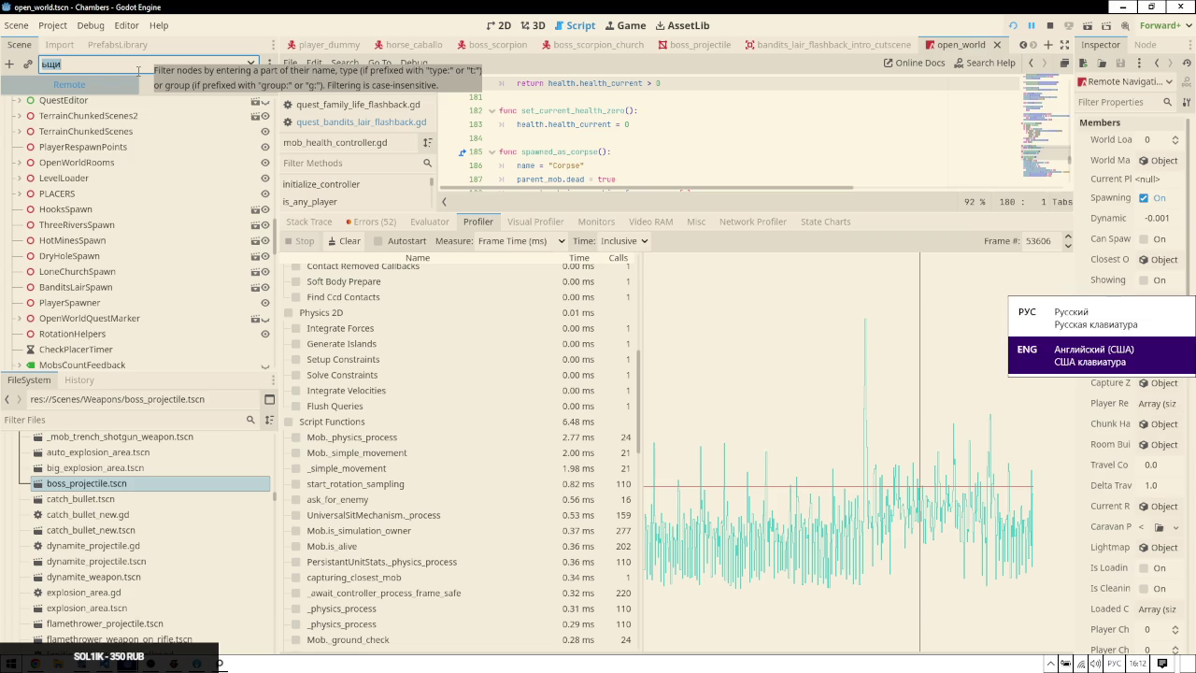
text(mob)
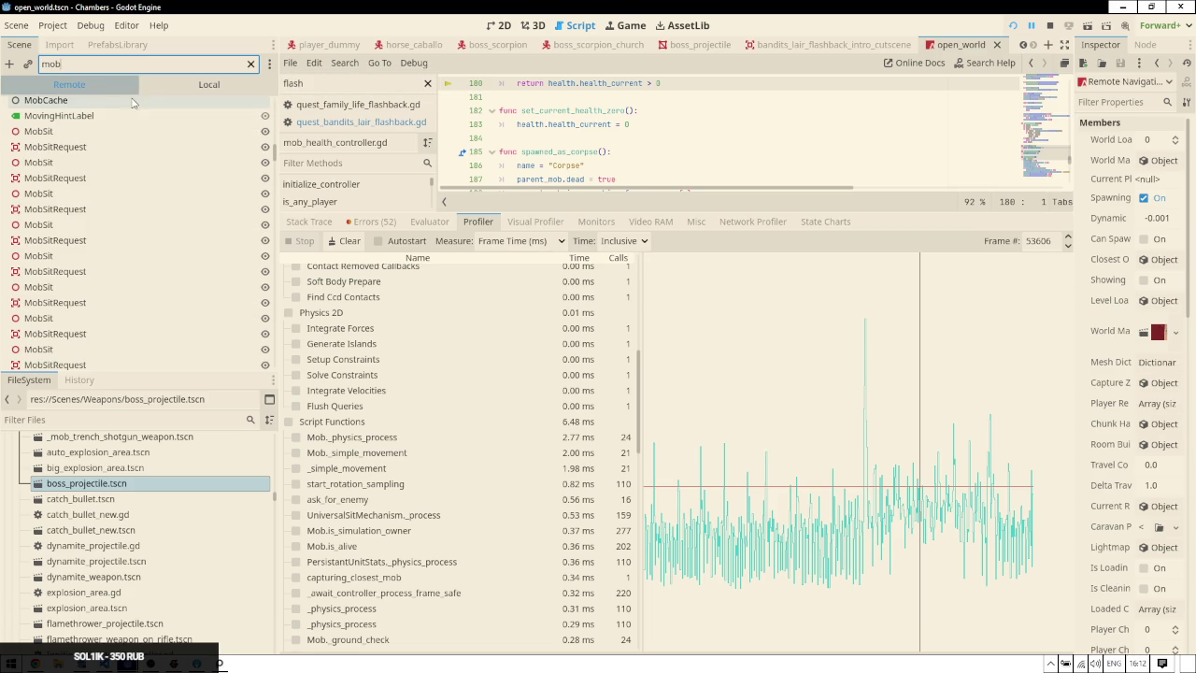
scroll(266, 281, down, 5)
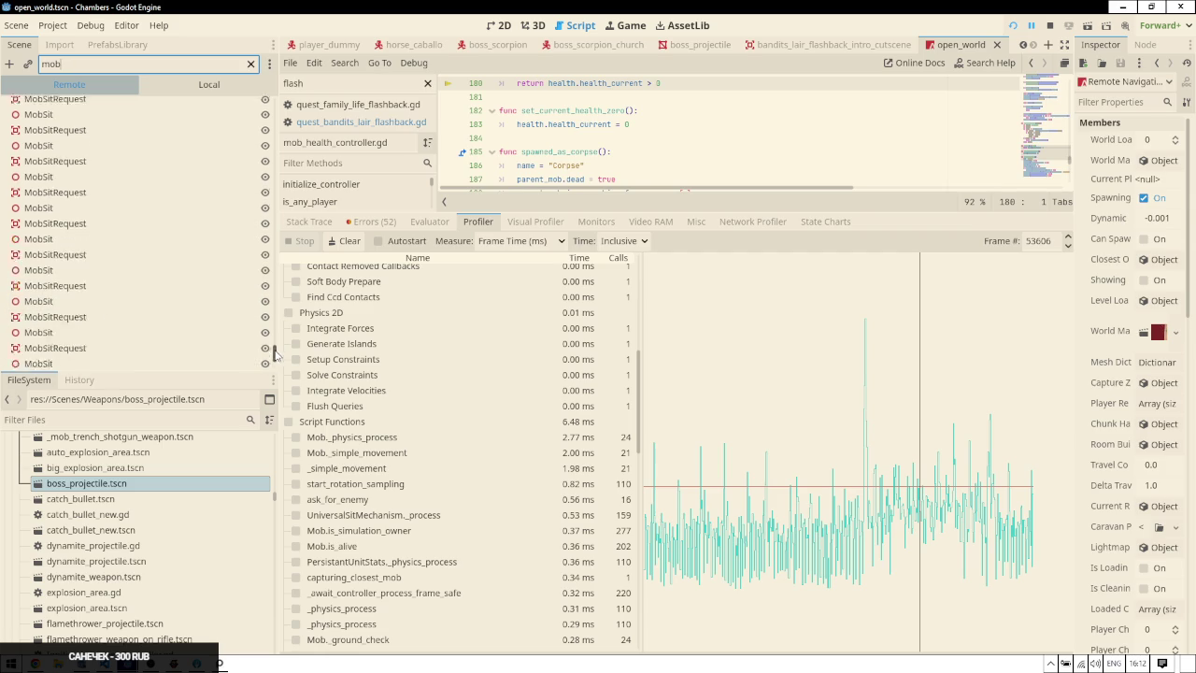
scroll(269, 202, up, 5)
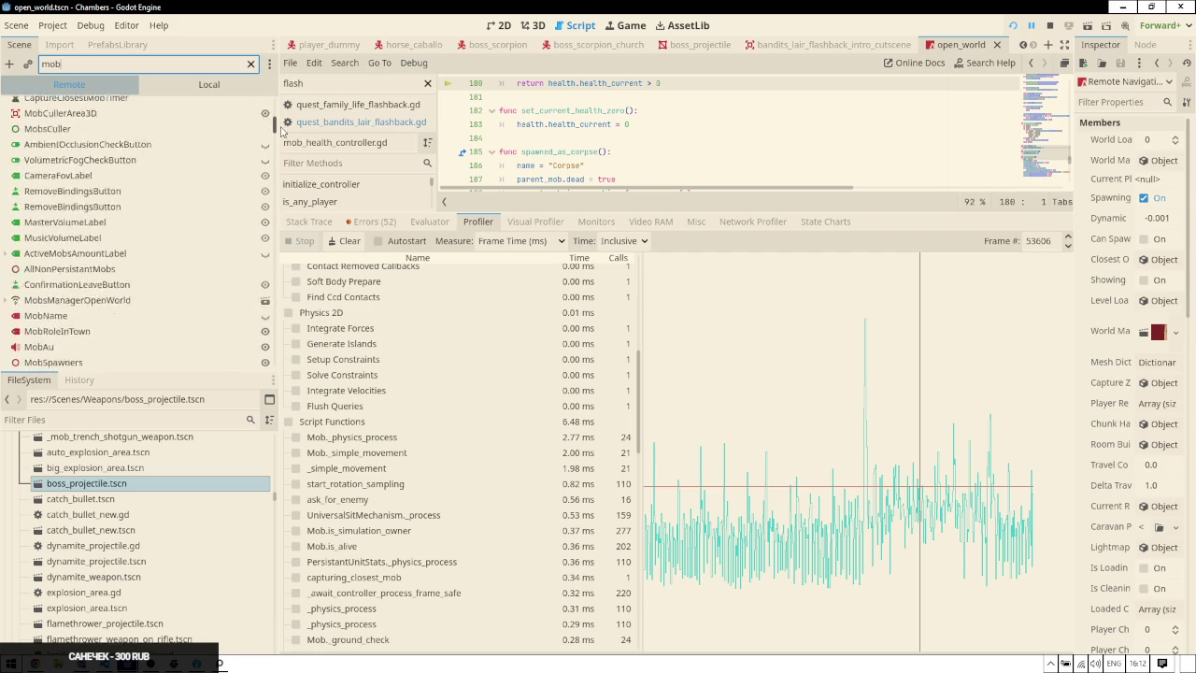
click(84, 156)
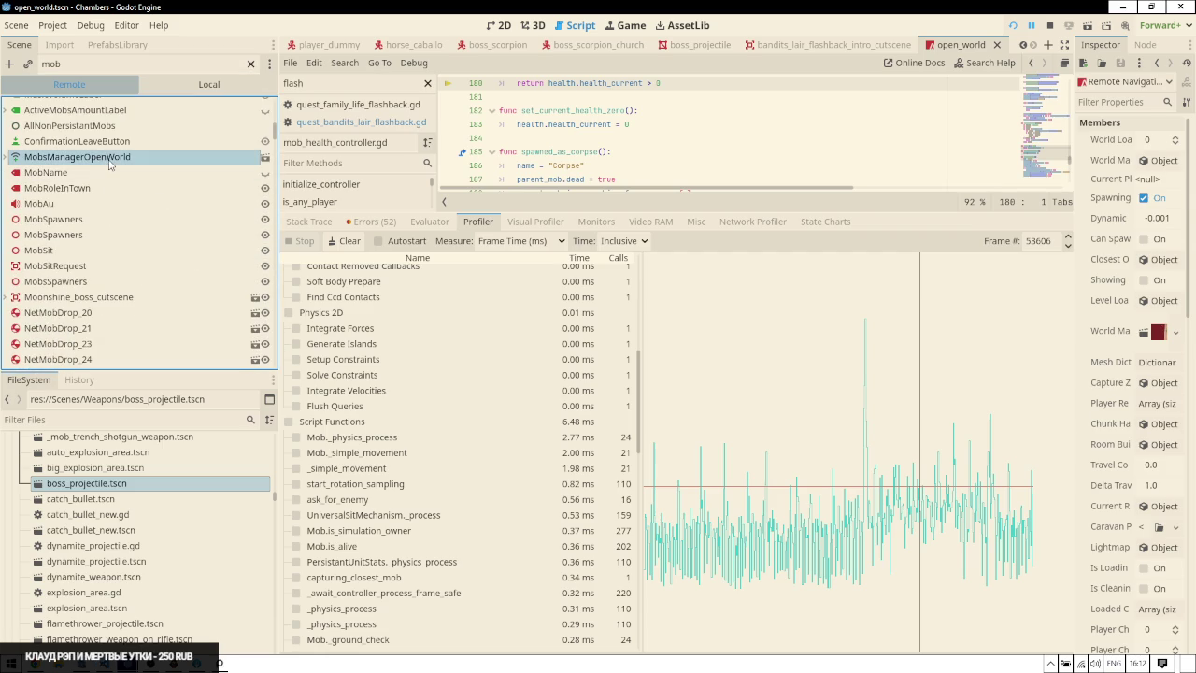
Clear the filter, select BanditMale, and select all the bandit nodes at once
click(251, 64)
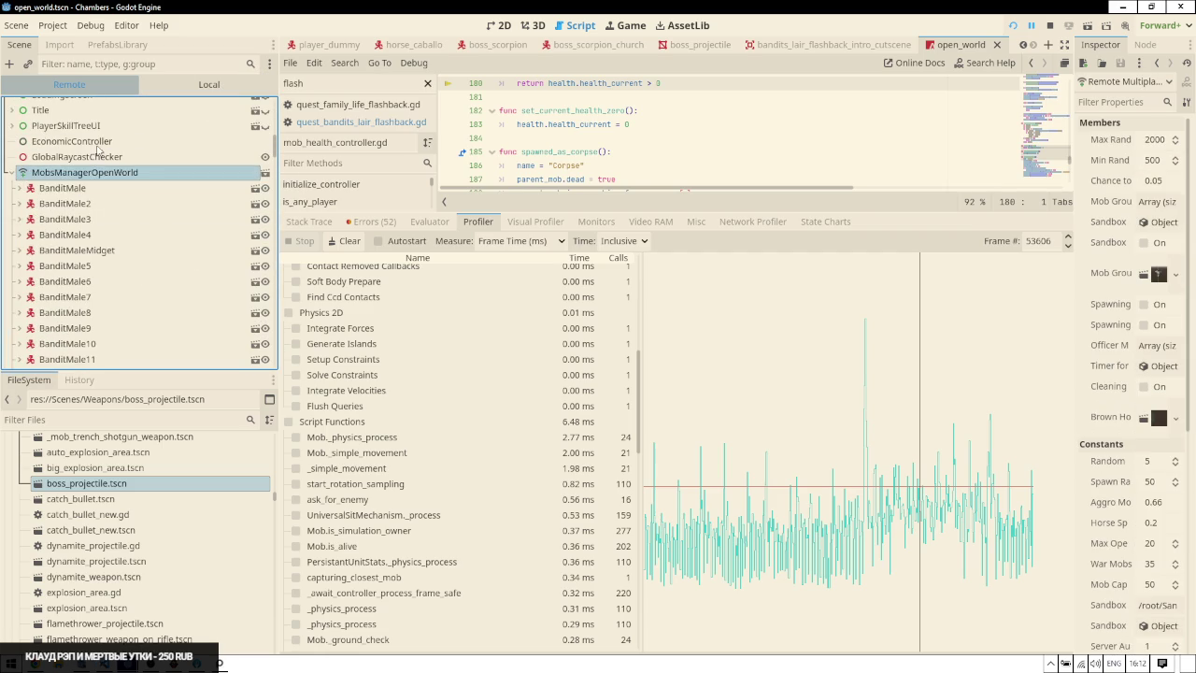
click(70, 187)
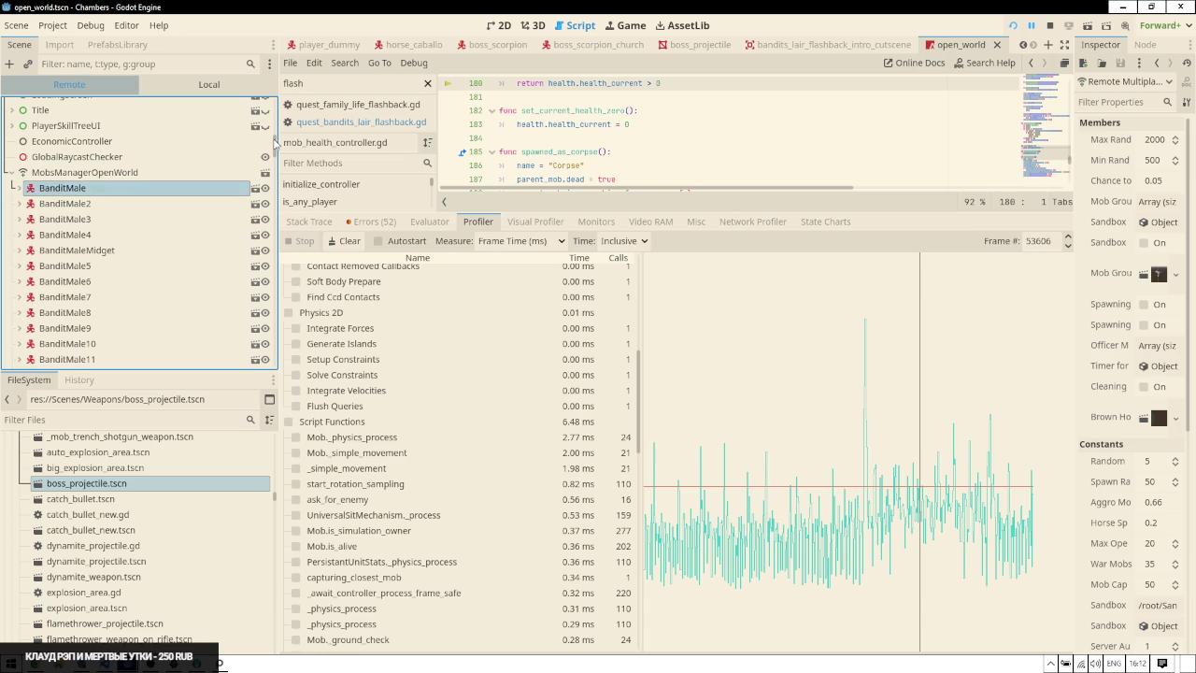
scroll(264, 208, down, 10)
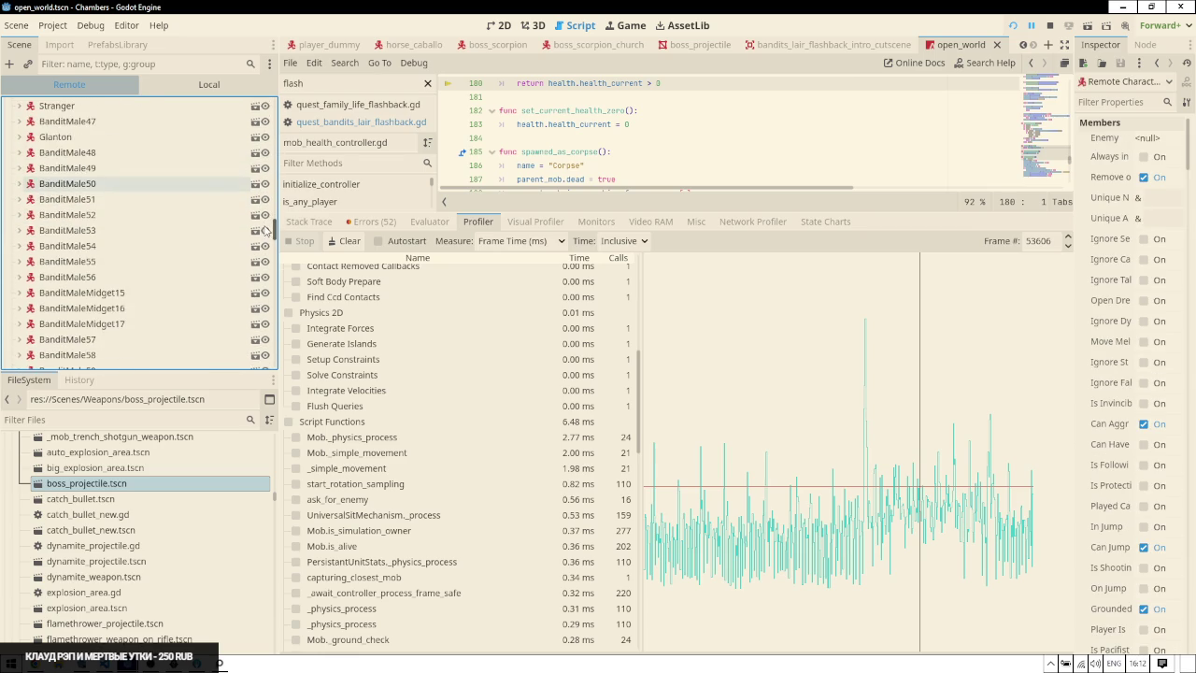
scroll(264, 217, up, 5)
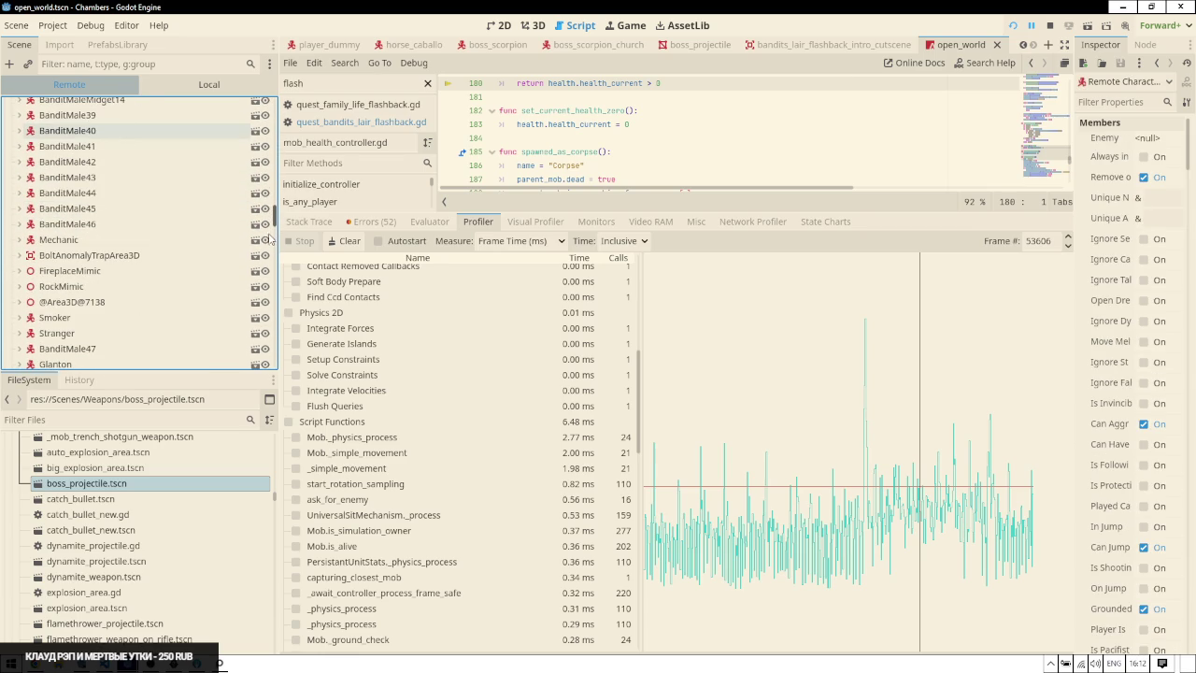
scroll(267, 243, down, 10)
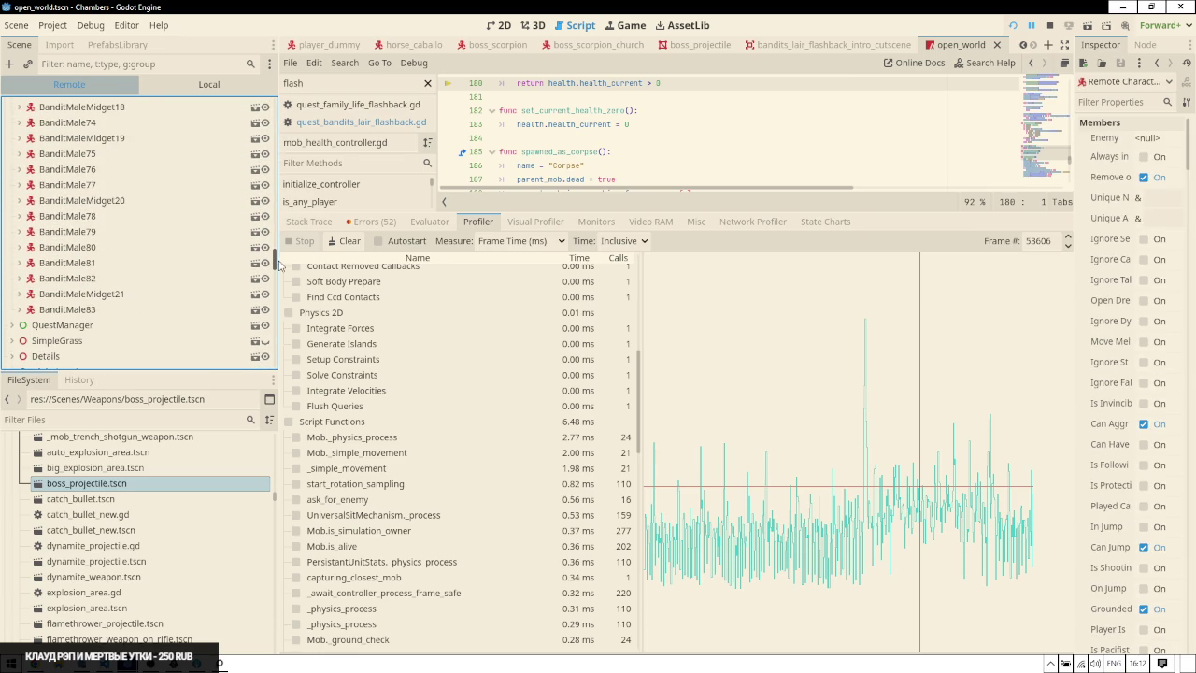
scroll(273, 264, down, 5)
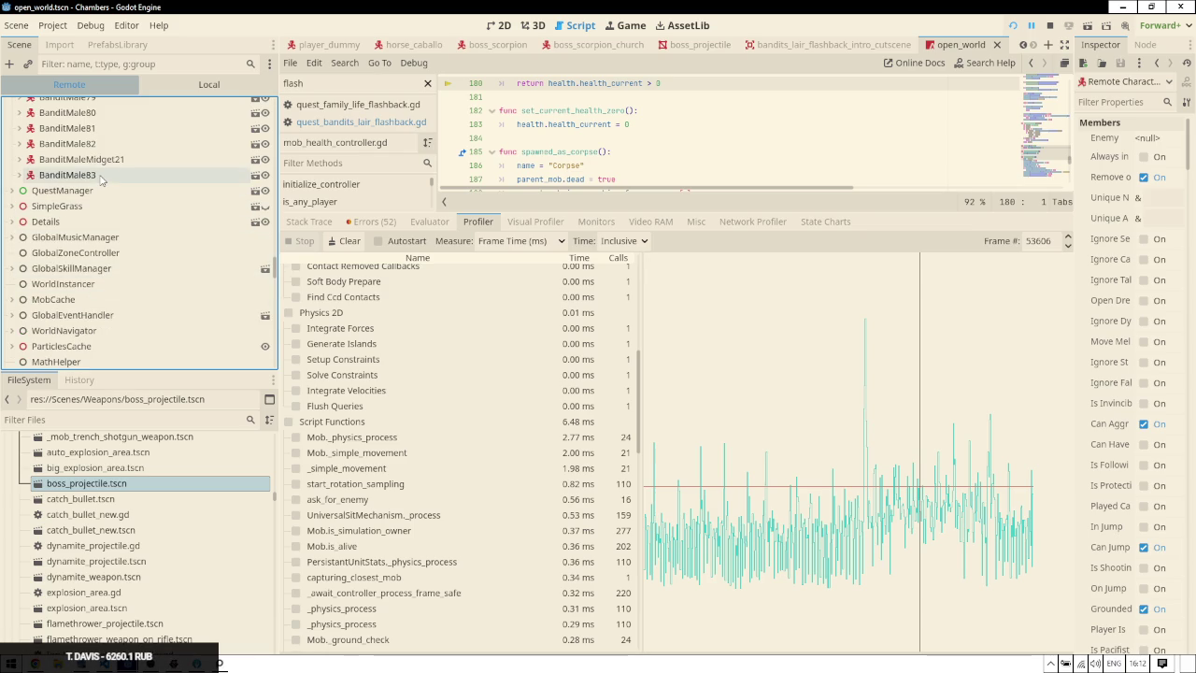
key(ctrl+a)
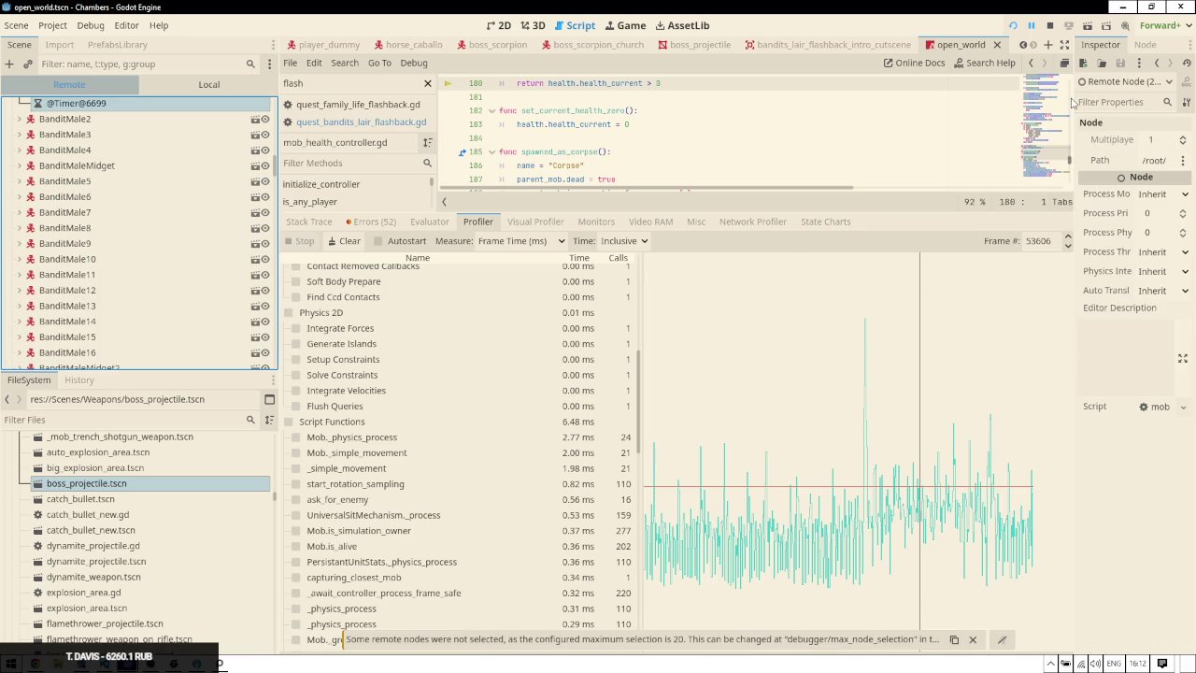
click(1076, 103)
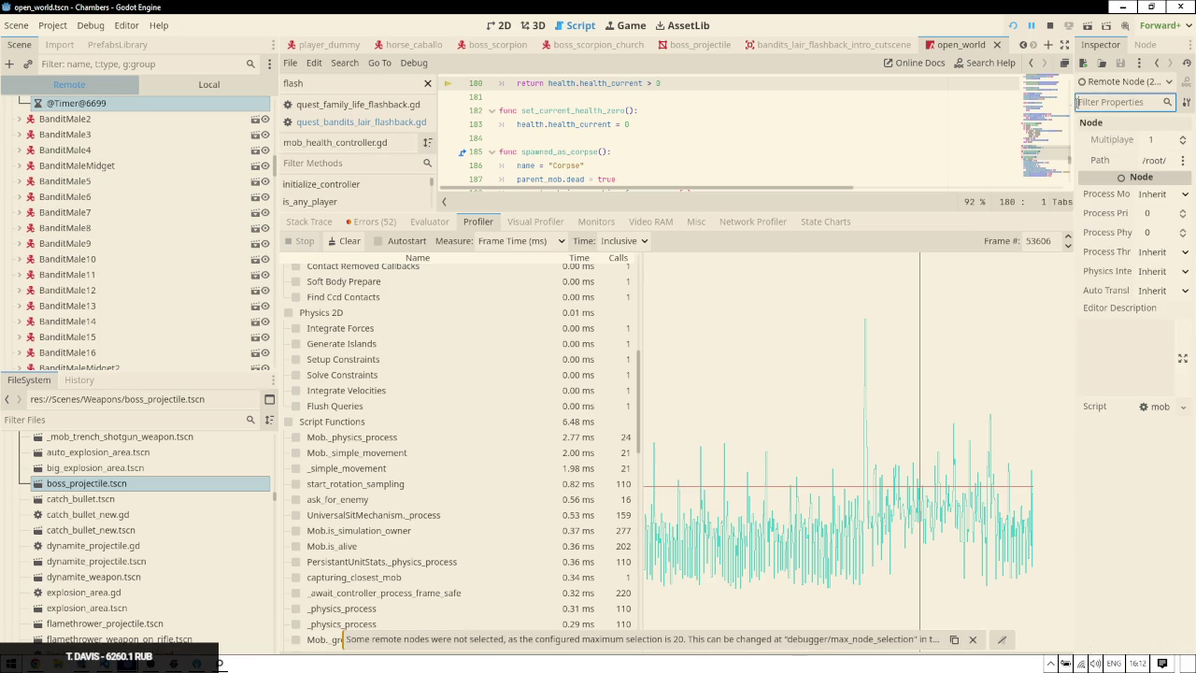
drag(1072, 102, 933, 105)
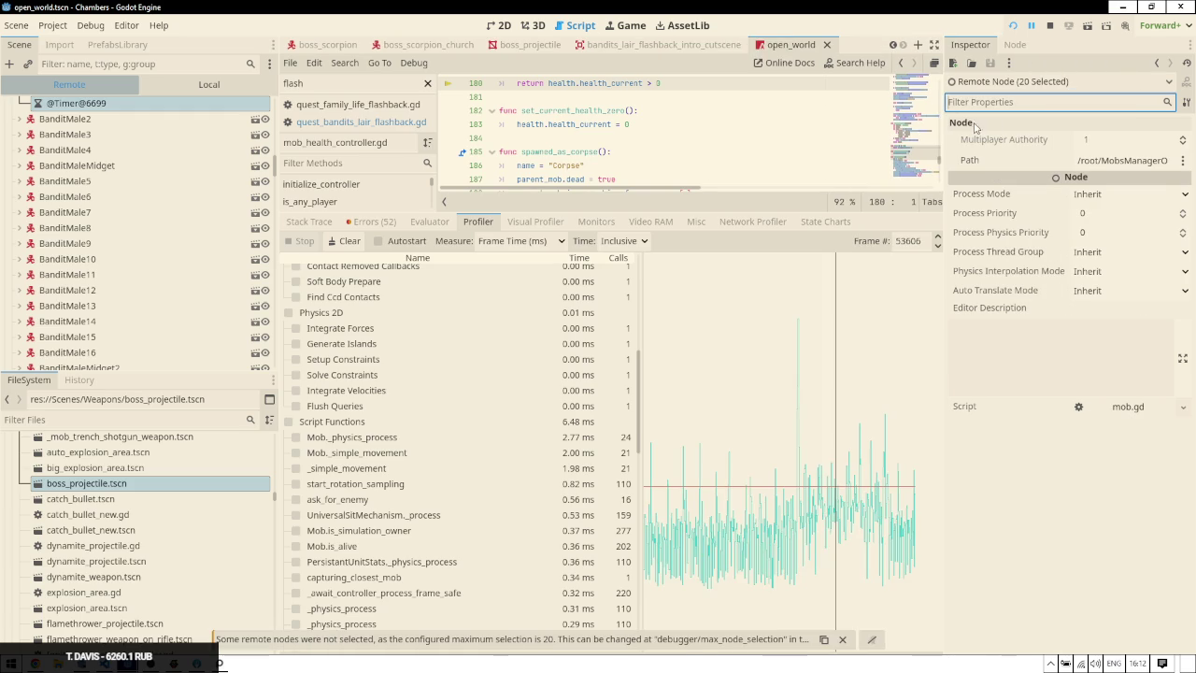
scroll(89, 133, up, 1)
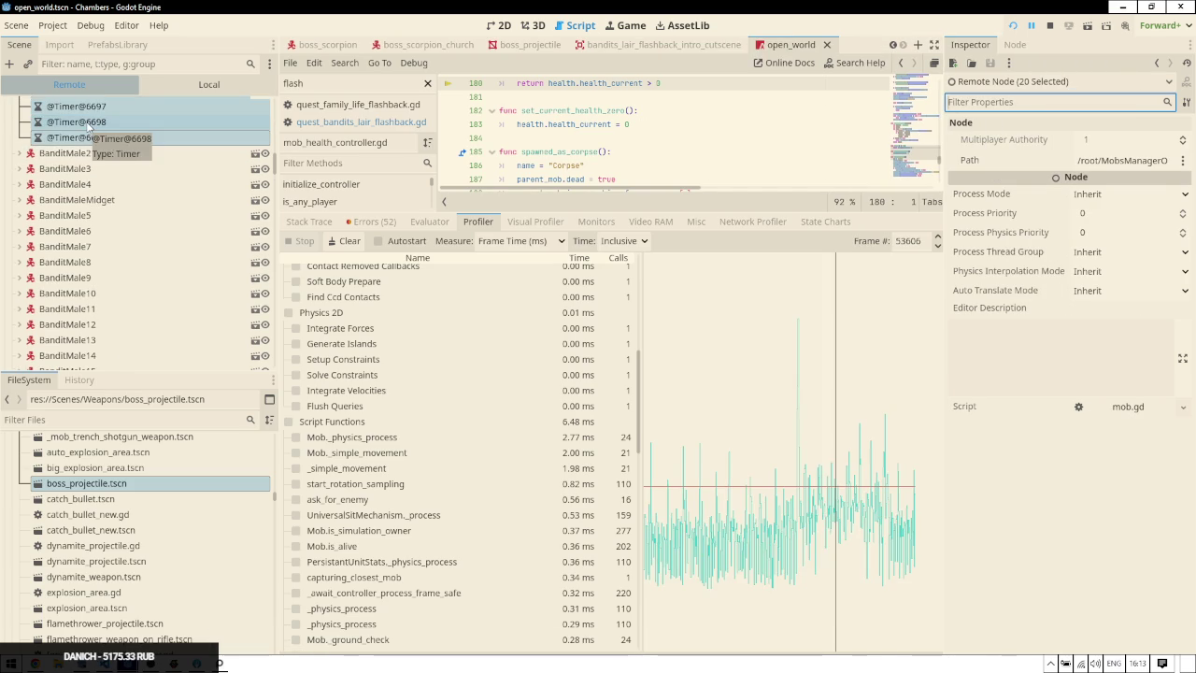
click(89, 123)
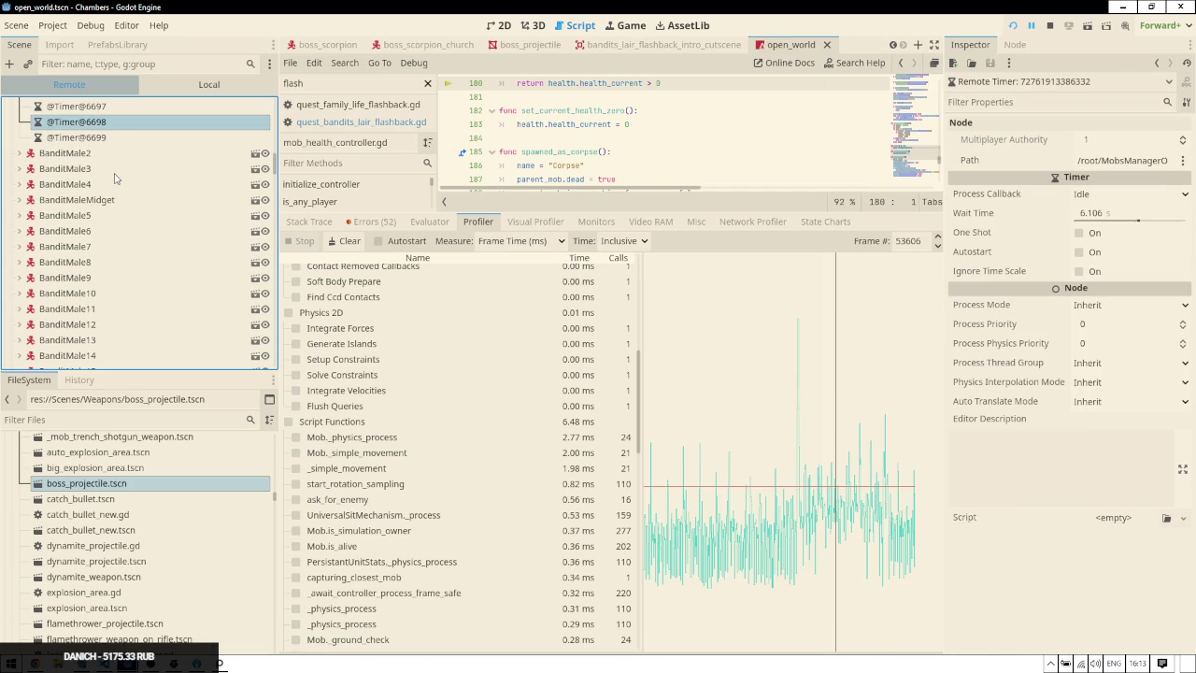
scroll(115, 178, up, 3)
scroll(117, 297, up, 2)
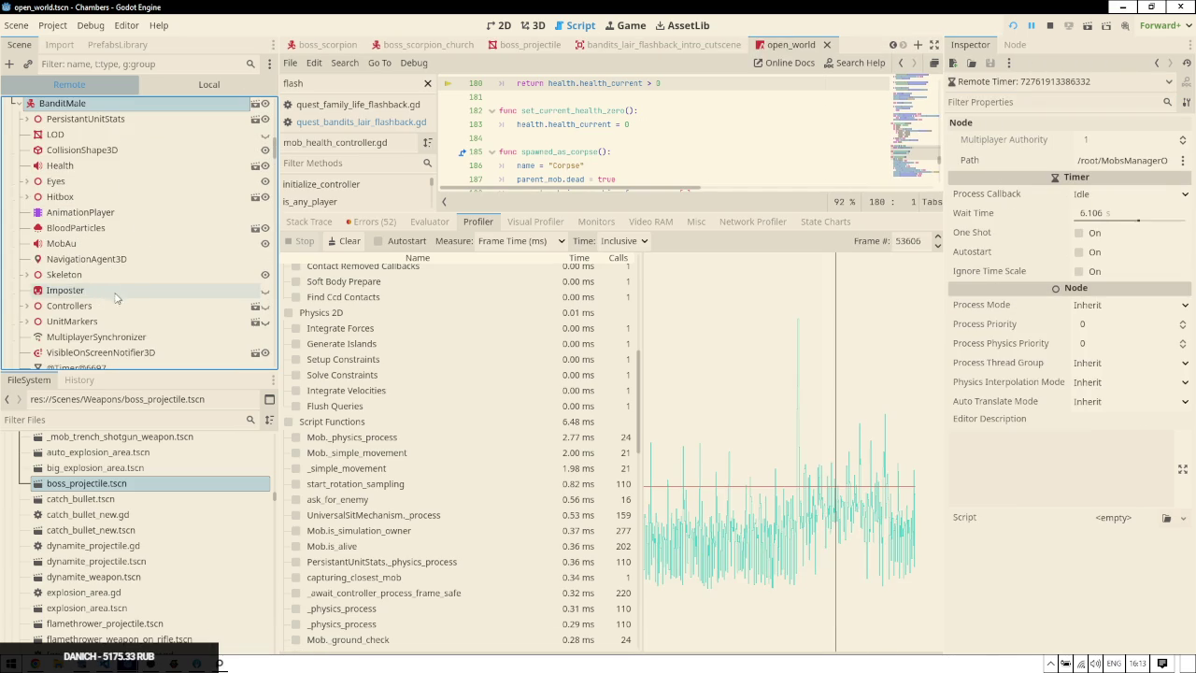
click(103, 258)
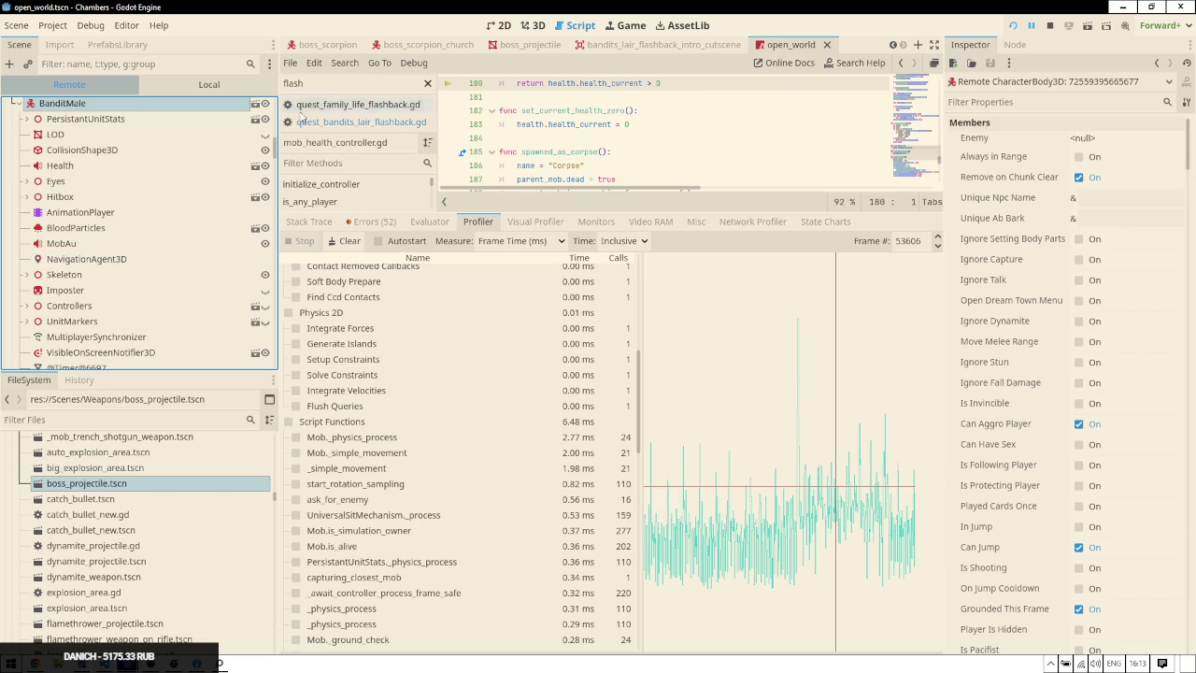
Collapse BanditMale and range-select 20 bandits through BanditMale83 to view their shared properties
scroll(38, 187, up, 3)
click(19, 172)
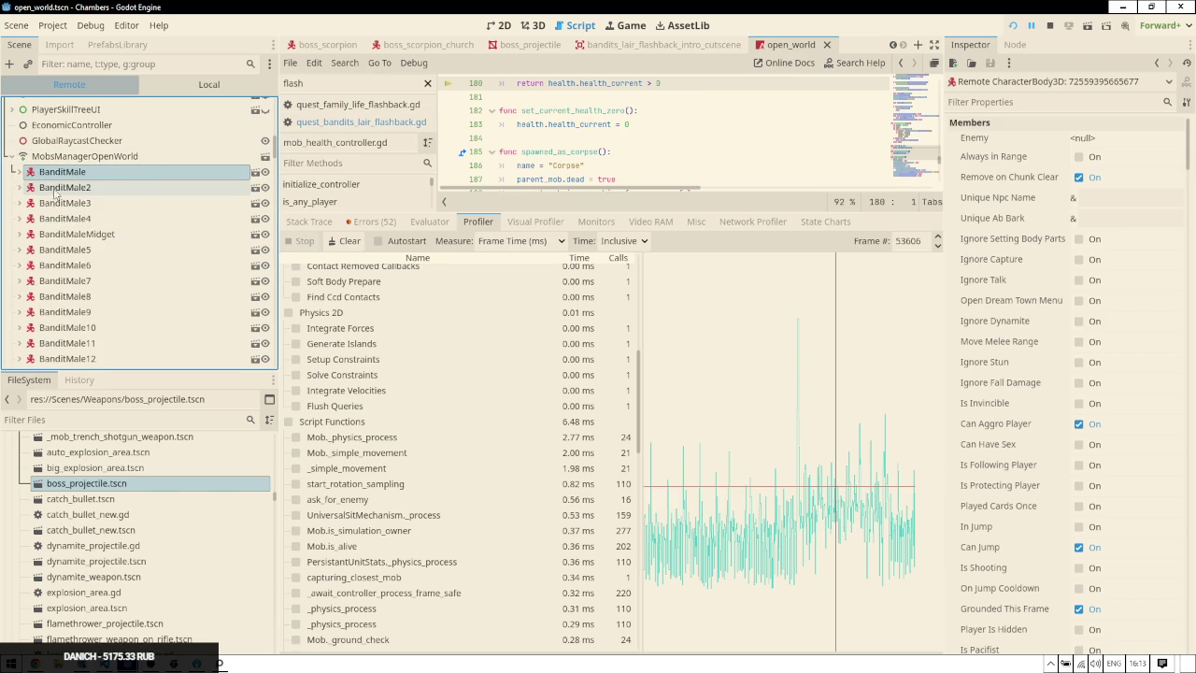
mouse_move(273, 142)
mouse_down()
mouse_move(289, 243)
mouse_move(280, 283)
mouse_up()
shift+click(115, 281)
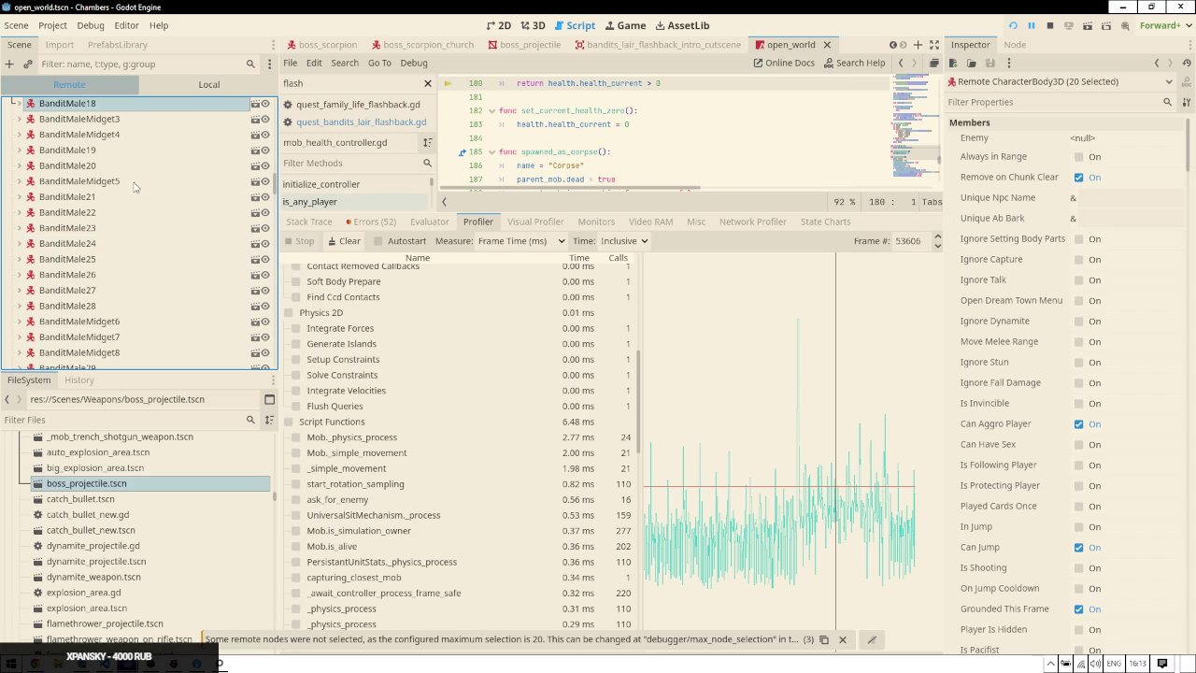
scroll(138, 194, up, 5)
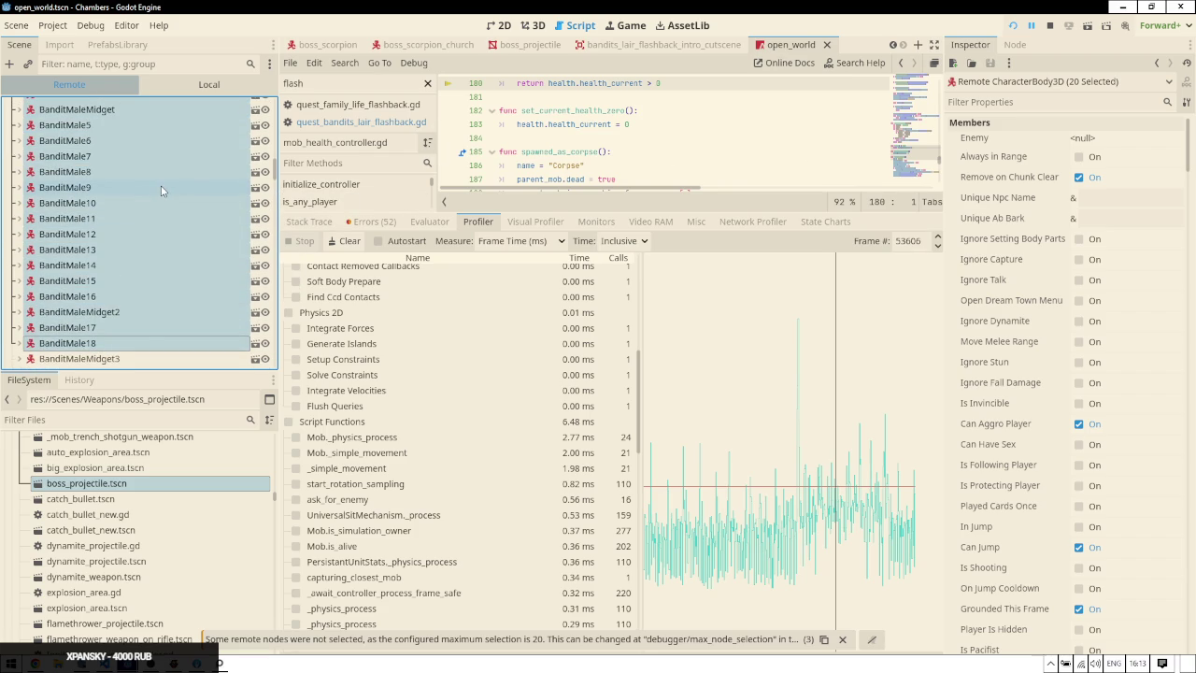
scroll(161, 191, down, 5)
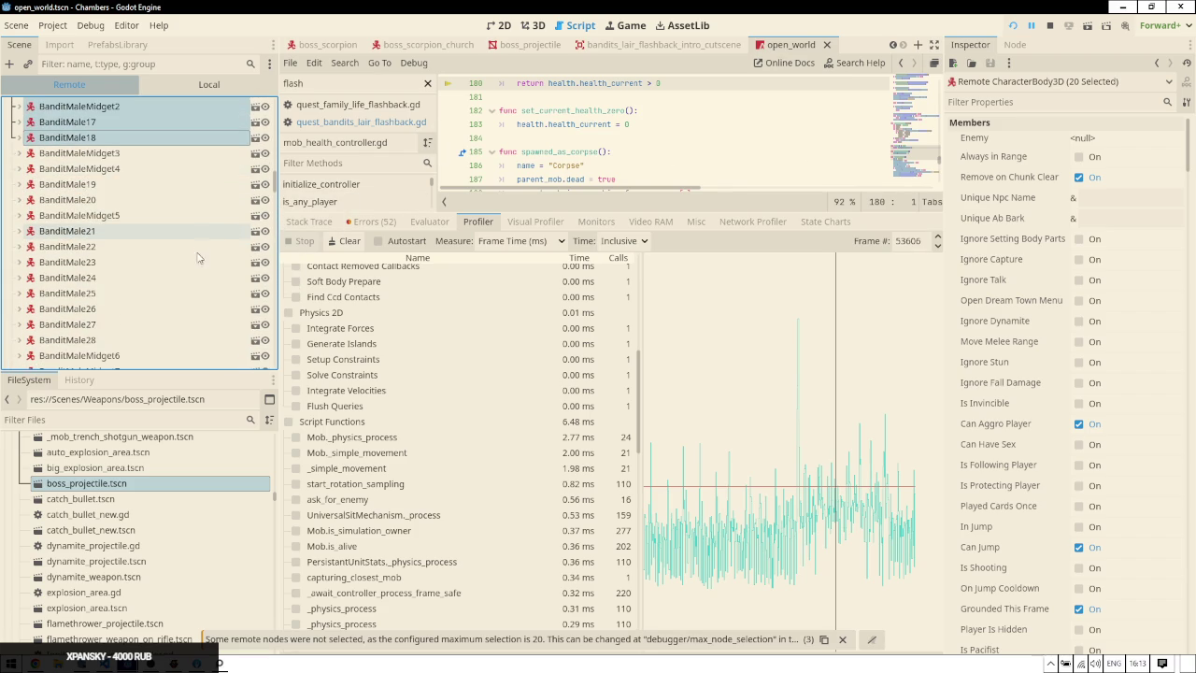
scroll(197, 258, down, 6)
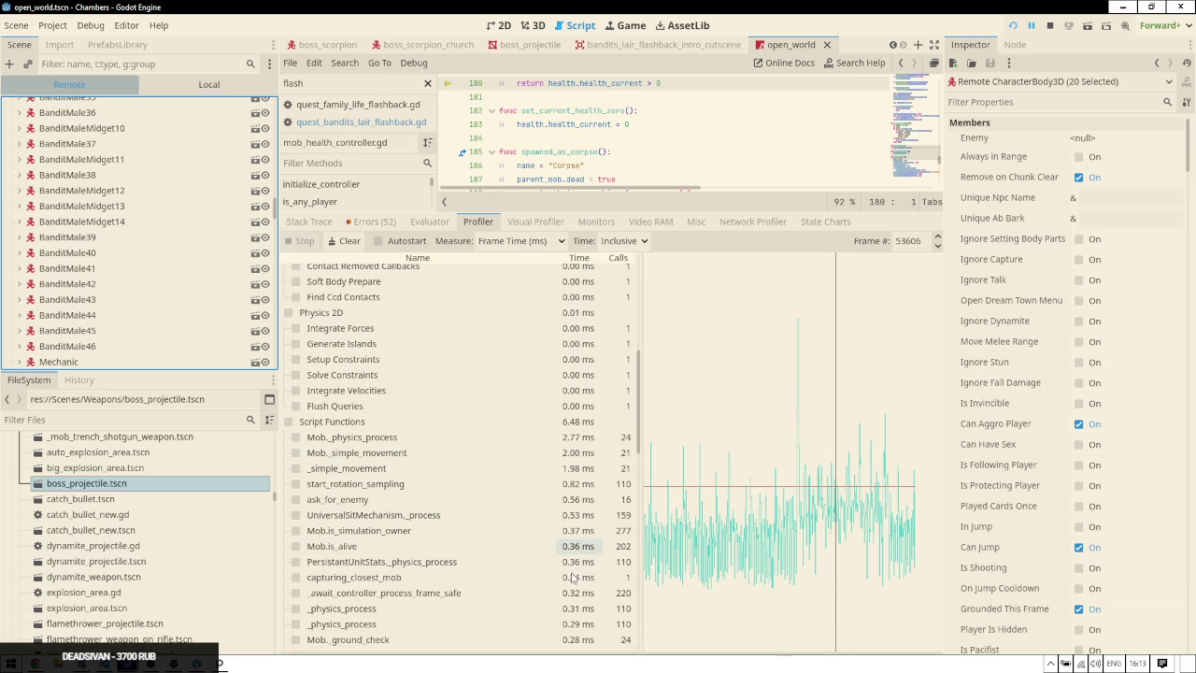
scroll(553, 579, down, 1)
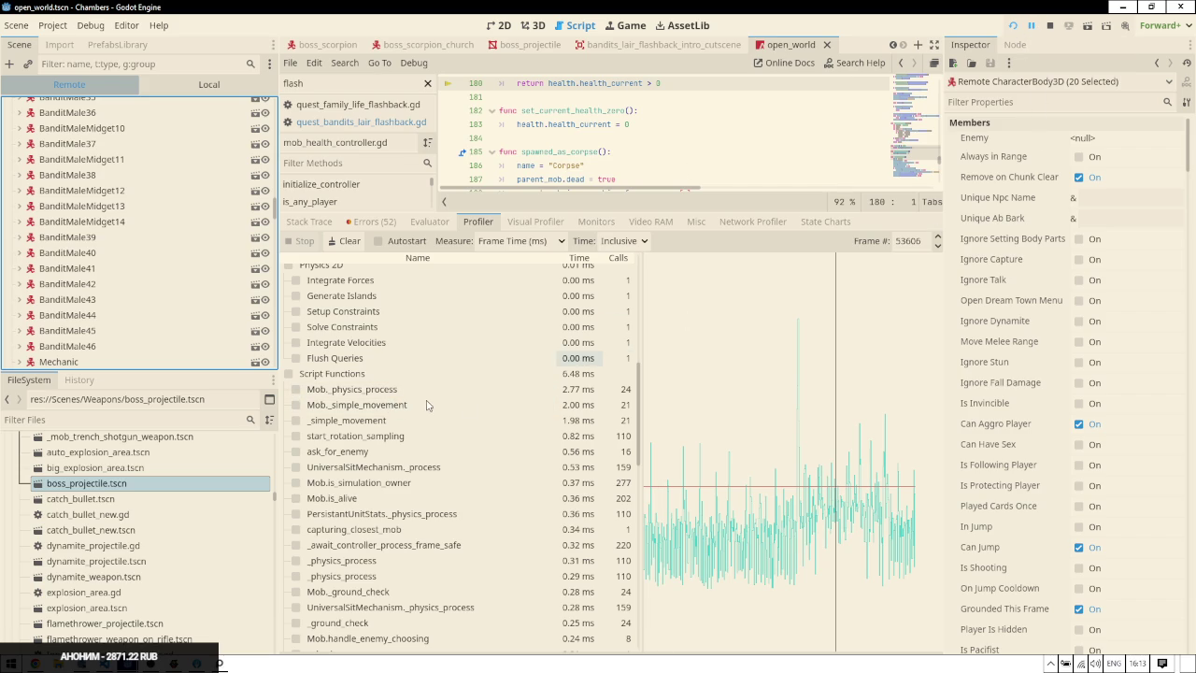
mouse_move(391, 408)
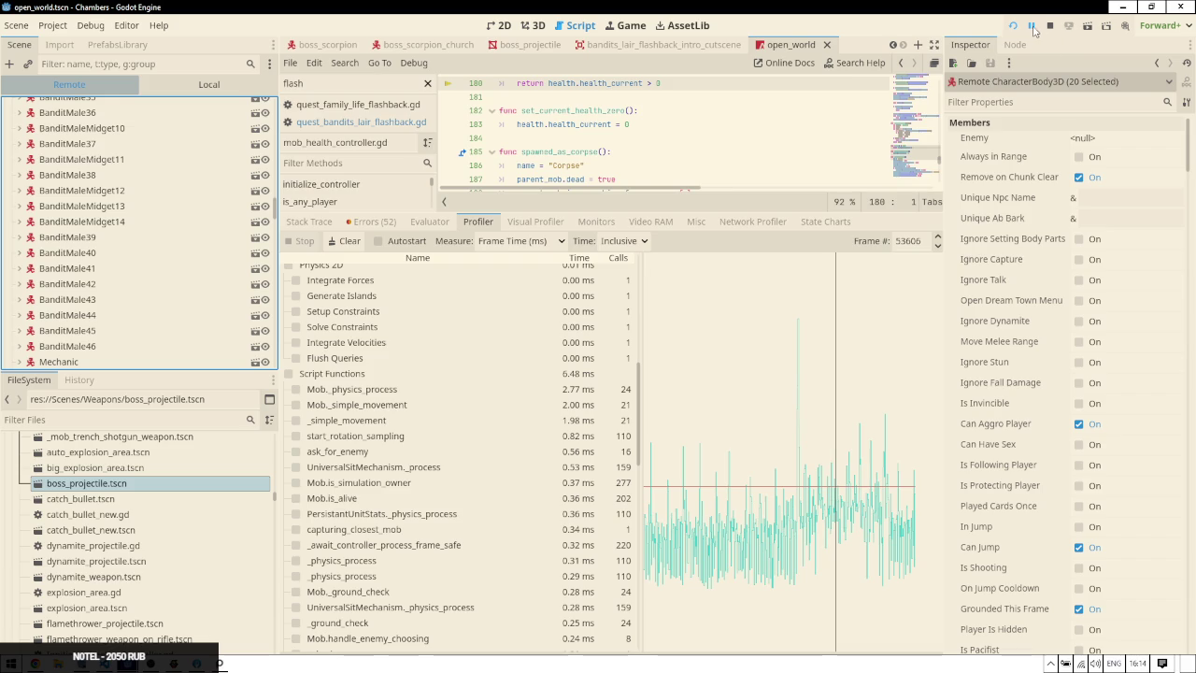
Resume the paused game and stop the Profiler to capture function timings like sort_by_distance
click(1031, 25)
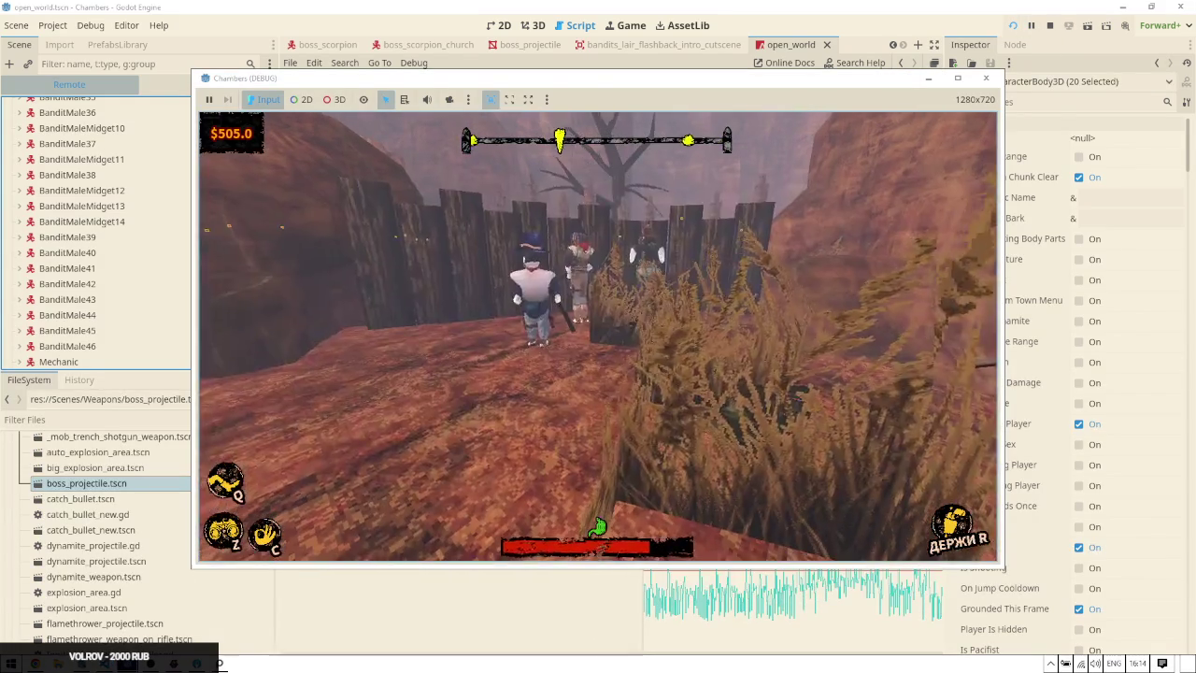
key(alt+Tab)
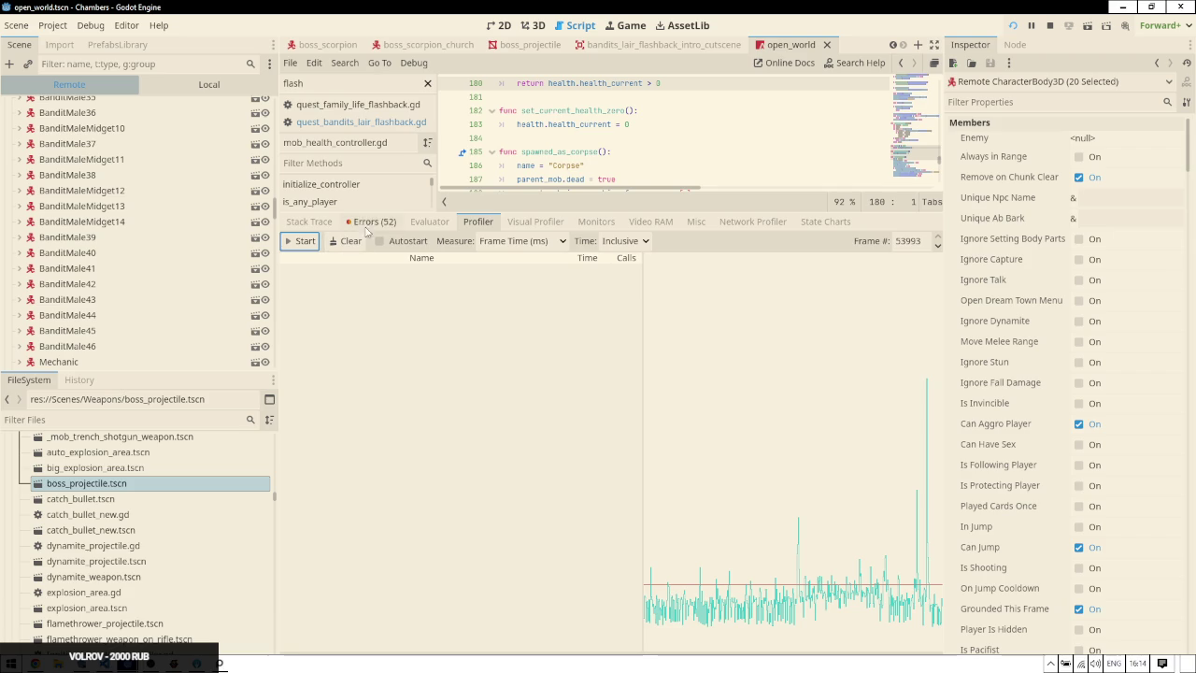
click(306, 241)
Check the game, then select BanditMale37 and switch the Scene dock to Local
key(alt+Tab)
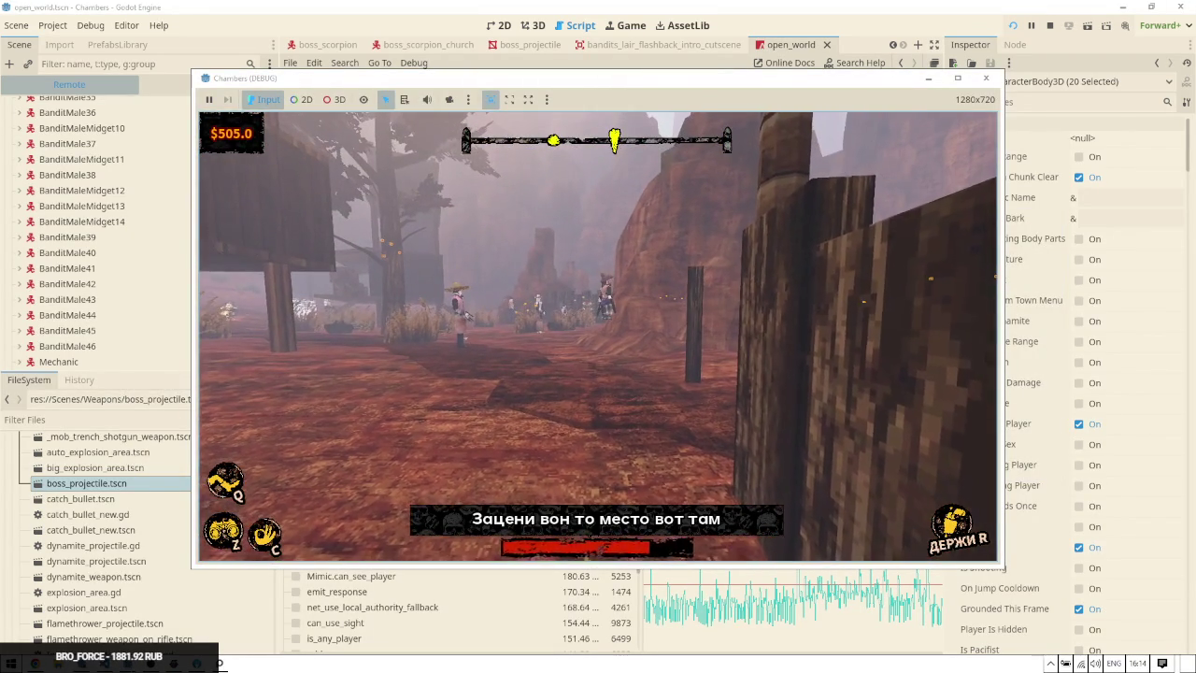
key(alt+Tab)
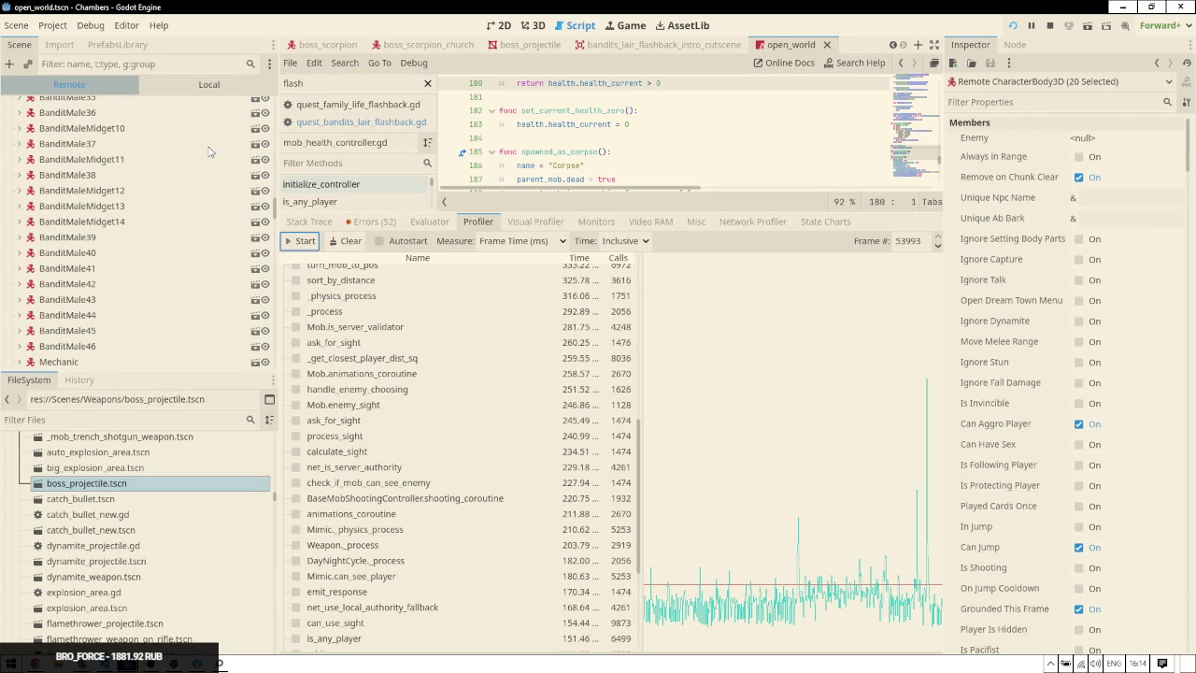
click(209, 145)
click(209, 86)
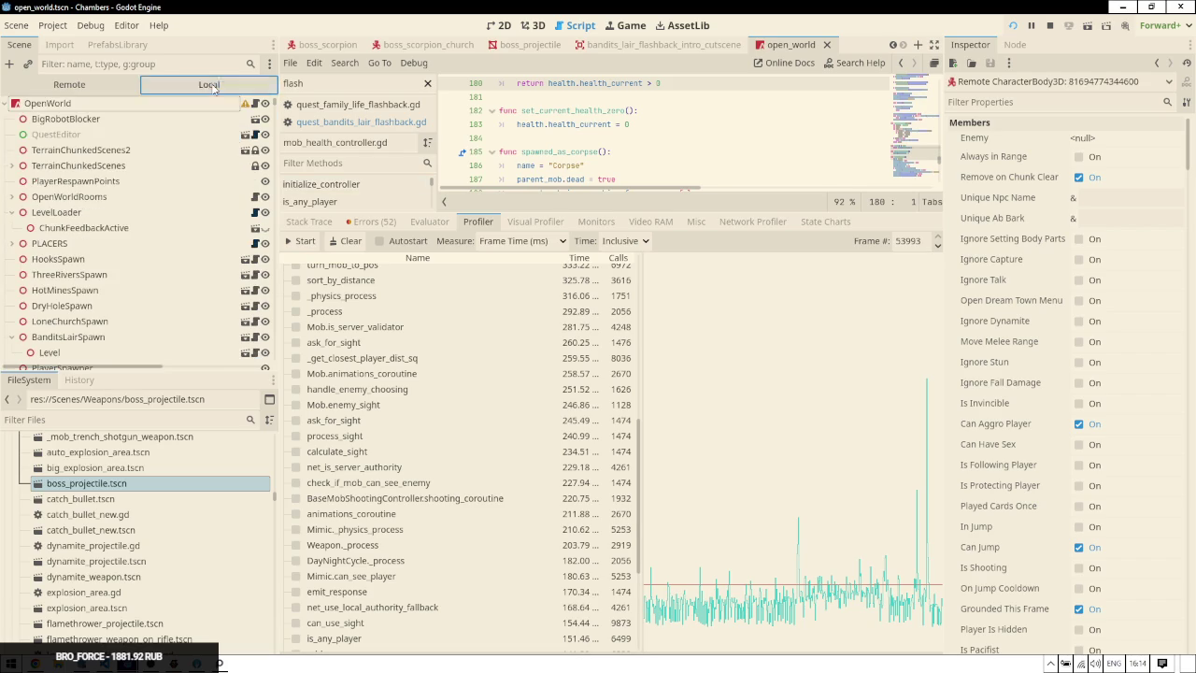
In the Chambers debug game, walk through the canyon and tree arch toward the store and shack
click(69, 196)
key(alt+Tab)
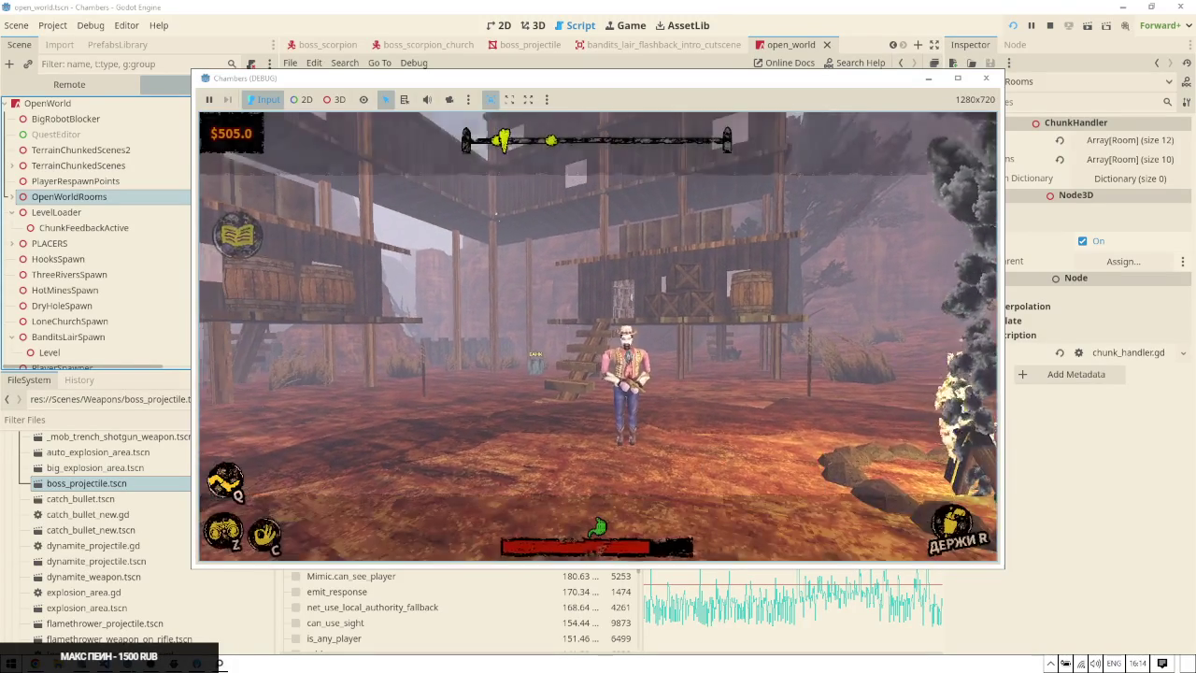
key(w)
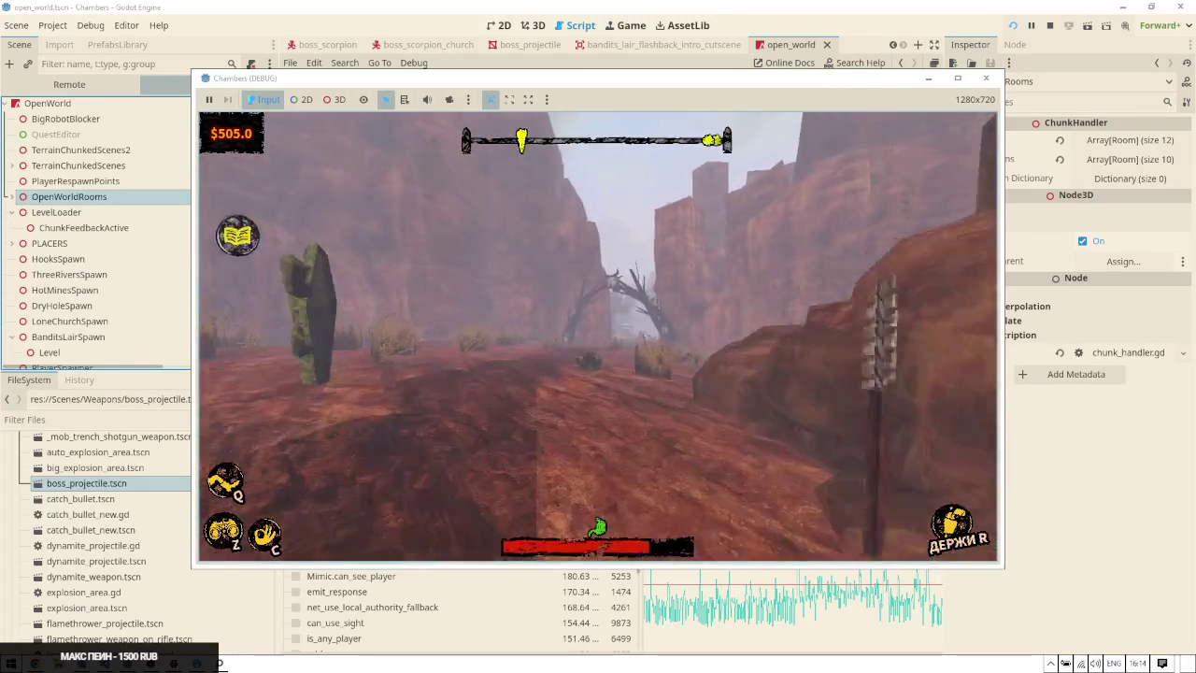
key(Tab)
key(Tab)
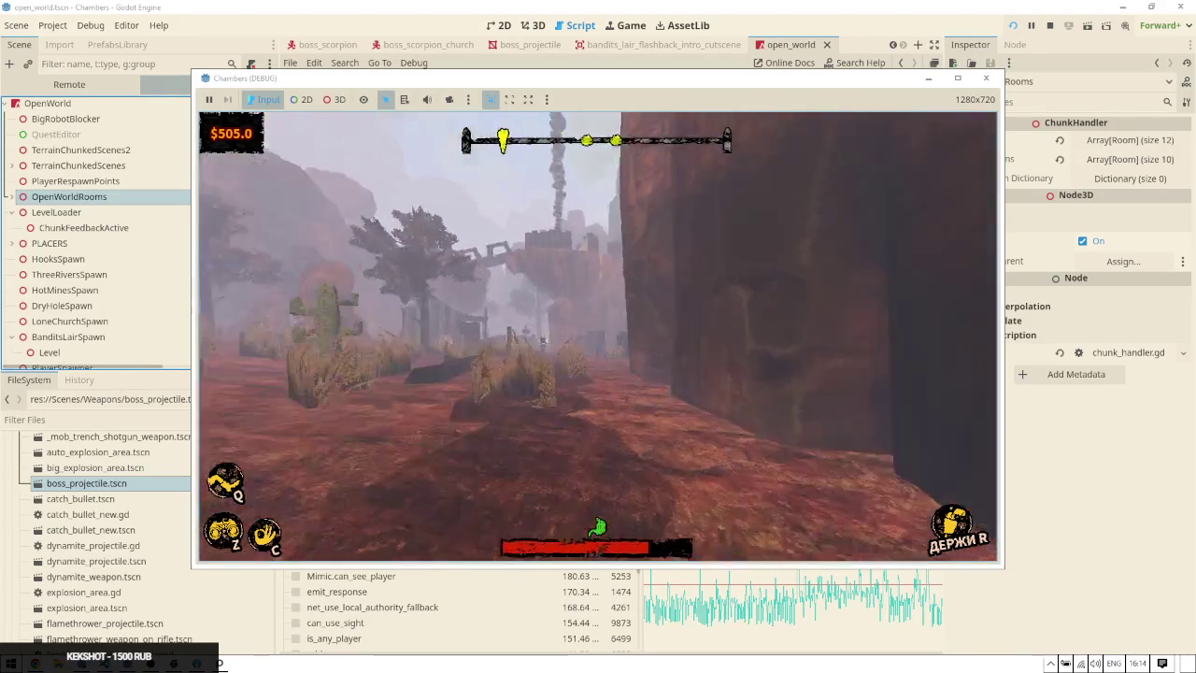
key(w)
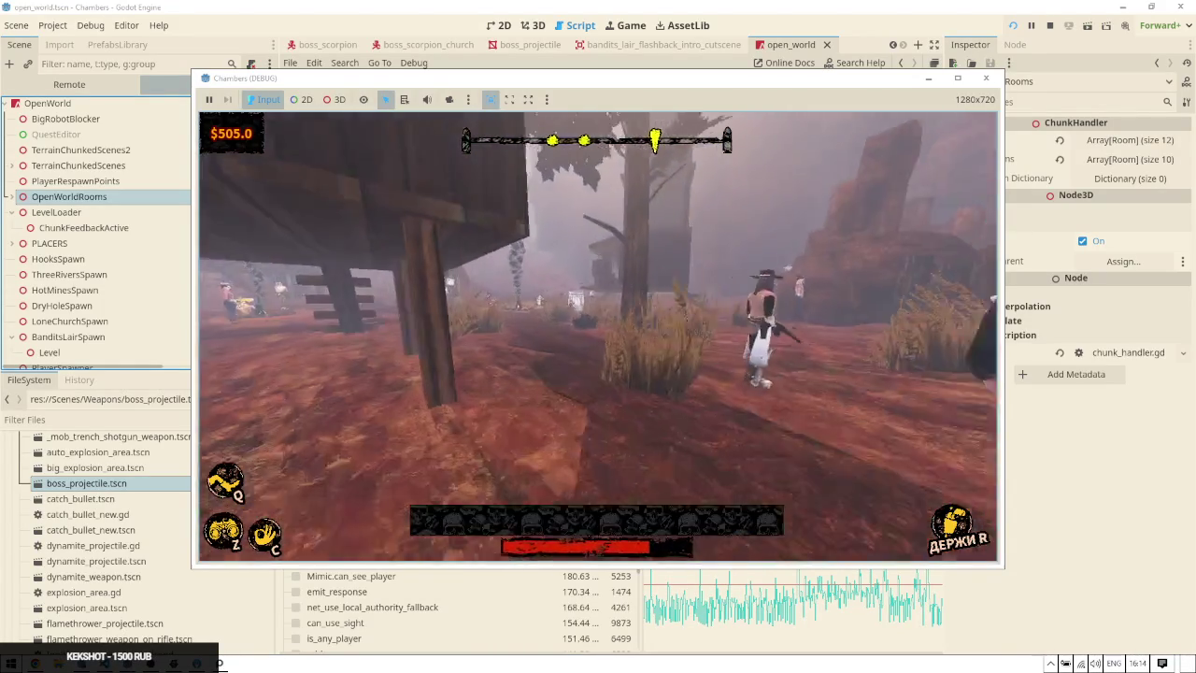
key(w)
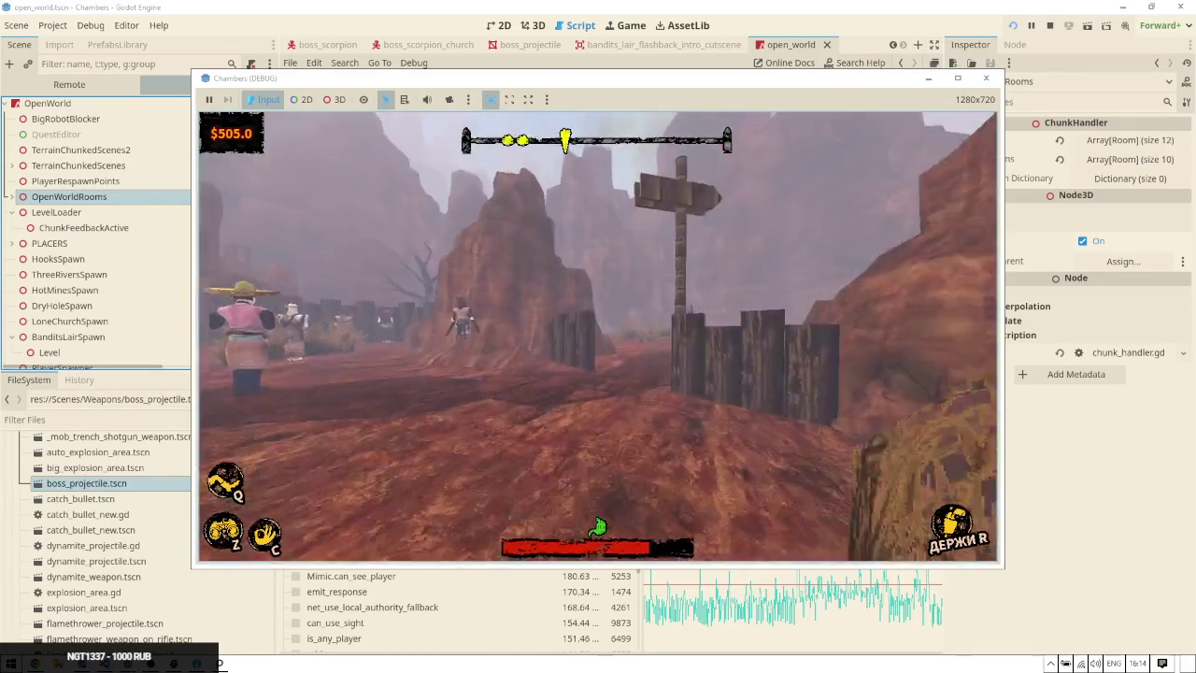
key(w)
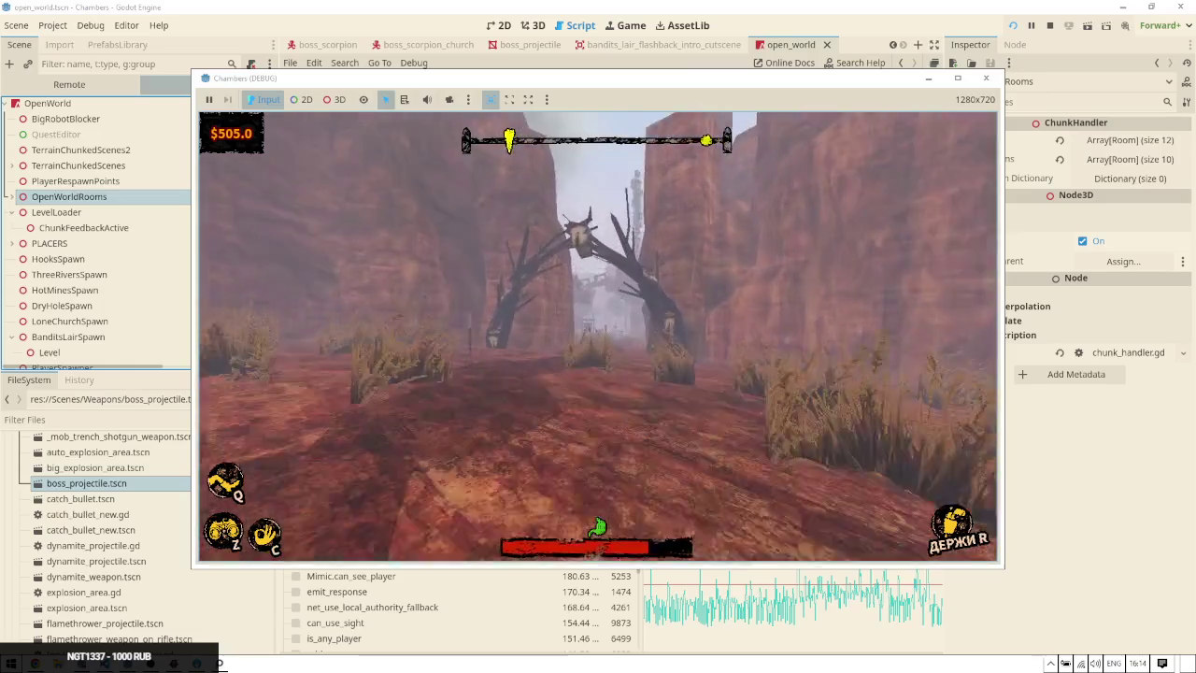
key(w)
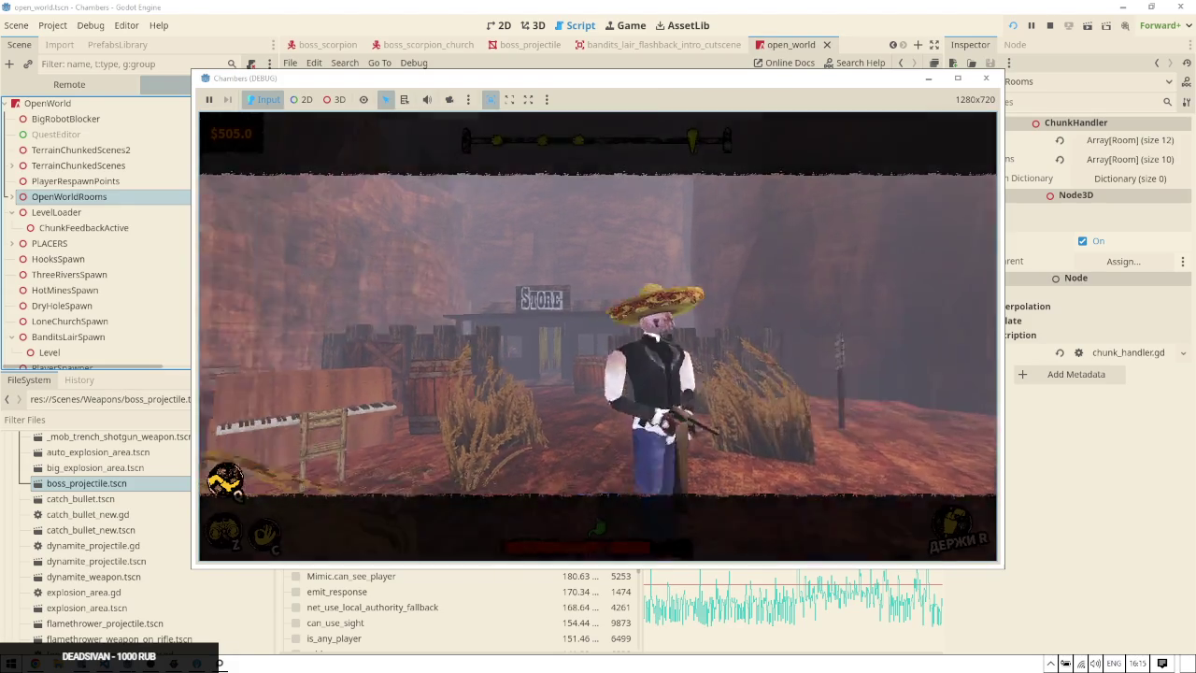
key(w)
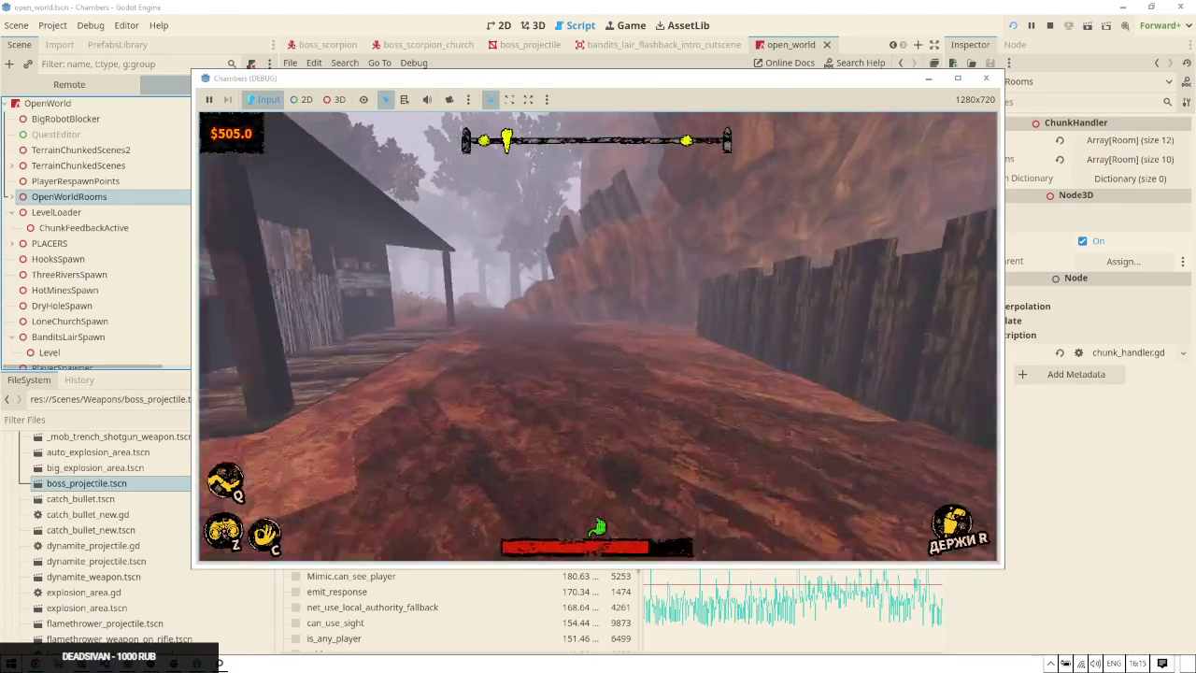
key(w)
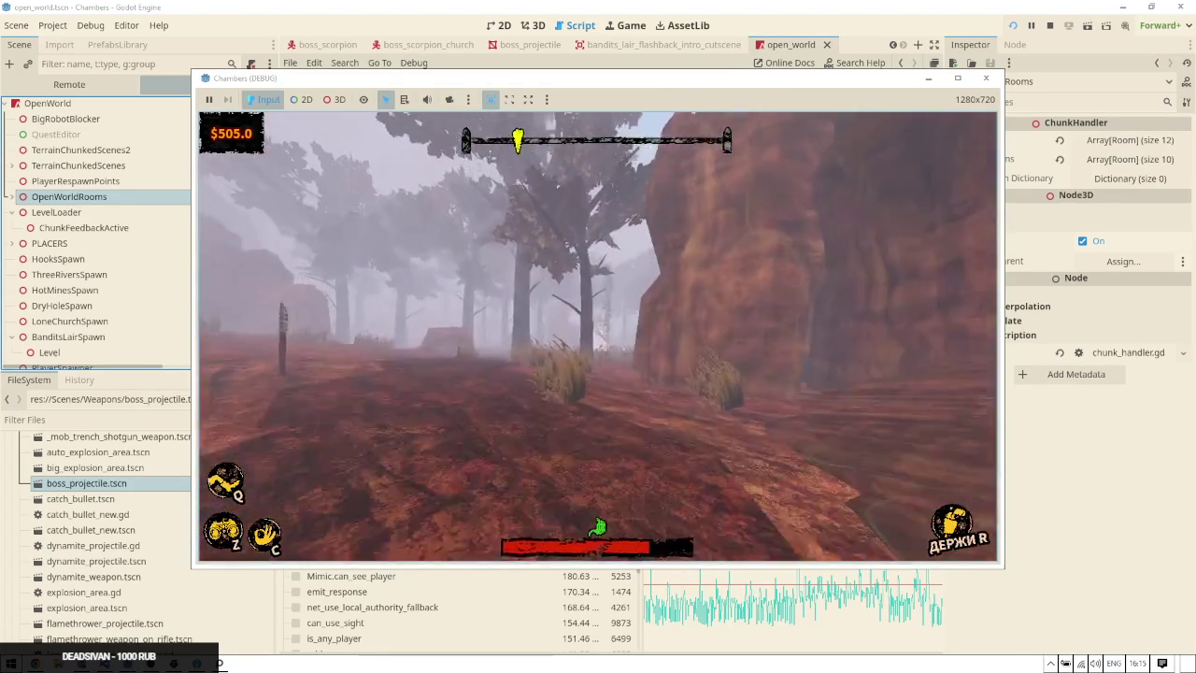
mouse_move(598, 336)
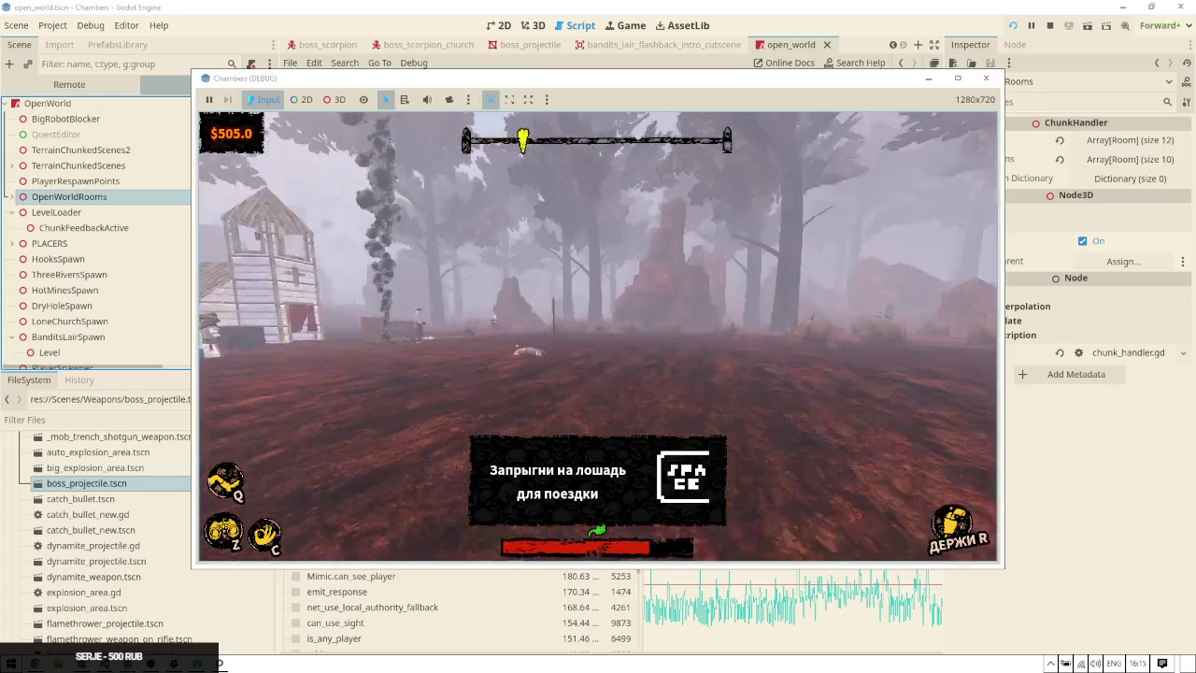
key(alt+Tab)
Restore the editor to a smaller window and show the Debugger's Errors list
drag(654, 8, 657, 37)
click(577, 613)
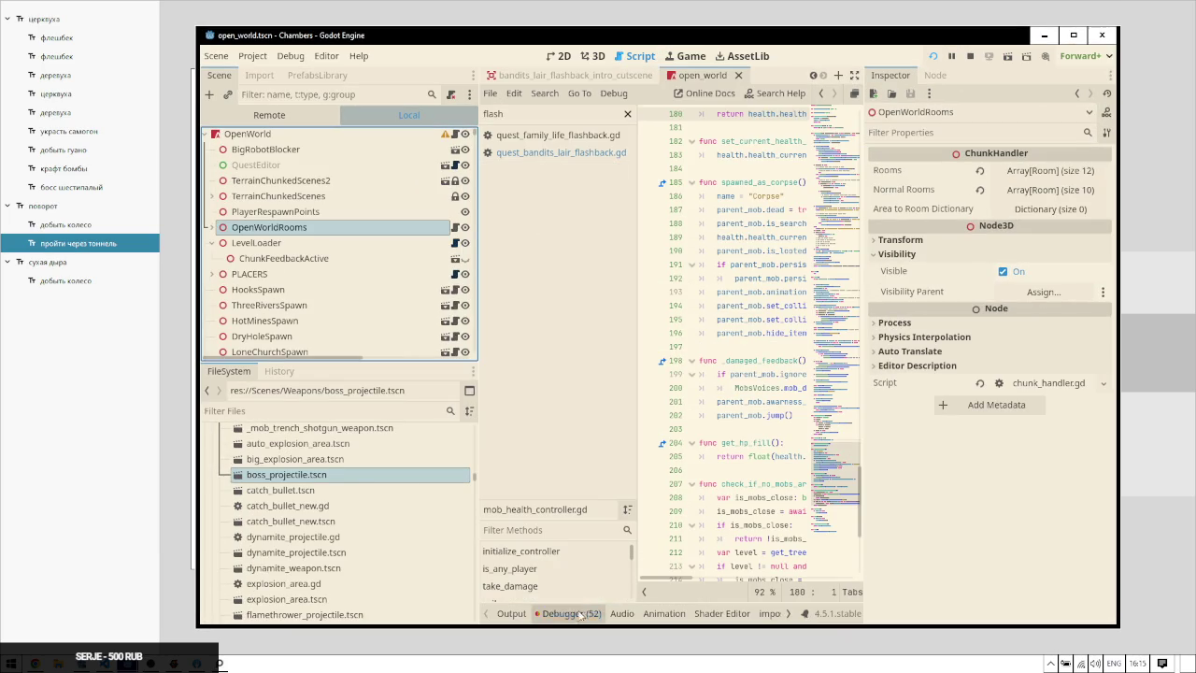
click(580, 614)
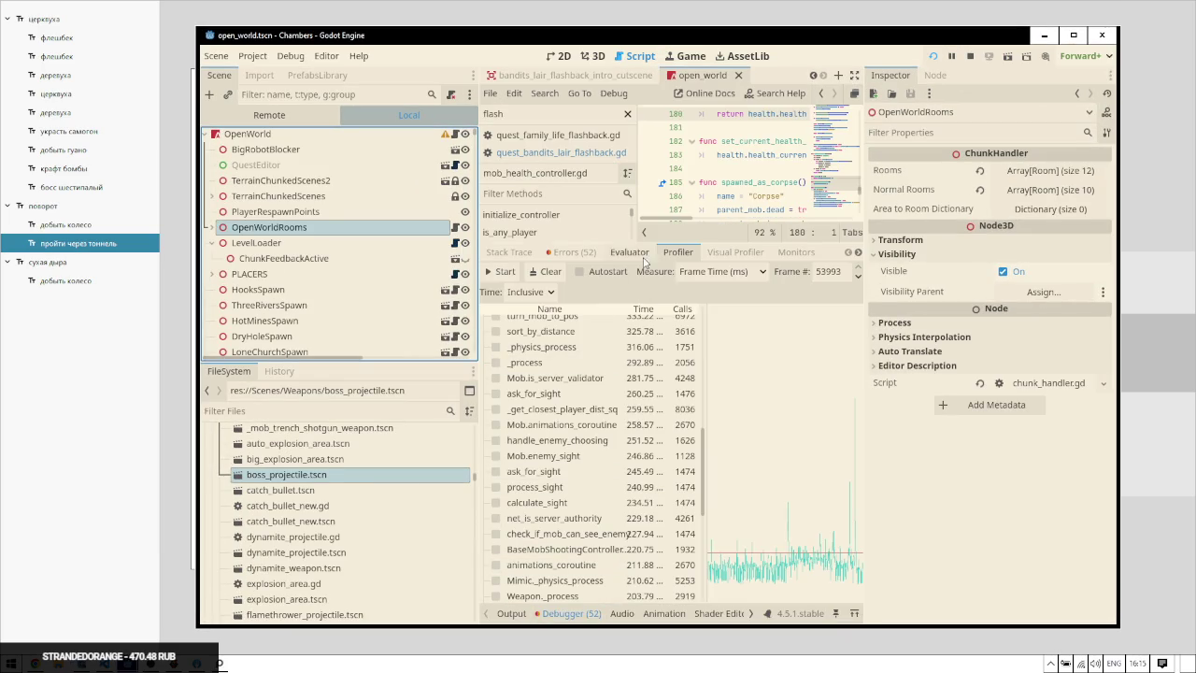
click(574, 253)
Open the 0:04:50:621 mob.gd 'Animation not found' error, maximize the editor, and view boss_scorpion_church
scroll(775, 384, down, 5)
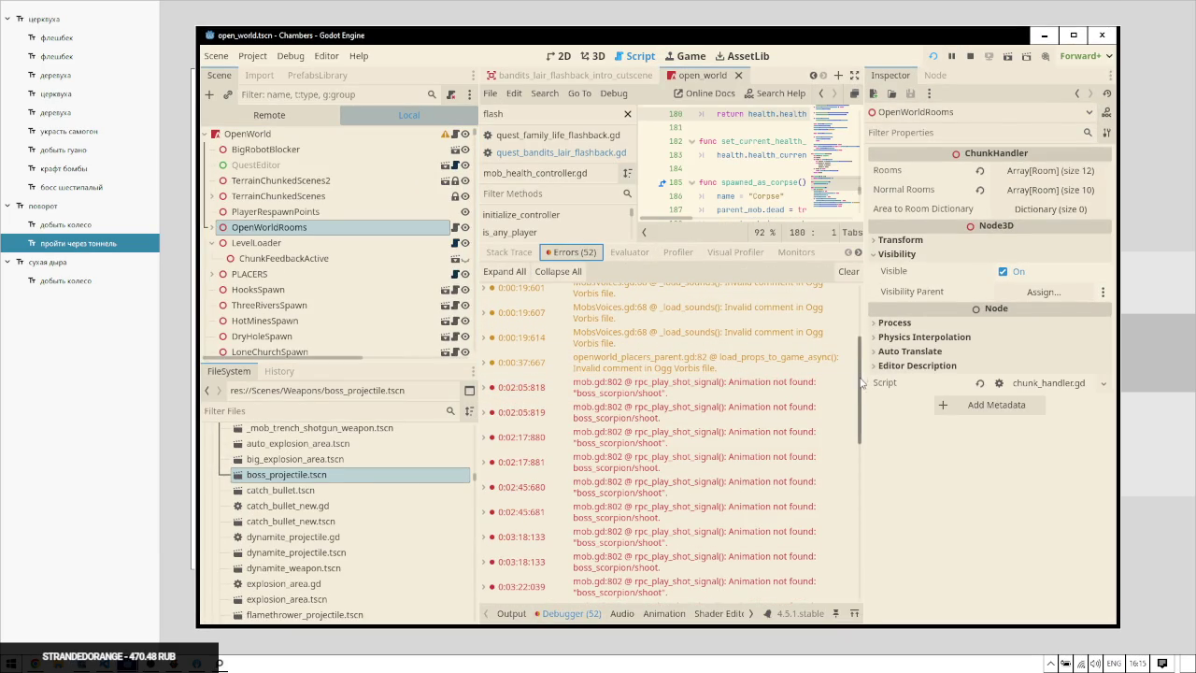
drag(864, 394, 845, 595)
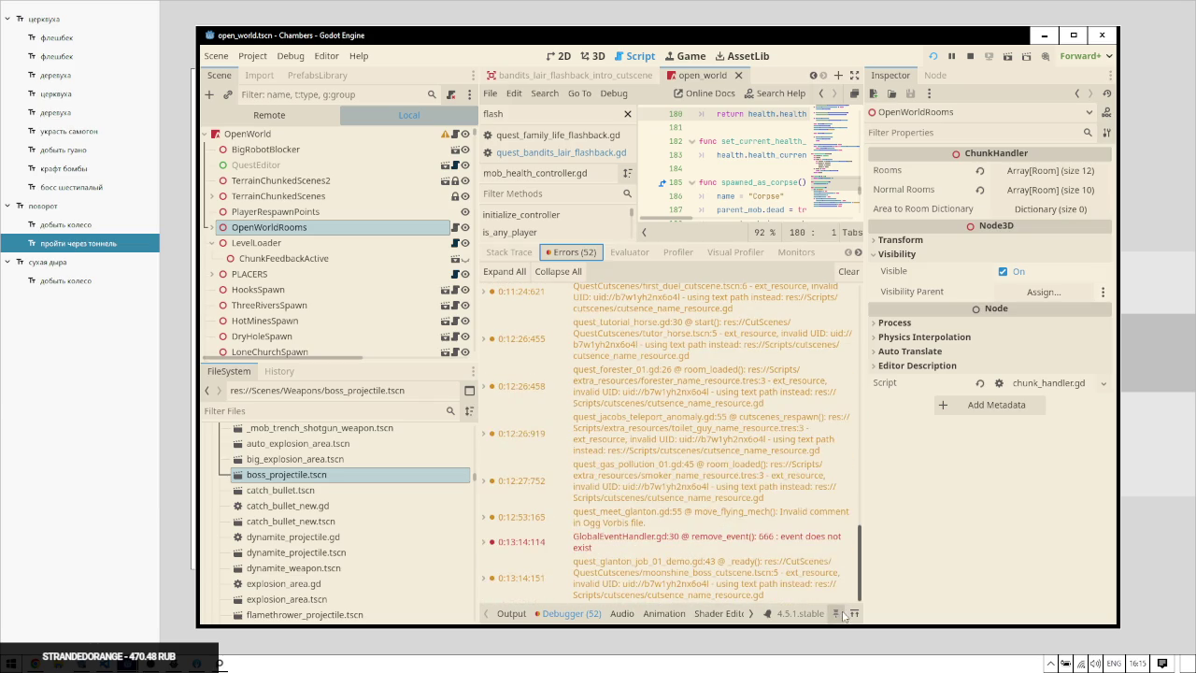
scroll(691, 429, up, 5)
click(693, 425)
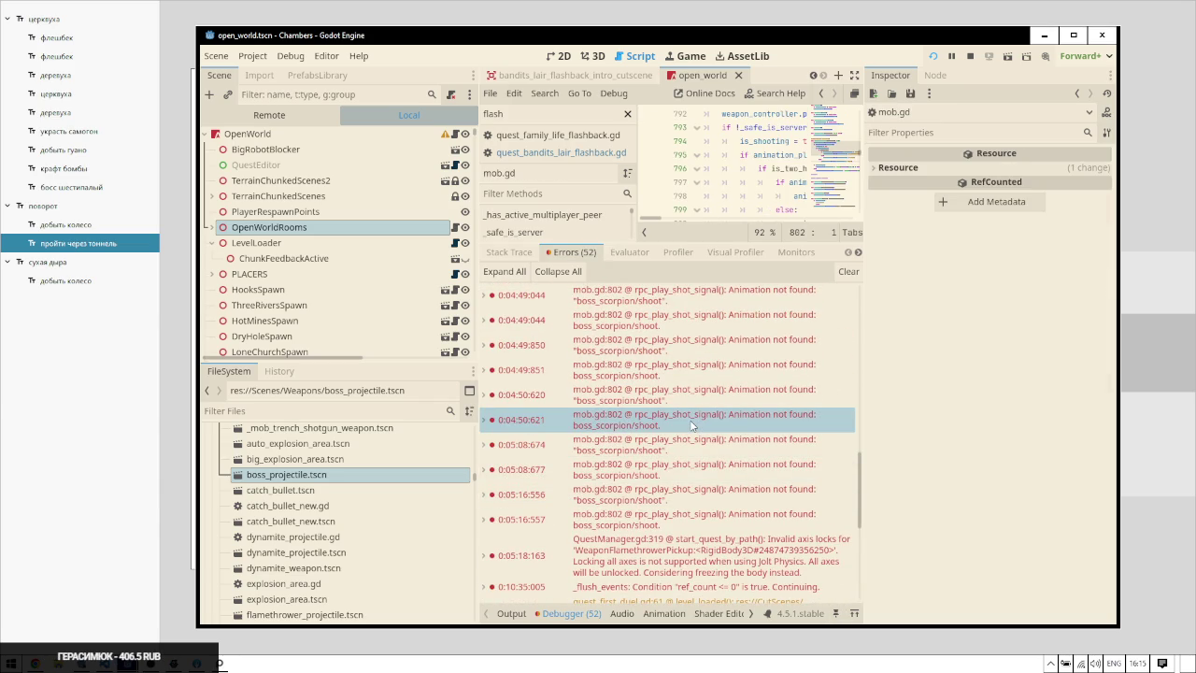
double_click(790, 40)
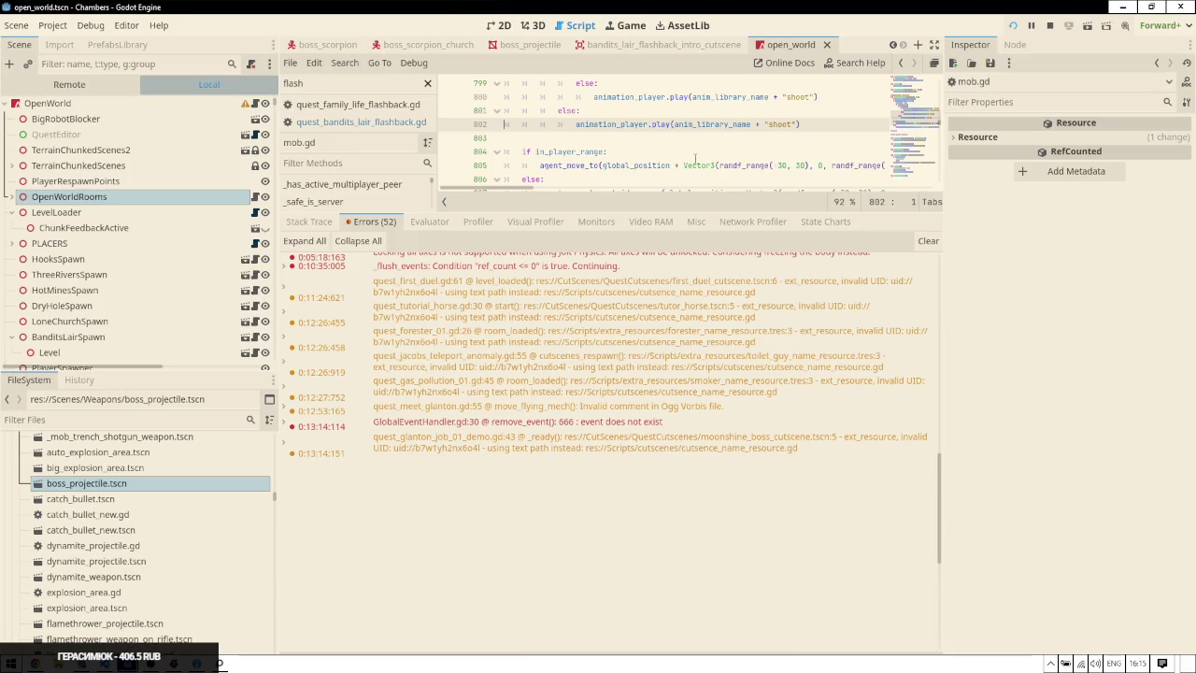
scroll(692, 374, up, 5)
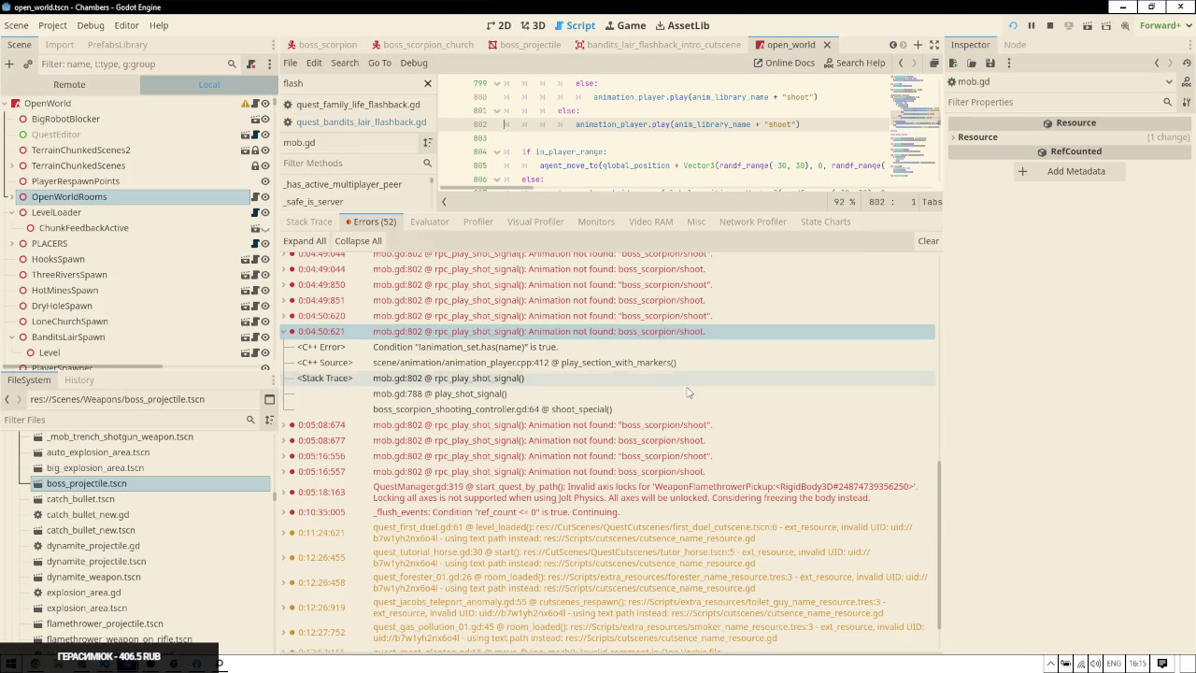
click(430, 44)
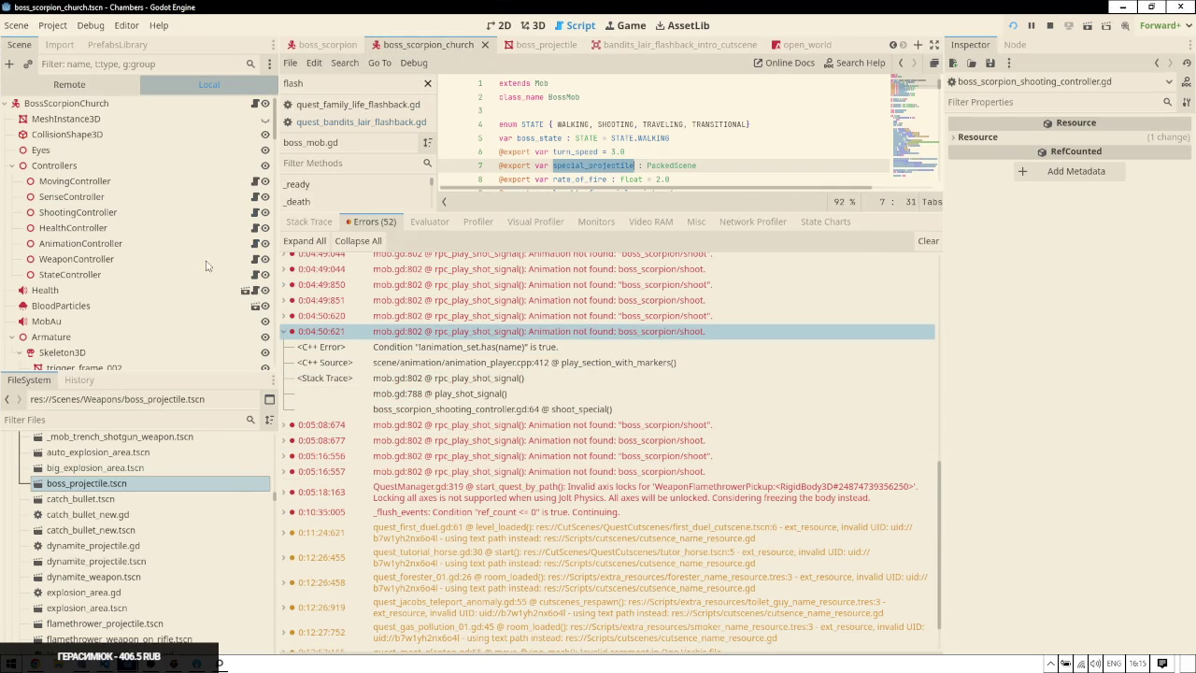
Rename the AnimationPlayer's boss_scorpion/Shoot animation to lowercase 'shoot'
scroll(191, 248, down, 15)
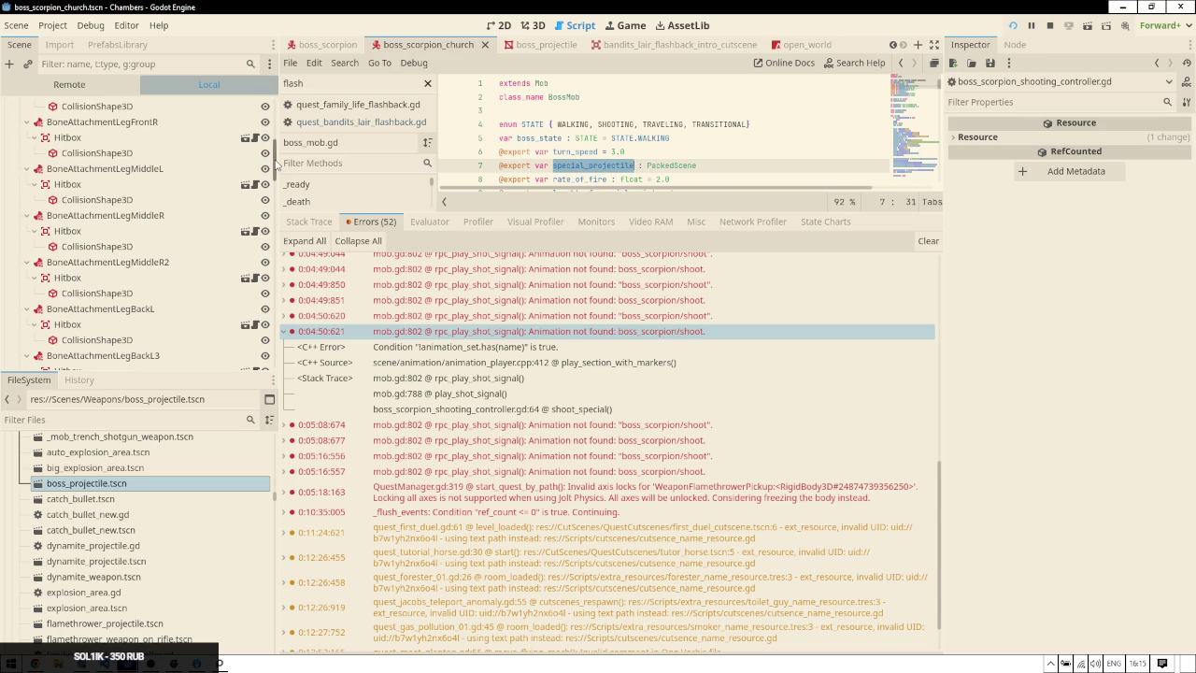
scroll(112, 206, up, 15)
click(10, 336)
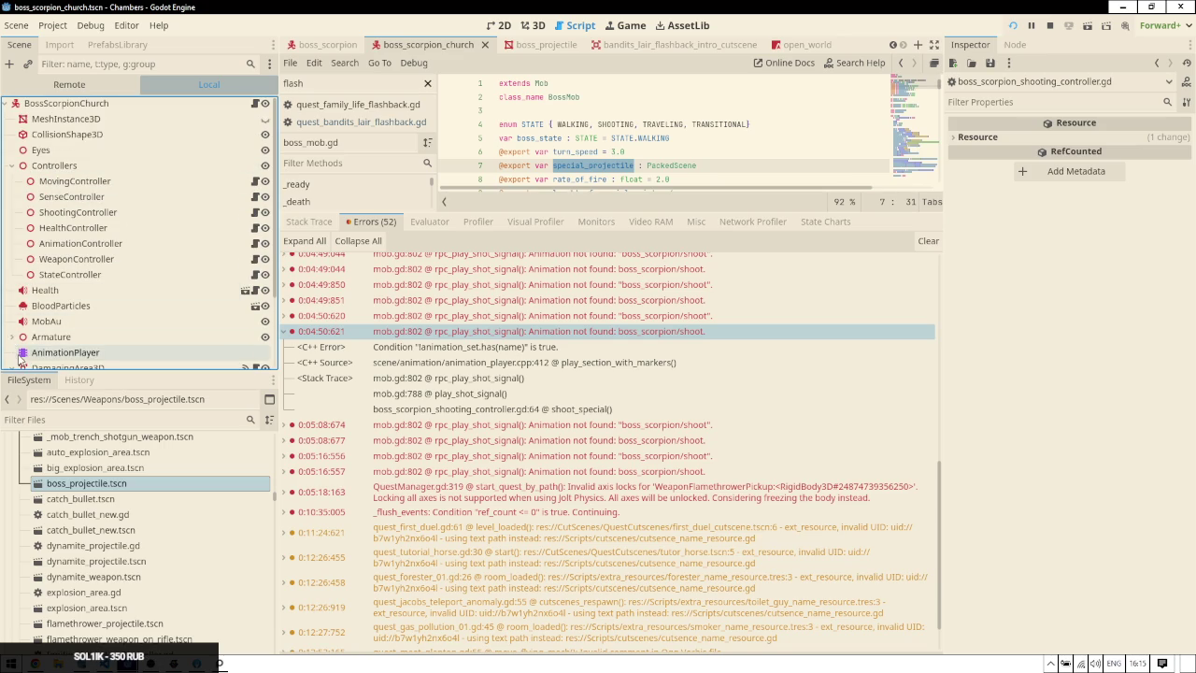
click(65, 352)
click(504, 226)
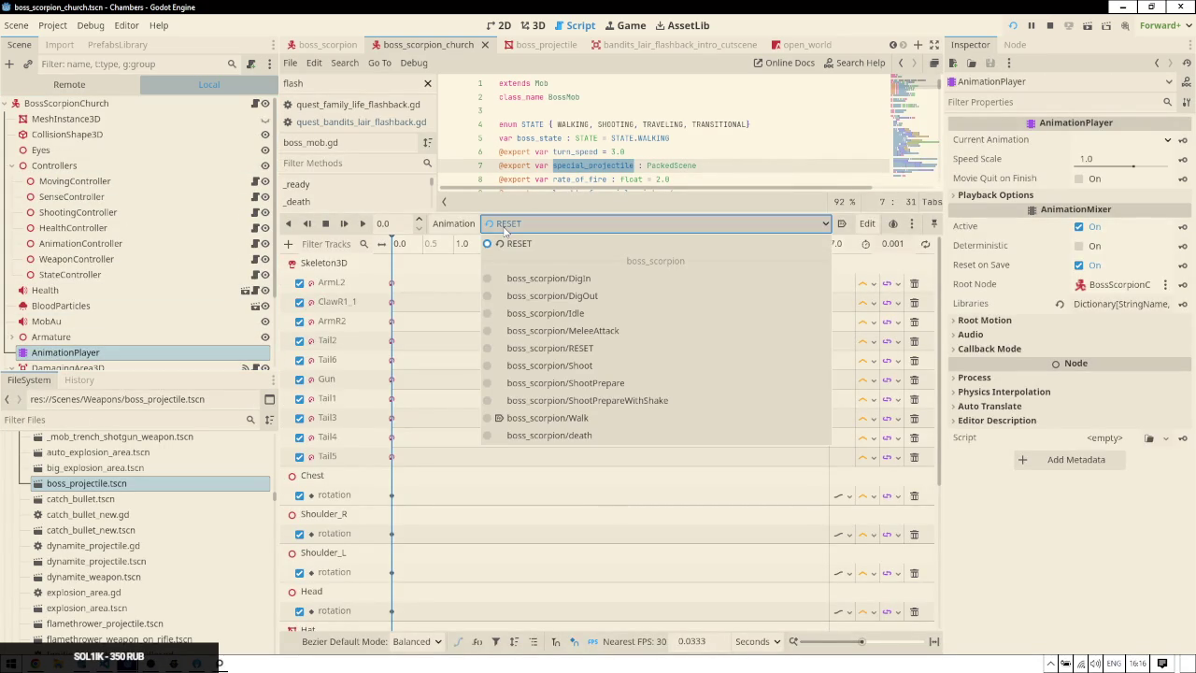
click(584, 365)
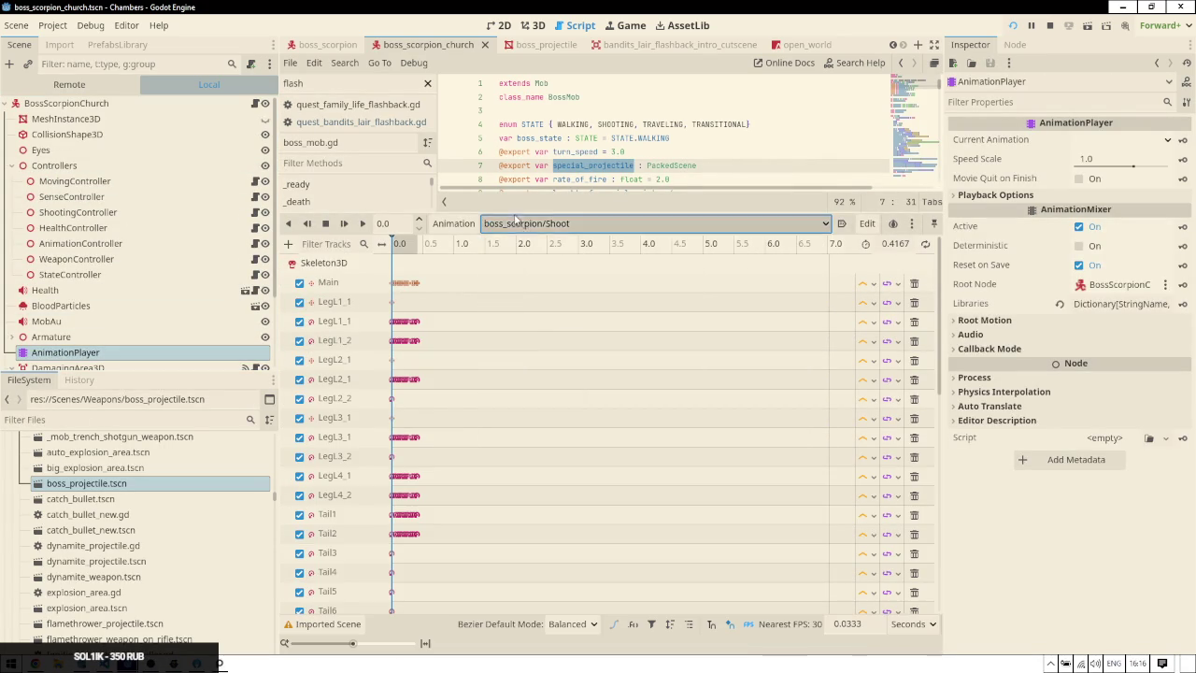
click(453, 224)
click(458, 317)
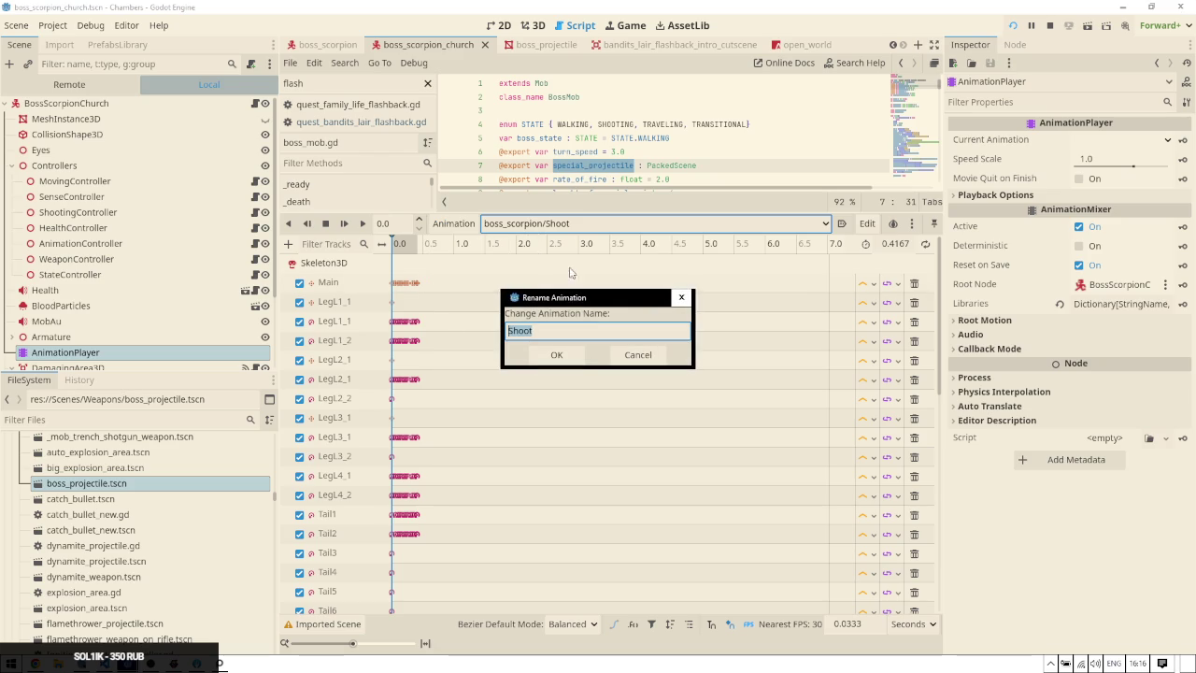
key(Delete)
text(s)
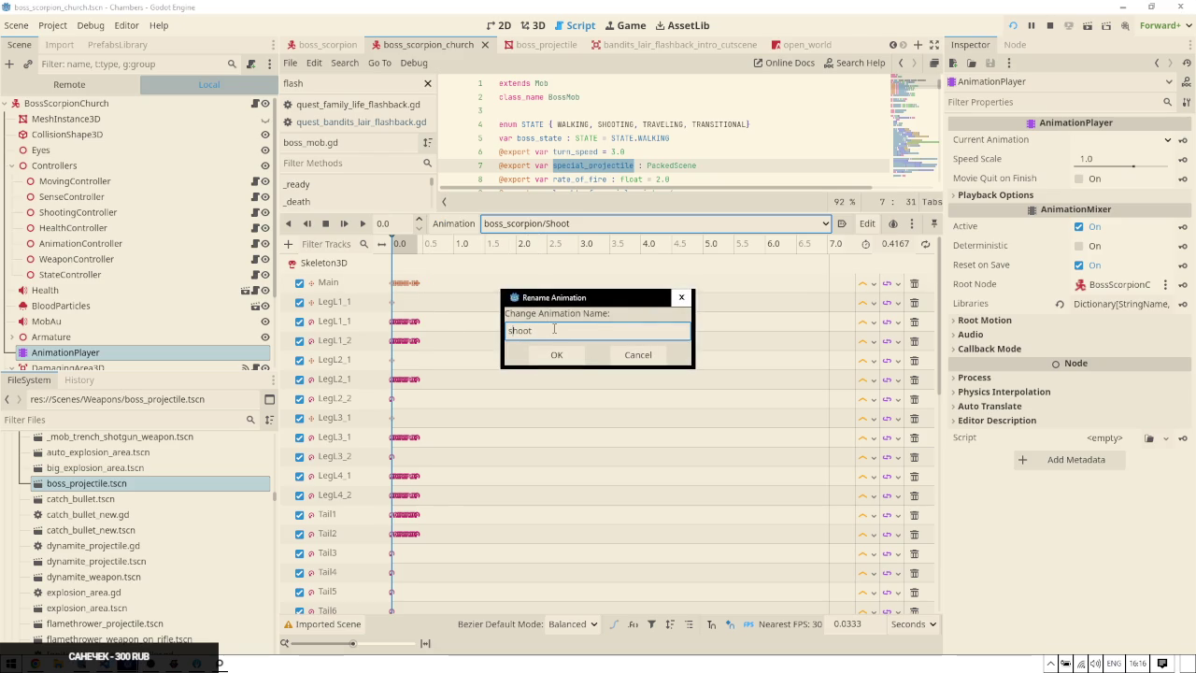
key(Return)
key(alt+Tab)
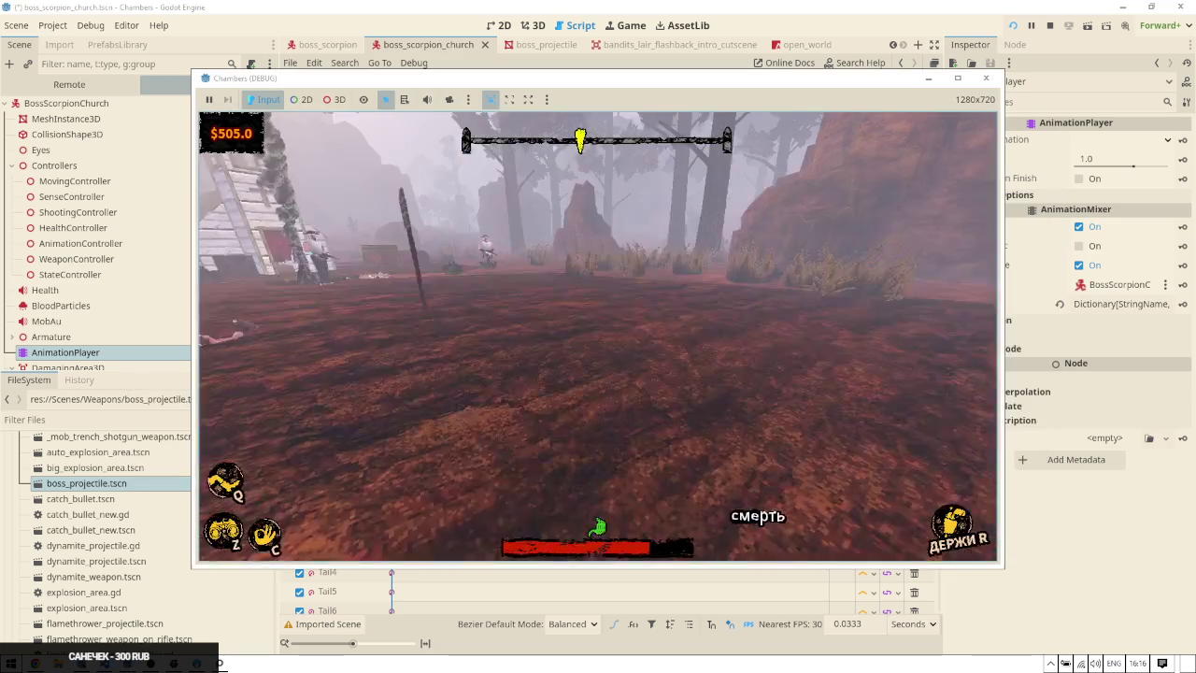
Playtest: talk to a character, walk through the canyon, check the inventory, and fire the revolver
key(w)
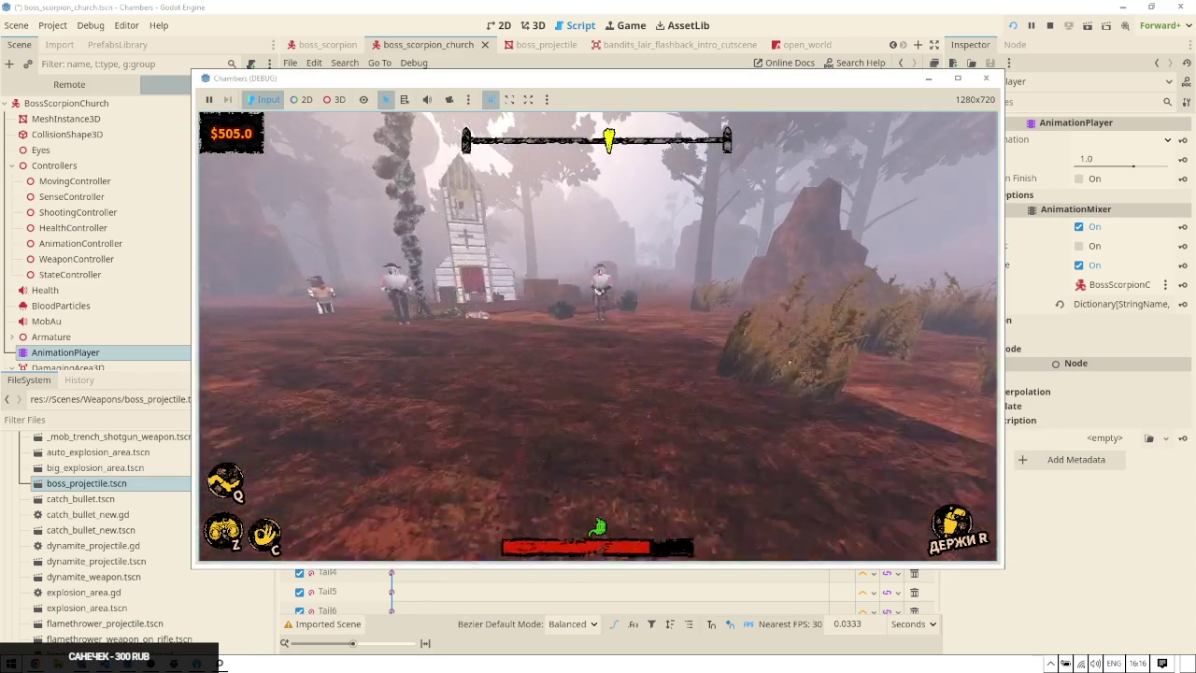
key(w)
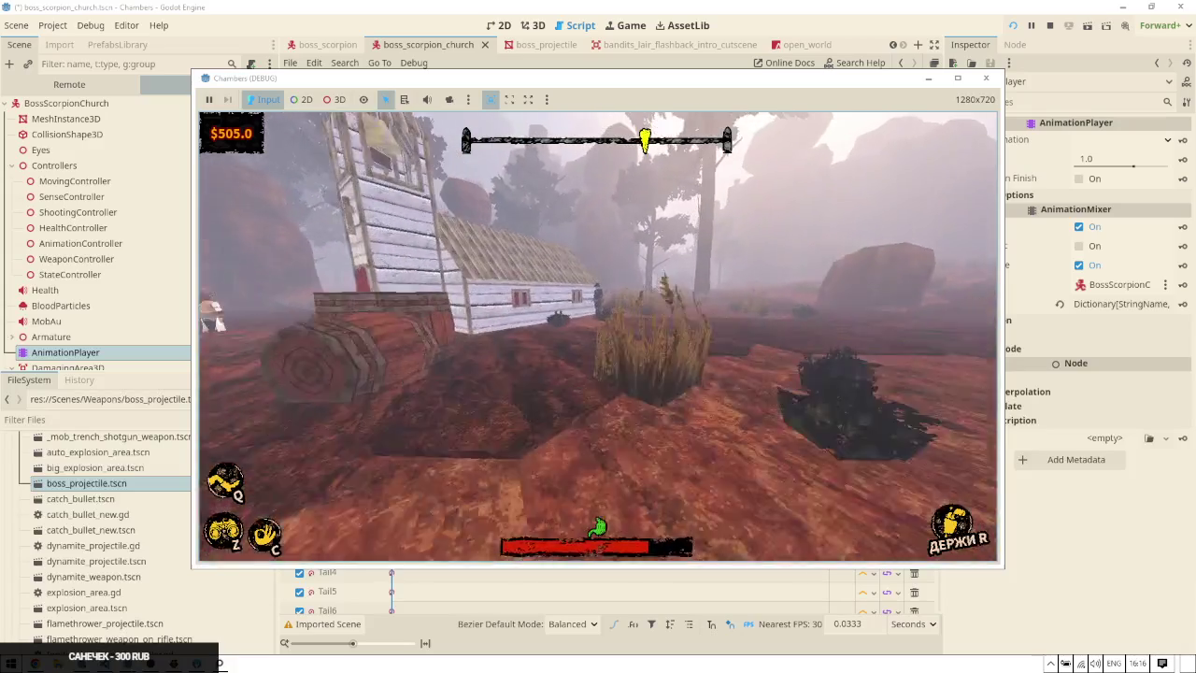
key(e)
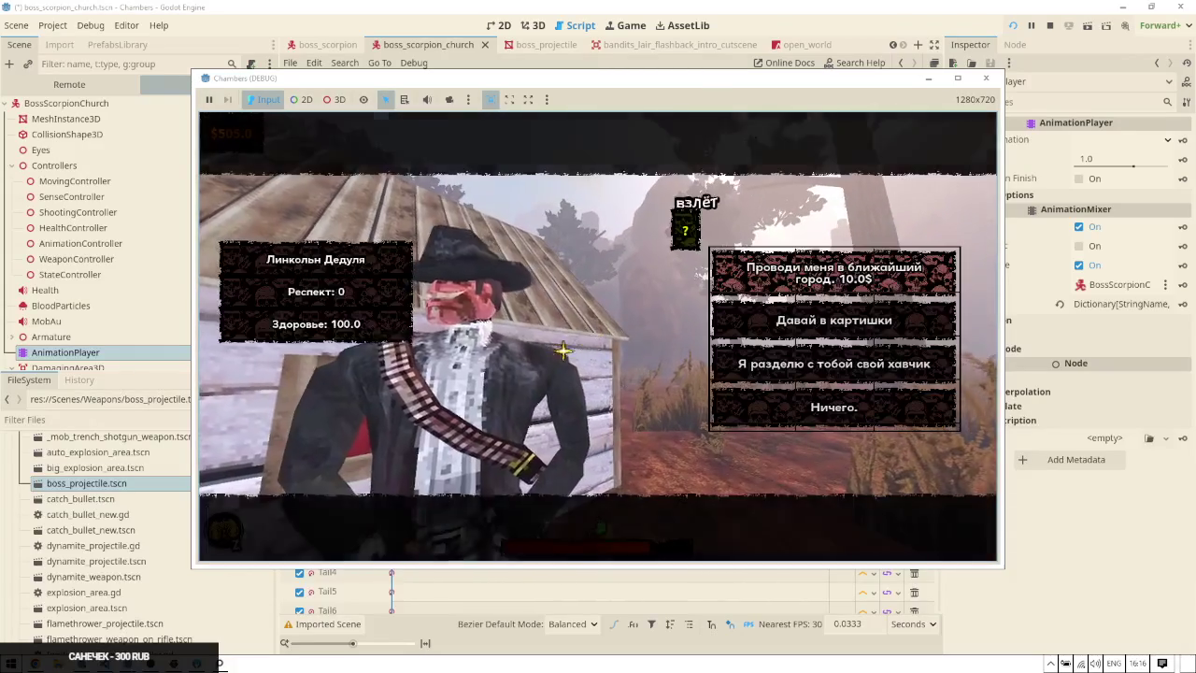
click(865, 405)
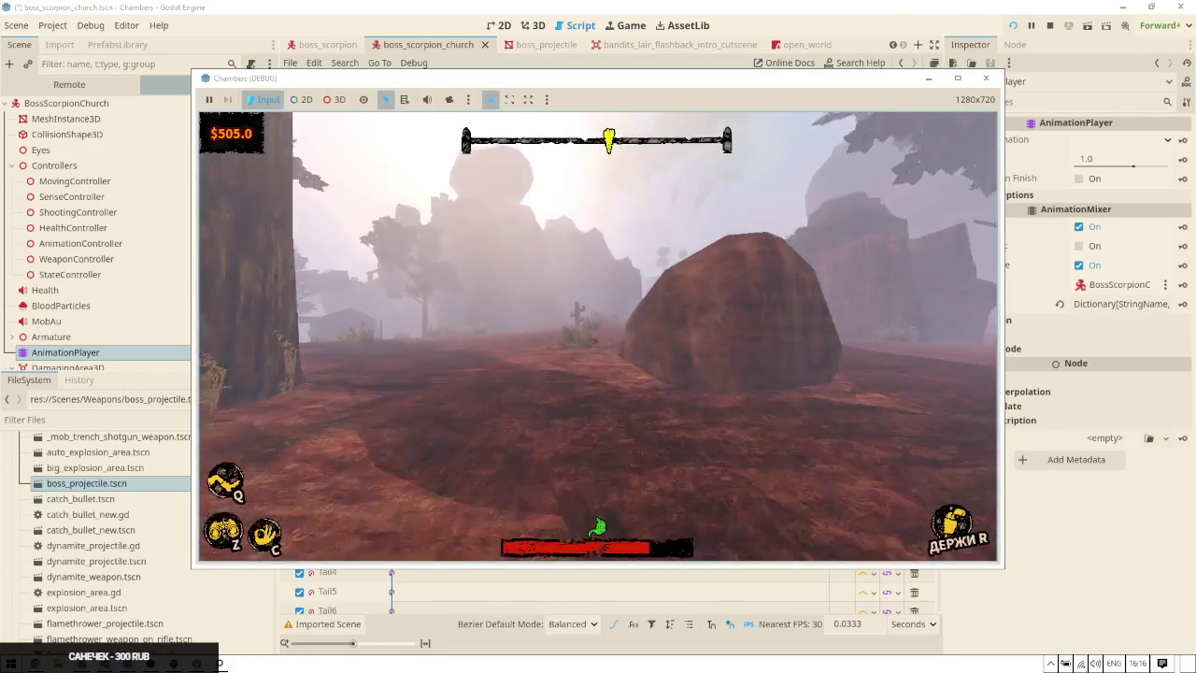
key(w)
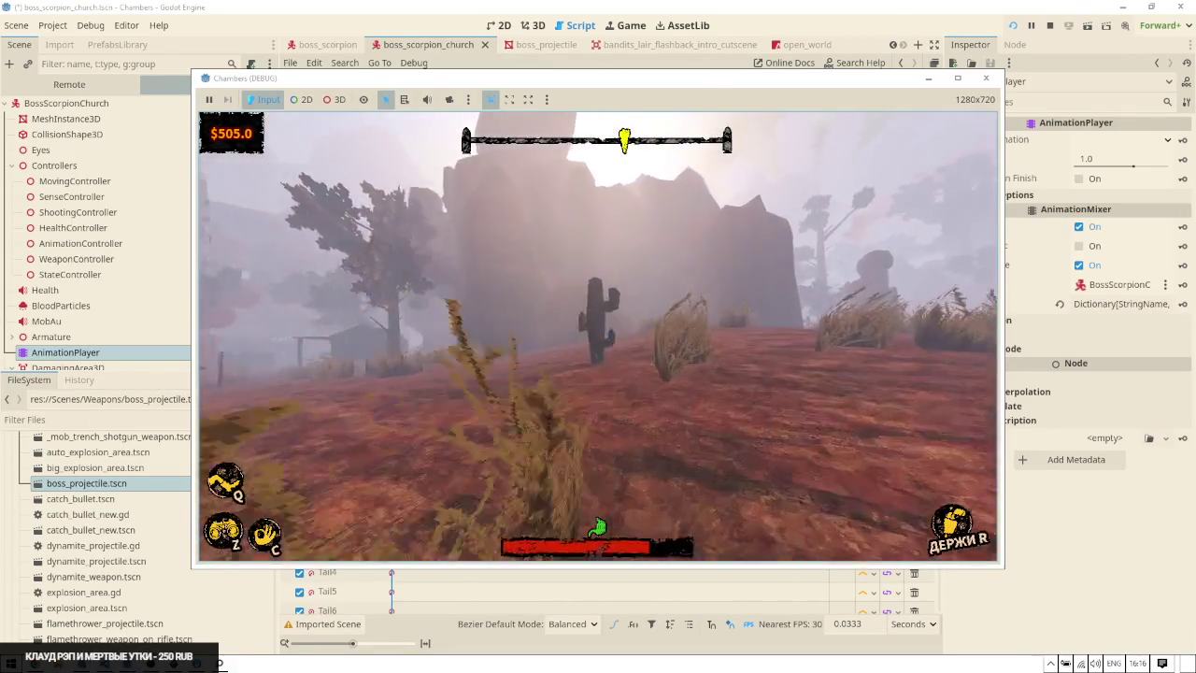
key(w)
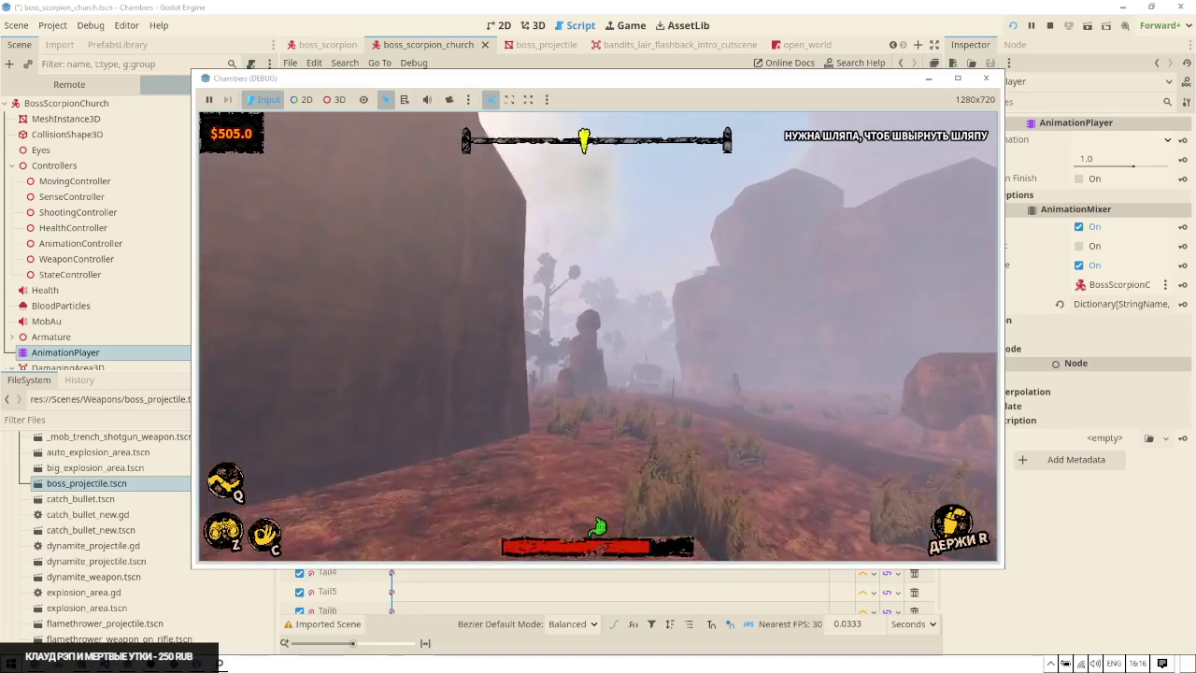
key(w)
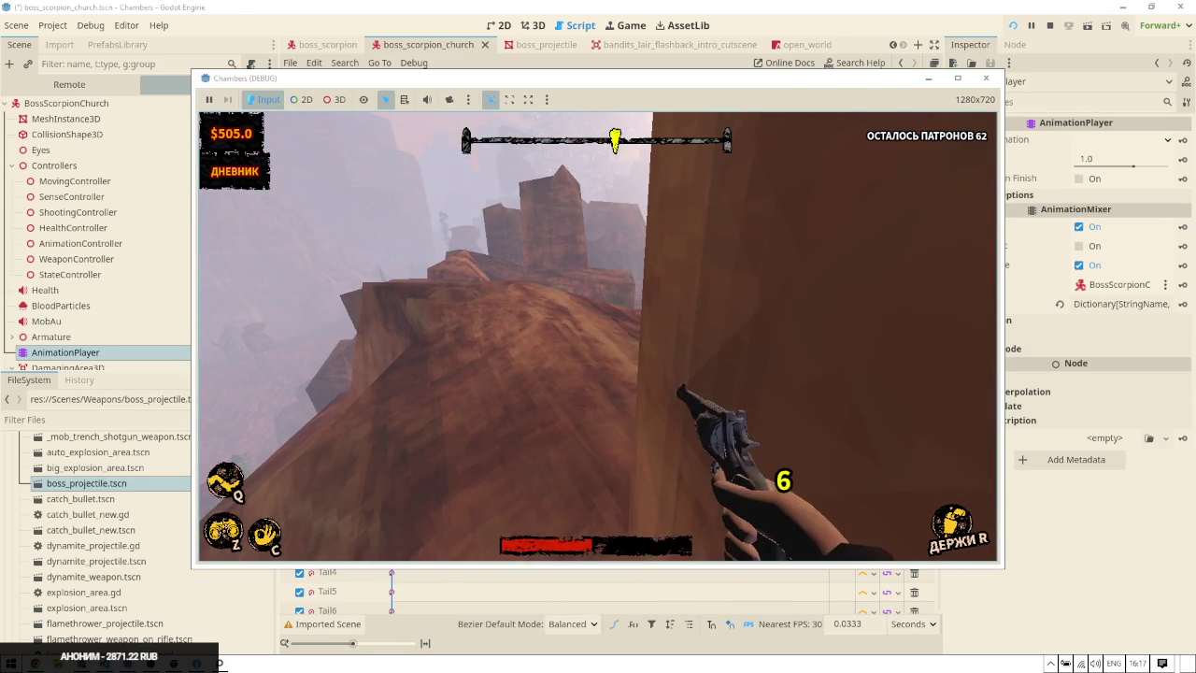
key(Tab)
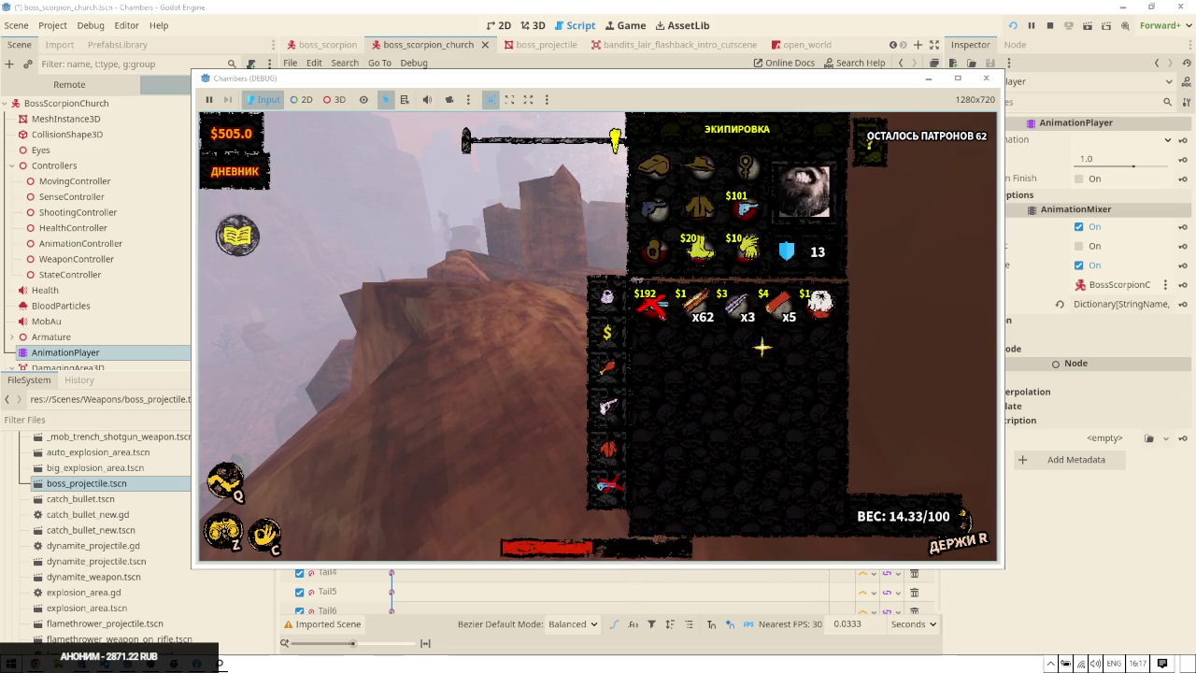
key(Tab)
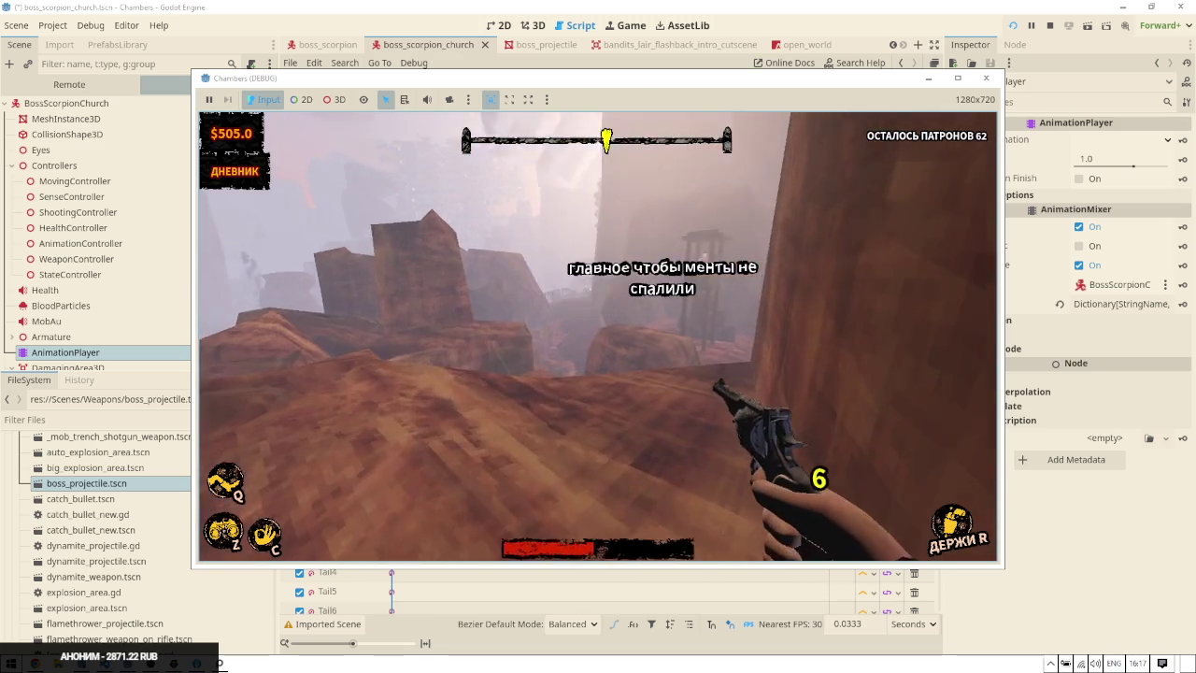
click(599, 336)
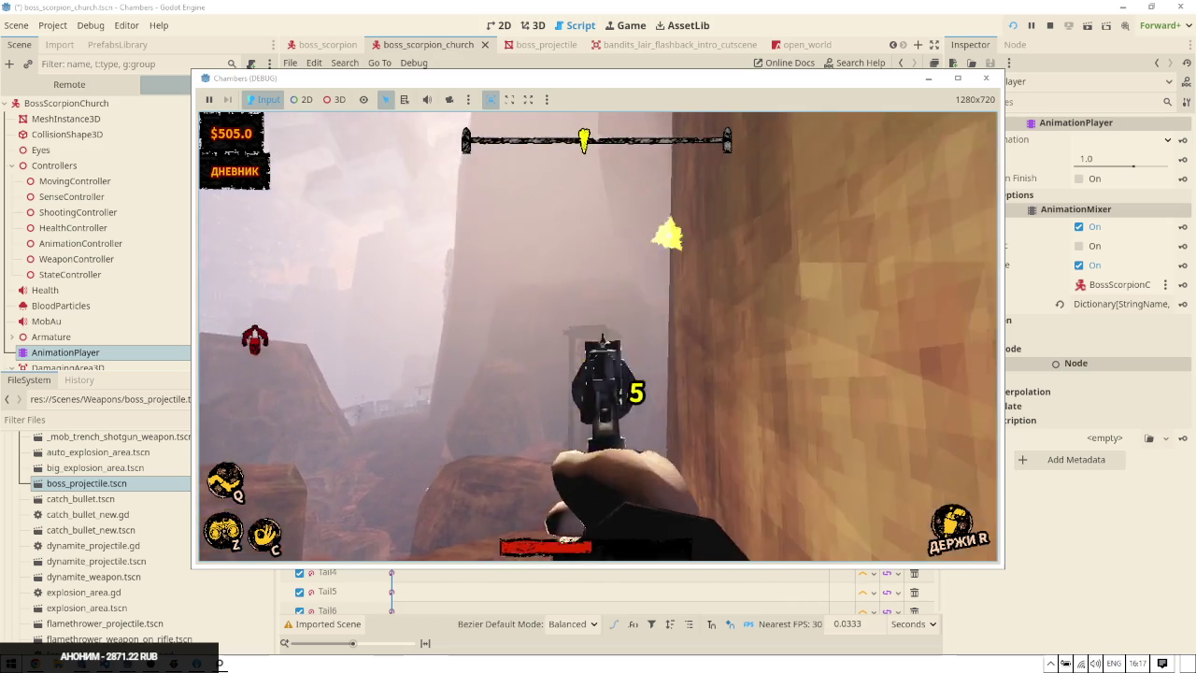
key(w)
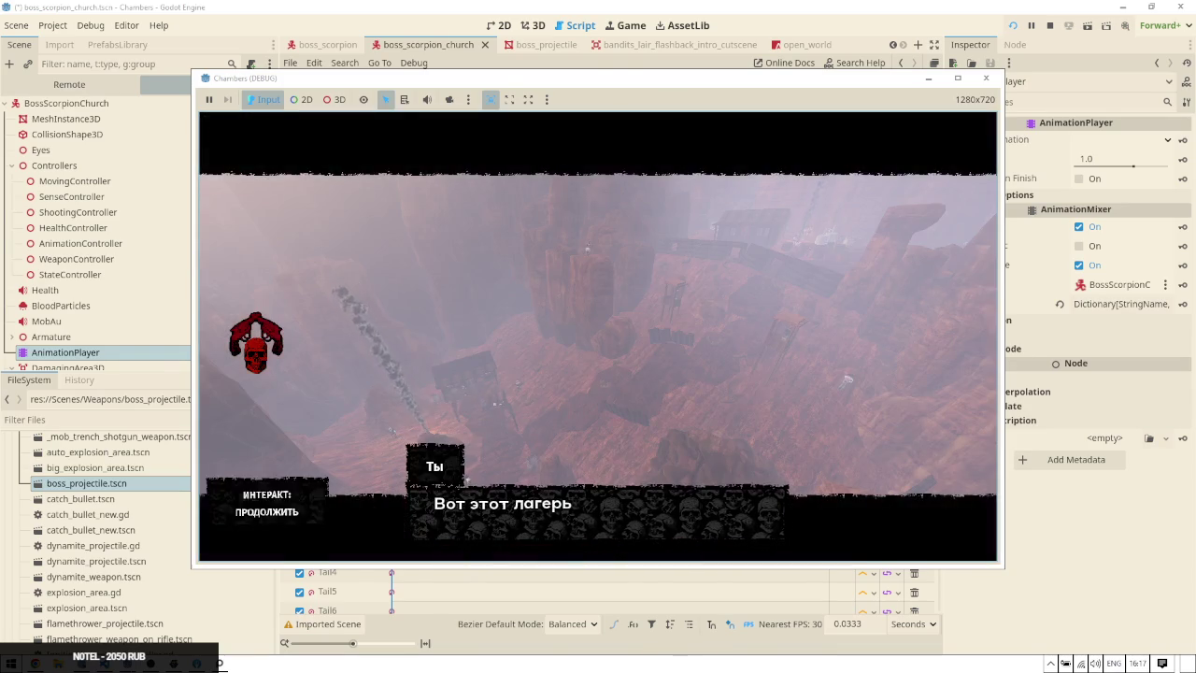
Shrink the editor beside the game and show the debugger's 53 runtime errors
key(alt+Tab)
key(super+Down)
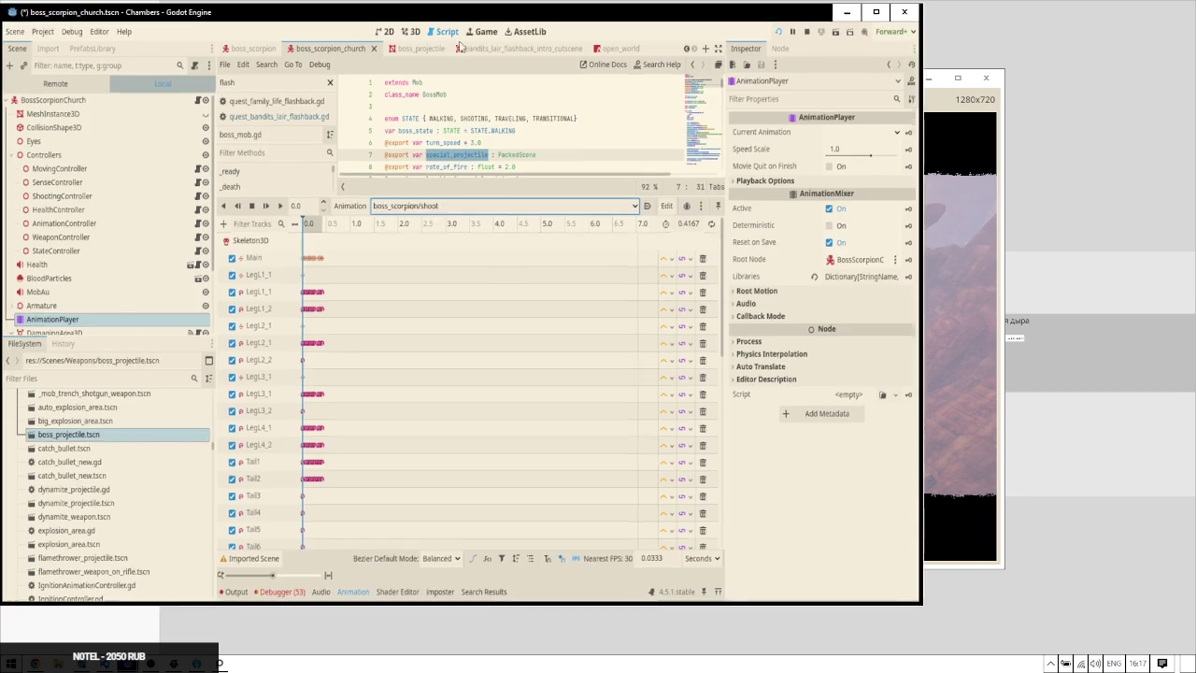
click(421, 614)
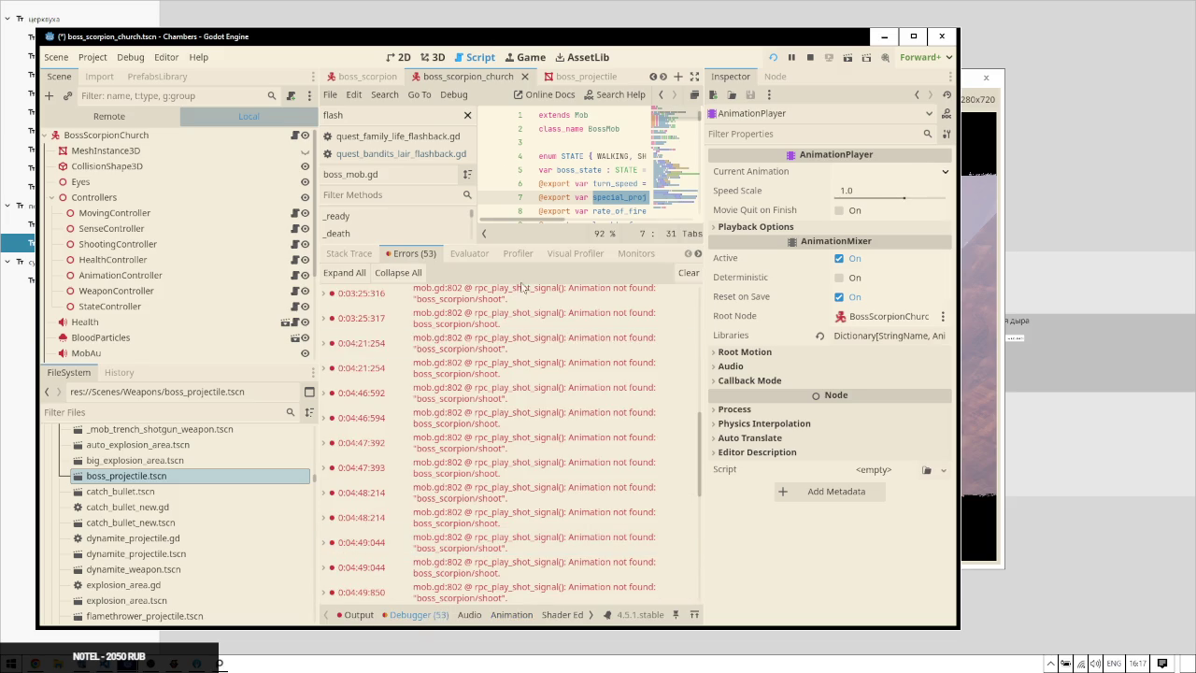
Show the Debugger Monitors and compare FPS readings while alternating between the game and editor
click(636, 254)
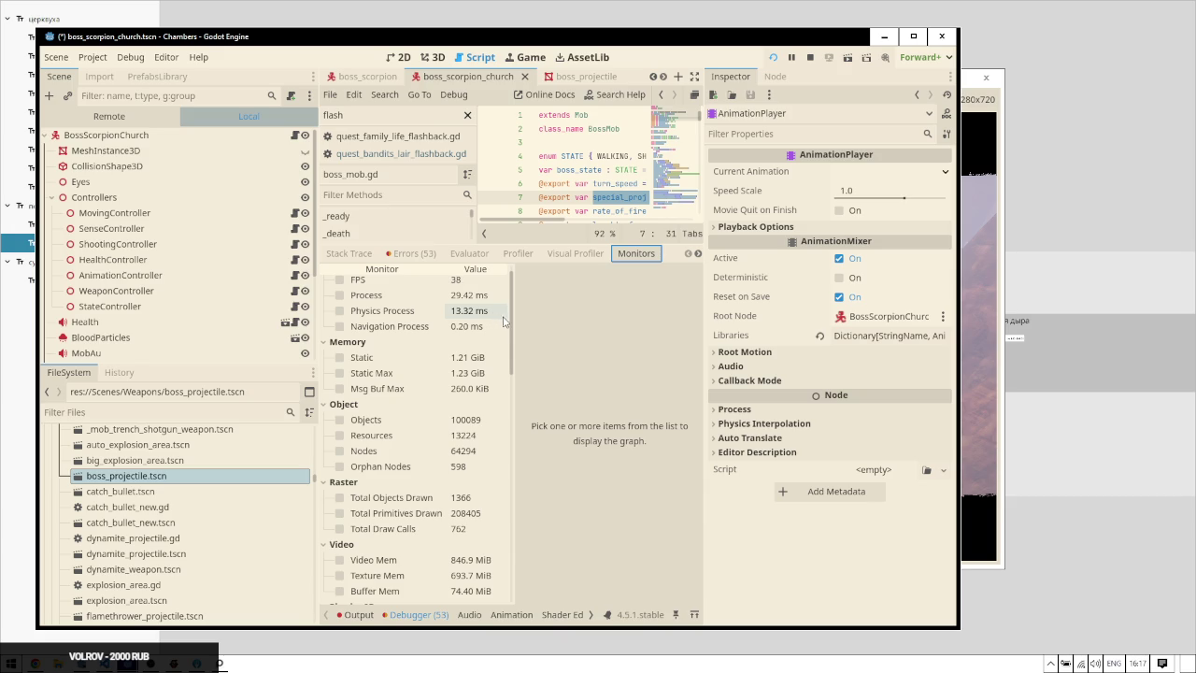
click(993, 144)
key(e)
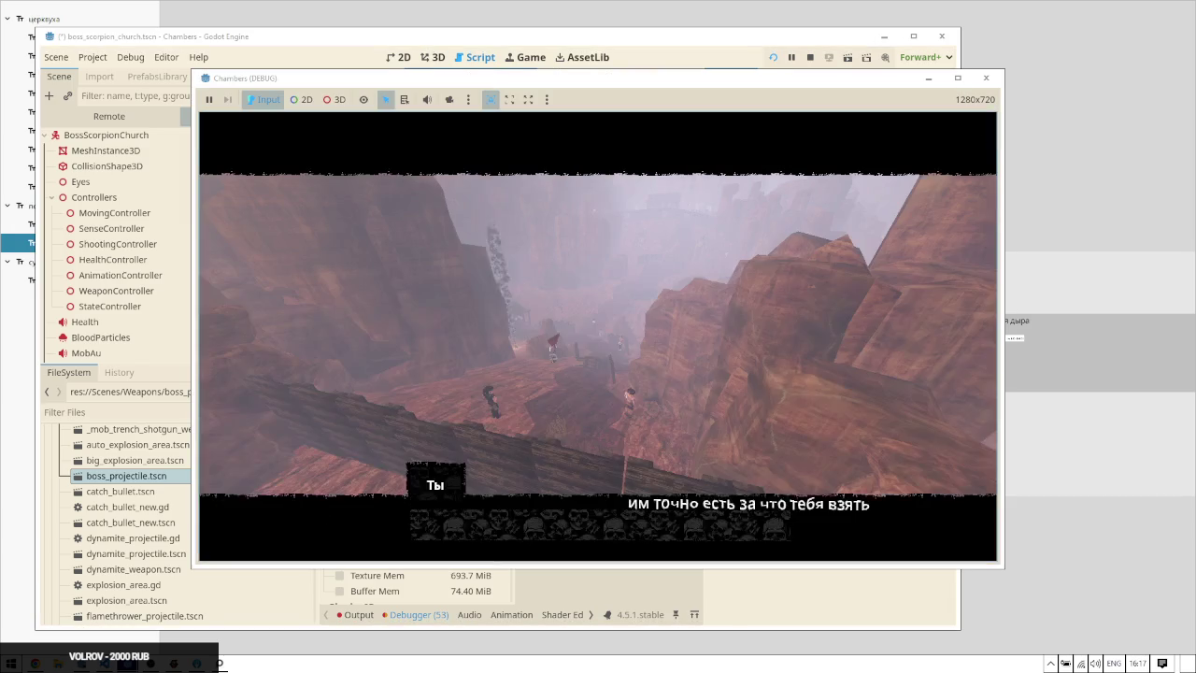
key(e)
key(w)
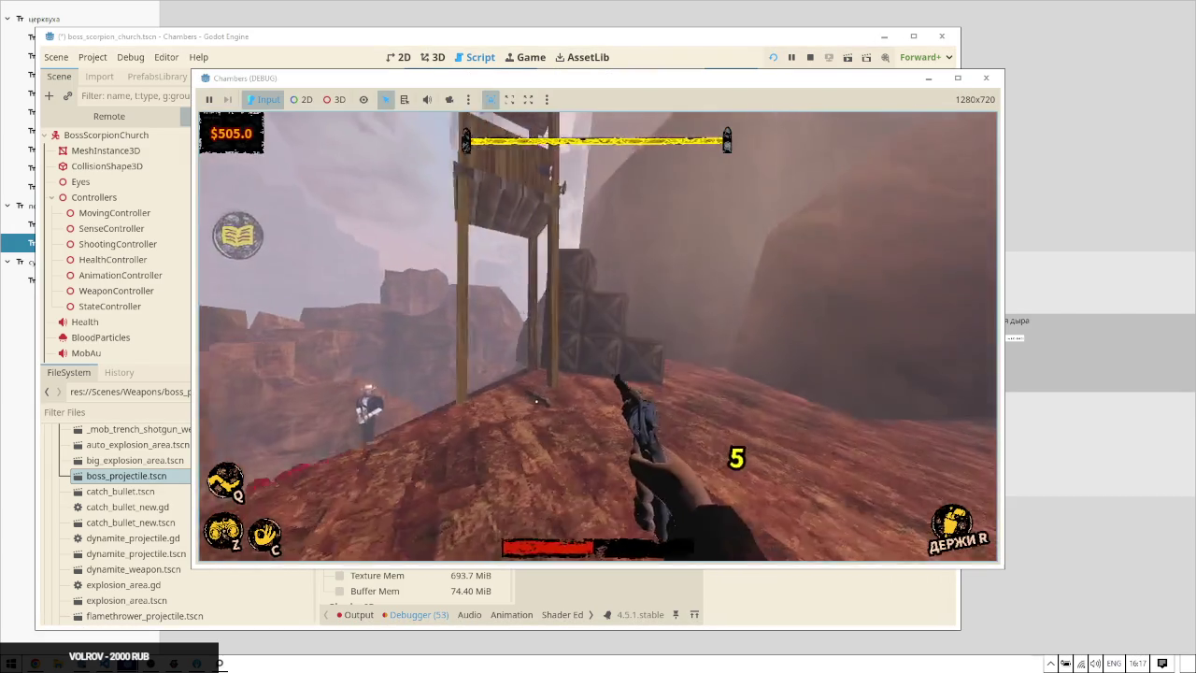
key(w)
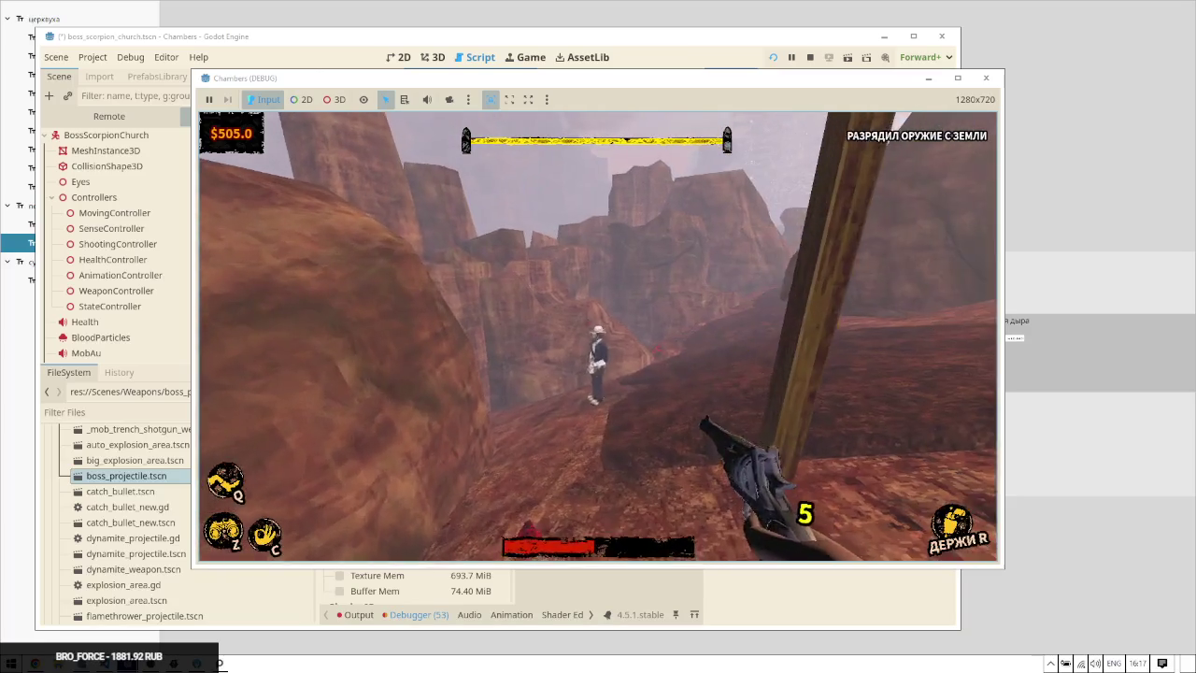
key(w)
click(552, 348)
key(alt+Tab)
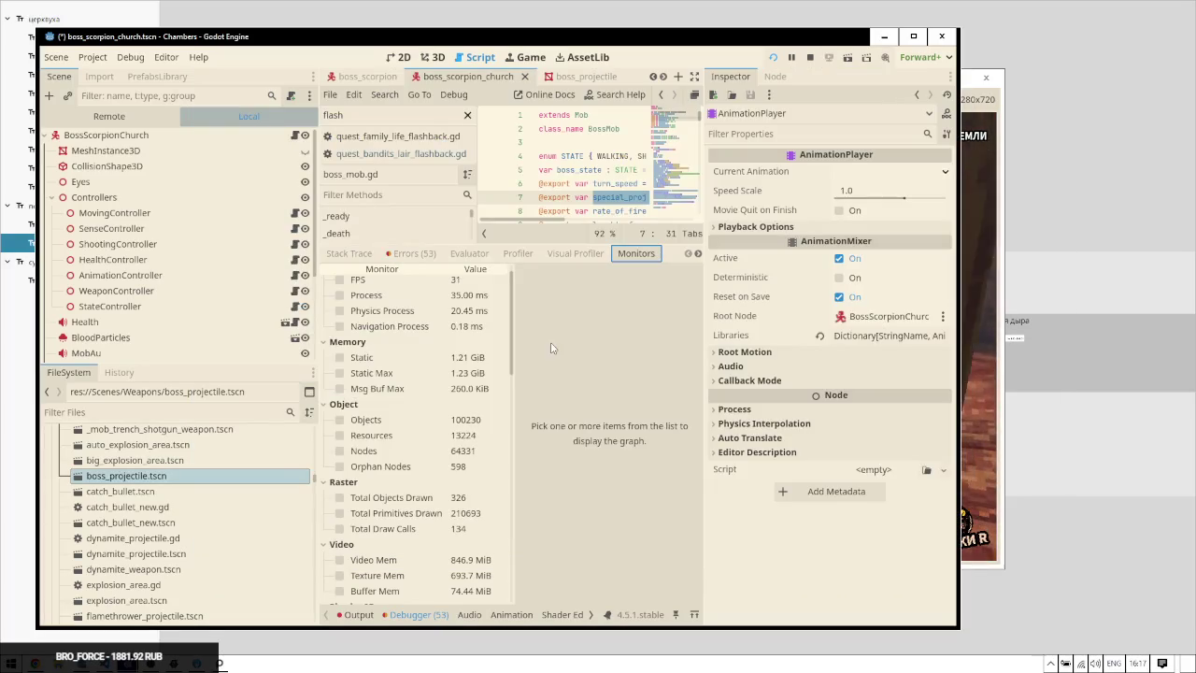
key(alt+Tab)
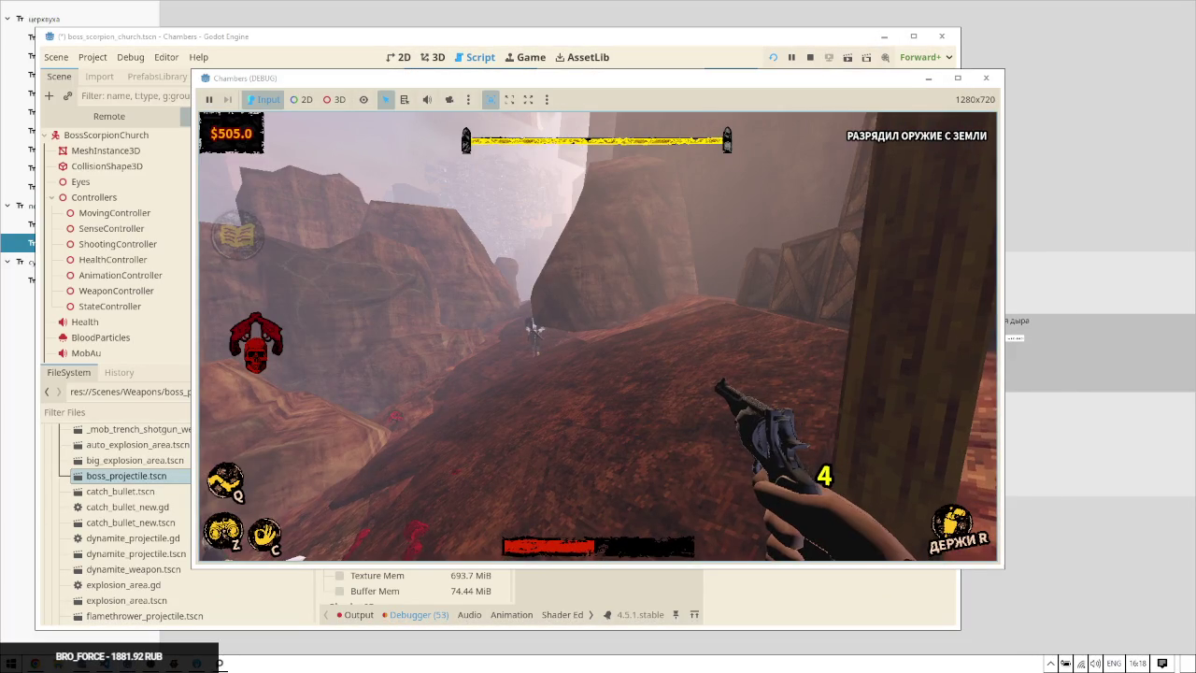
key(alt+Tab)
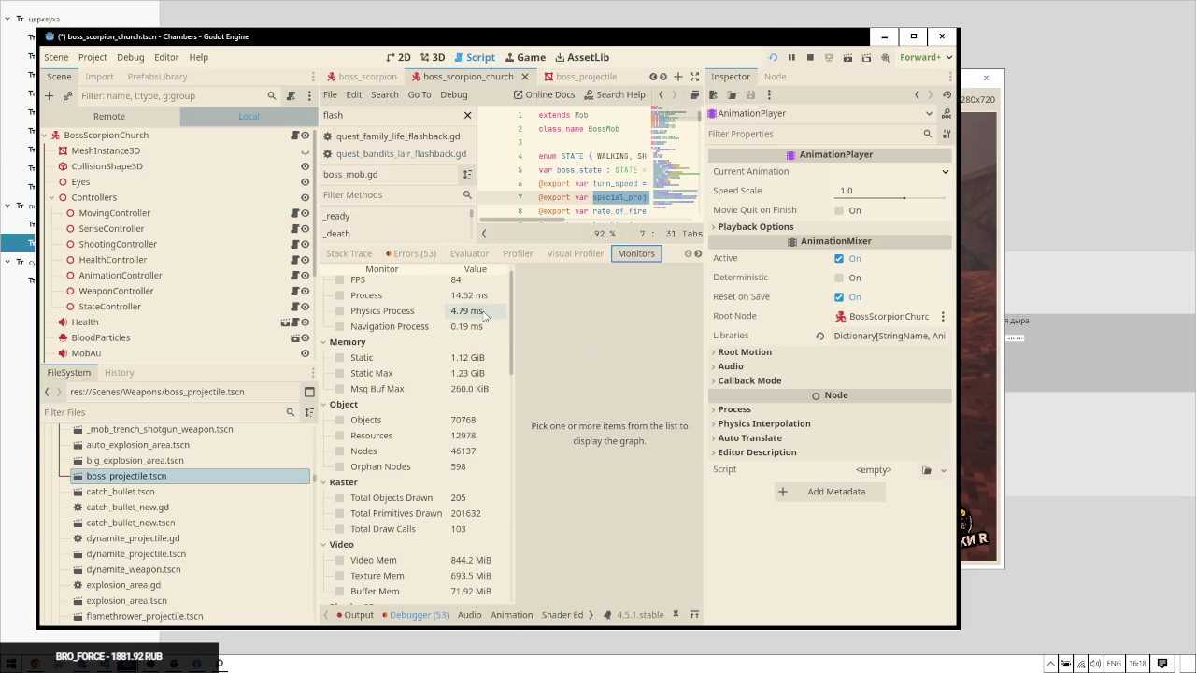
key(alt+Tab)
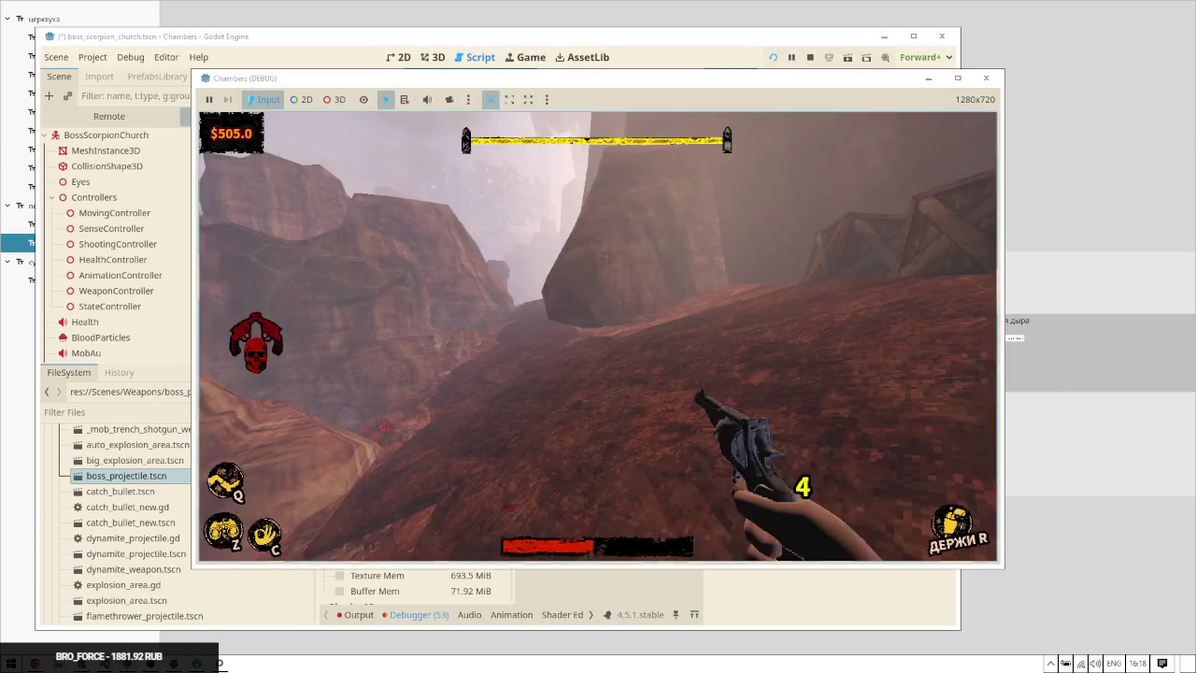
Move toward the barrels firing the revolver, then stop the game with F8 and maximize the editor
key(w)
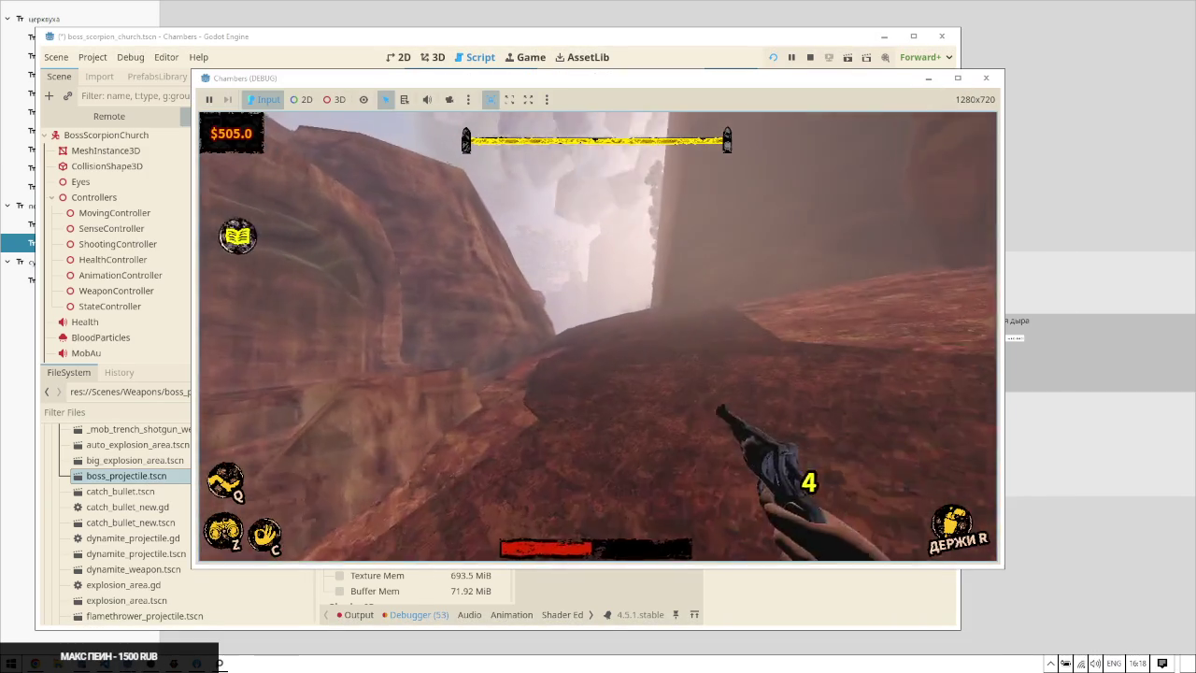
key(w)
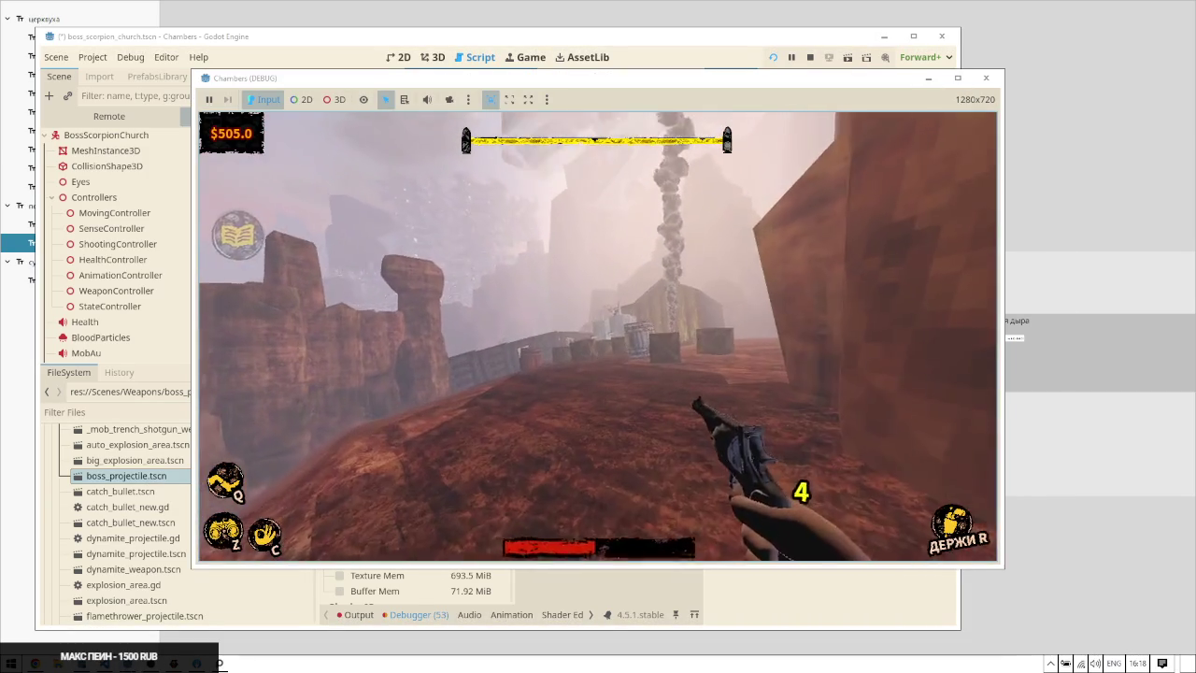
key(w)
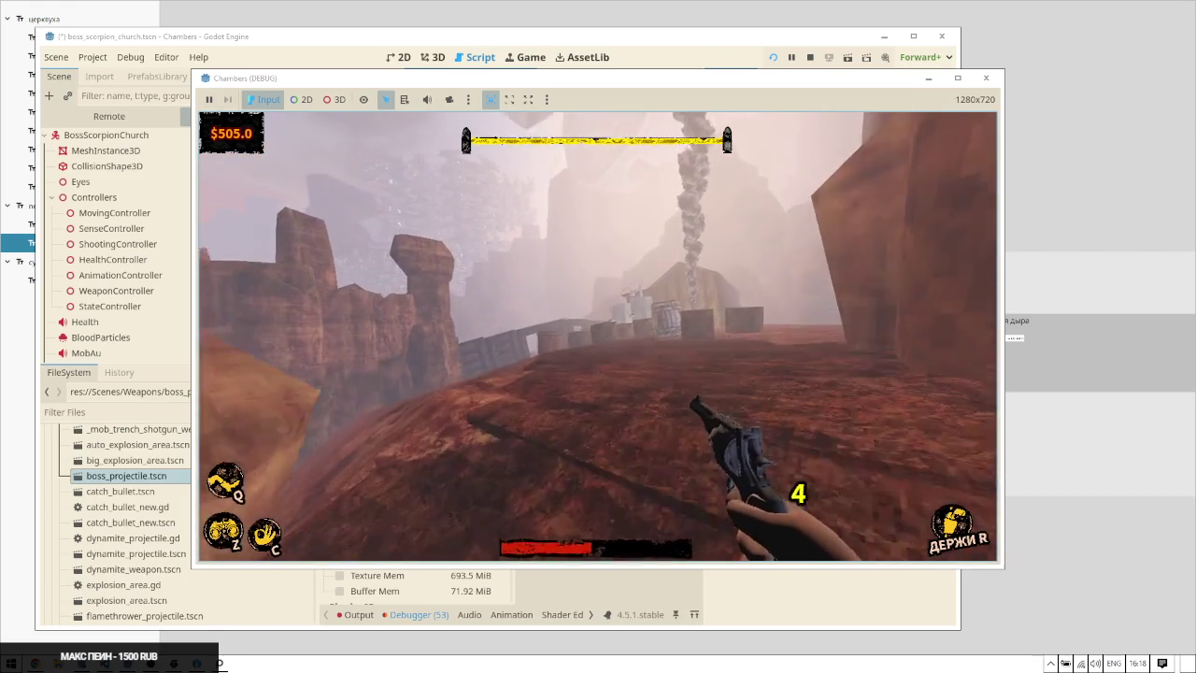
key(w)
click(598, 337)
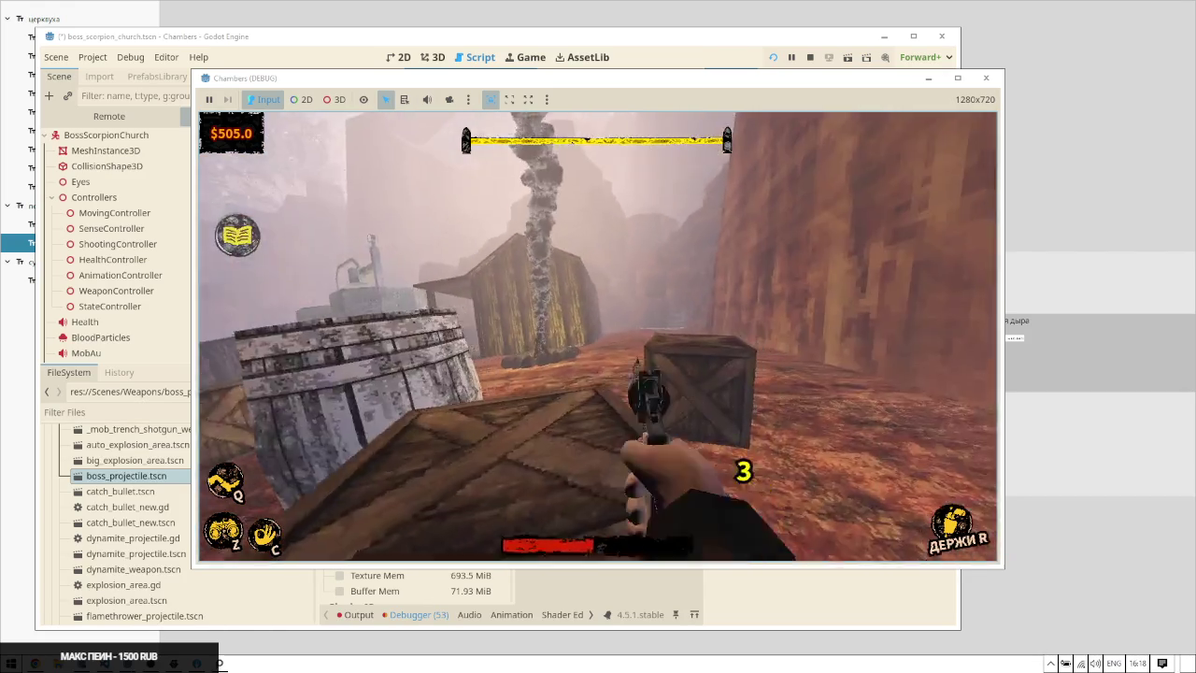
key(w)
click(598, 336)
click(598, 336)
click(598, 336)
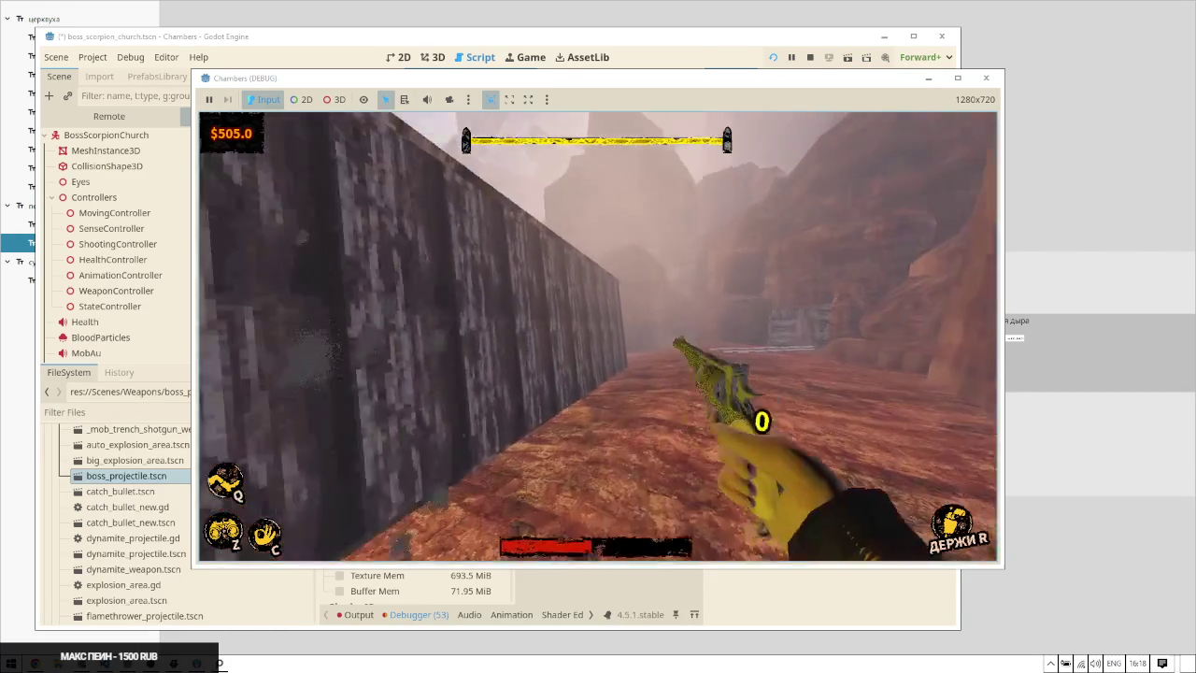
key(w)
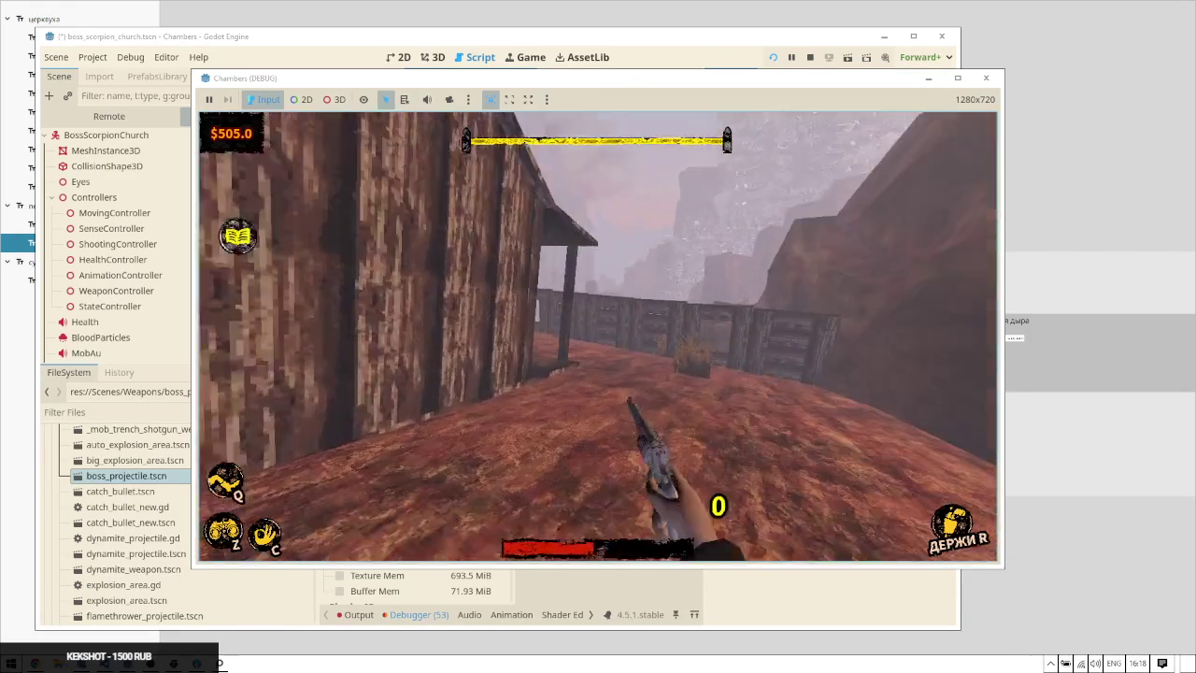
key(F8)
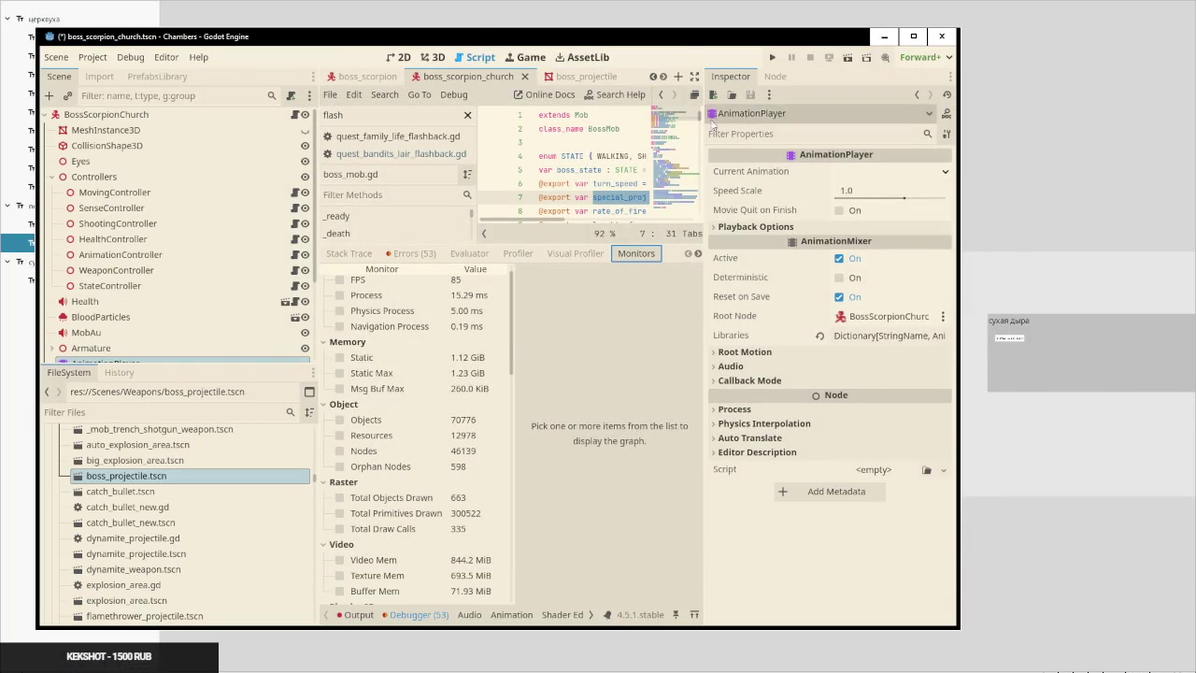
click(913, 37)
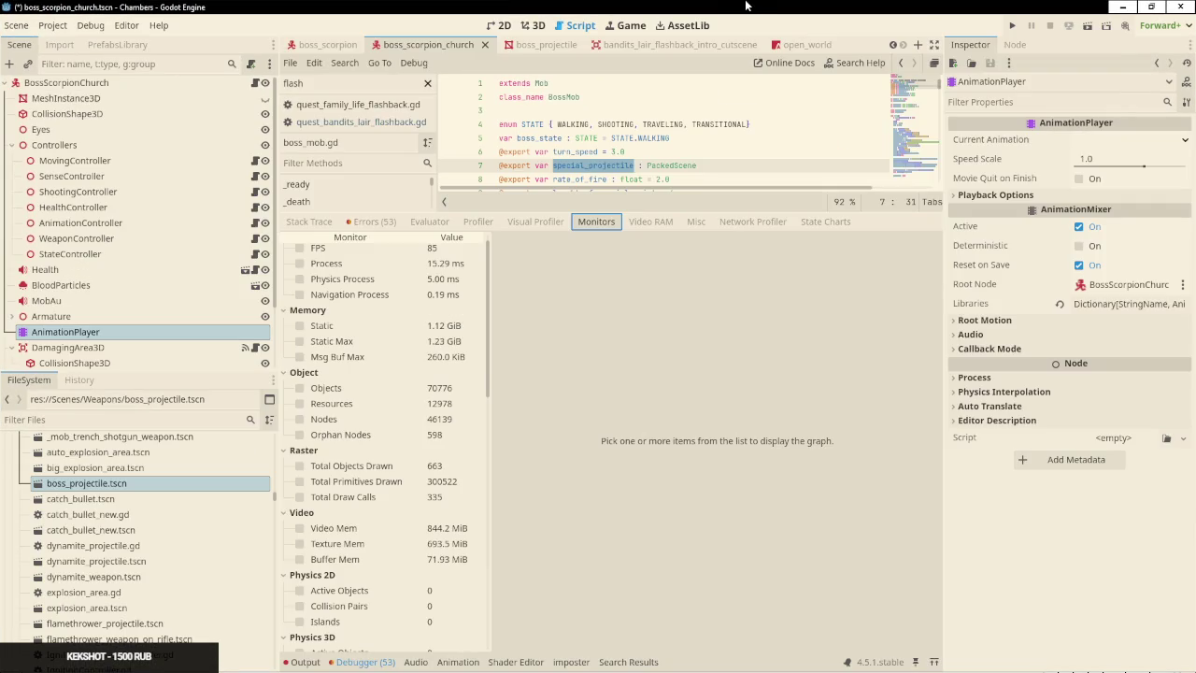
key(ctrl+s)
key(alt+Tab)
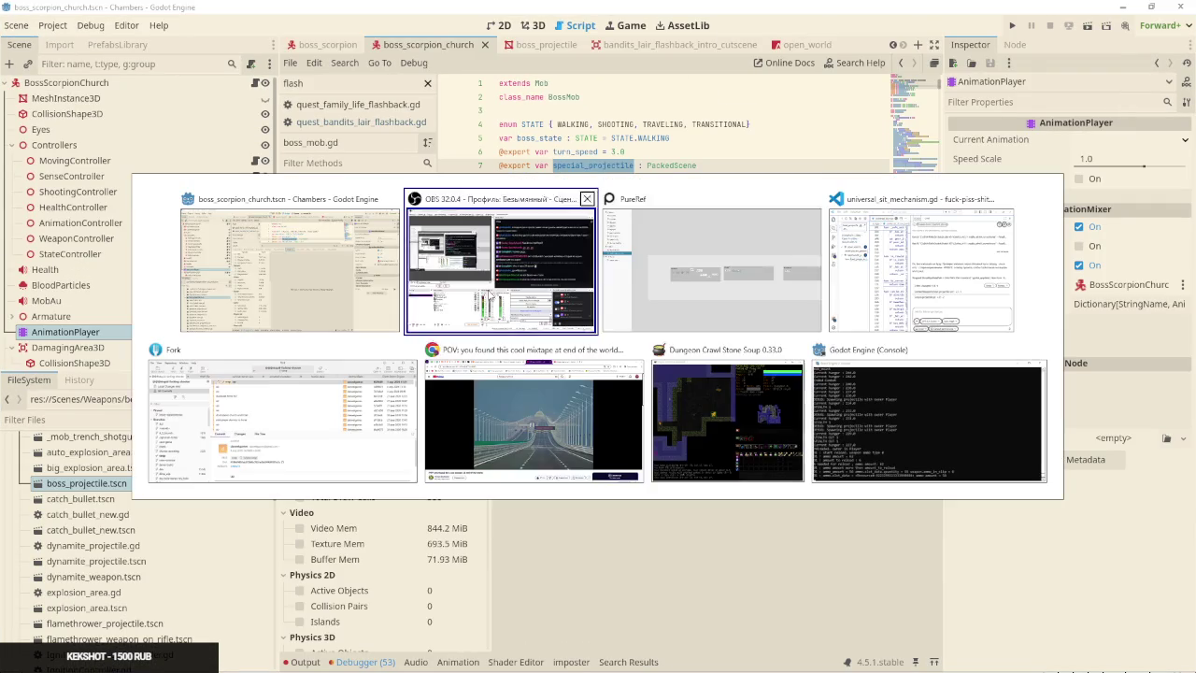
click(481, 304)
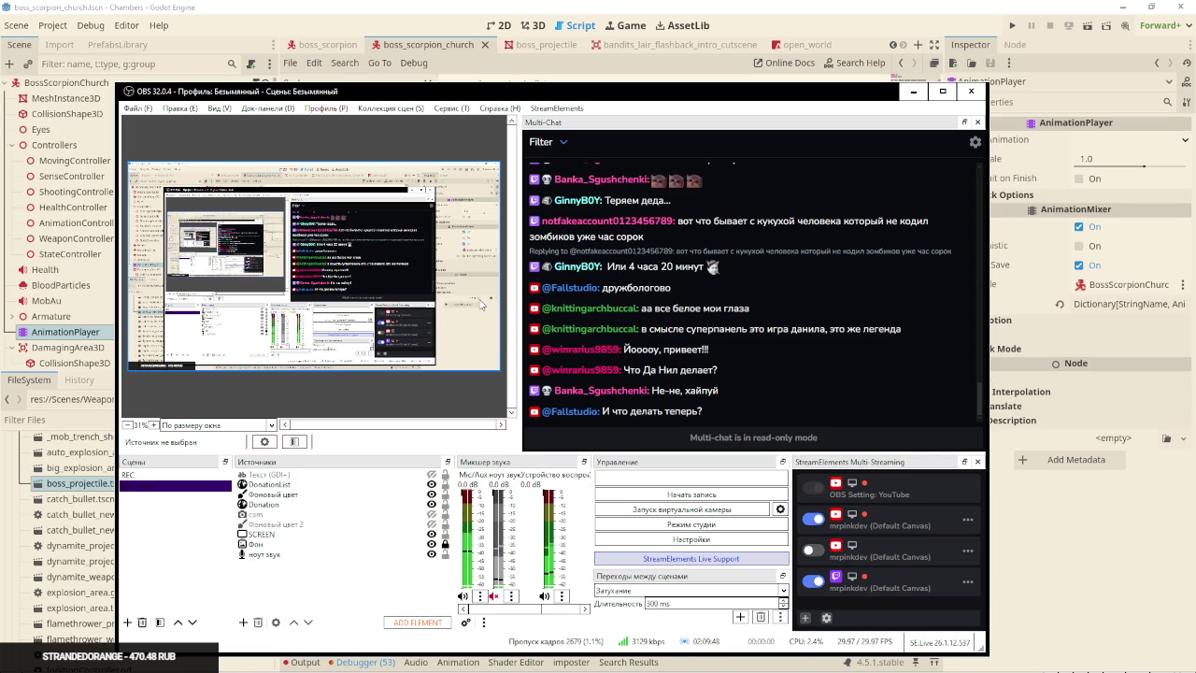
key(alt+Tab)
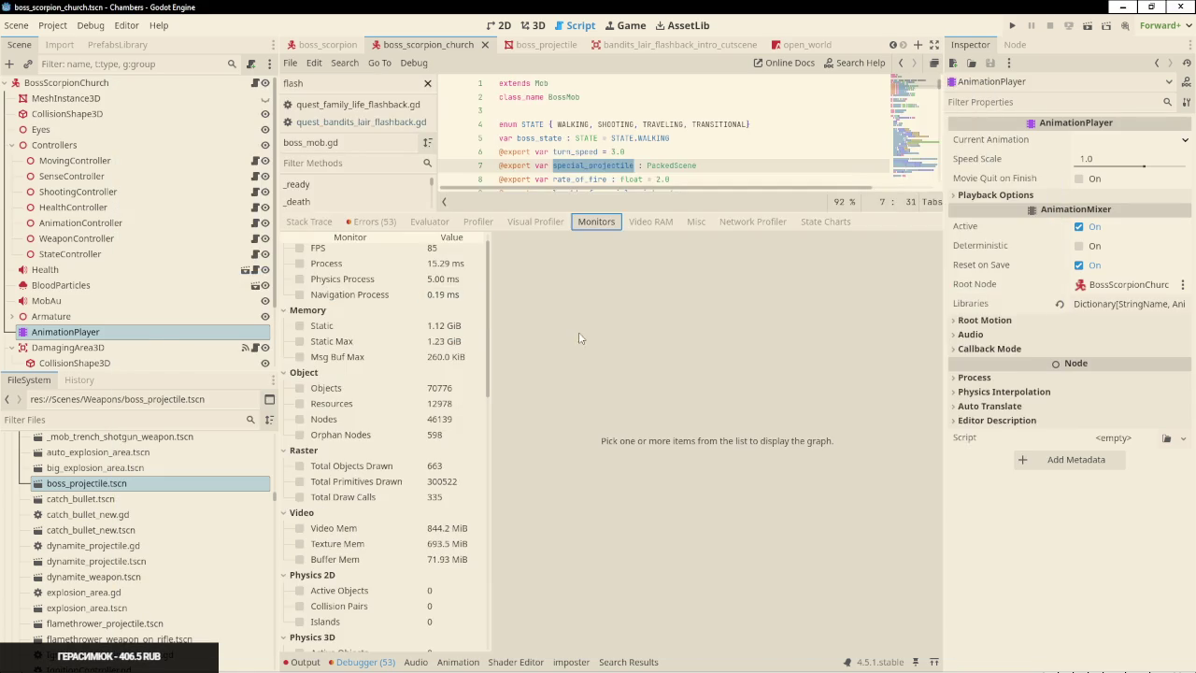
Maximize VS Code and start a new Codex chat
key(alt+Tab)
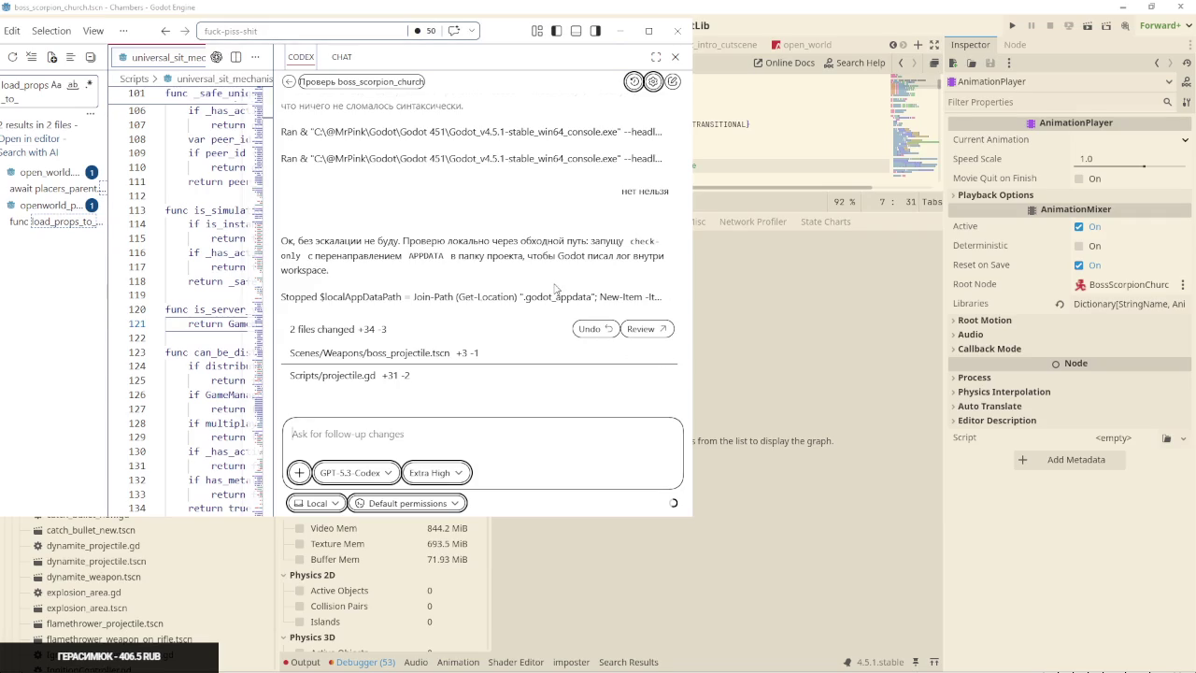
click(648, 31)
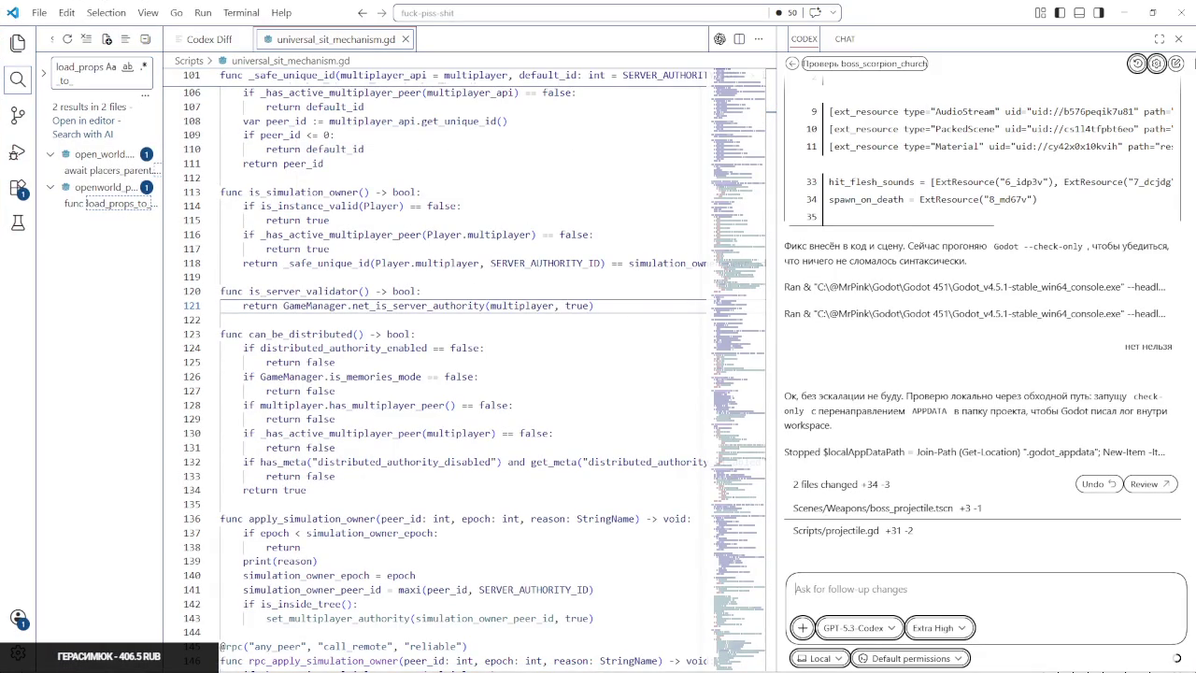
click(1176, 62)
Write in Russian: with 80 mobs, review current culling methods and suggest improvements like disabling distant mobs' physics
key(super+space)
text(когда в)
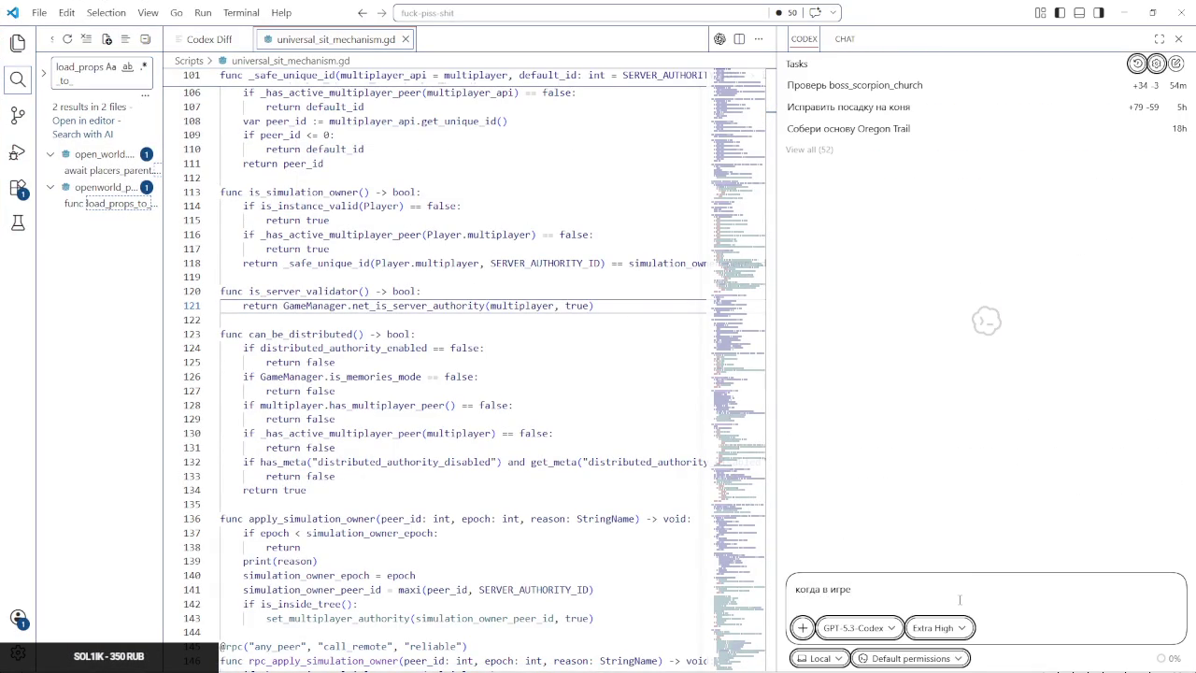
text( игре 80 мобов - фпс снижается значительно)
key(shift+Return)
text(даже если рядом)
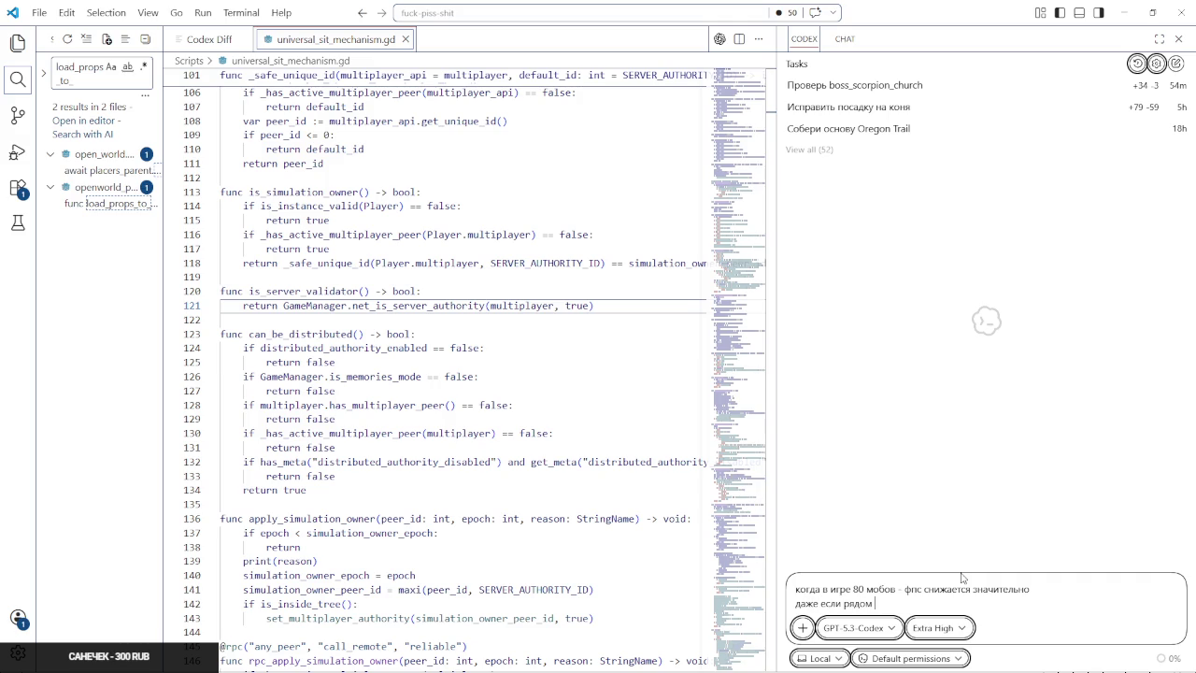
text(ивно)
text(но)
key(shift+Return)
text(можеш)
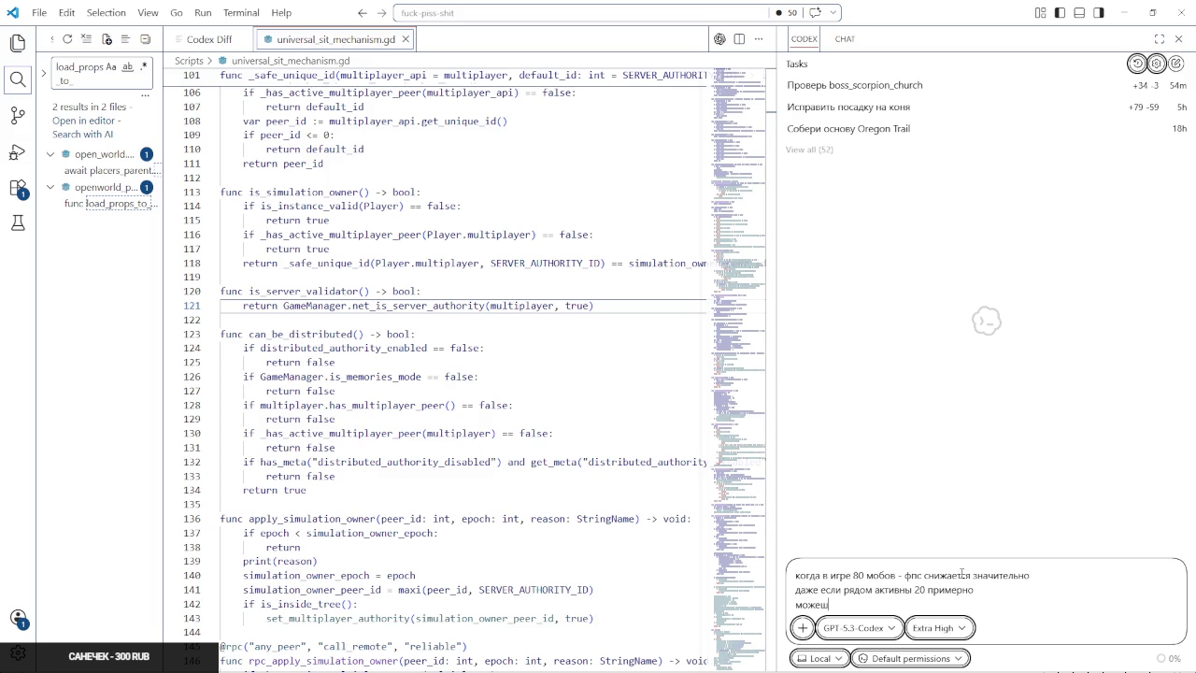
text(ь посмотреть какие сей)
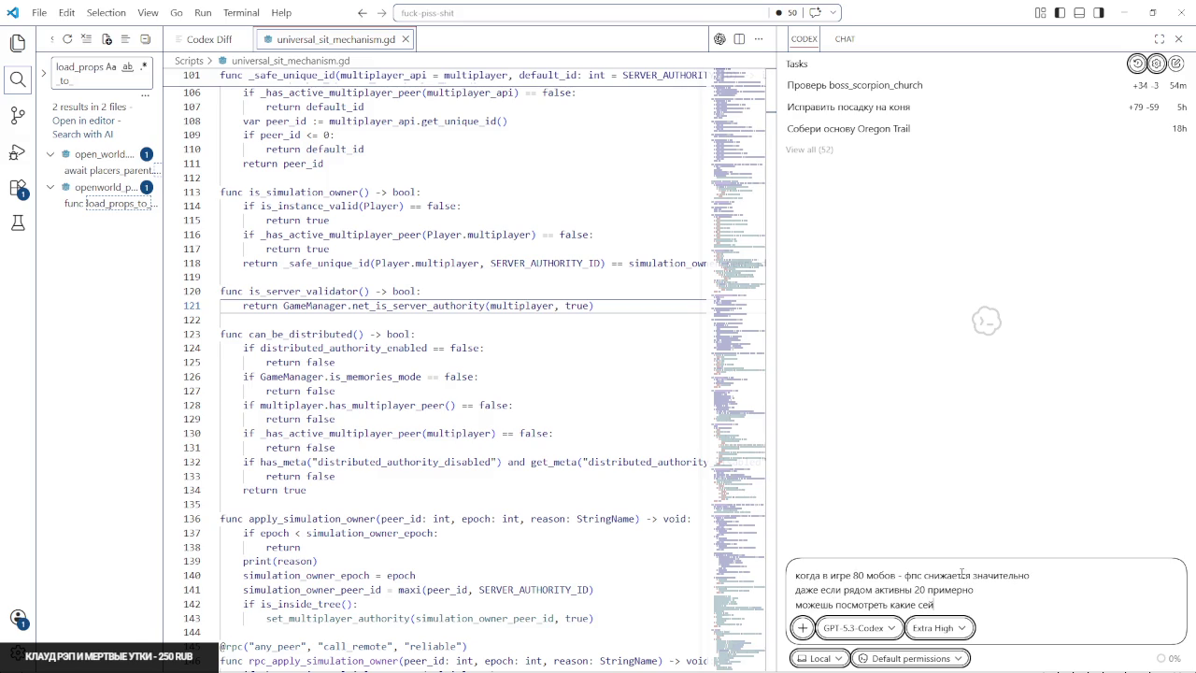
text(час методы куллинга зад)
text(ействованы)
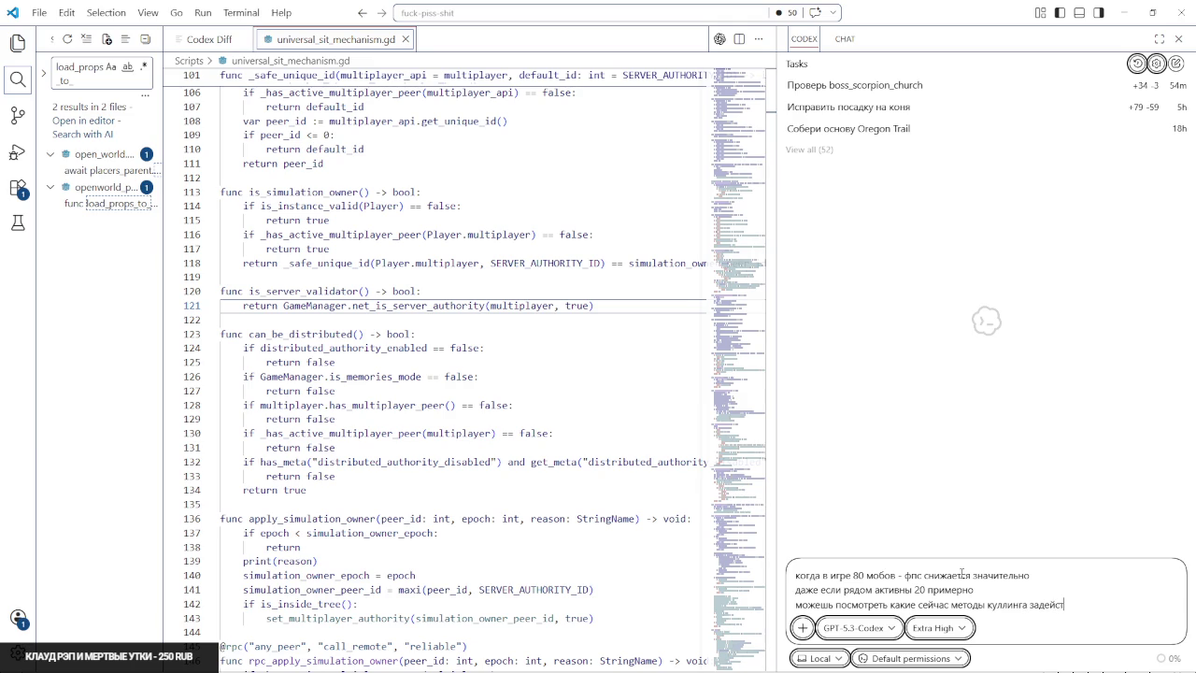
key(shift+Return)
text(и предложить улучшения, может)
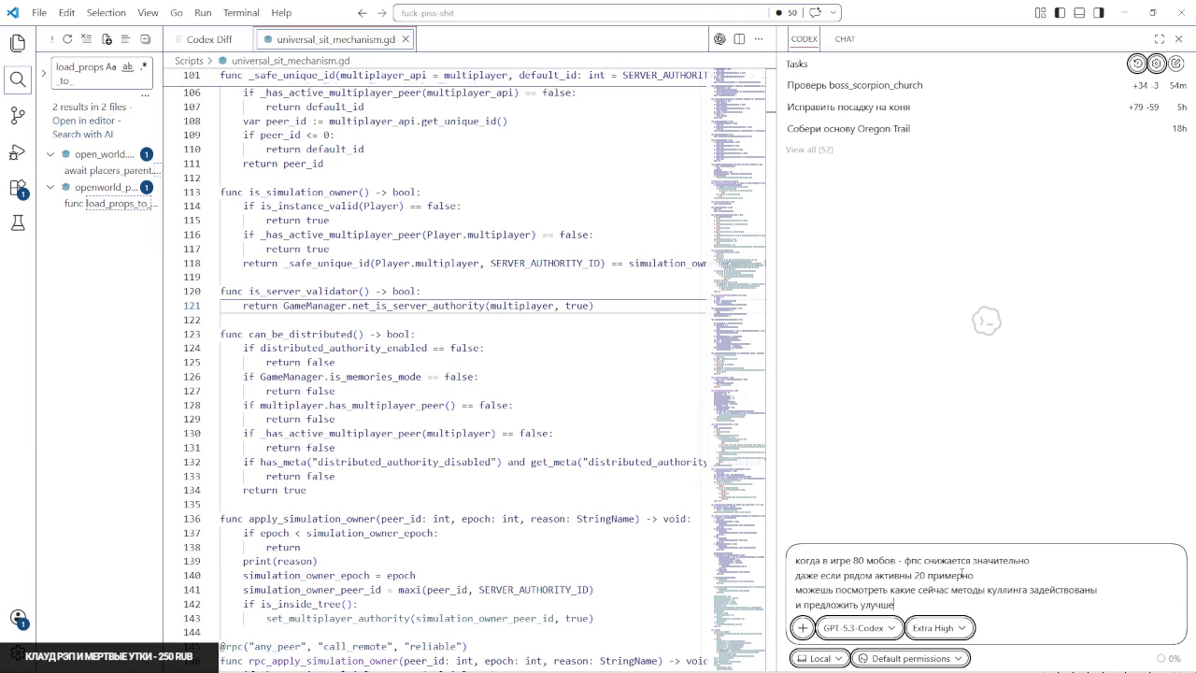
text( быт)
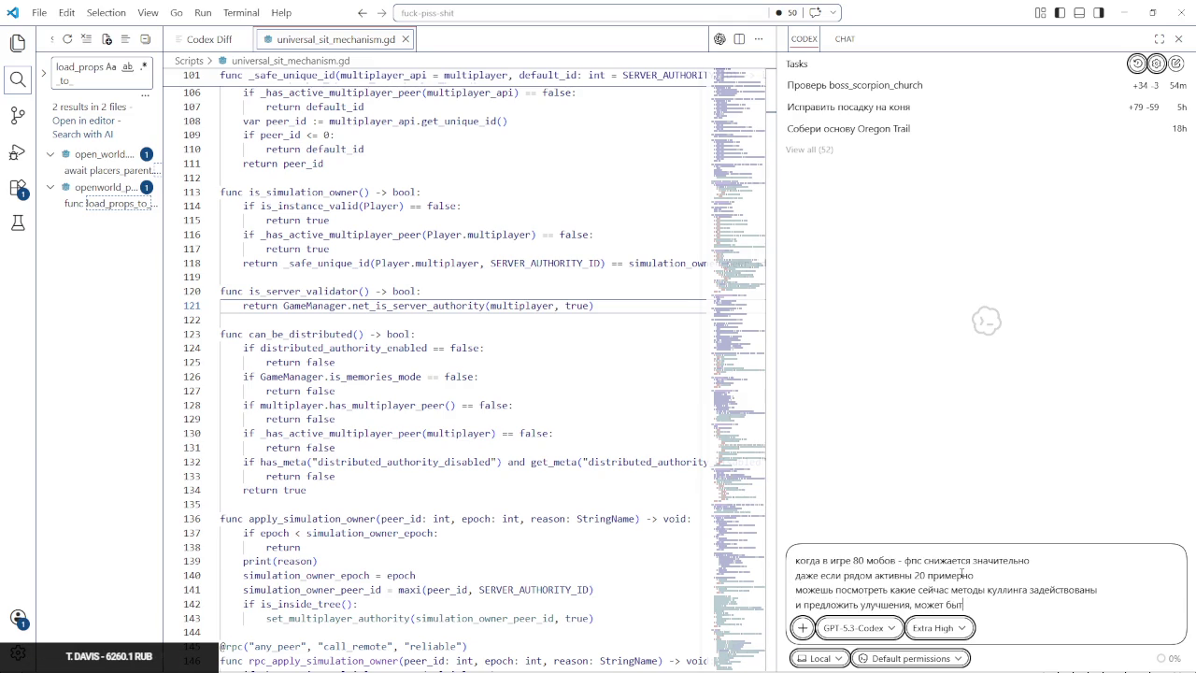
key(BackSpace)
key(BackSpace)
key(BackSpace)
text(лючать от физики)
text( даль)
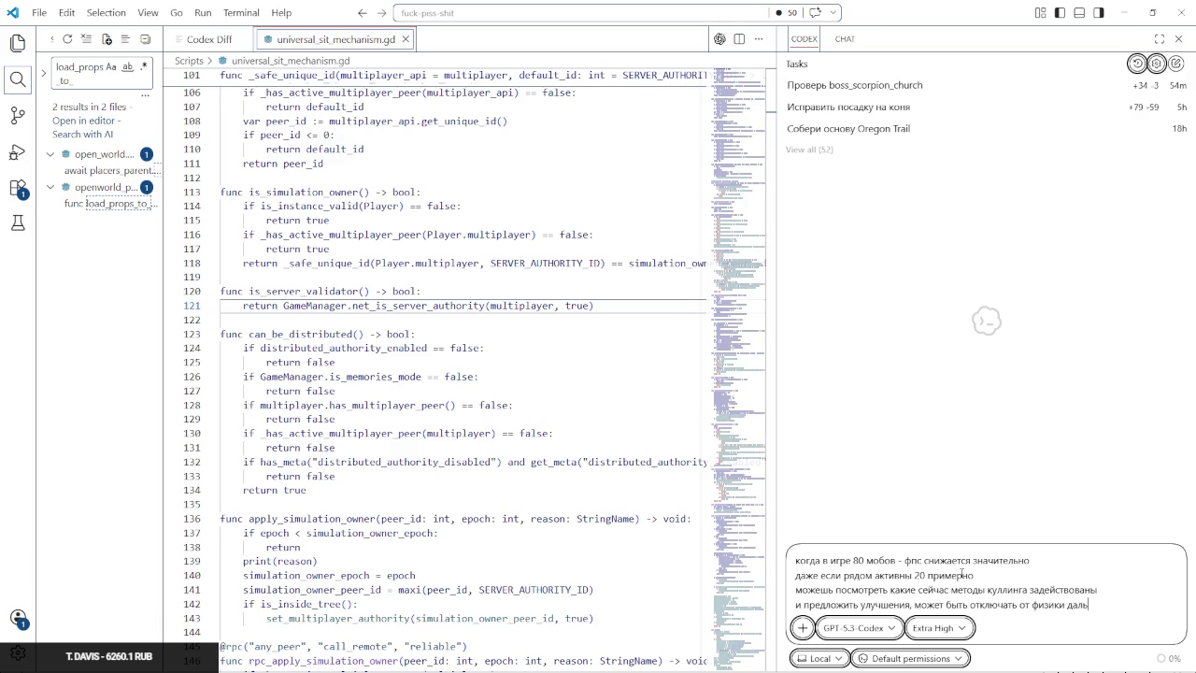
text(них мобов, )
text(держать)
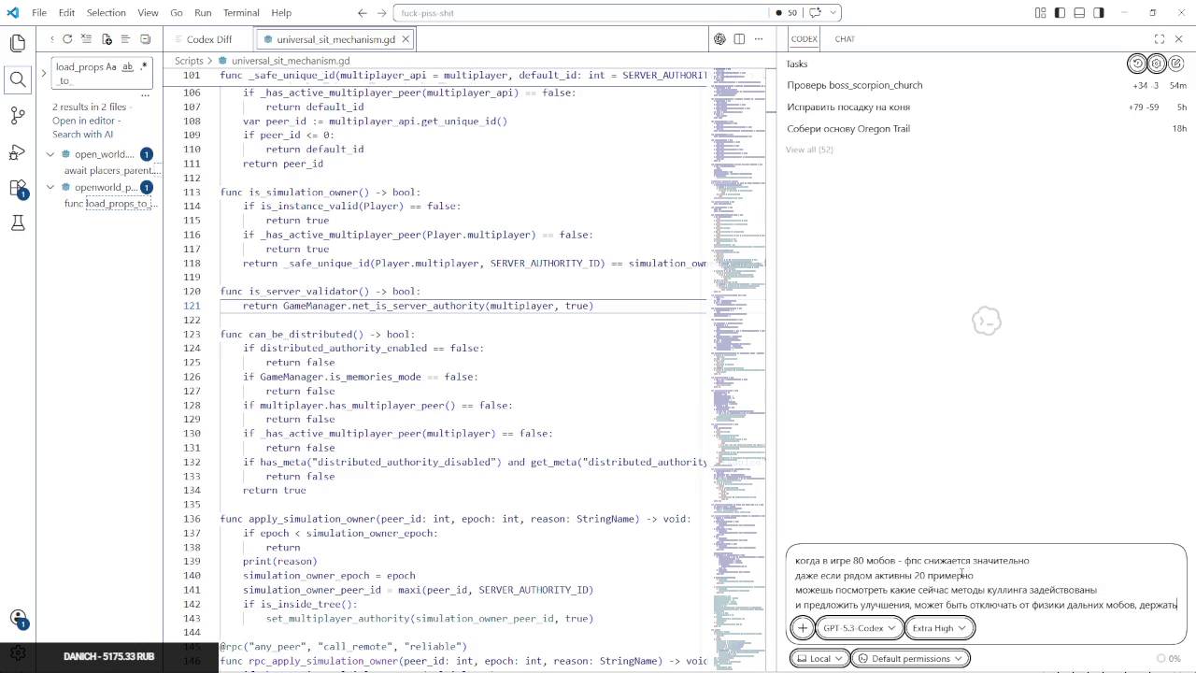
text( по бюджету )
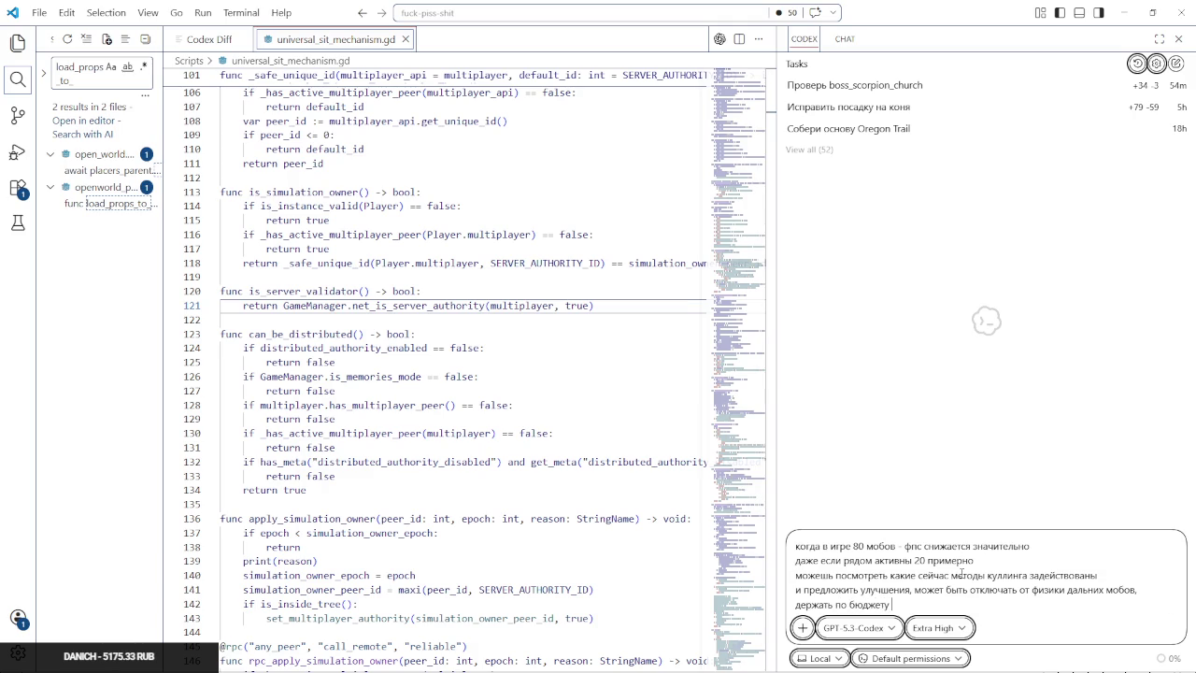
text(активными ближайших то)
text(лько в)
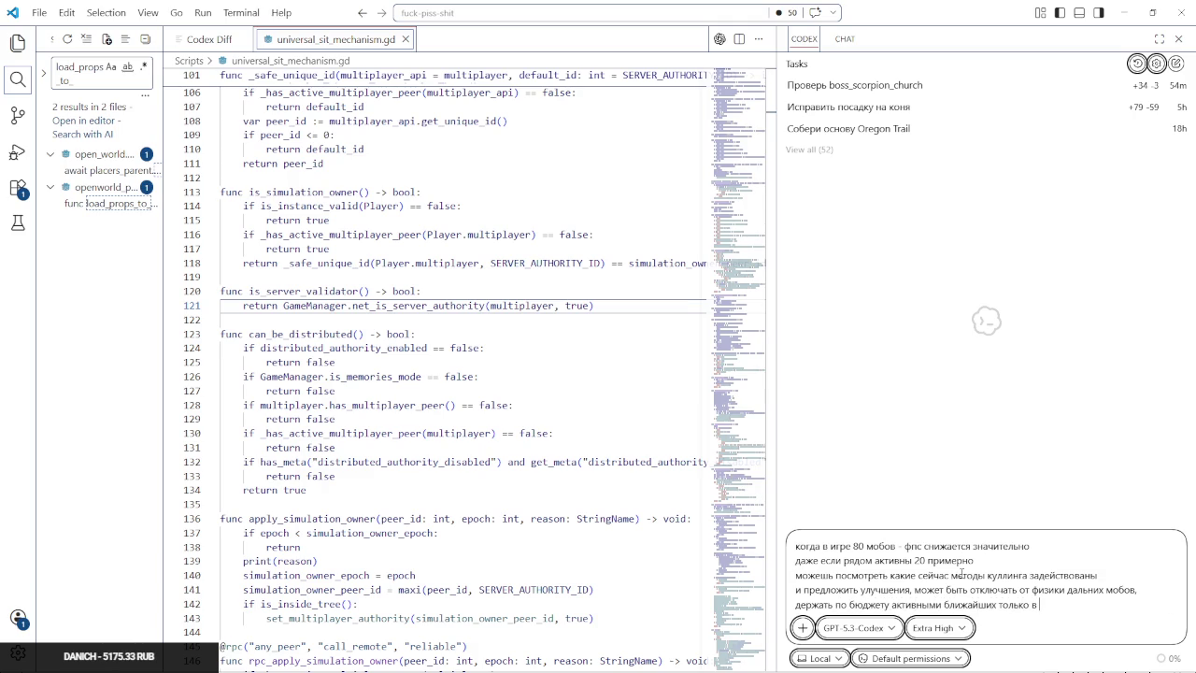
text( каком то количет)
text(ве)
key(shift+Return)
text(нужен баланс медл)
key(BackSpace)
text(жду этим и произво)
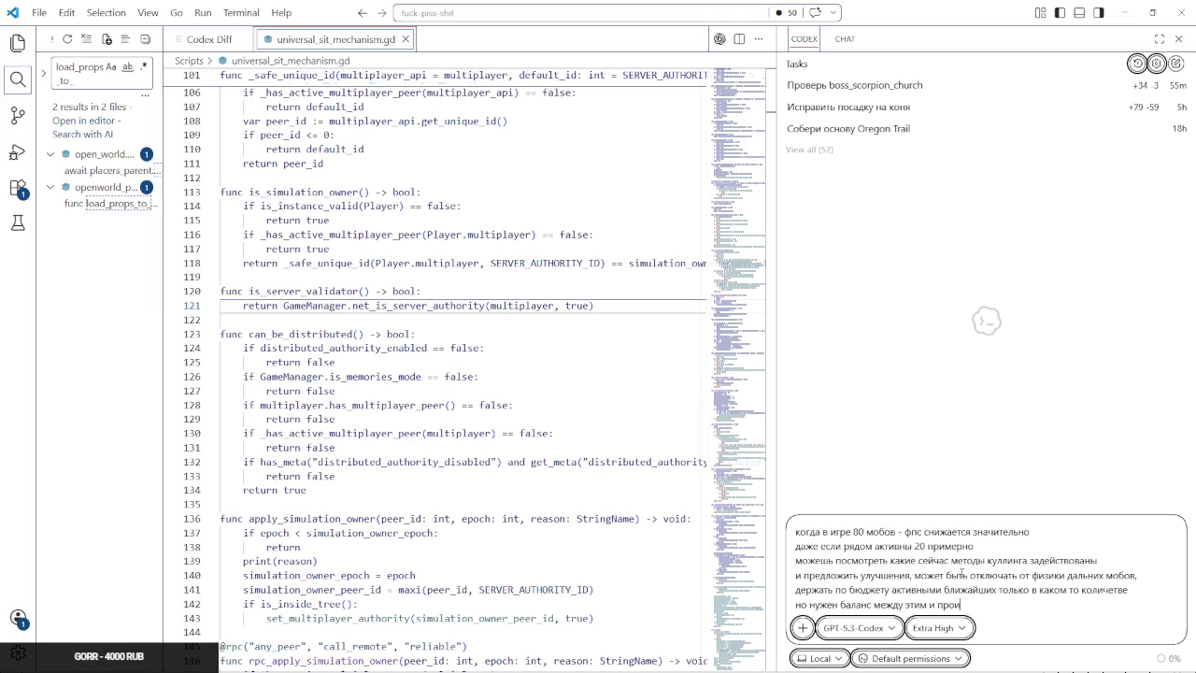
text(дительностью чт)
text(обы мобы вдалеке)
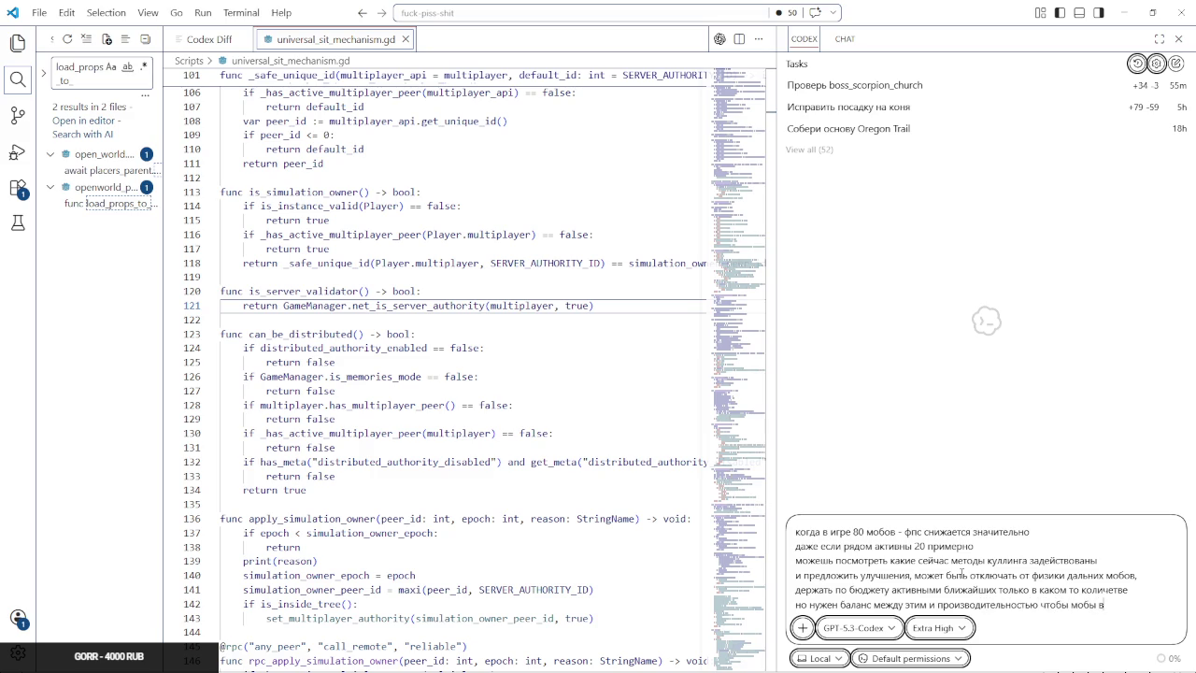
text( могл)
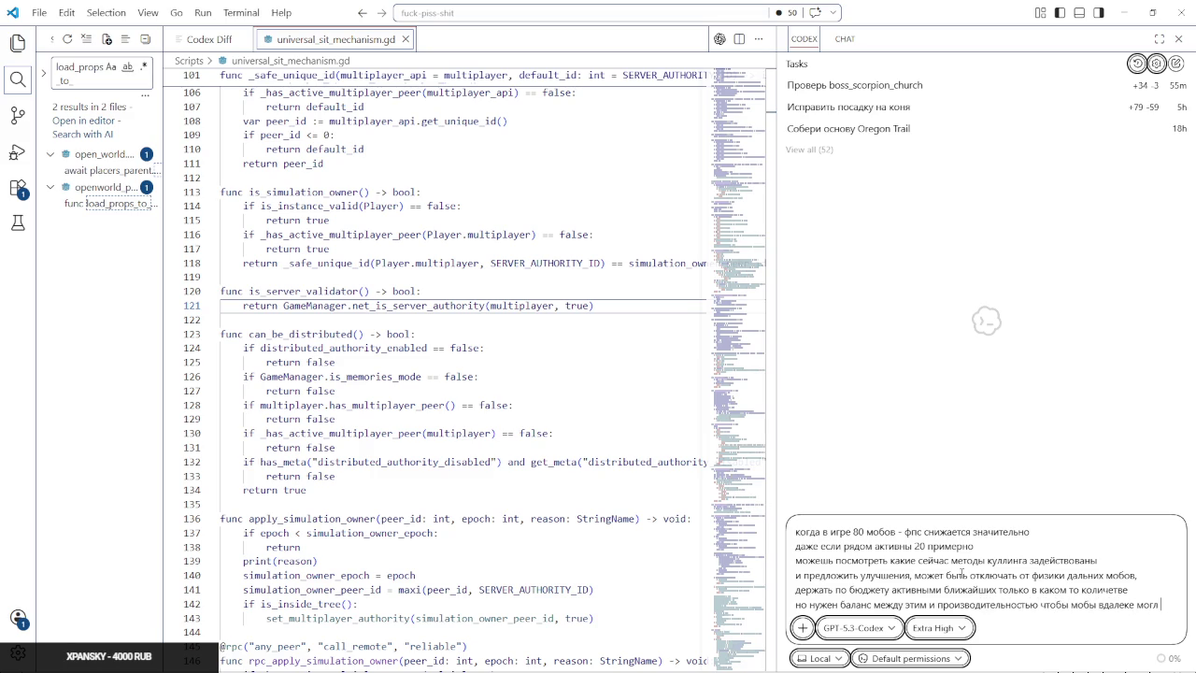
text(и делать видимость деяте)
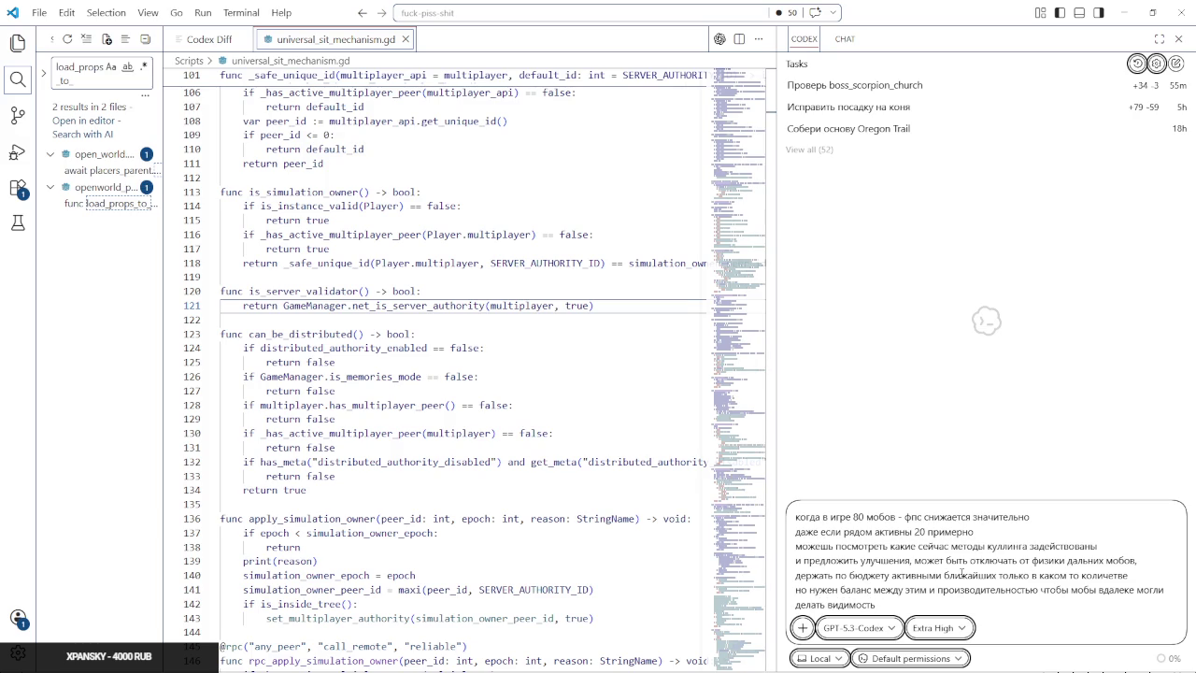
text(льности)
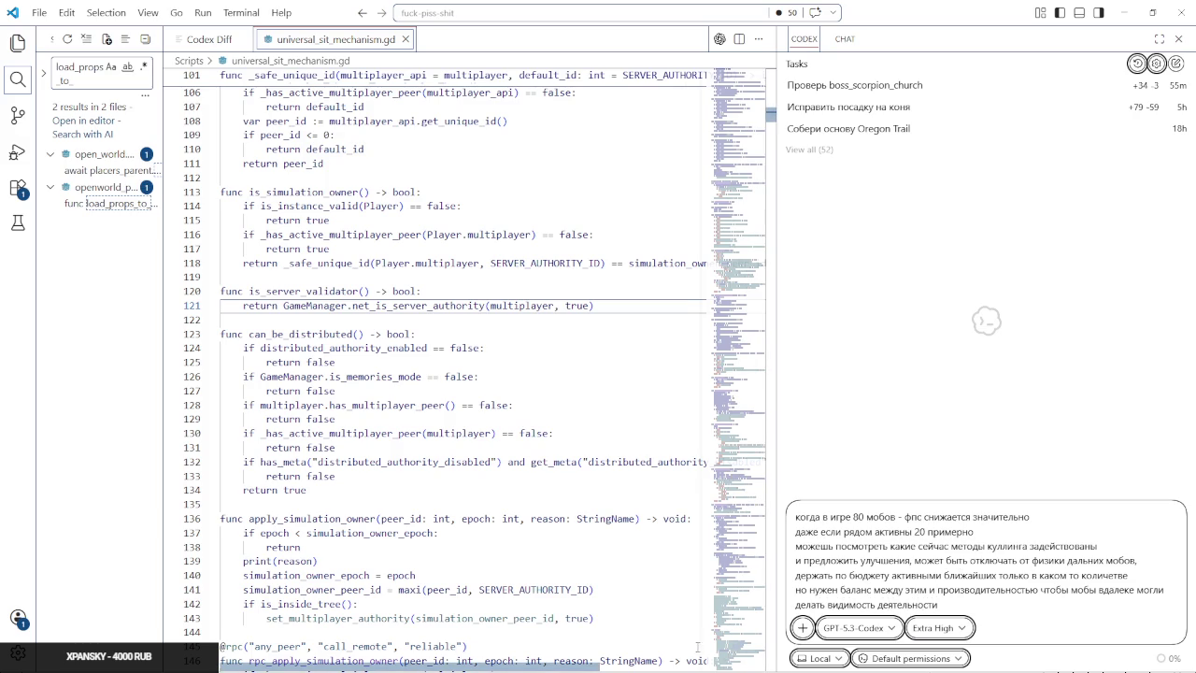
Enable Plan mode and send the culling request to Codex
click(801, 628)
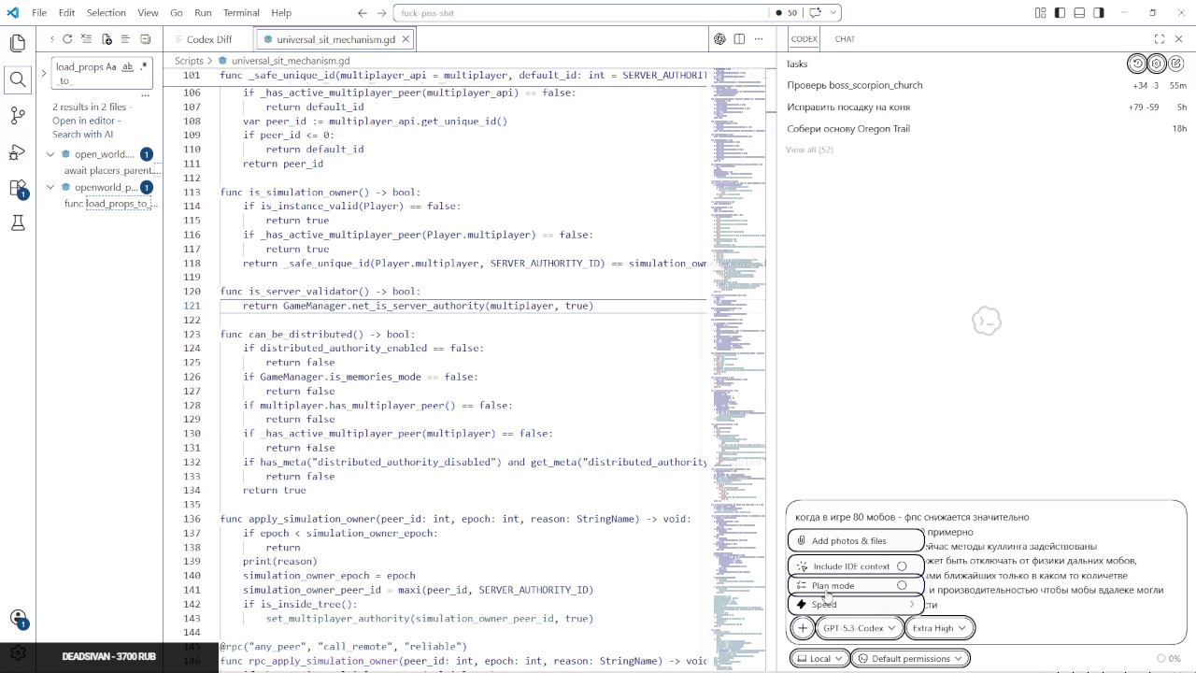
click(826, 585)
click(1168, 629)
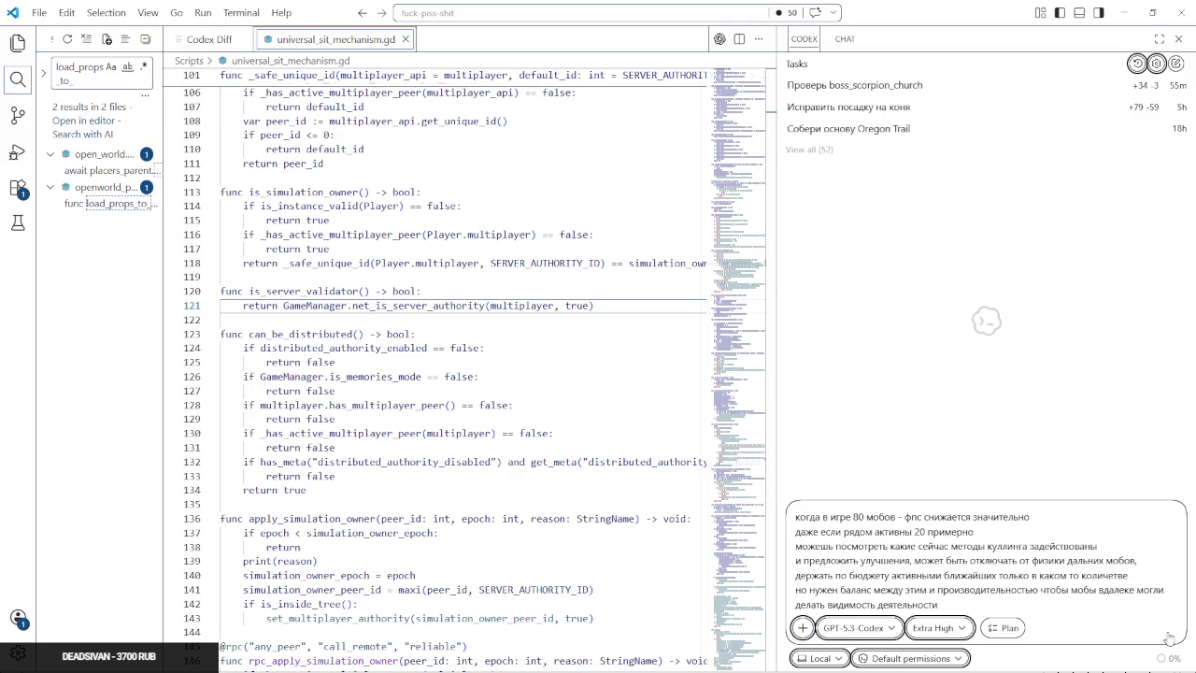
key(alt+Tab)
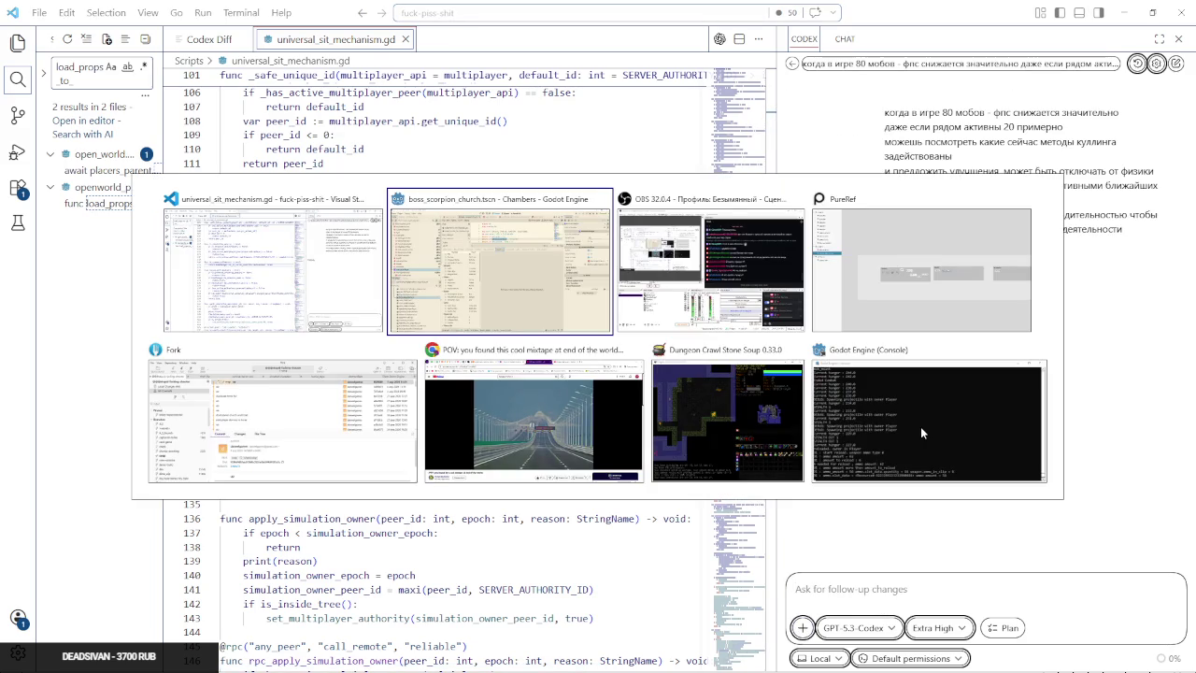
Glance at OBS, restore VS Code to a smaller window, and focus Dungeon Crawl Stone Soup 0.33.0
key(alt+Tab)
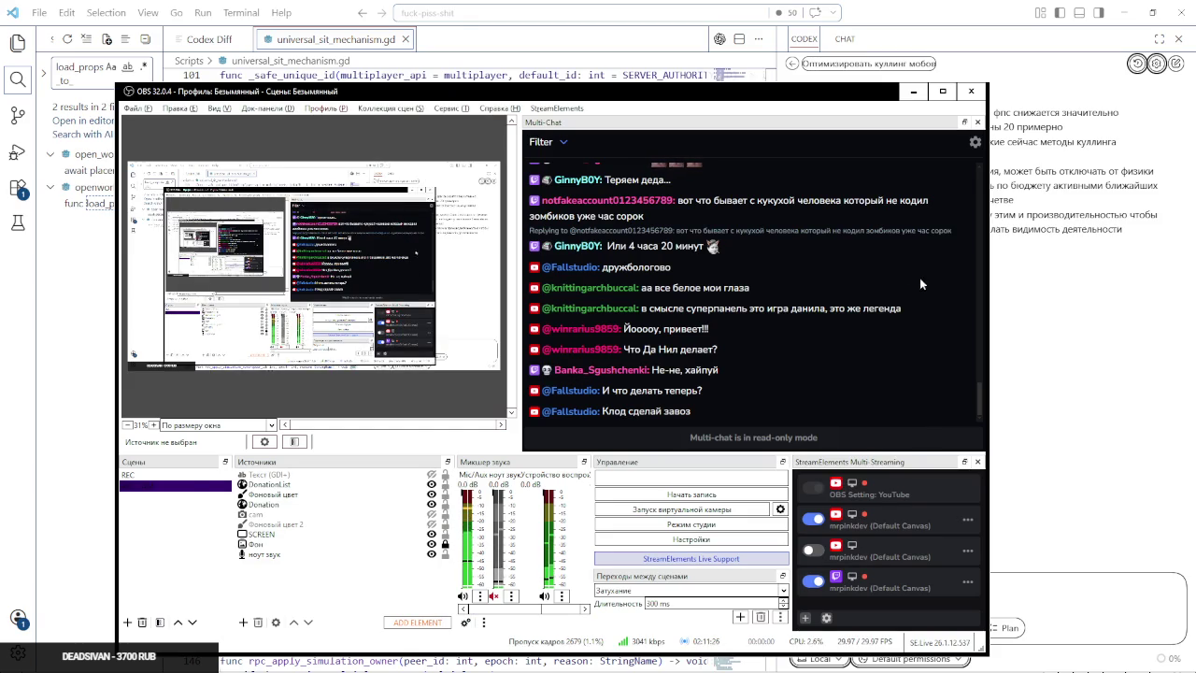
double_click(987, 7)
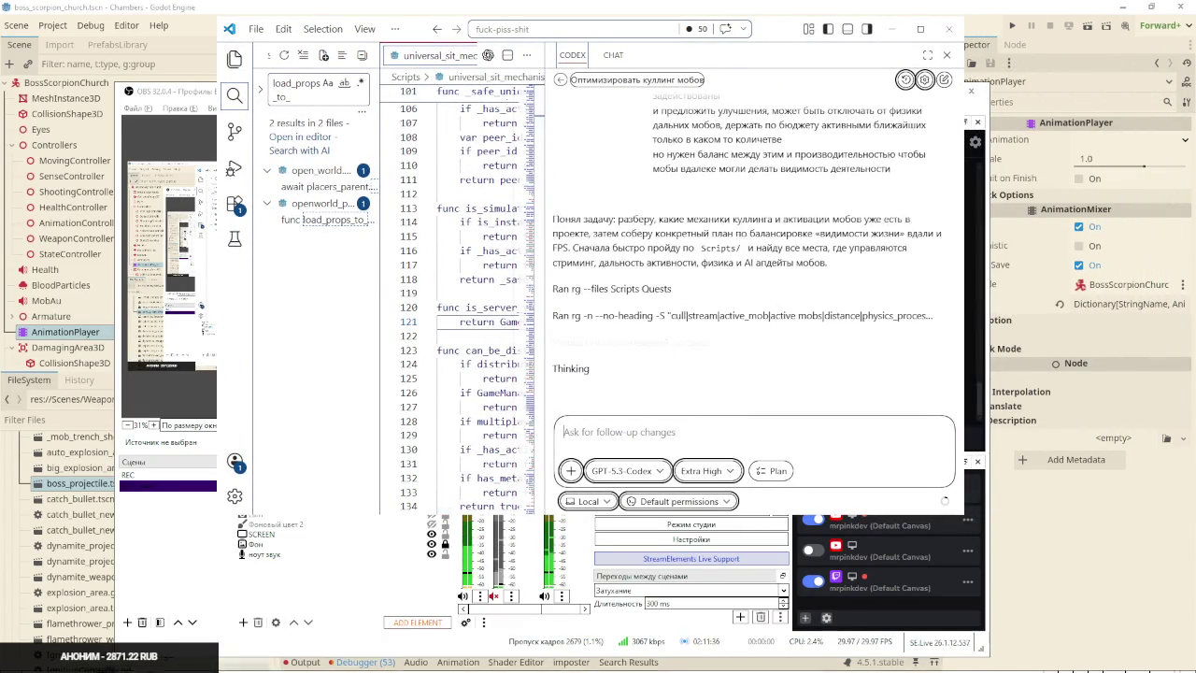
click(219, 663)
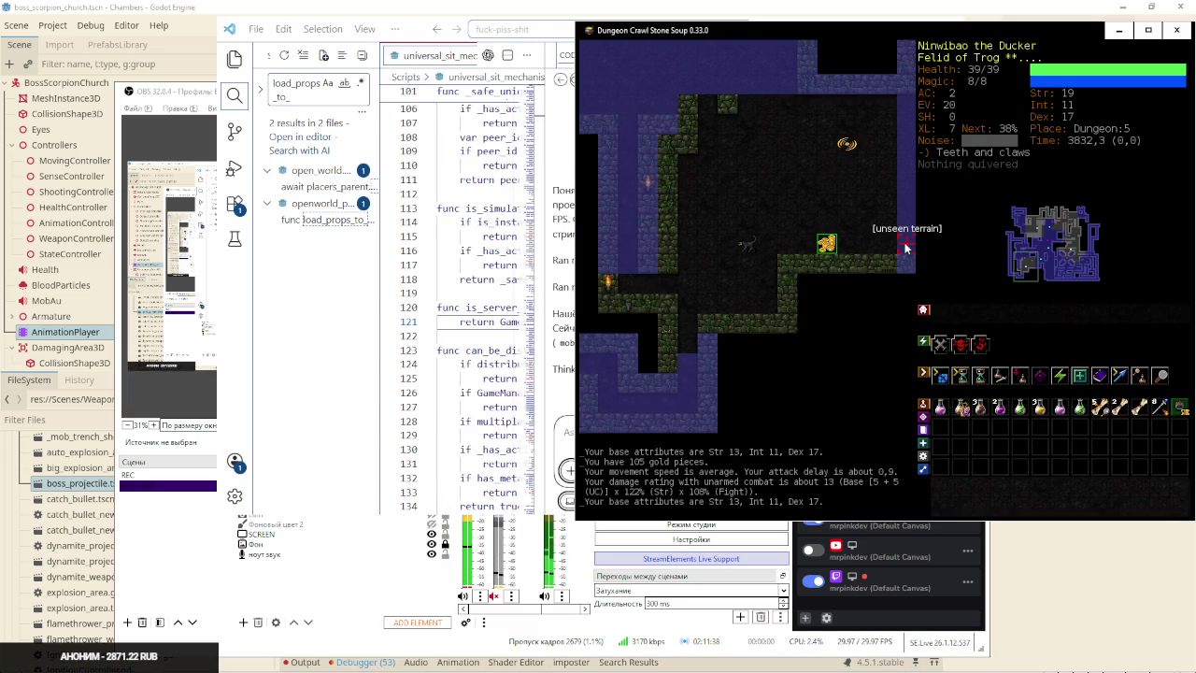
Switch the keyboard to English and start auto-exploring the dungeon level
key(o)
key(o)
key(super+space)
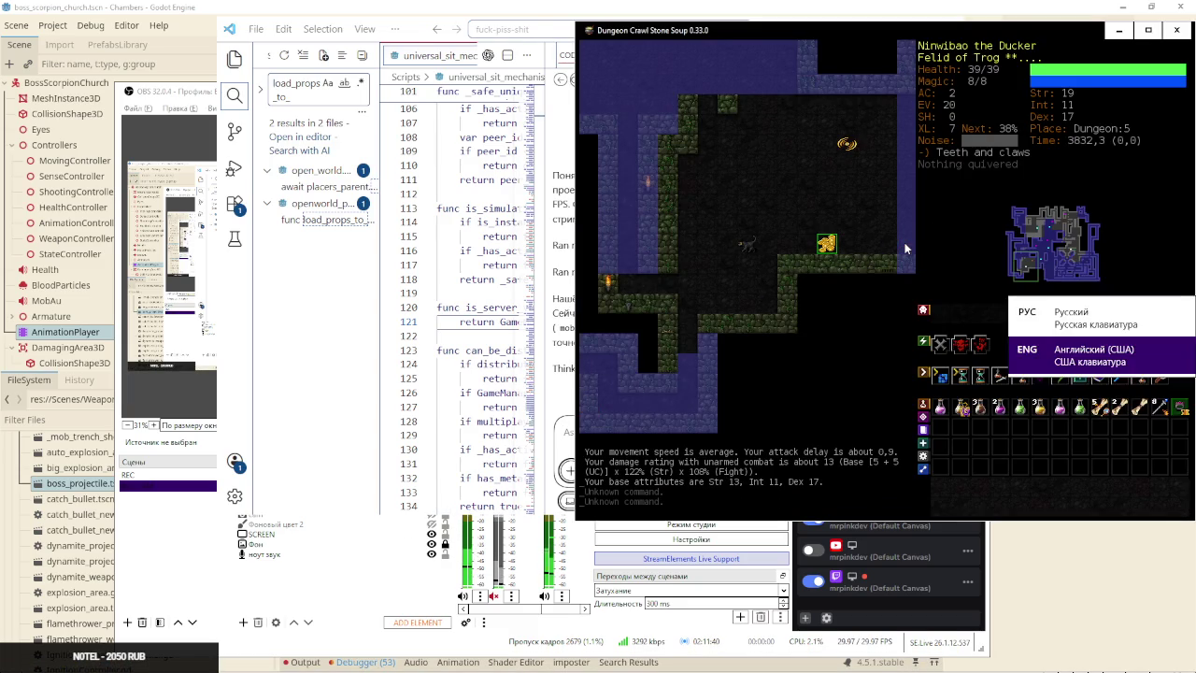
key(o)
key(o)
key(o)
key(o)
key(o)
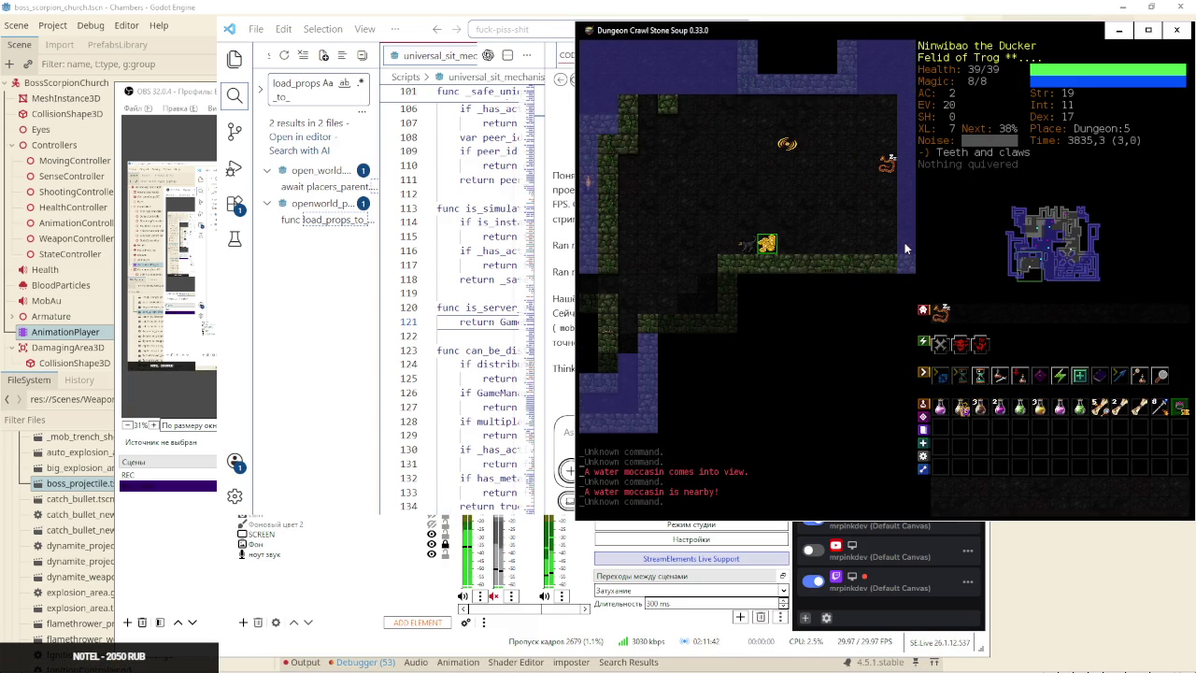
key(alt+Tab)
key(alt+Tab)
key(o)
Kill the water moccasin and the approaching hound, then resume auto-exploring
key(Tab)
key(Tab)
key(Tab)
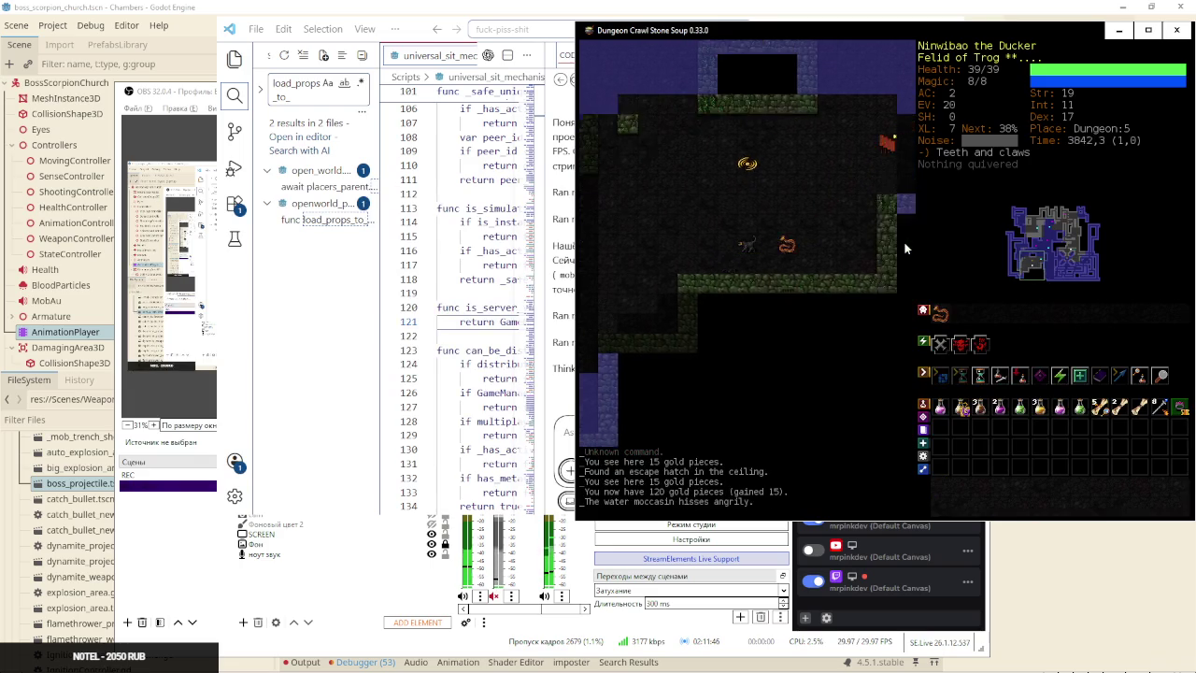
key(Tab)
key(Tab)
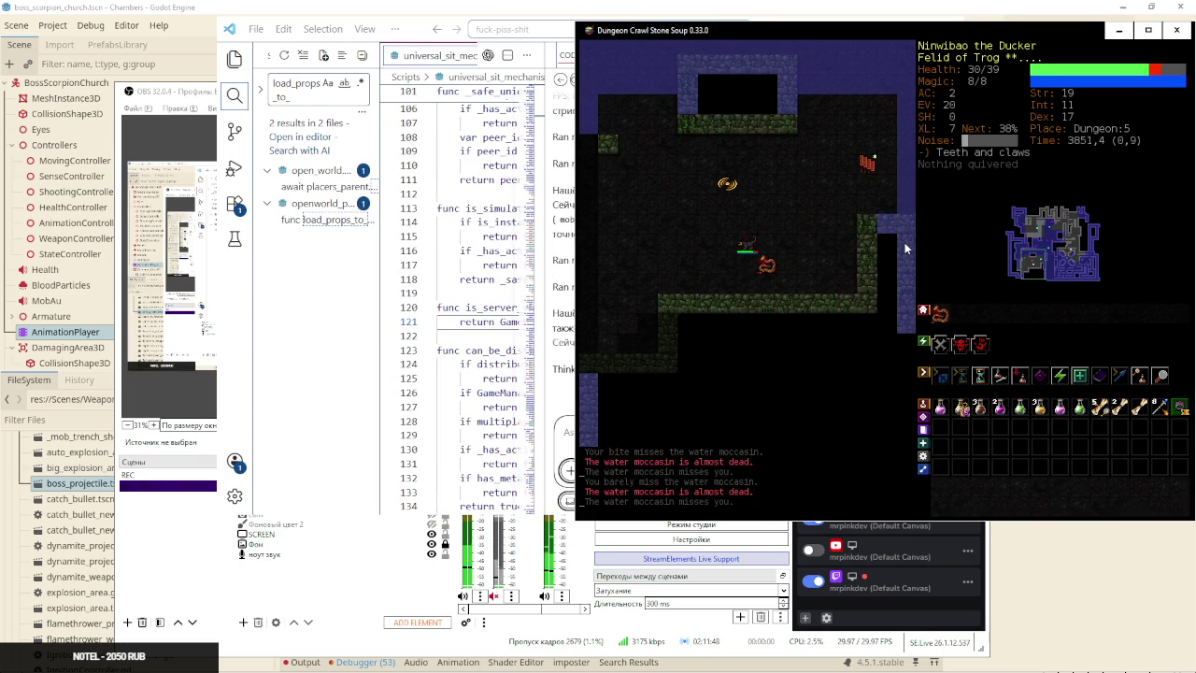
key(o)
key(Tab)
key(Tab)
key(Tab)
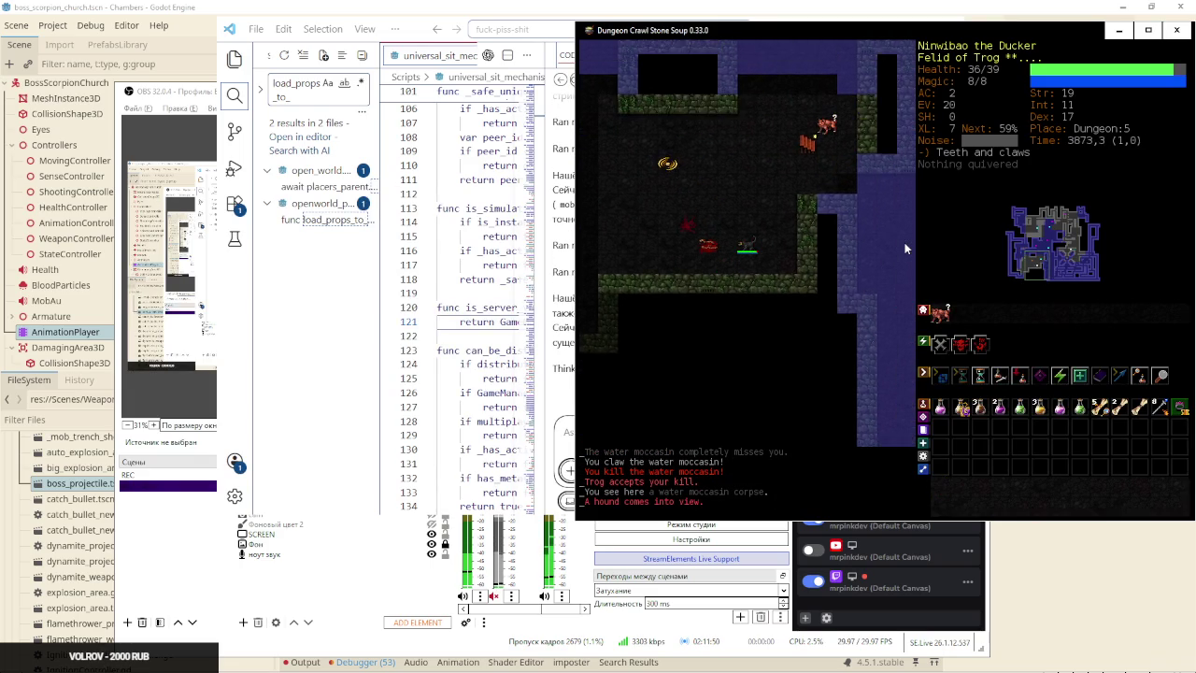
key(Tab)
key(Tab)
key(Tab)
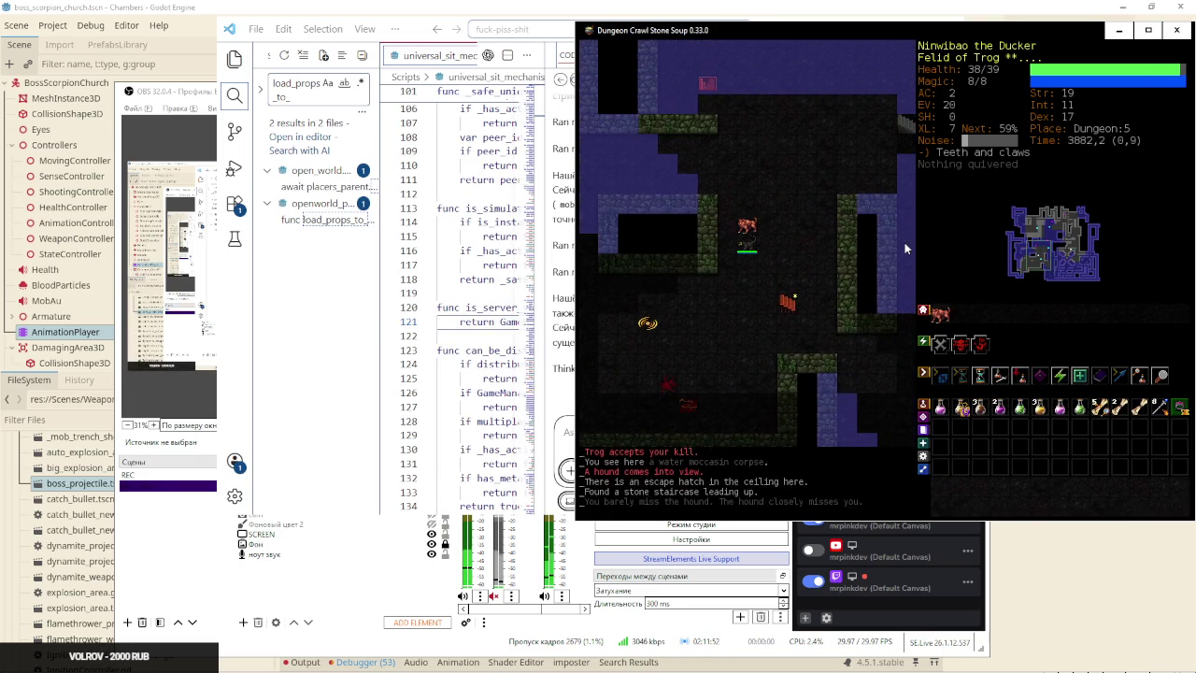
key(Tab)
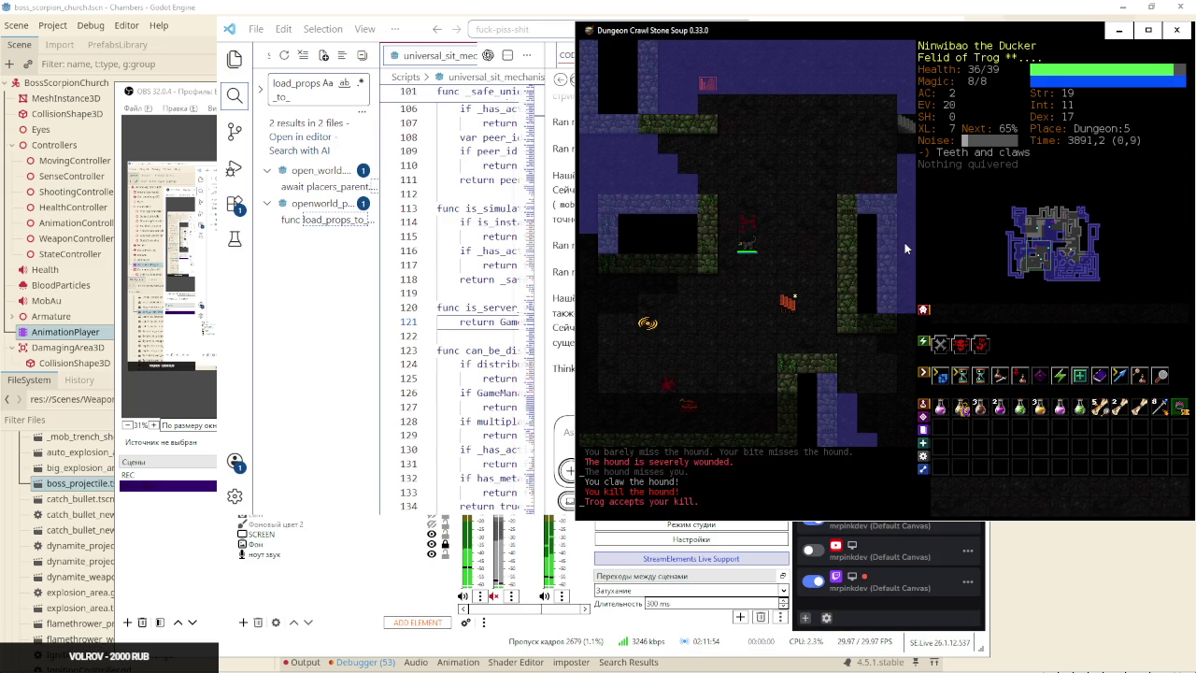
key(o)
key(o)
key(o)
key(o)
key(o)
key(o)
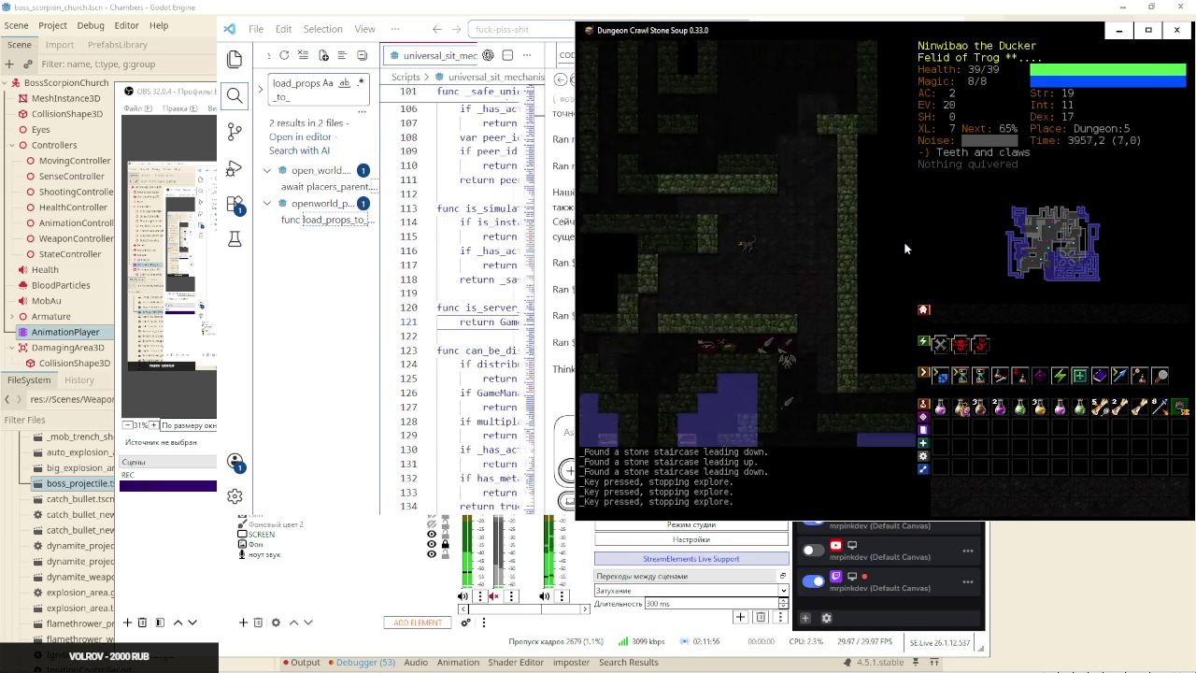
Kill the adjacent orc and step onto its short sword
key(Tab)
key(Tab)
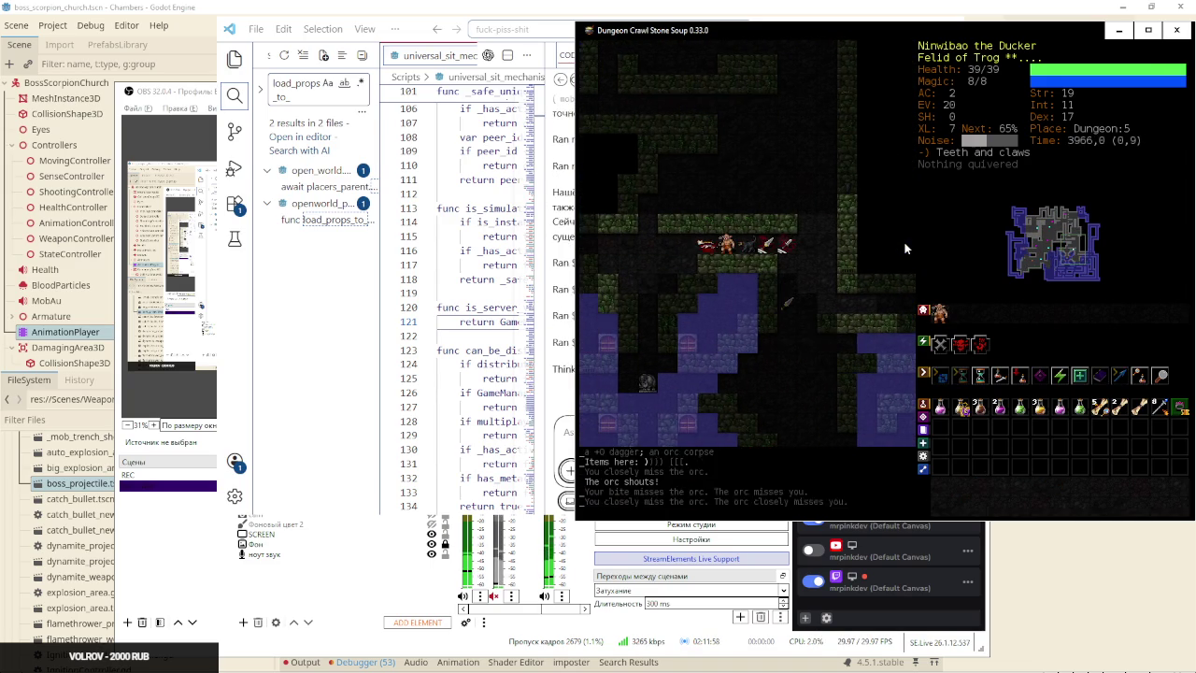
key(o)
key(n)
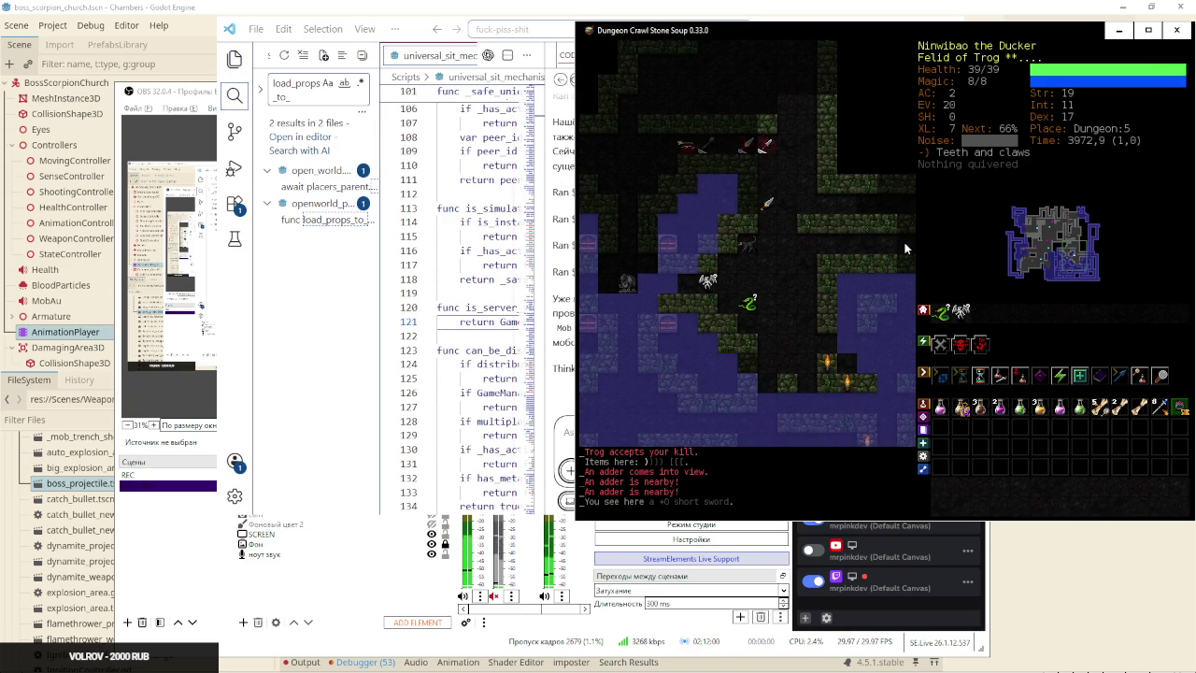
Fight the orc priest, go berserk, and beat the white imp, scorpion and adder
key(Tab)
key(Tab)
key(Tab)
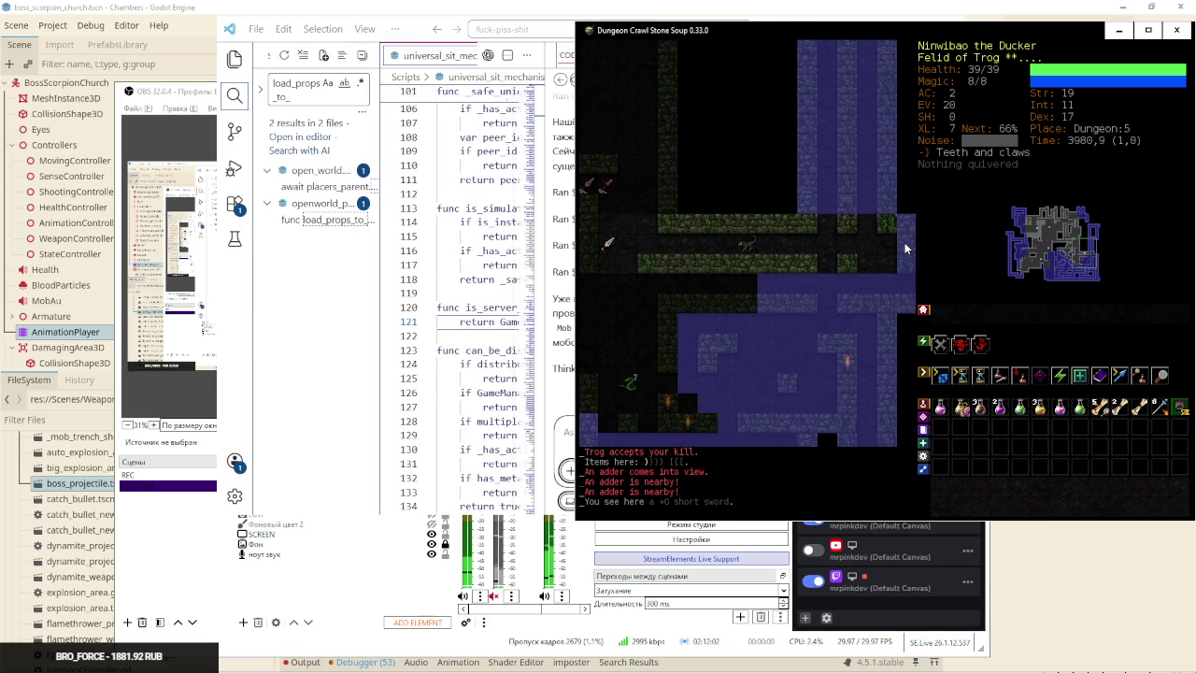
key(Tab)
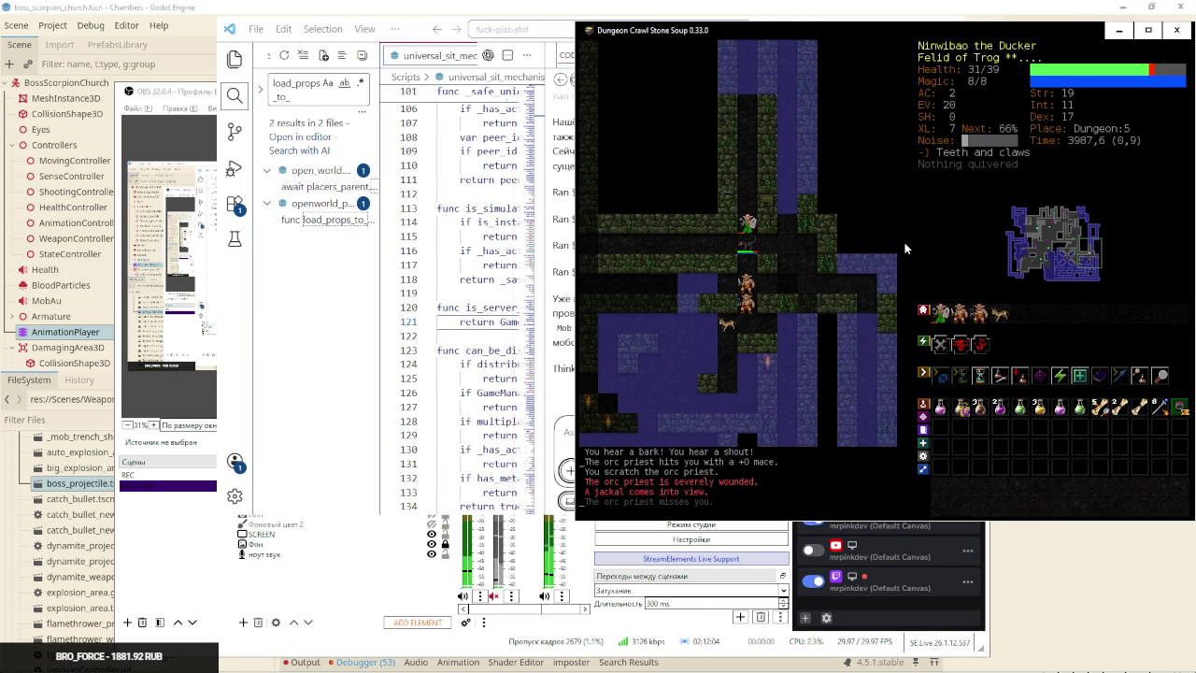
key(Tab)
key(Tab)
key(Tab)
key(a)
key(a)
key(Tab)
key(Tab)
key(Tab)
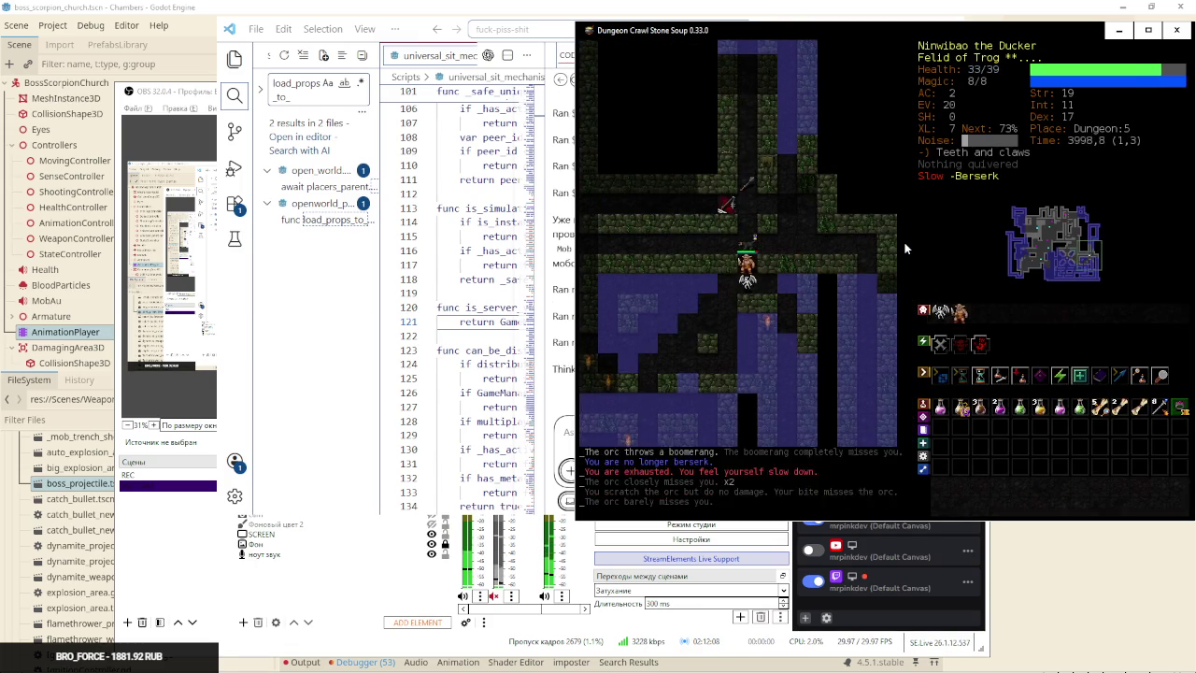
key(Tab)
key(Tab)
key(Tab)
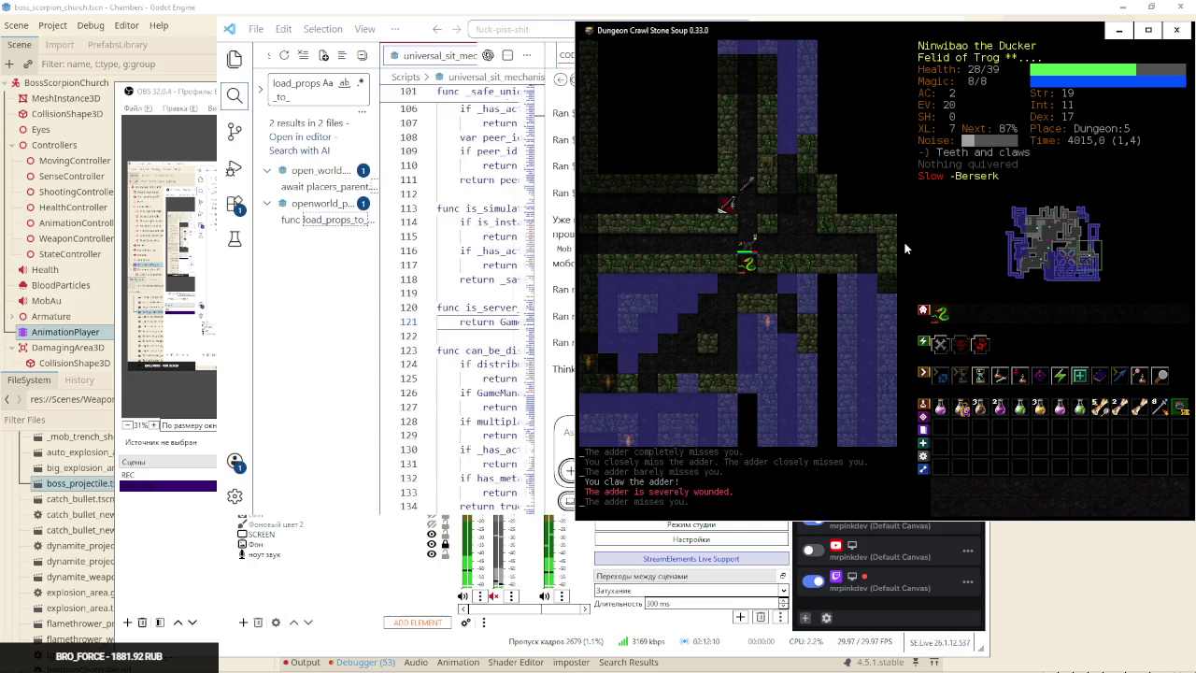
Rest with 5 until health is full, then return to the Codex window
key(Tab)
key(5)
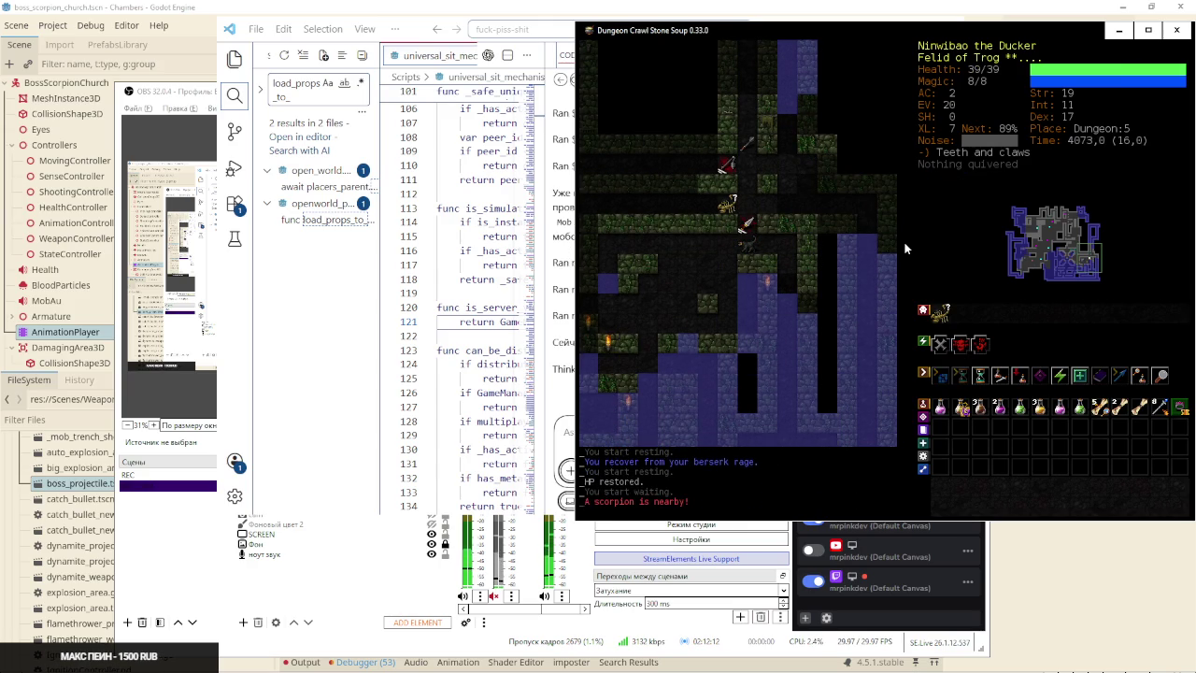
key(alt+Tab)
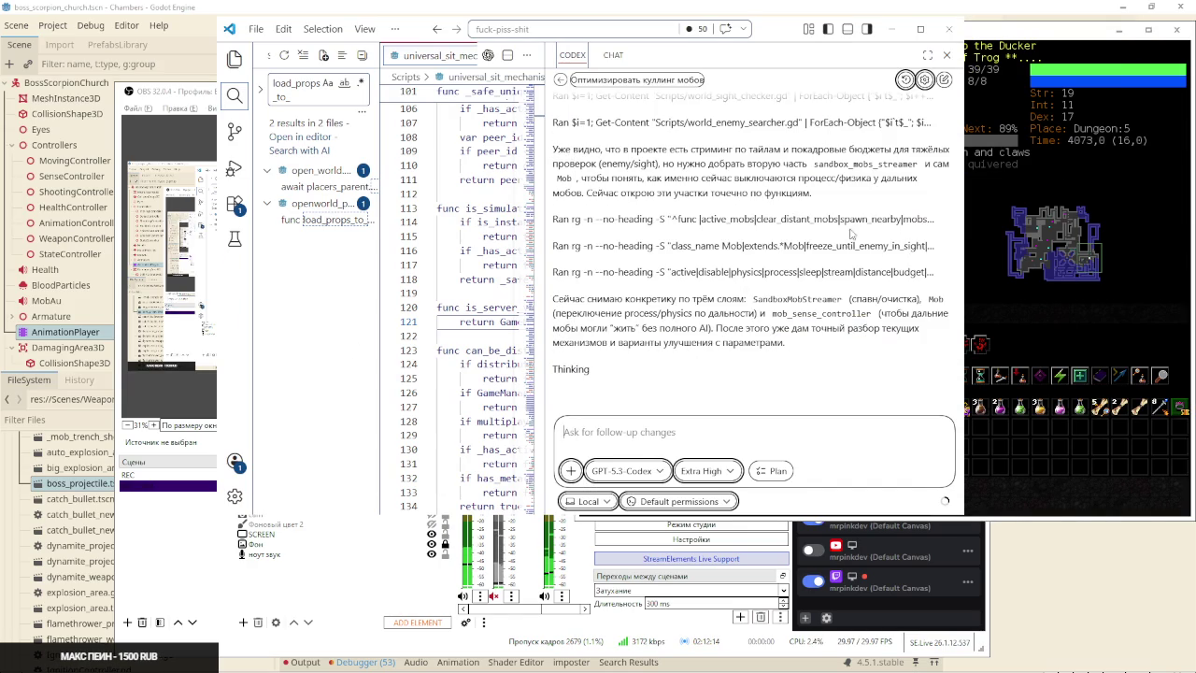
Move VS Code left, expand the Codex chat, maximize the window, and select 'sandbox_mobs_streamer'
drag(789, 44, 559, 38)
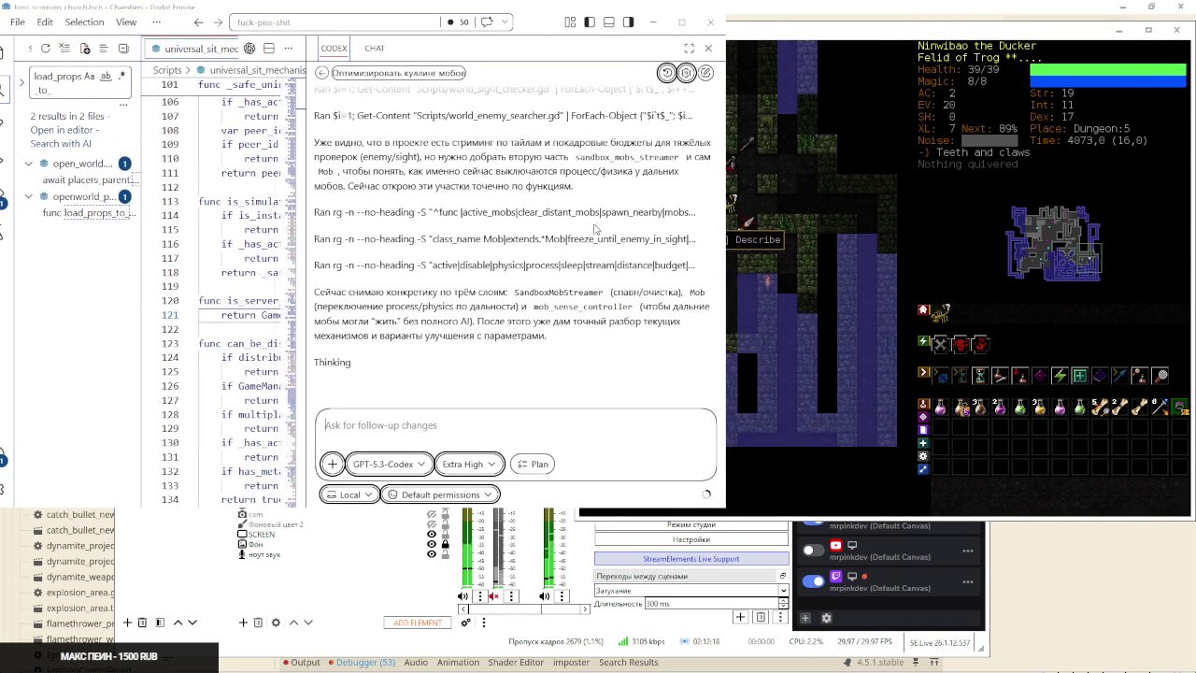
scroll(672, 108, up, 2)
click(688, 47)
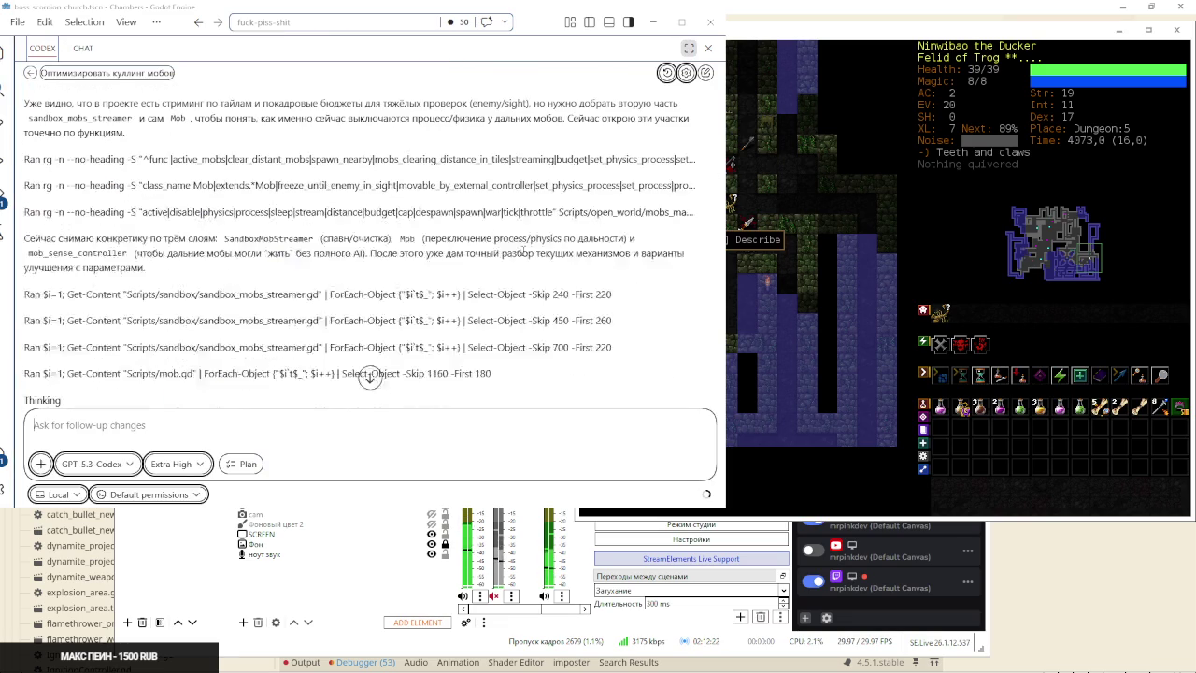
click(681, 22)
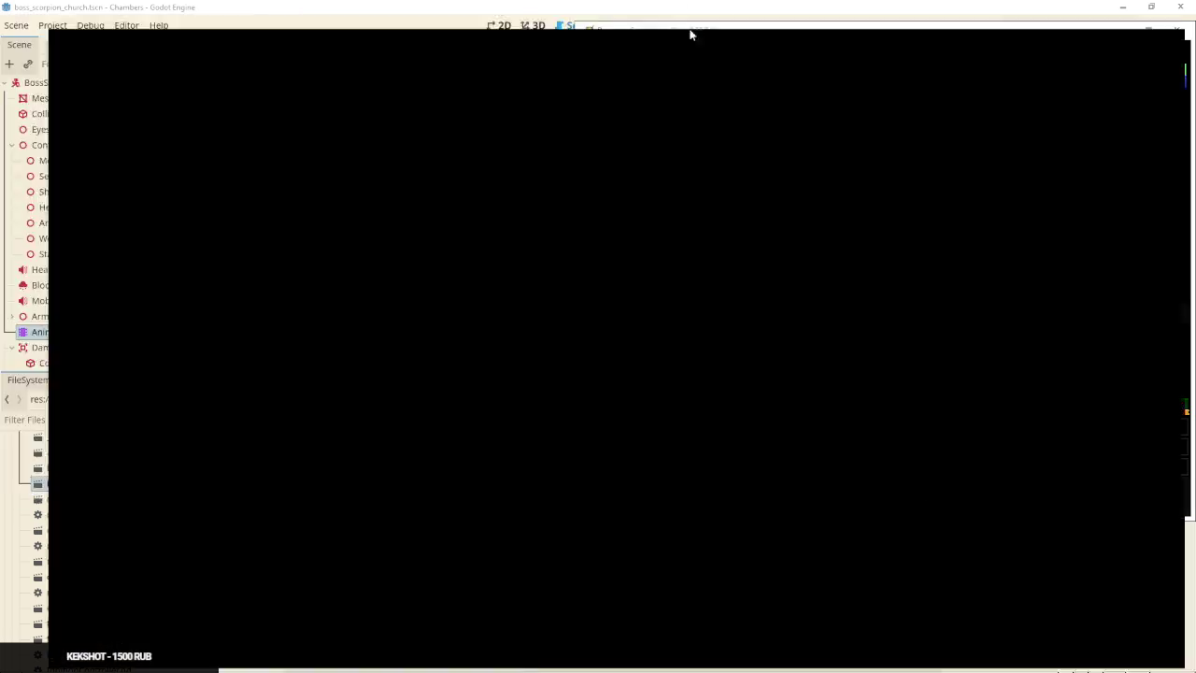
scroll(536, 211, up, 3)
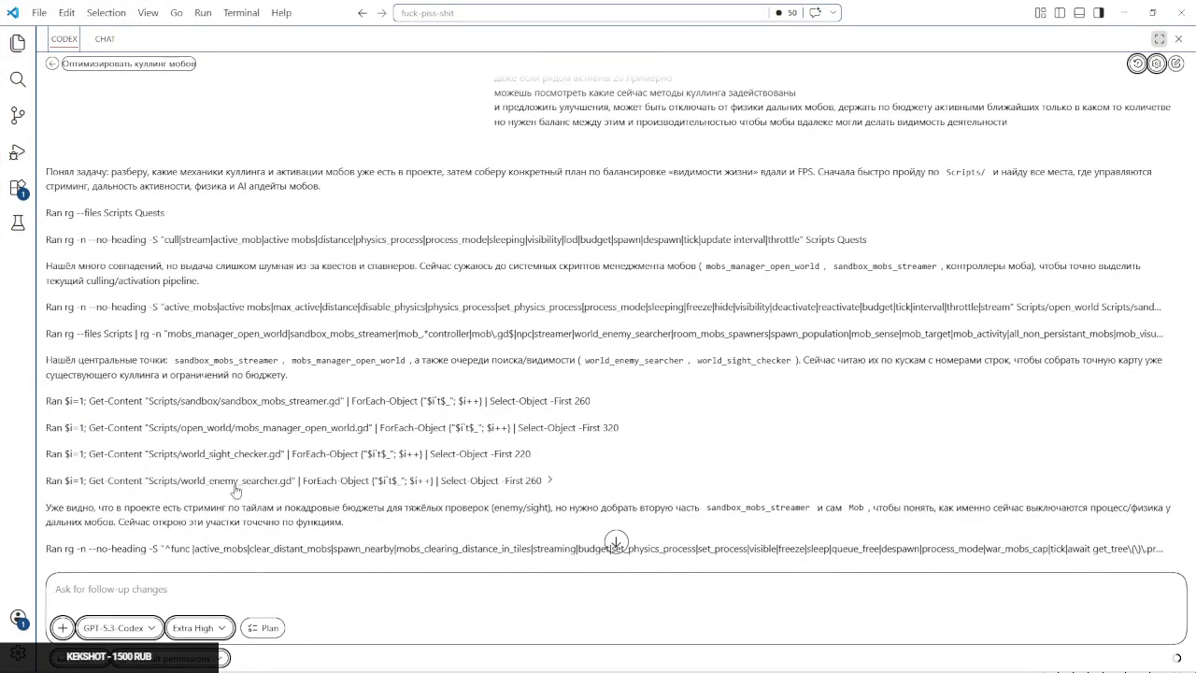
scroll(235, 500, down, 2)
double_click(249, 234)
key(ctrl+c)
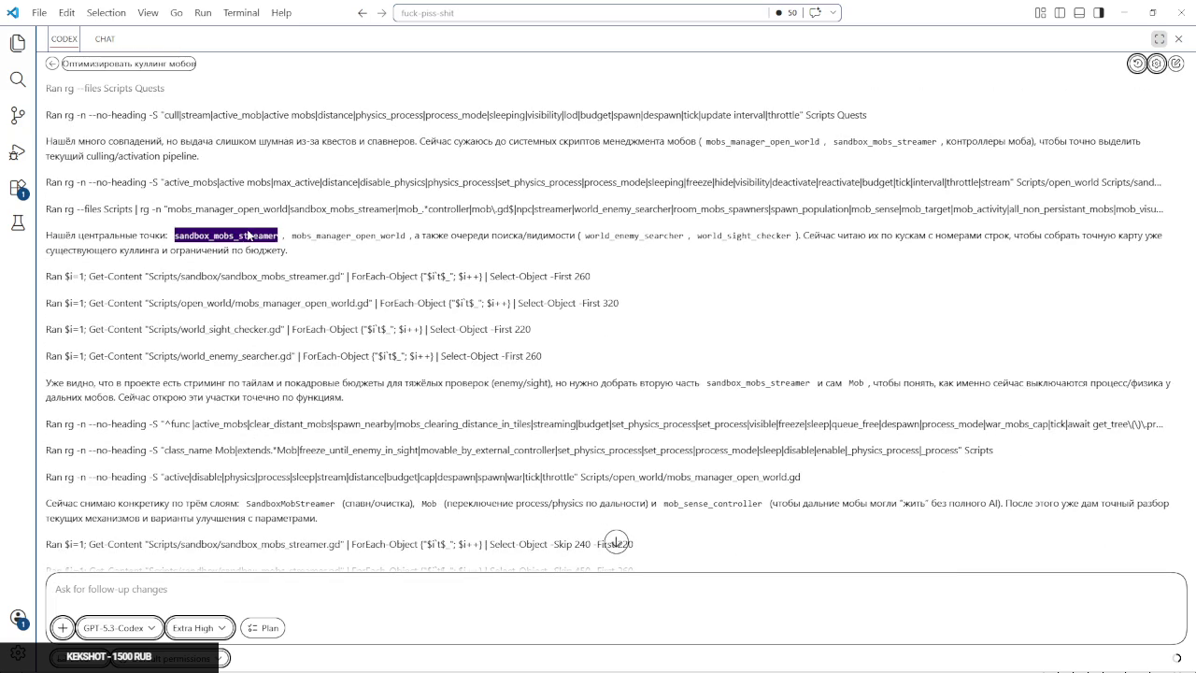
Paste sandbox_mobs_streamer into the follow-up box, queue it, then remove the mistyped queued message
click(311, 584)
key(ctrl+v)
text(nj)
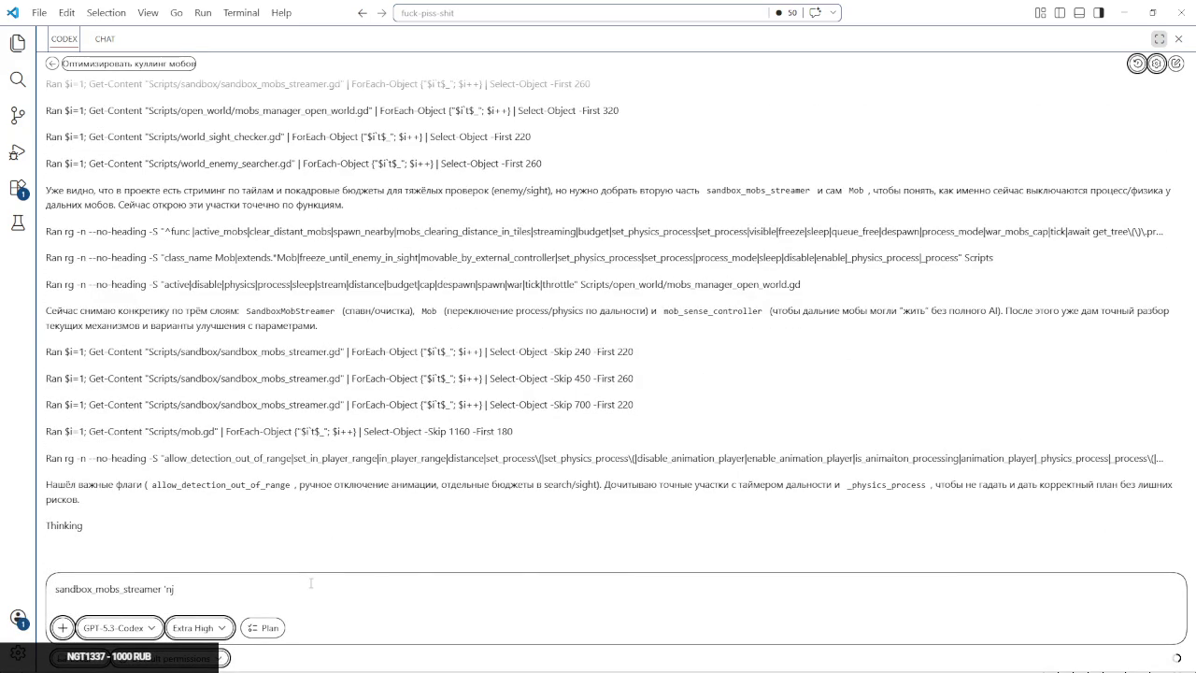
mouse_move(1170, 641)
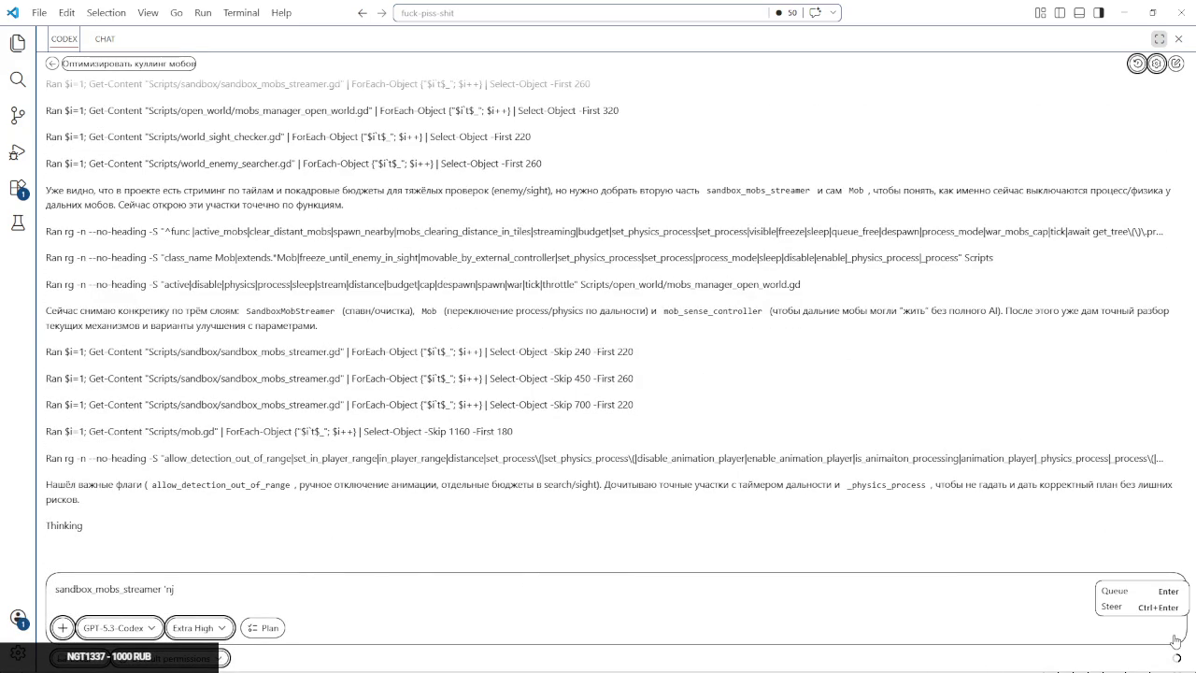
click(1175, 642)
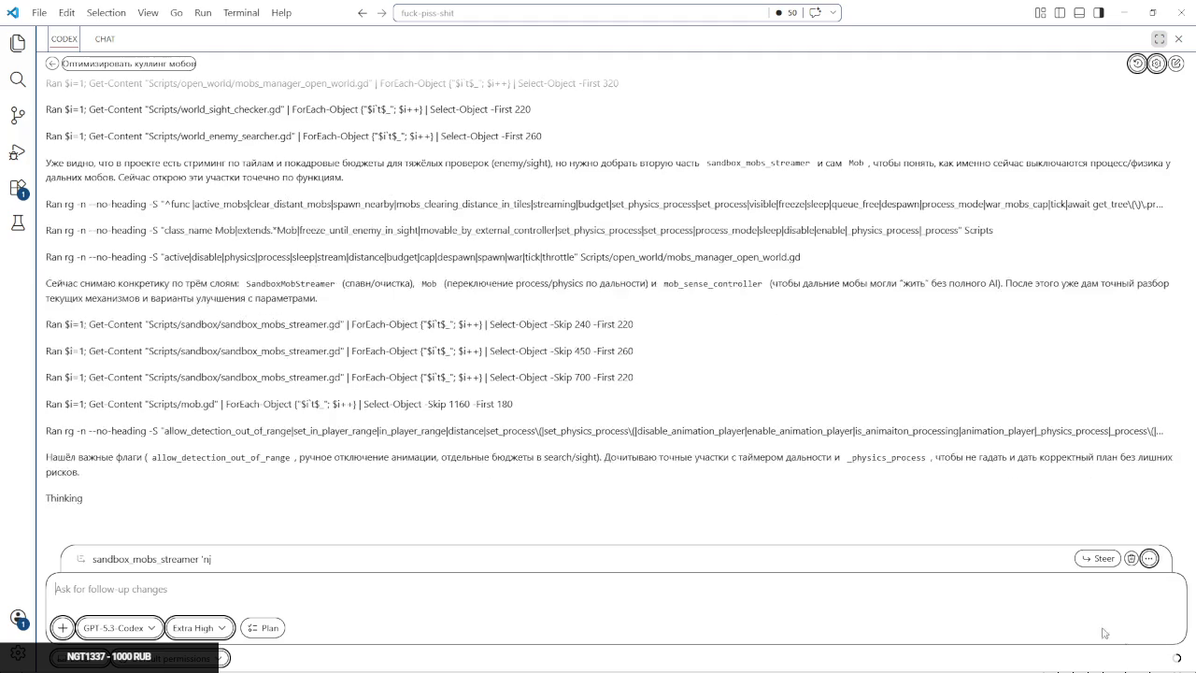
right_click(1047, 580)
click(1149, 558)
Steer Codex with 'sandbox_mobs_streamer для мультиплеера, в сингле не используется' and expand the player_mobs_culler.gd output
key(alt+shift)
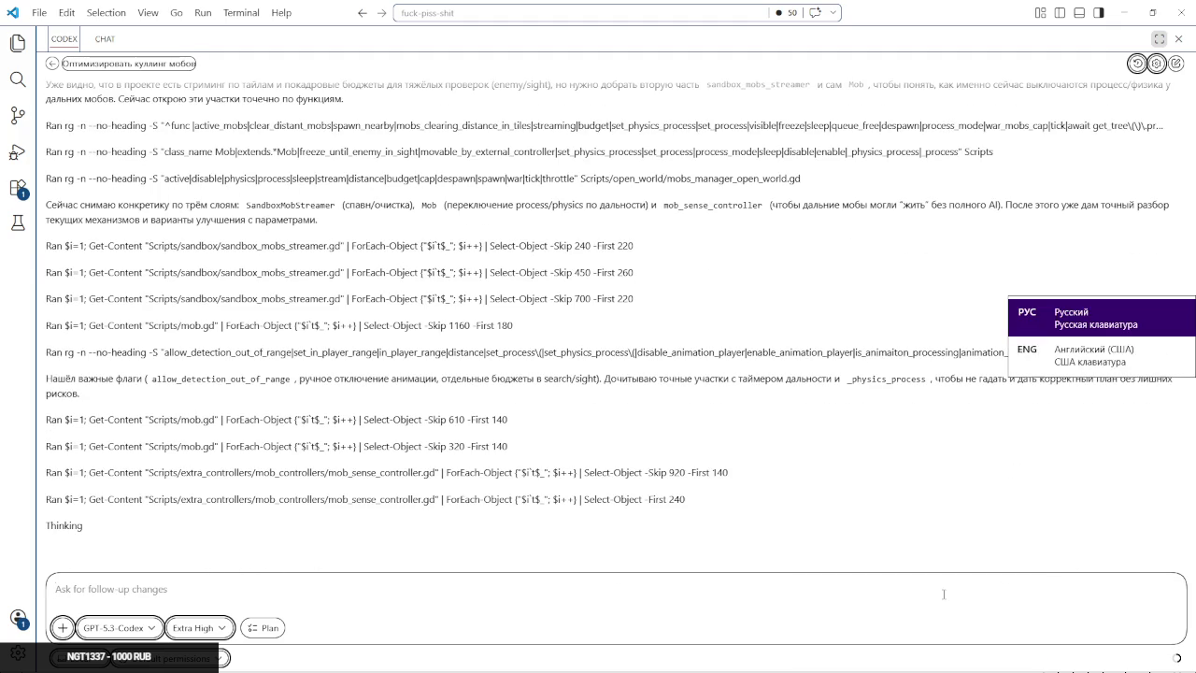
key(ctrl+v)
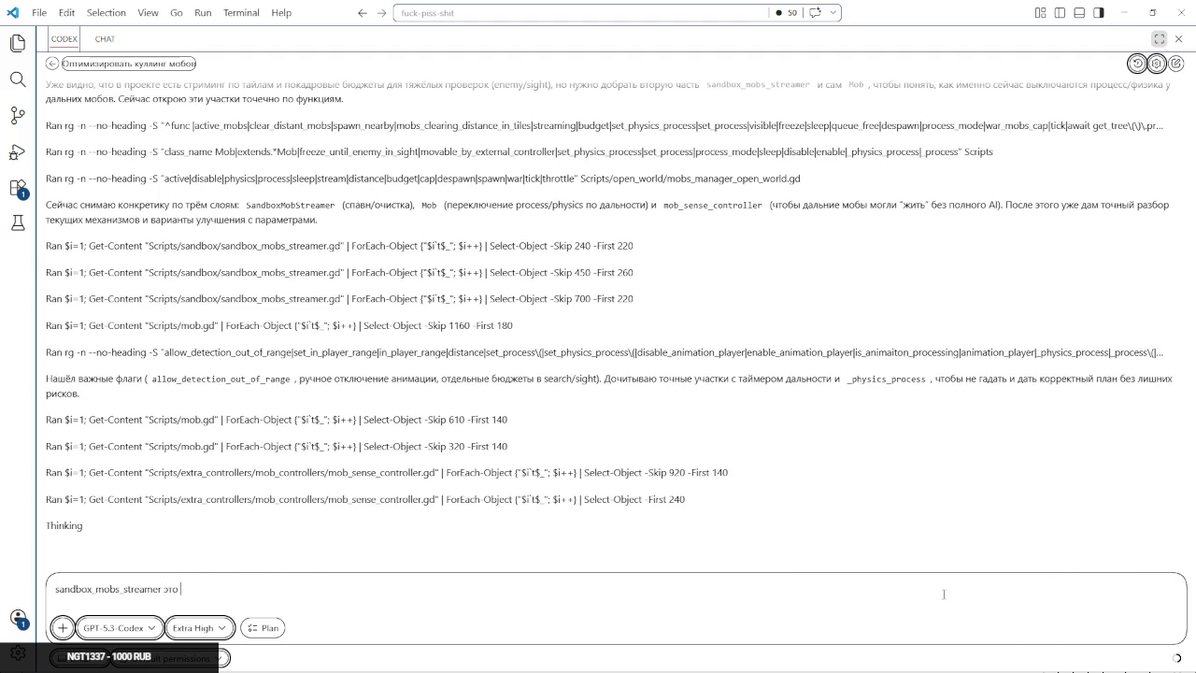
text(для мультиплеера, в син)
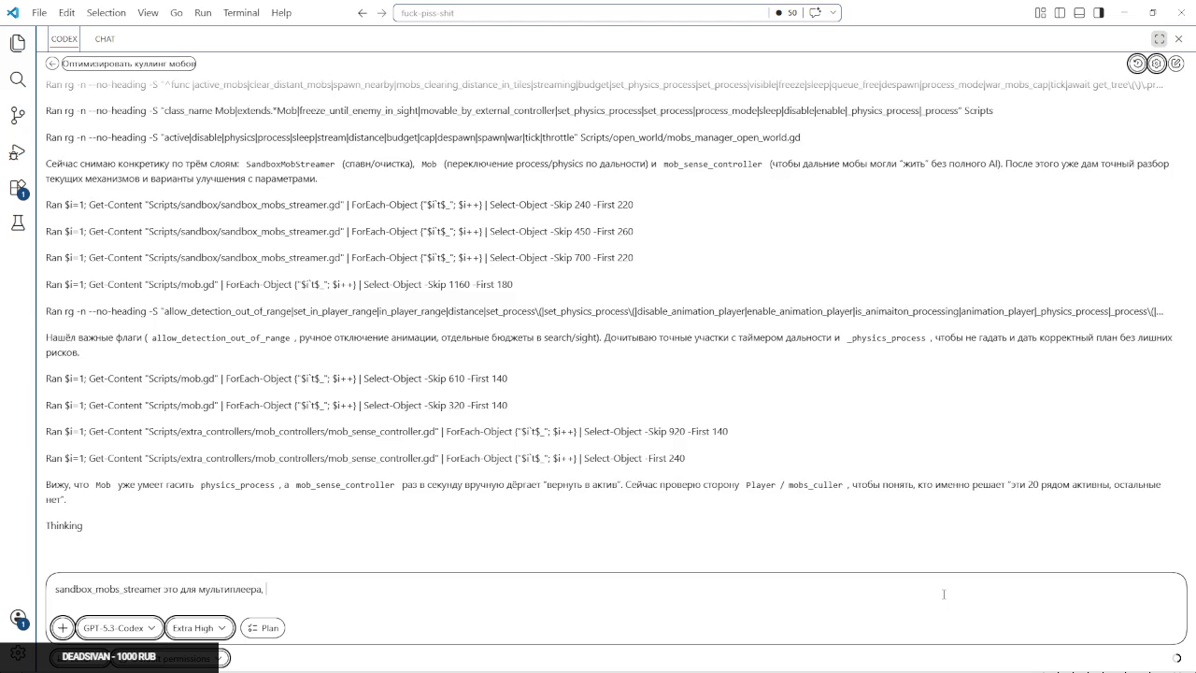
text(гле не ис)
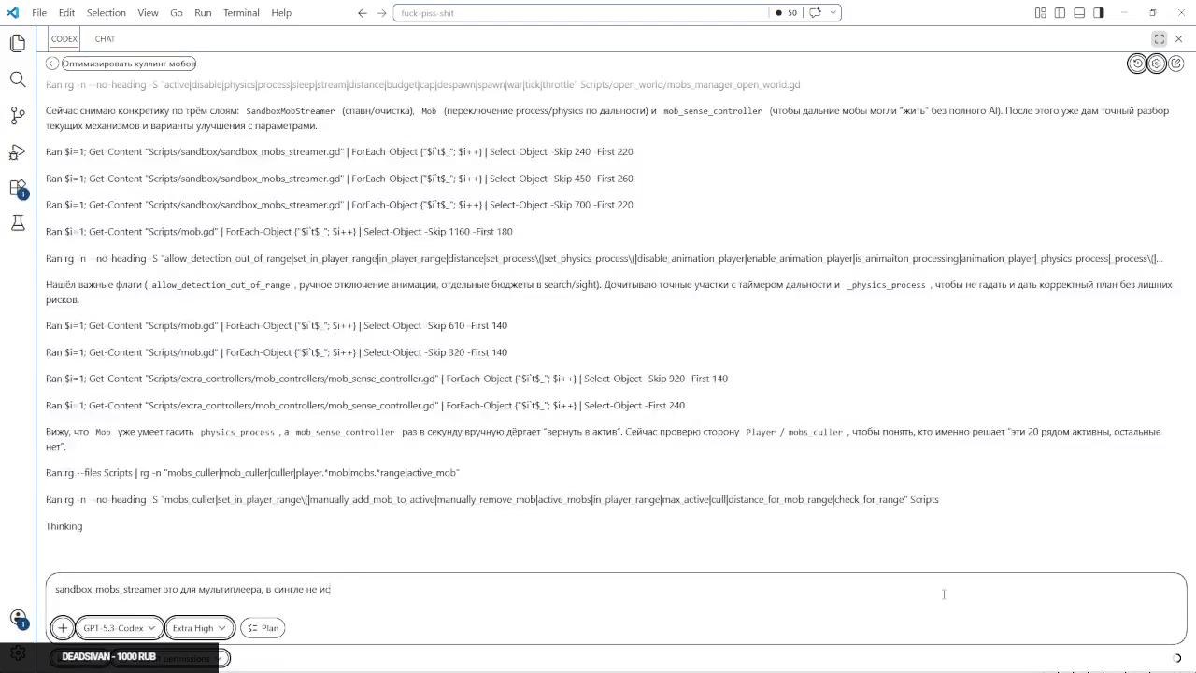
text(пользуется в с)
text(ингле)
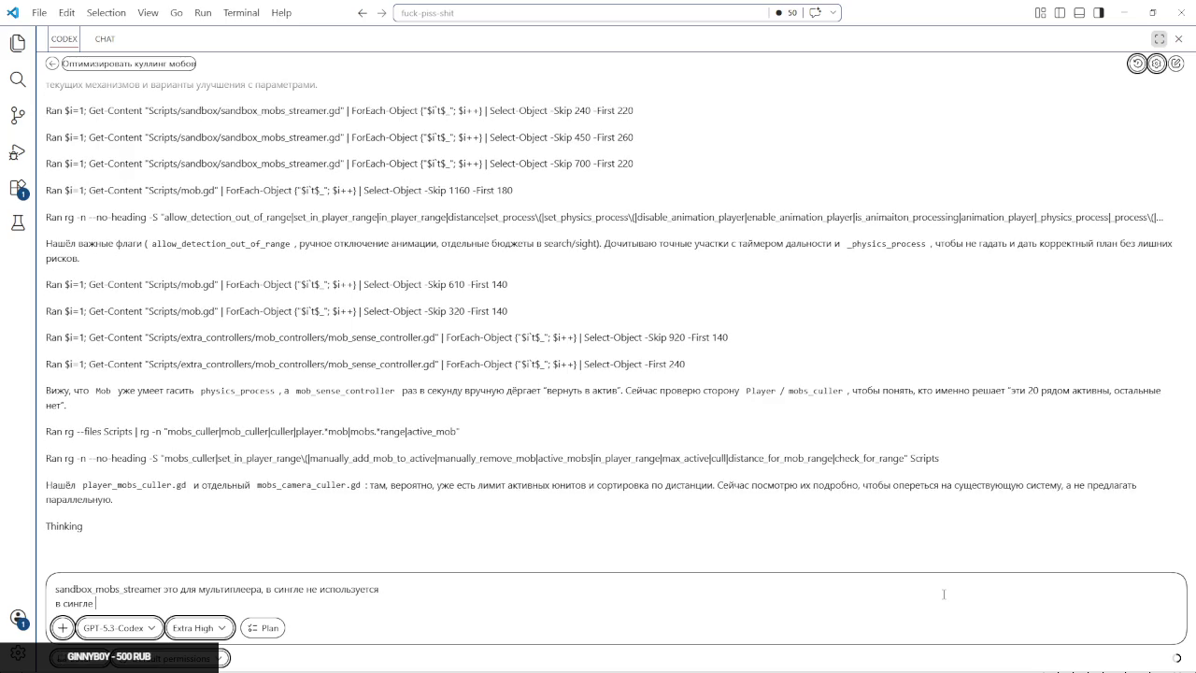
key(ctrl+BackSpace)
key(ctrl+BackSpace)
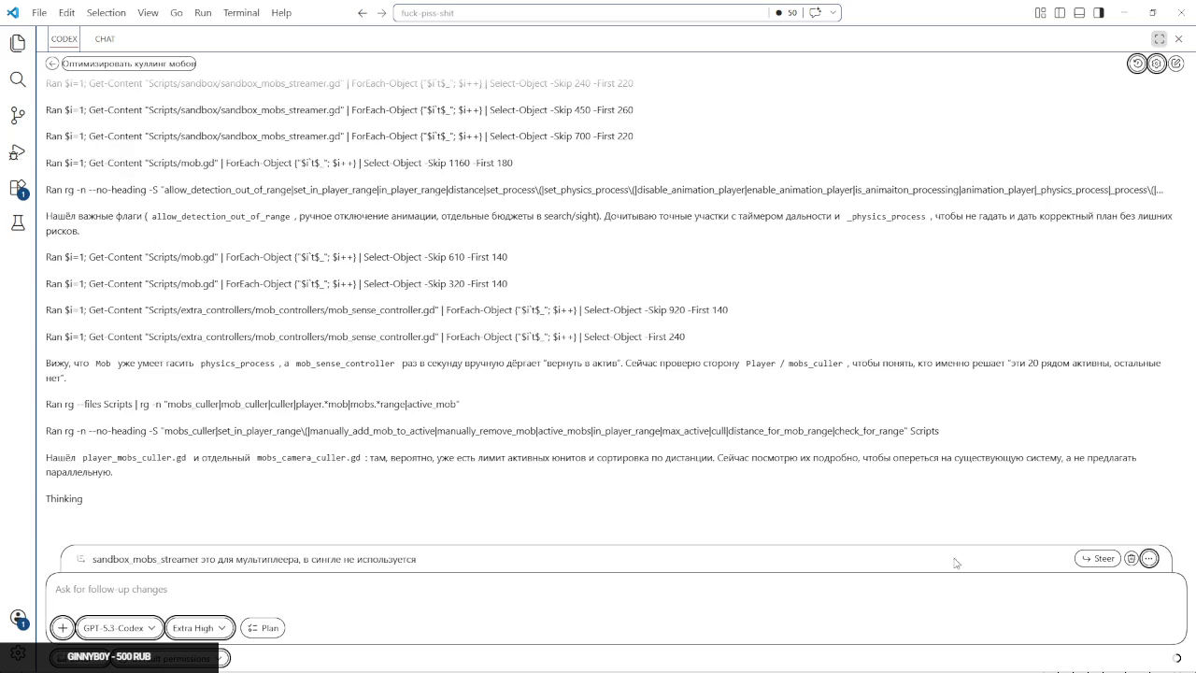
click(1099, 558)
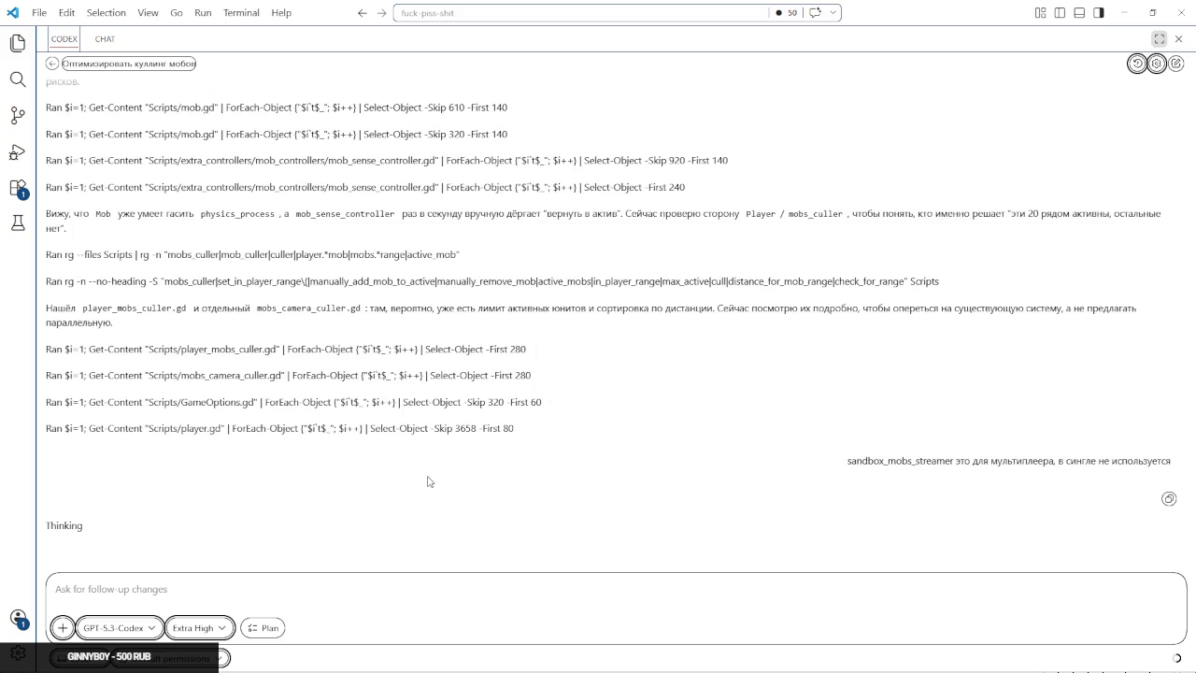
click(505, 349)
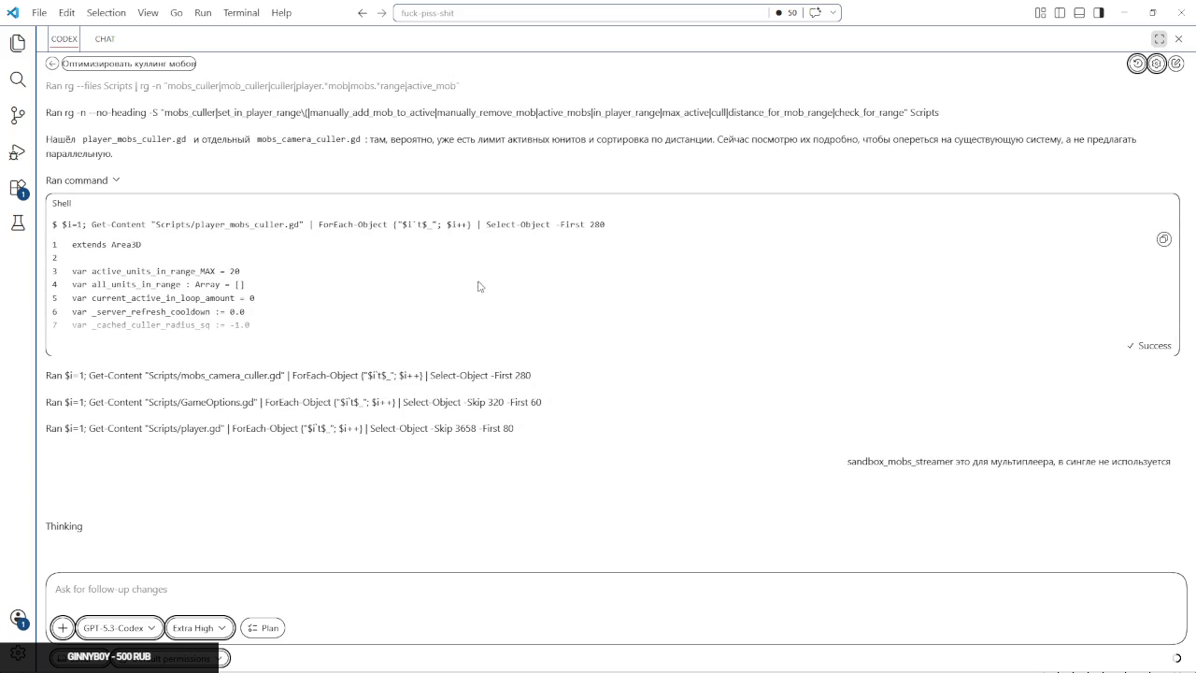